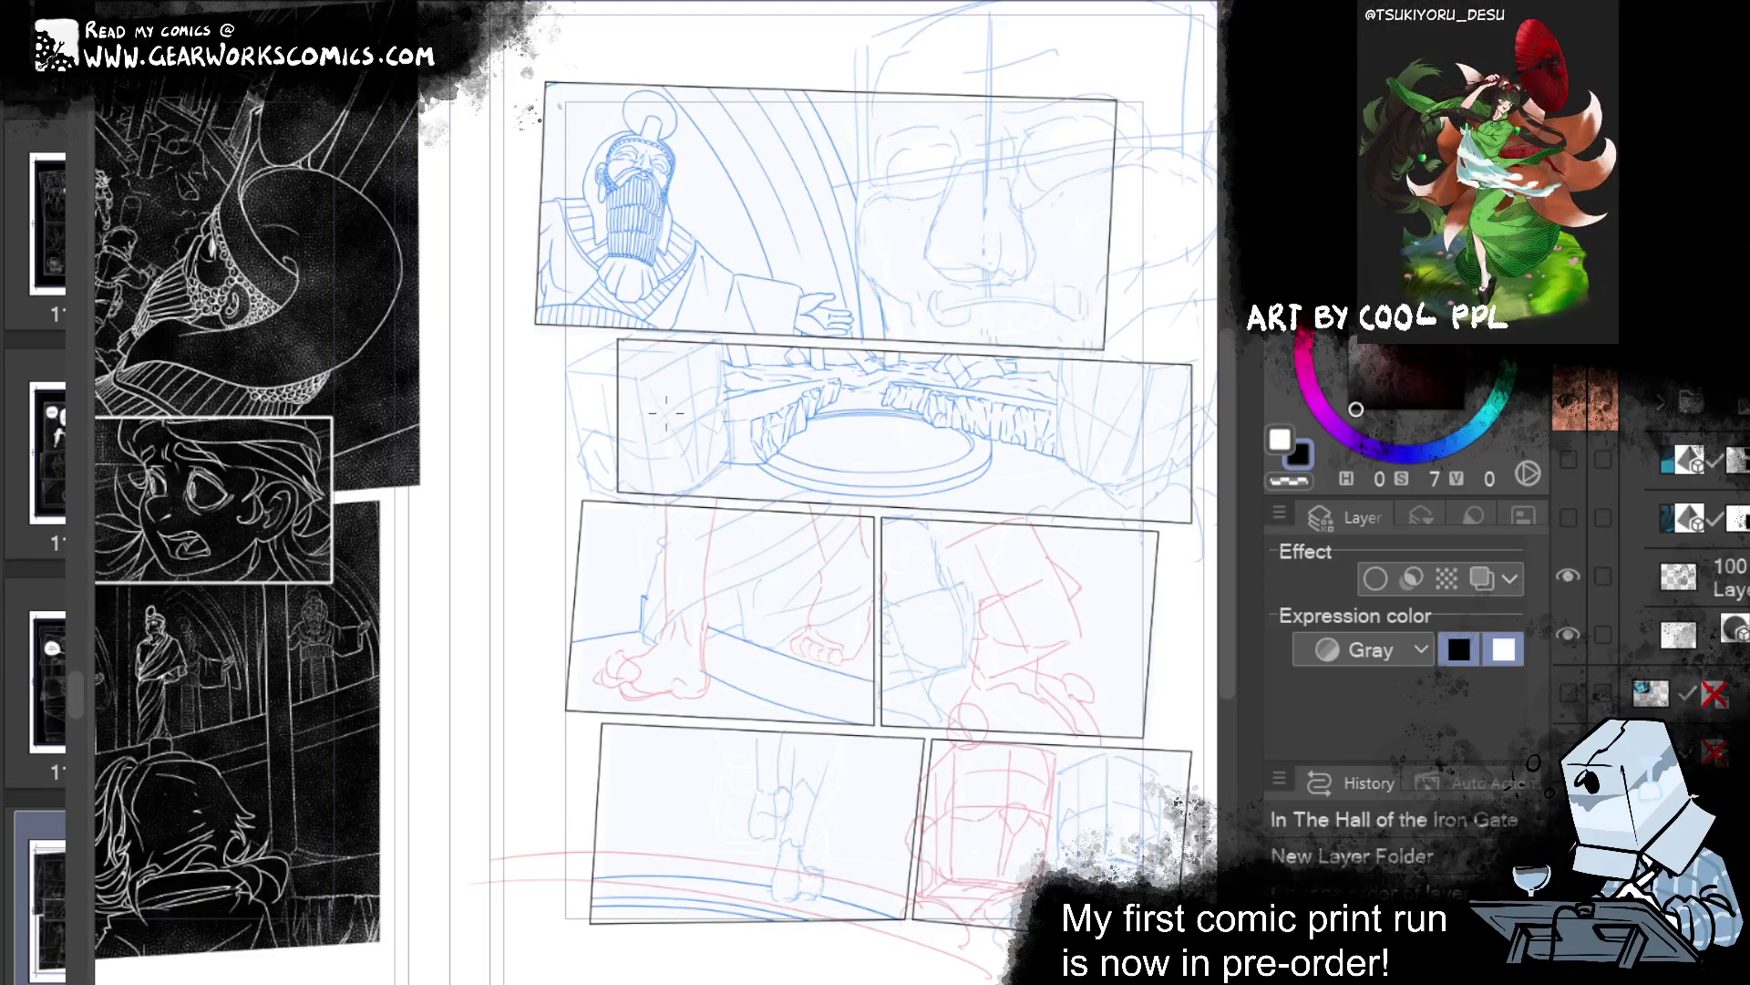
# Pan and zoom in so the giant face in the top panel is centred.
pyautogui.hscroll(3, 1174, 510)
pyautogui.hscroll(-3, 1175, 510)
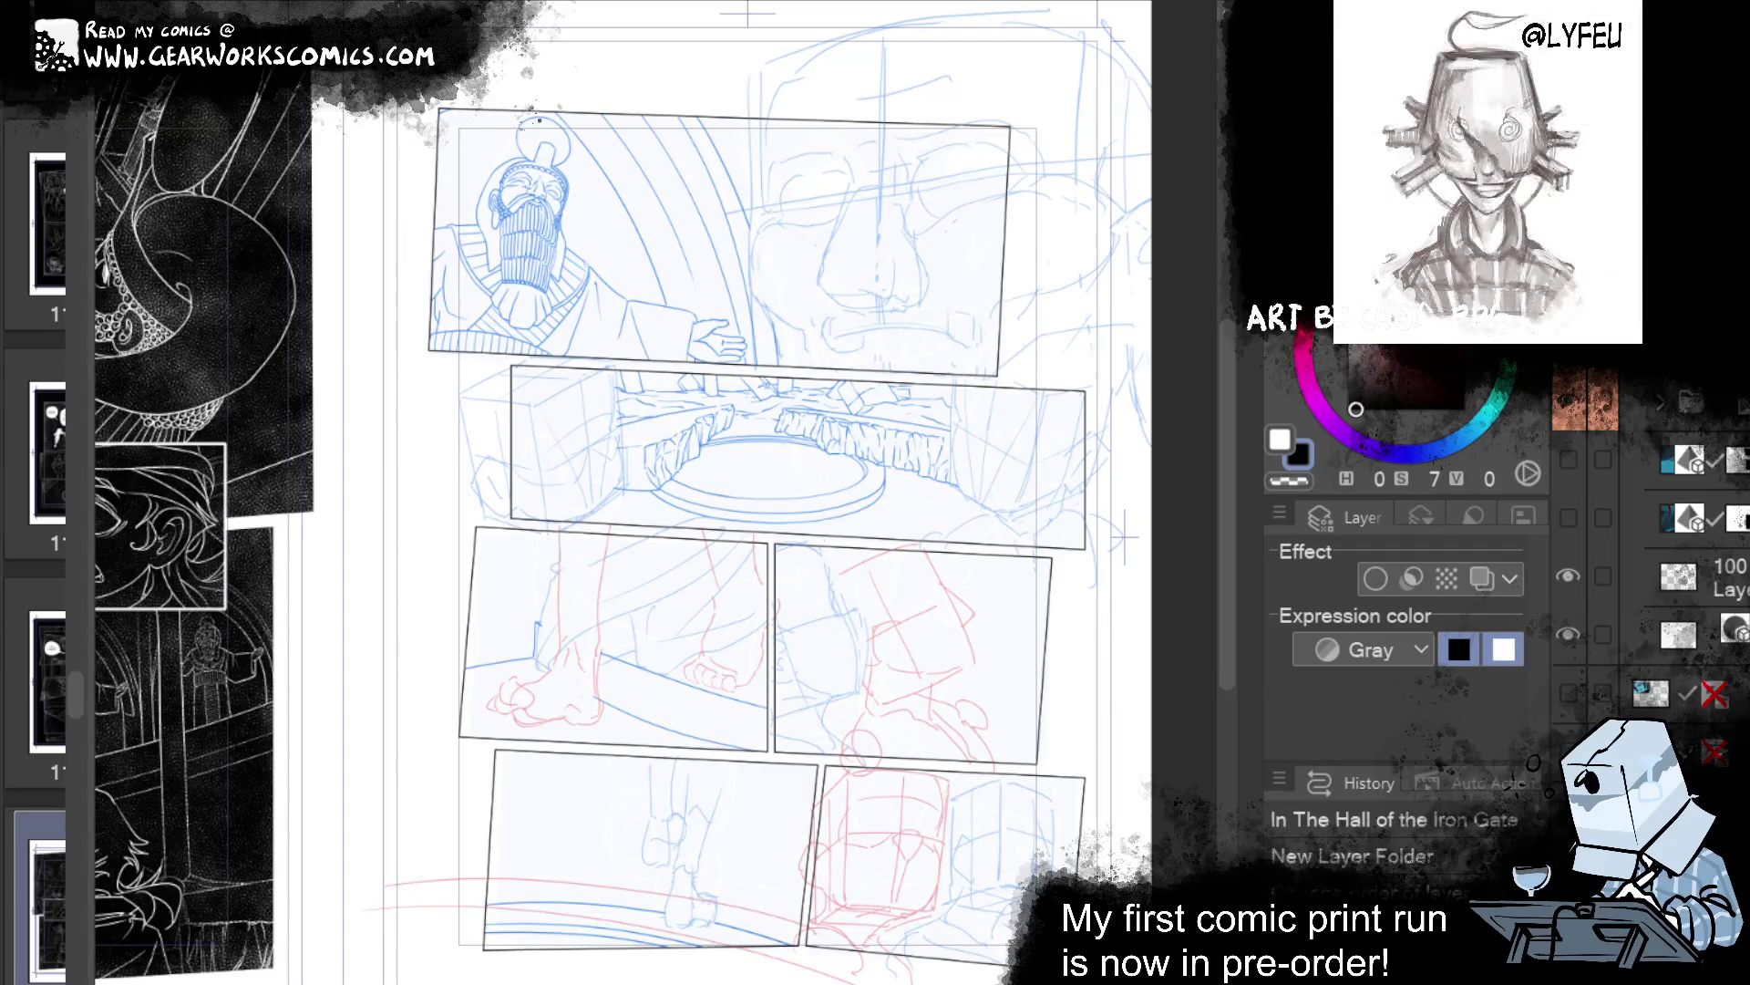
pyautogui.moveTo(842, 615); pyautogui.dragTo(677, 792)
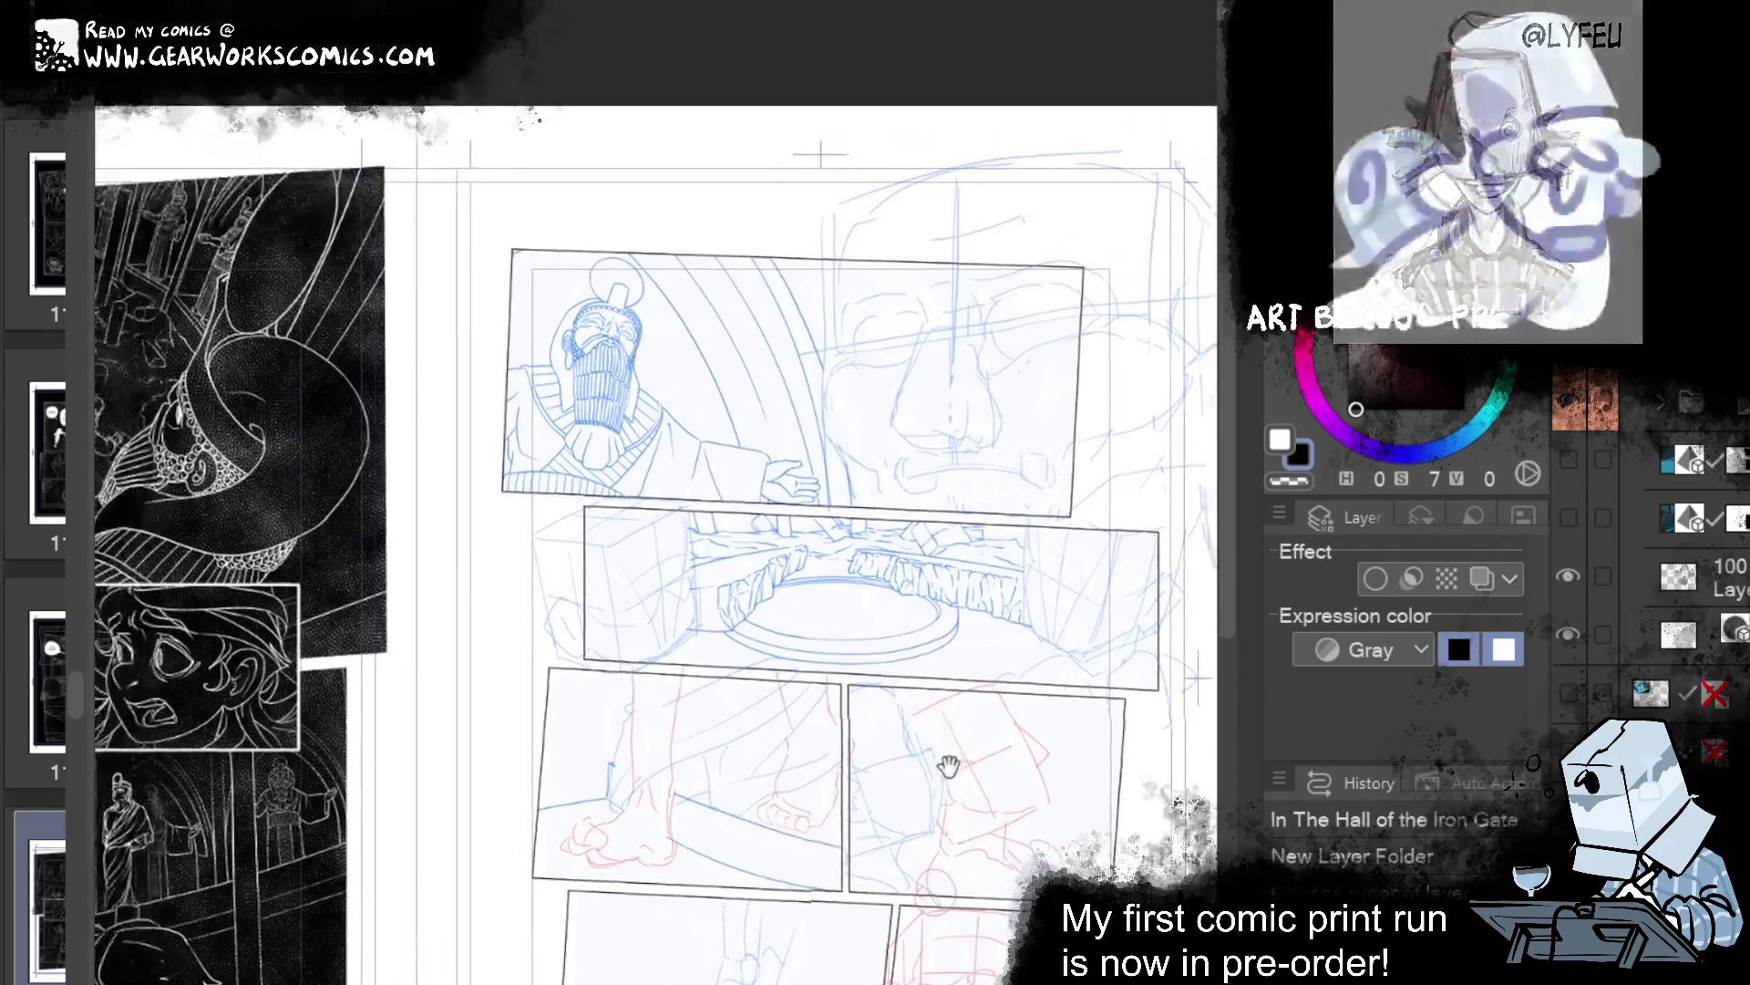
pyautogui.hotkey('ctrl', '+')
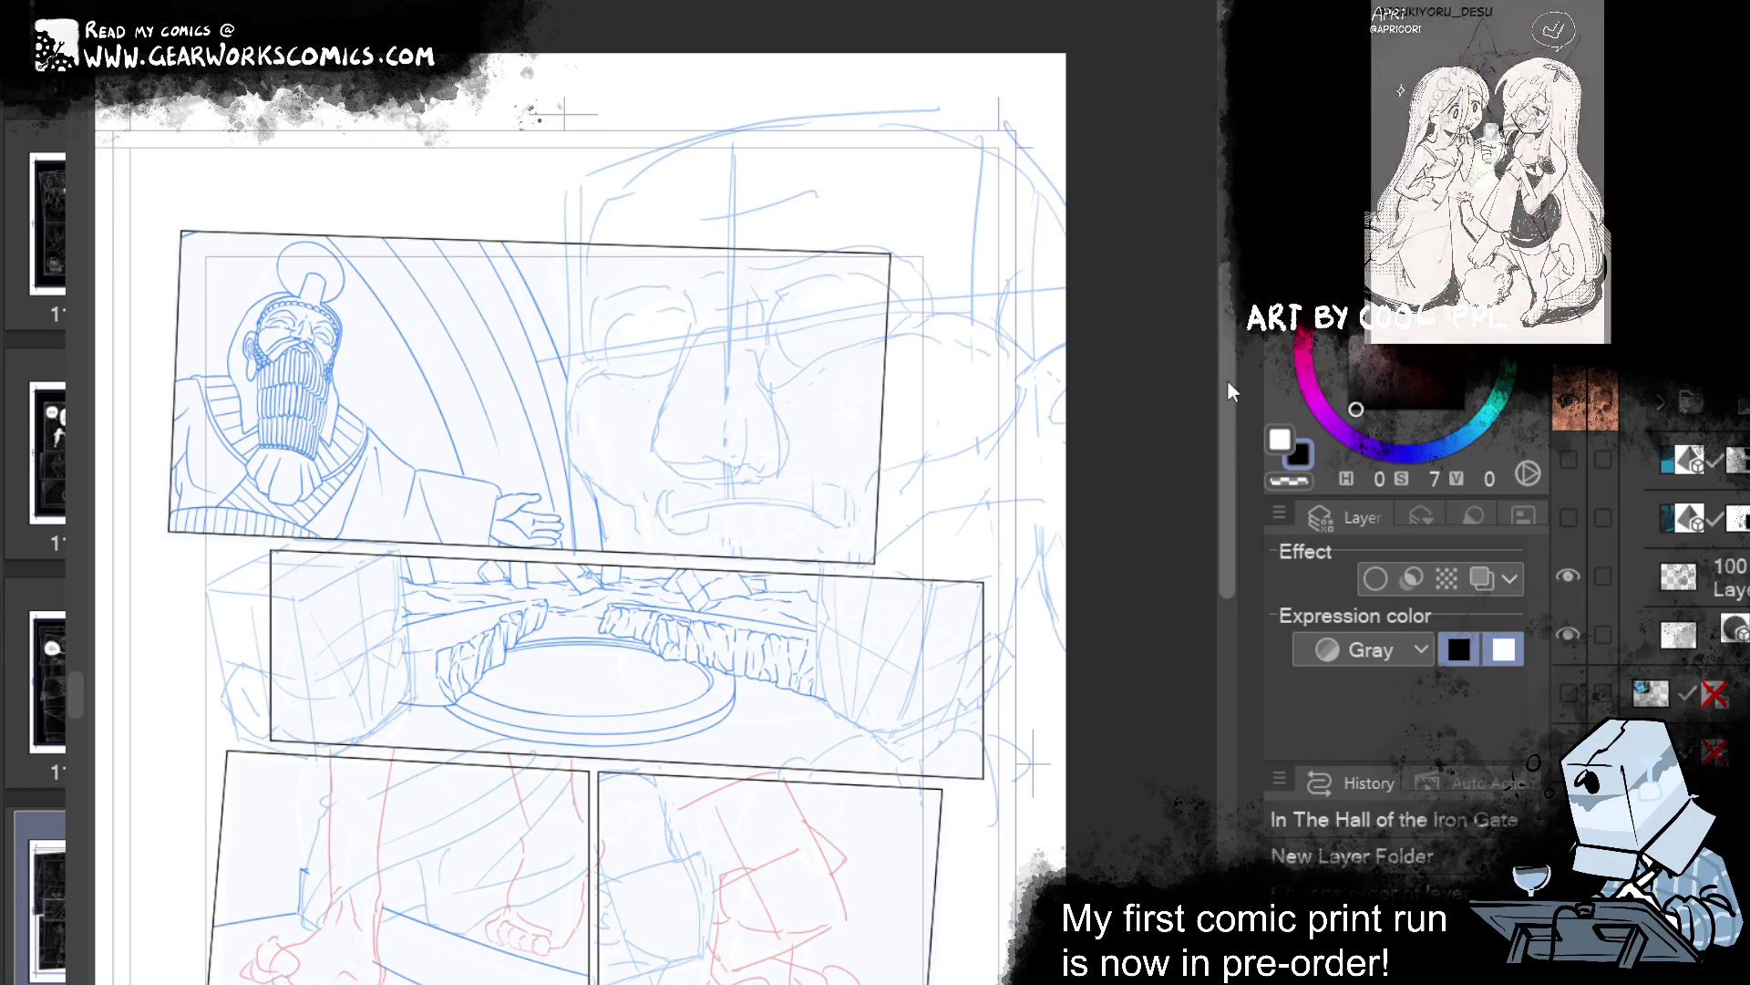
pyautogui.scroll(1, 1221, 403)
pyautogui.moveTo(910, 363); pyautogui.dragTo(1027, 324)
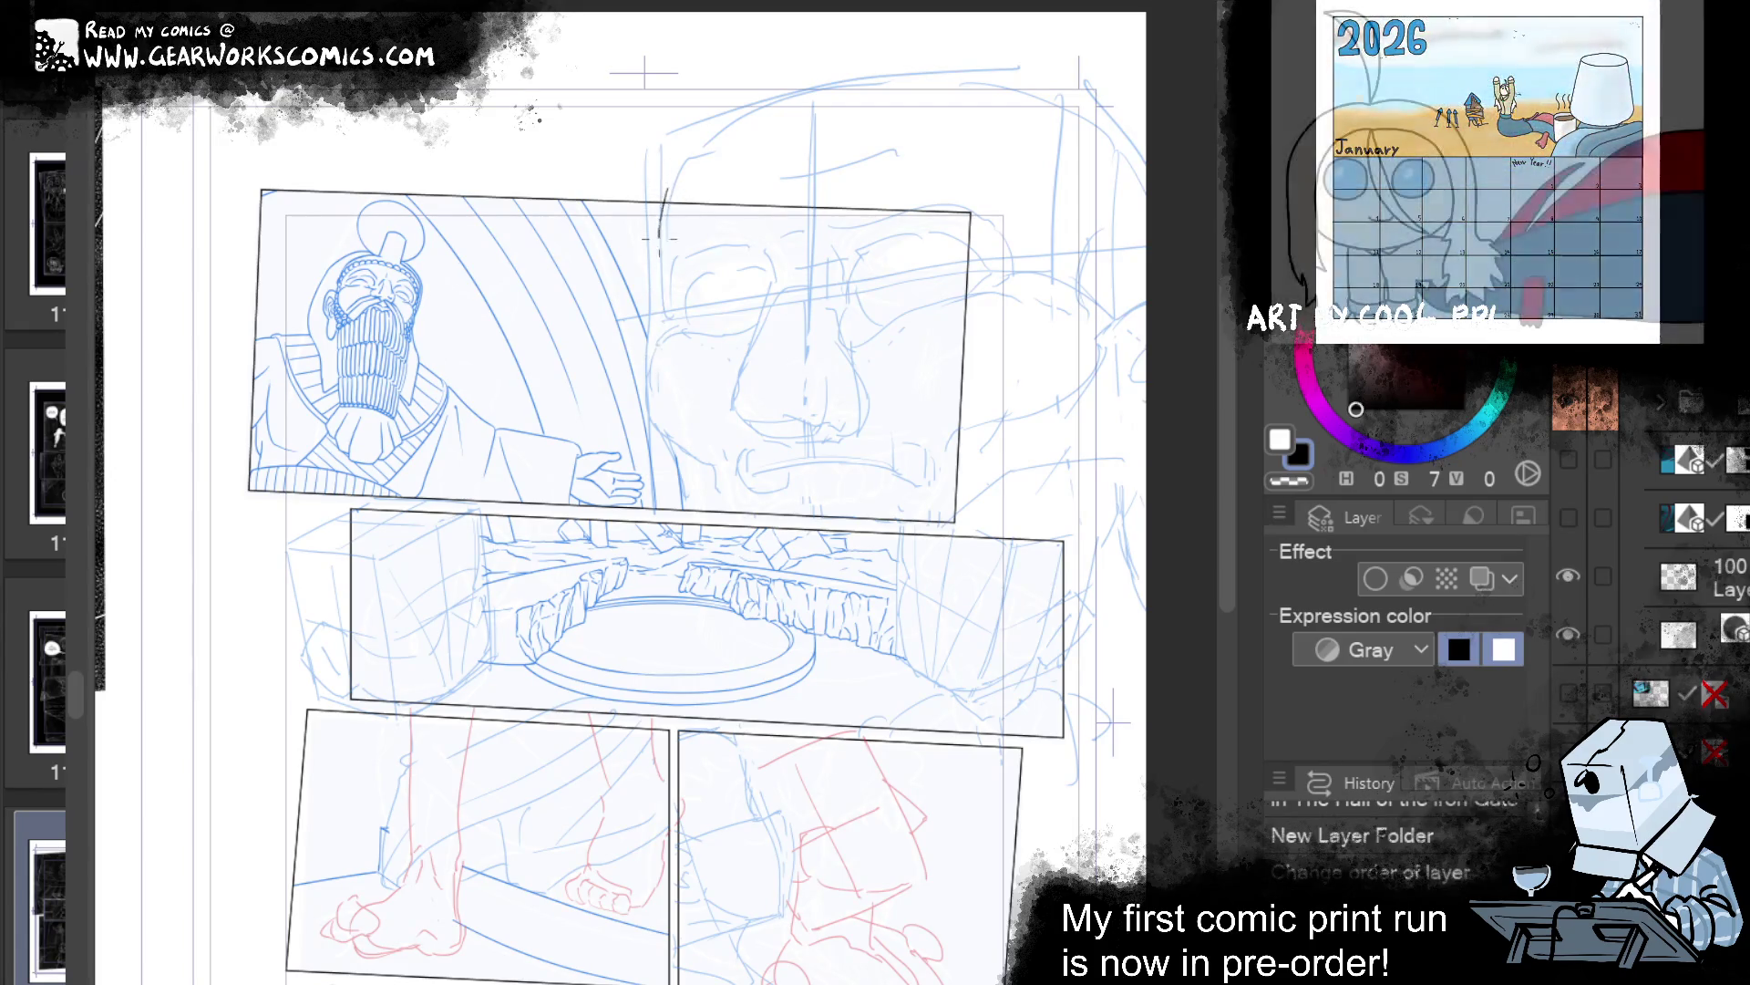
pyautogui.moveTo(1080, 219); pyautogui.dragTo(938, 184)
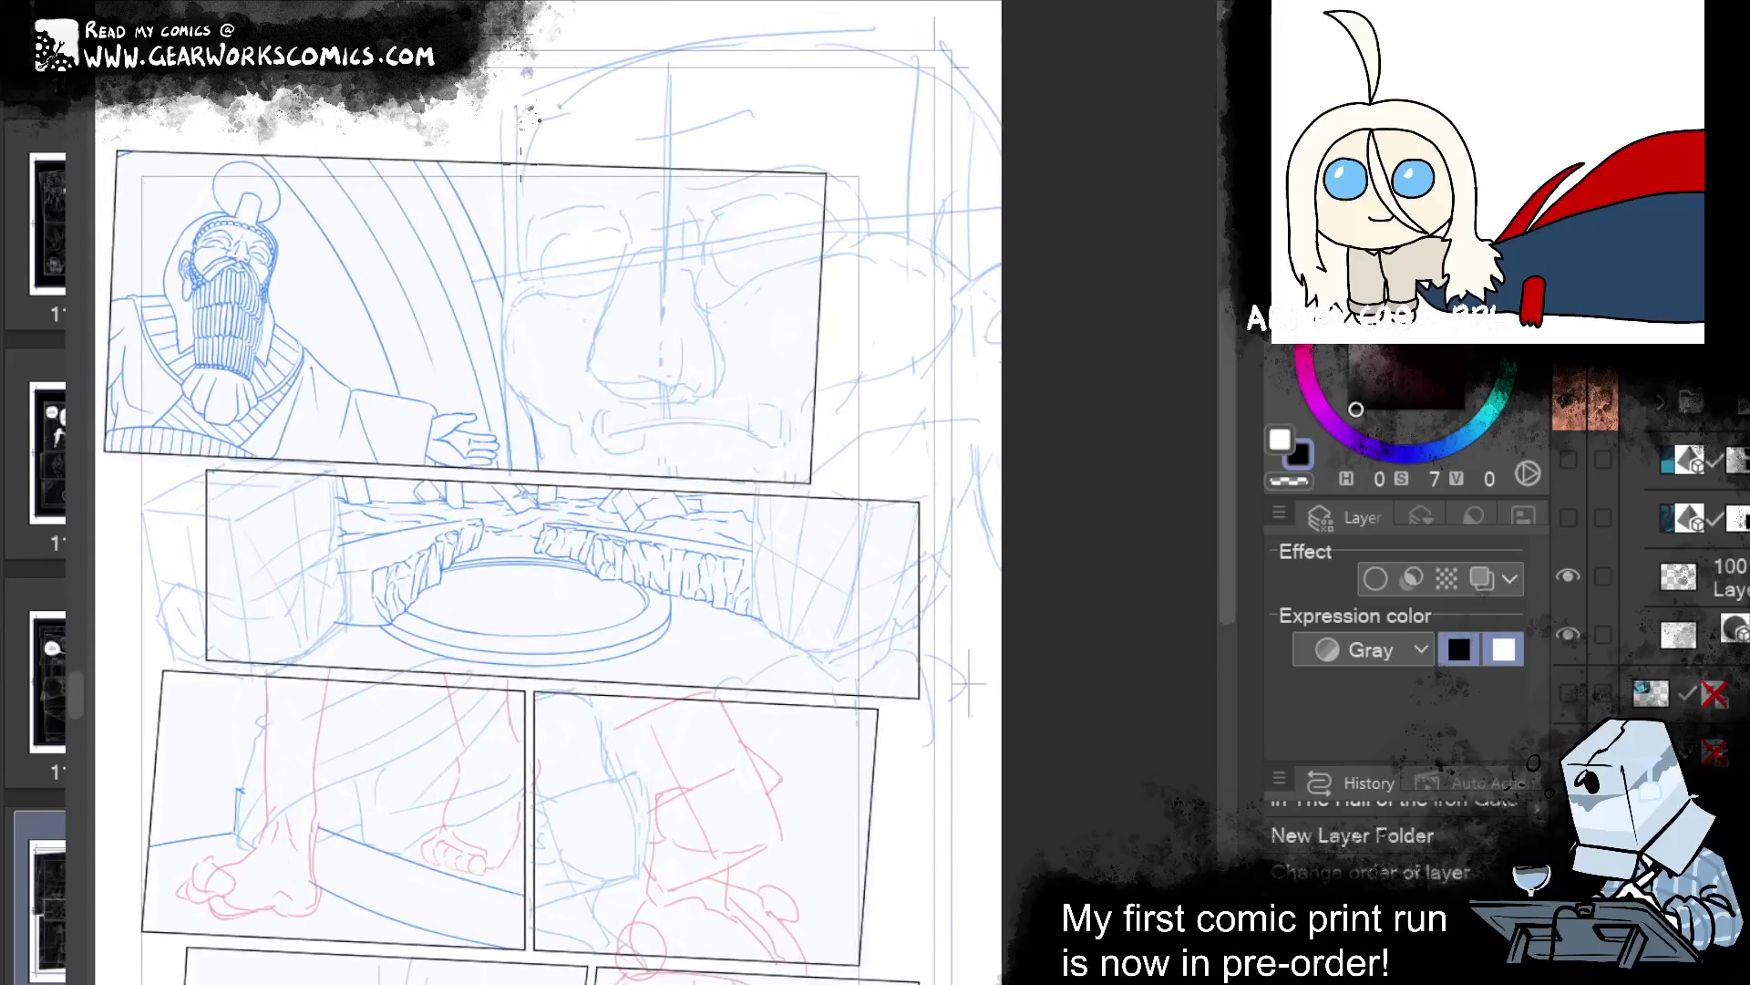
# Ink a vertical black stroke along the face's left temple, removing the overshoot.
pyautogui.moveTo(518, 208); pyautogui.dragTo(525, 278)
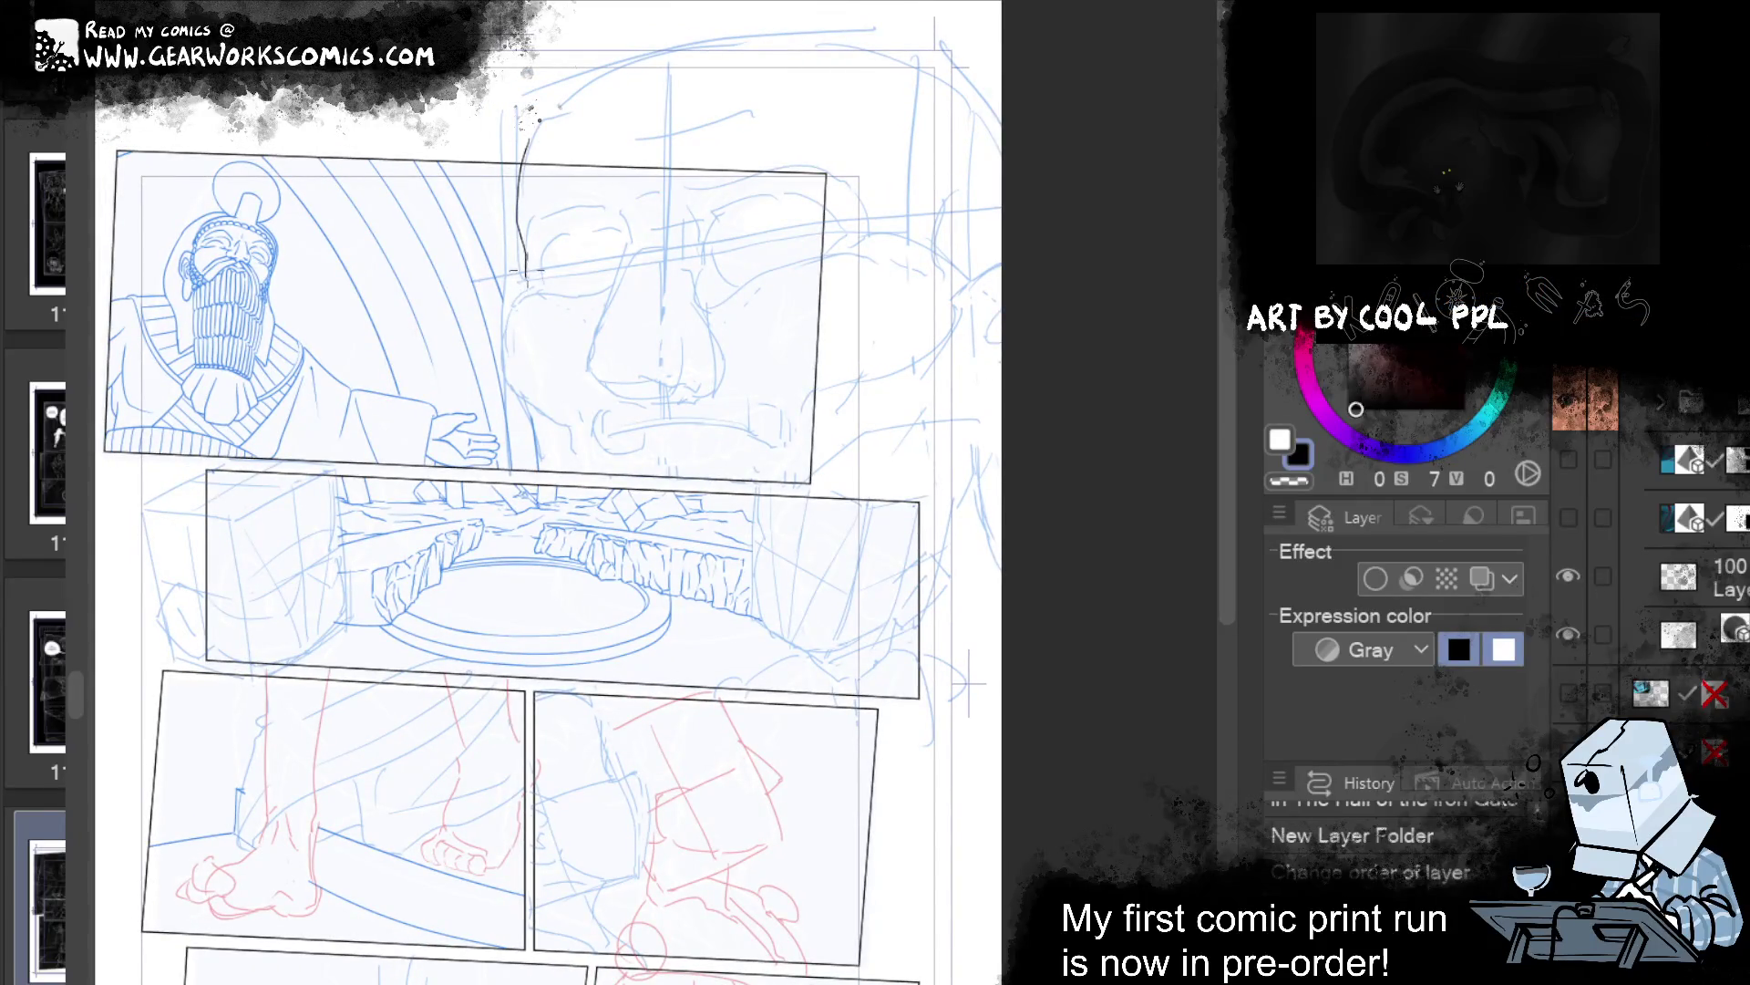
pyautogui.hotkey('ctrl', 'z')
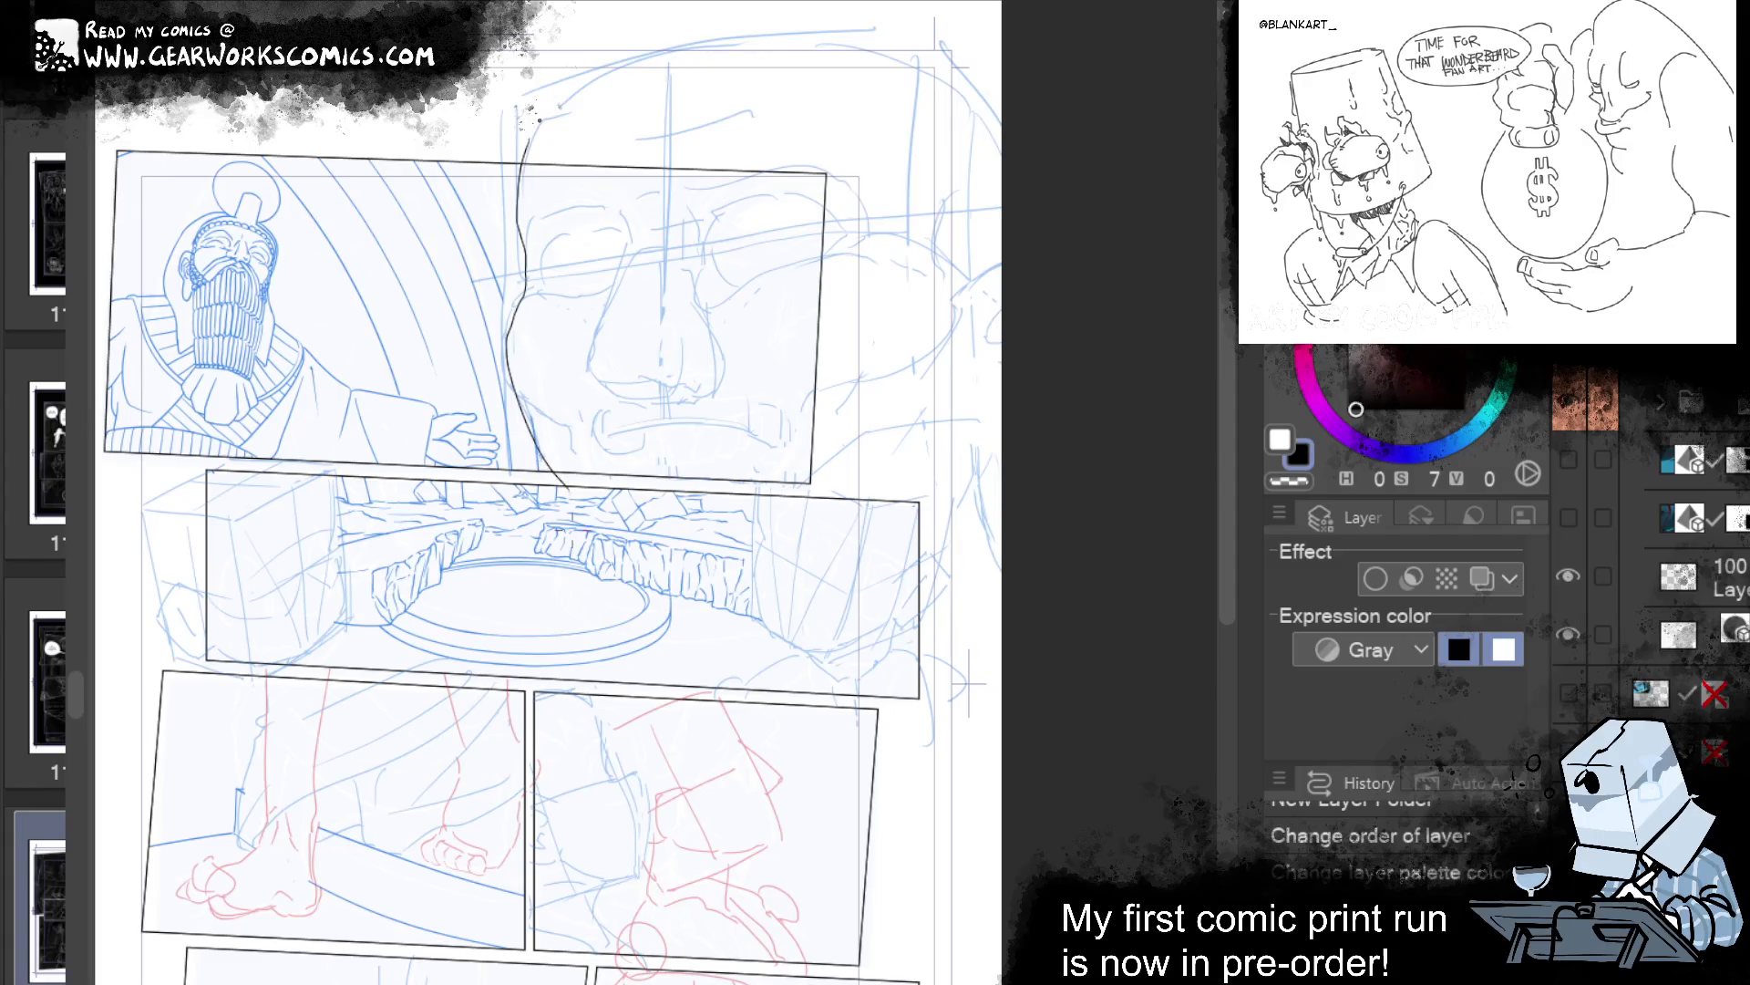
pyautogui.moveTo(990, 593)
pyautogui.mouseDown()
pyautogui.moveTo(1162, 351)
pyautogui.moveTo(978, 563)
pyautogui.mouseUp()
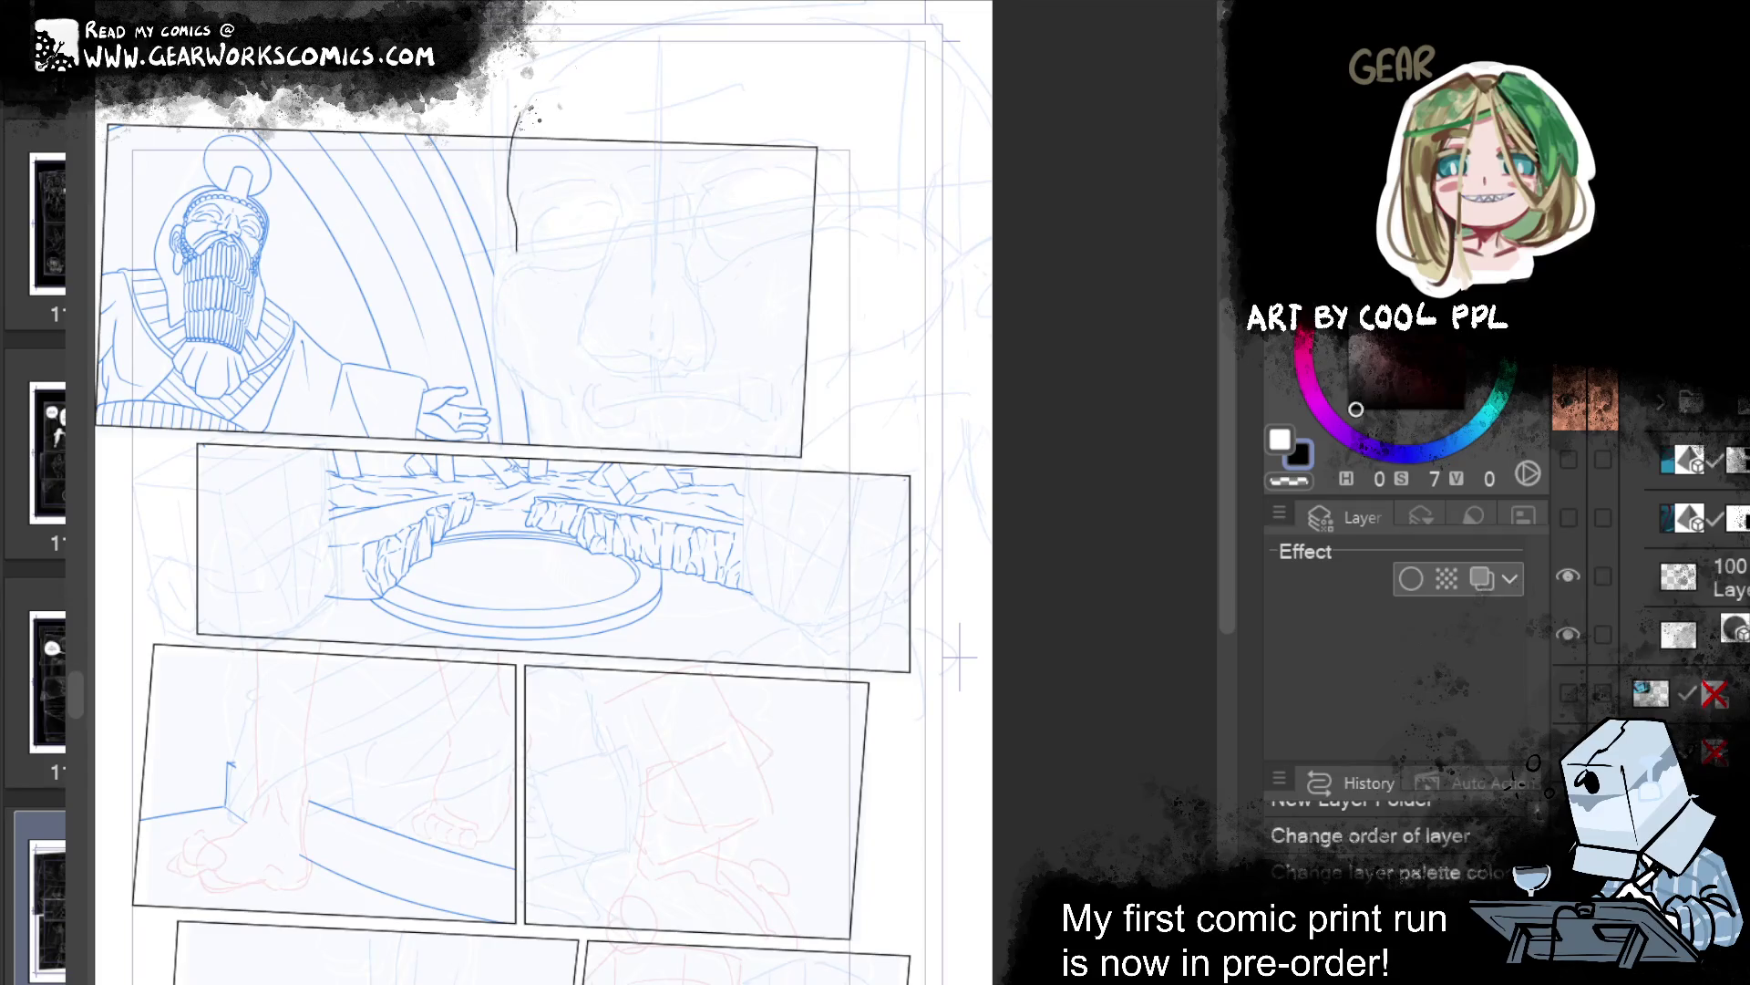
pyautogui.moveTo(927, 595); pyautogui.dragTo(1049, 752)
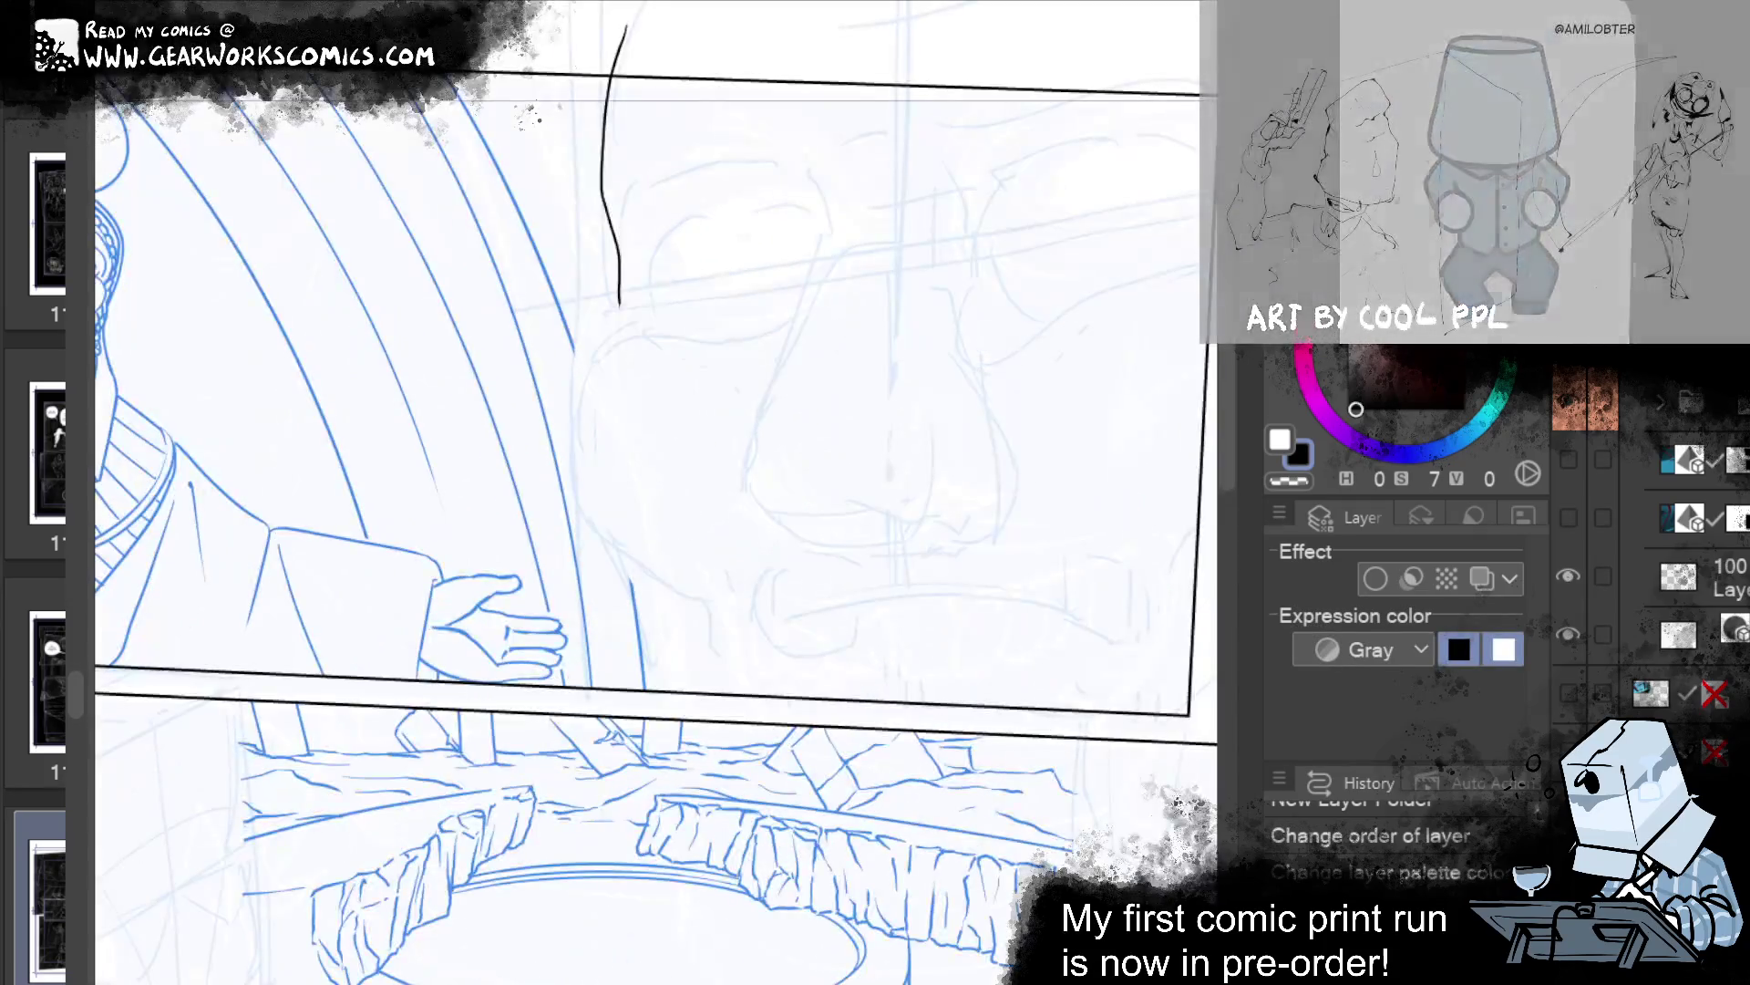
# Ink the arched brow over the right eye and the lower lid line beneath it.
pyautogui.scroll(3, 1009, 570)
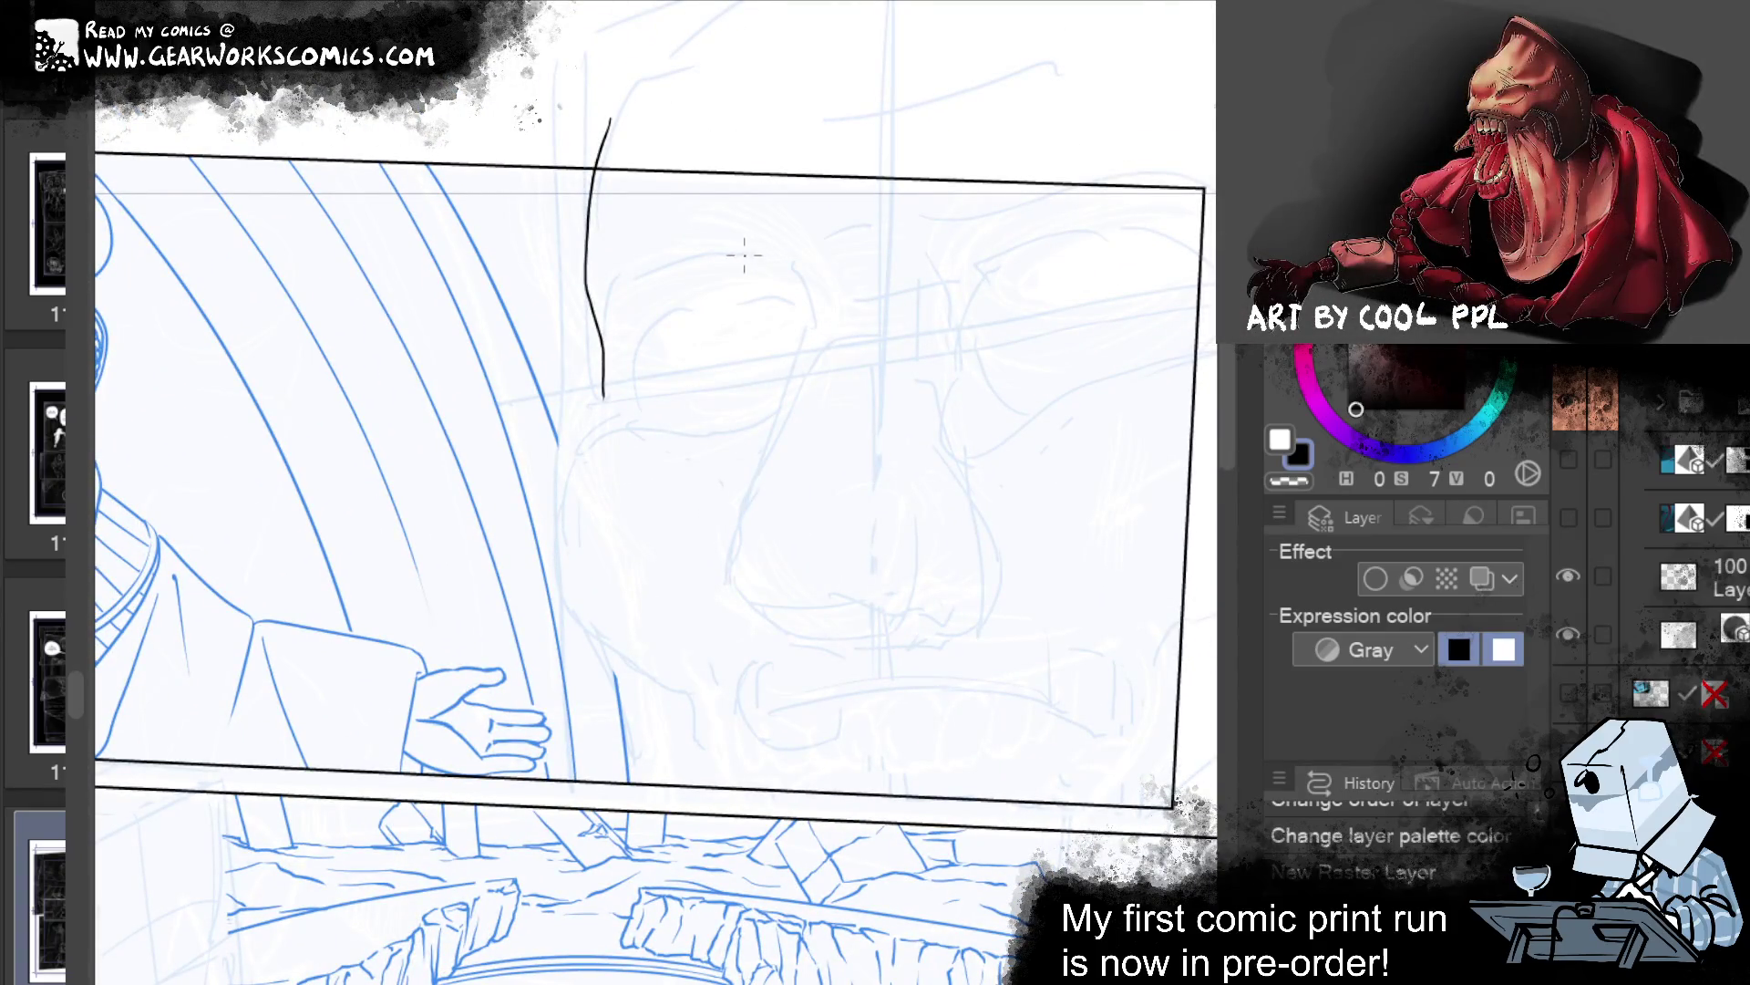
pyautogui.moveTo(802, 304); pyautogui.dragTo(806, 320)
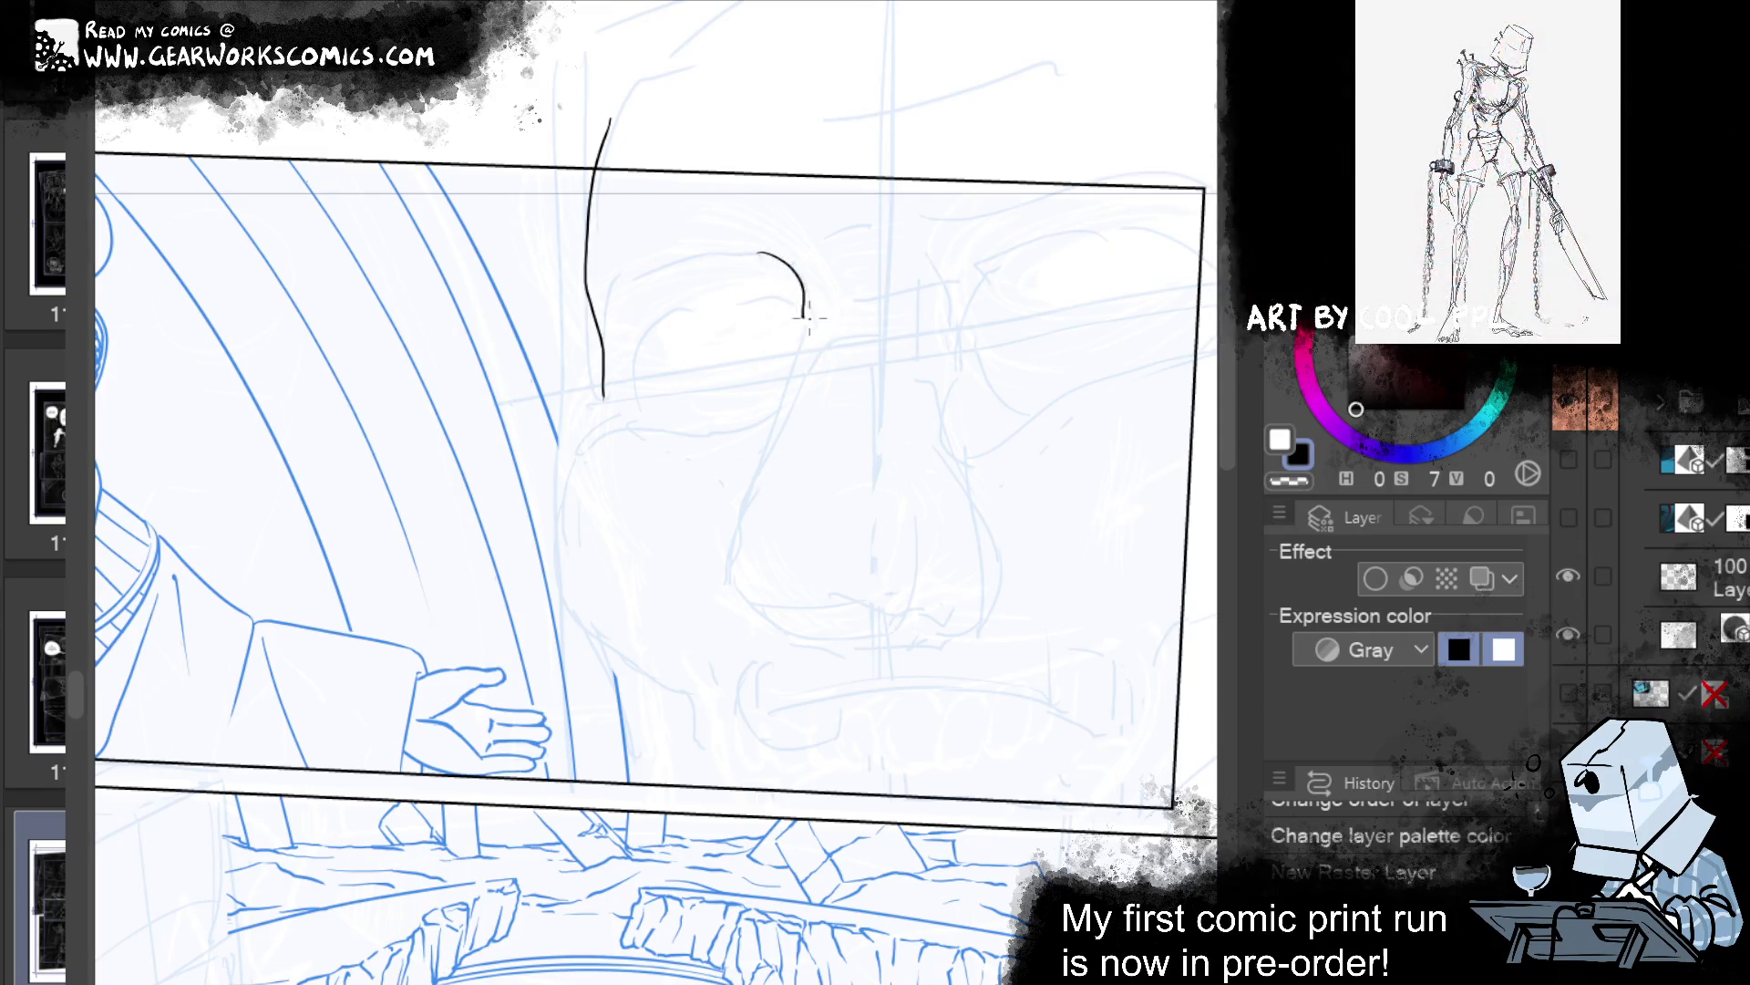
pyautogui.hotkey('ctrl', 'z')
pyautogui.moveTo(693, 269); pyautogui.dragTo(825, 257)
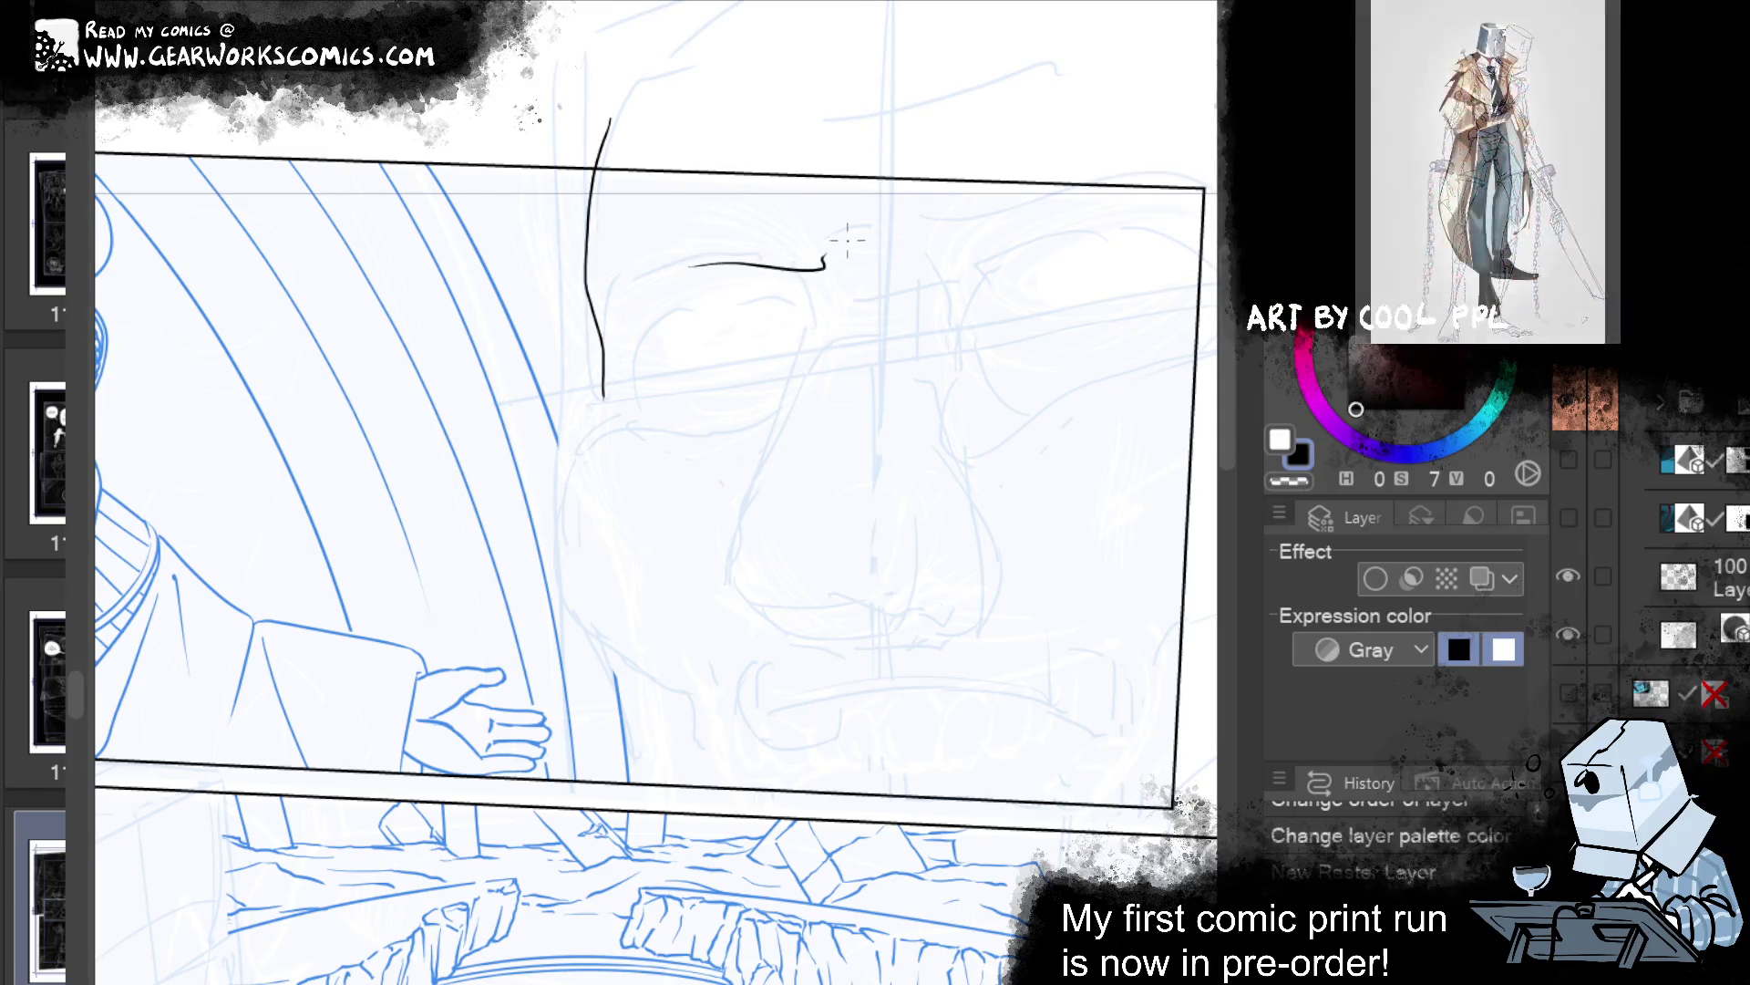
pyautogui.hotkey('ctrl', 'z')
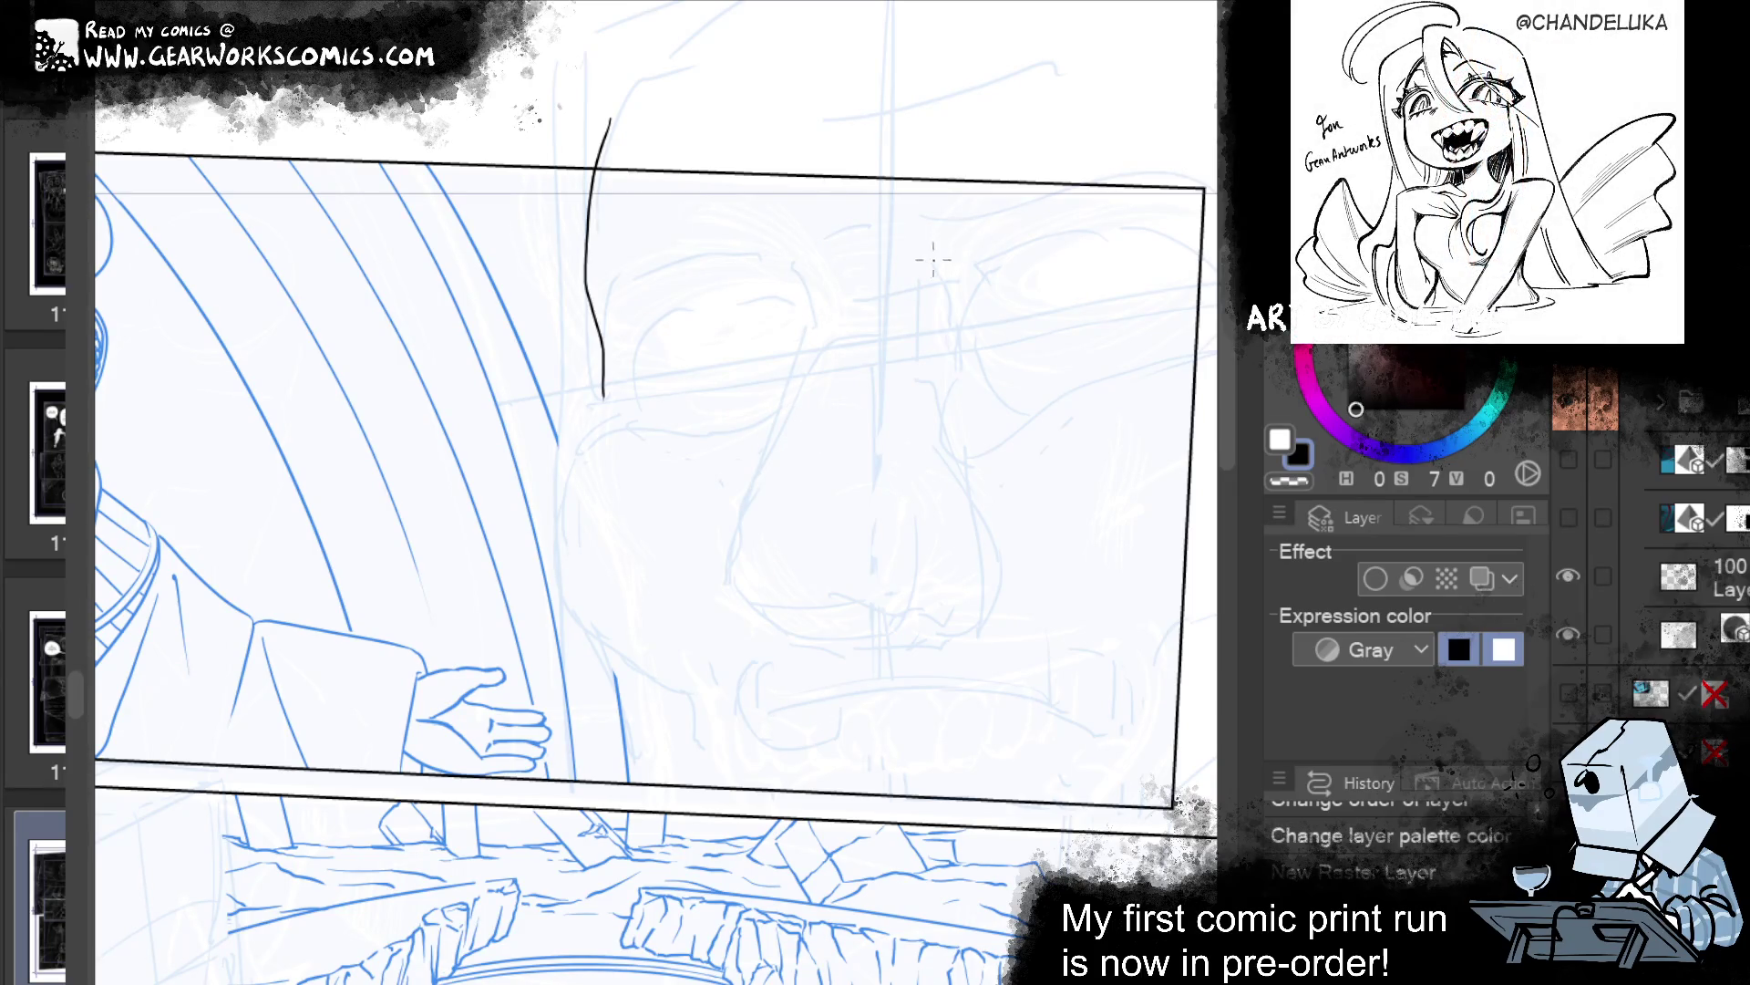
pyautogui.moveTo(937, 270); pyautogui.dragTo(1003, 278)
pyautogui.hotkey('ctrl', 'z')
pyautogui.moveTo(921, 222); pyautogui.dragTo(1073, 222)
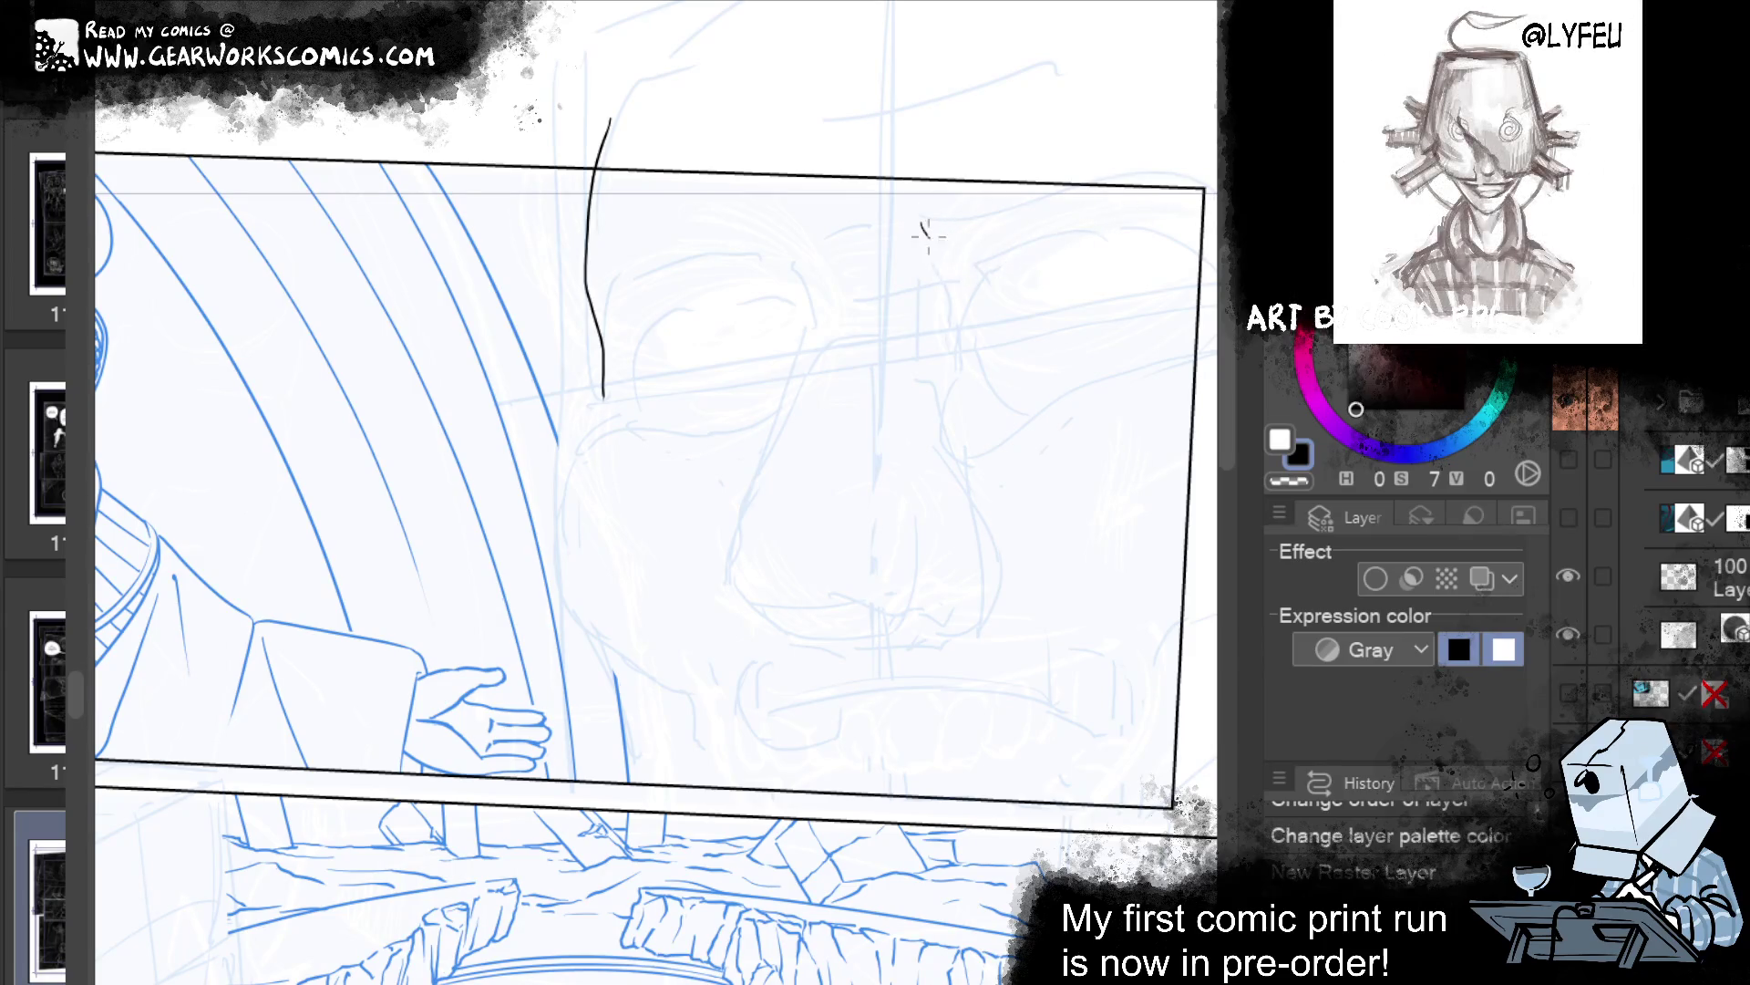
pyautogui.moveTo(1113, 559); pyautogui.dragTo(840, 614)
pyautogui.hotkey('ctrl', 'z')
pyautogui.moveTo(769, 288); pyautogui.dragTo(690, 330)
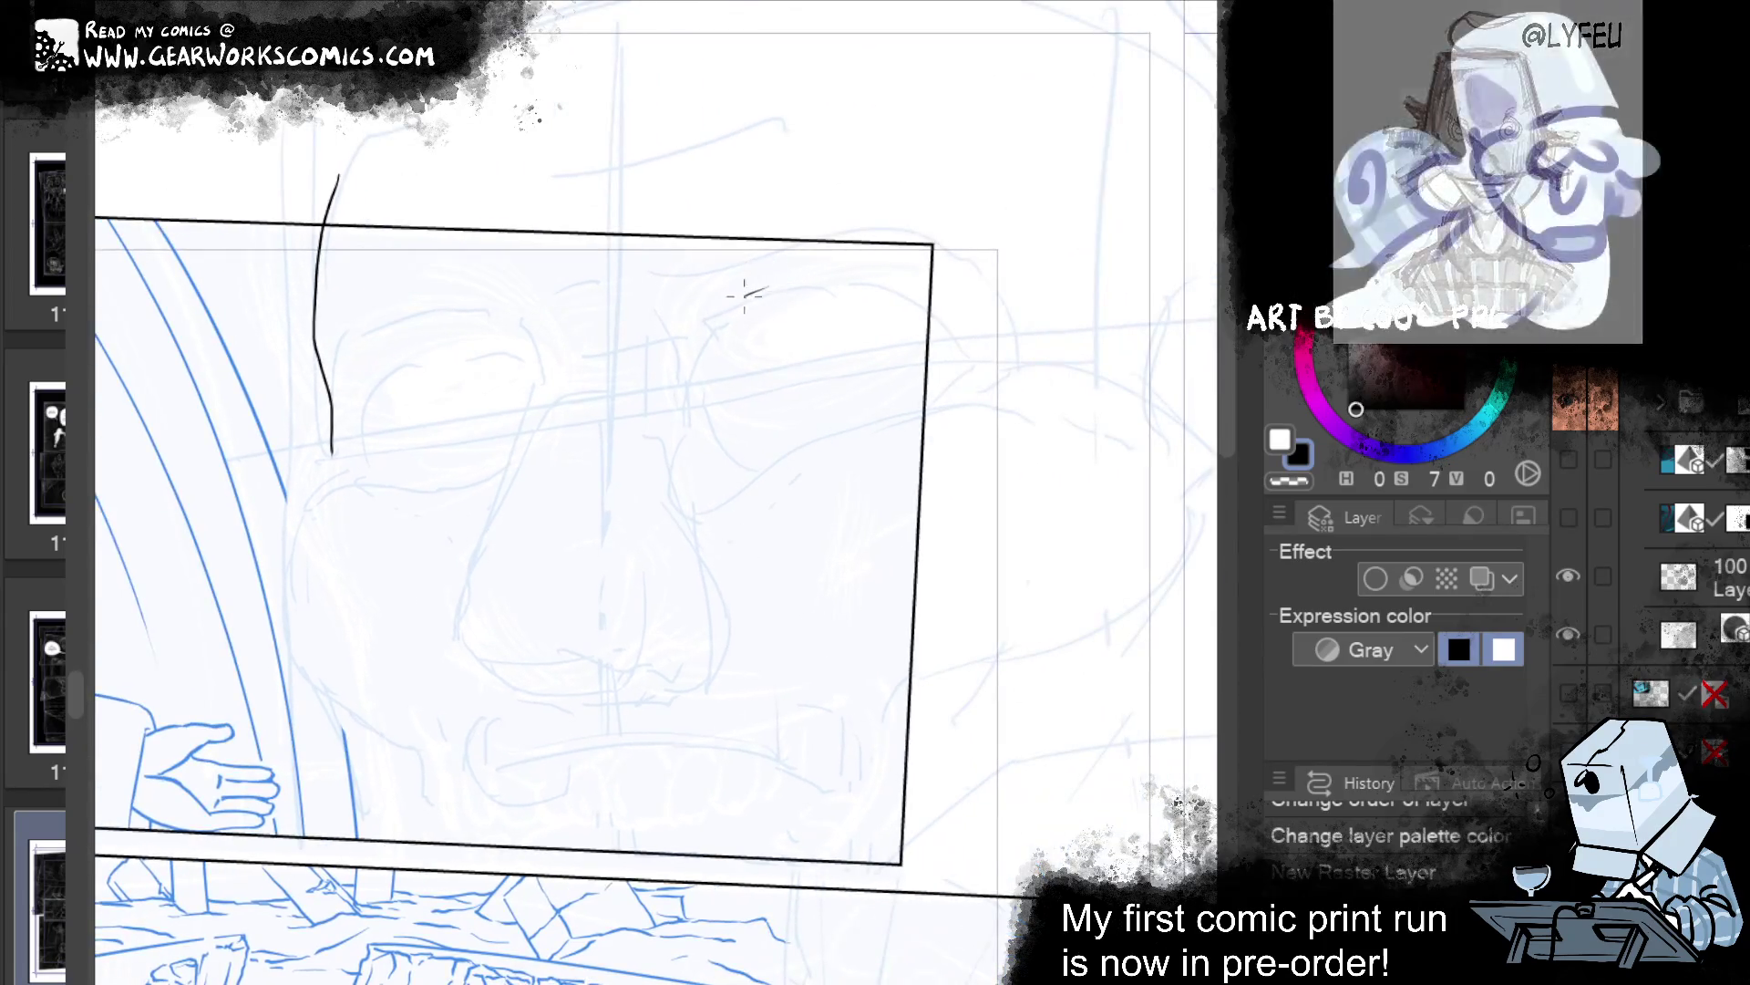
pyautogui.hotkey('ctrl', 'z')
pyautogui.moveTo(793, 290); pyautogui.dragTo(929, 330)
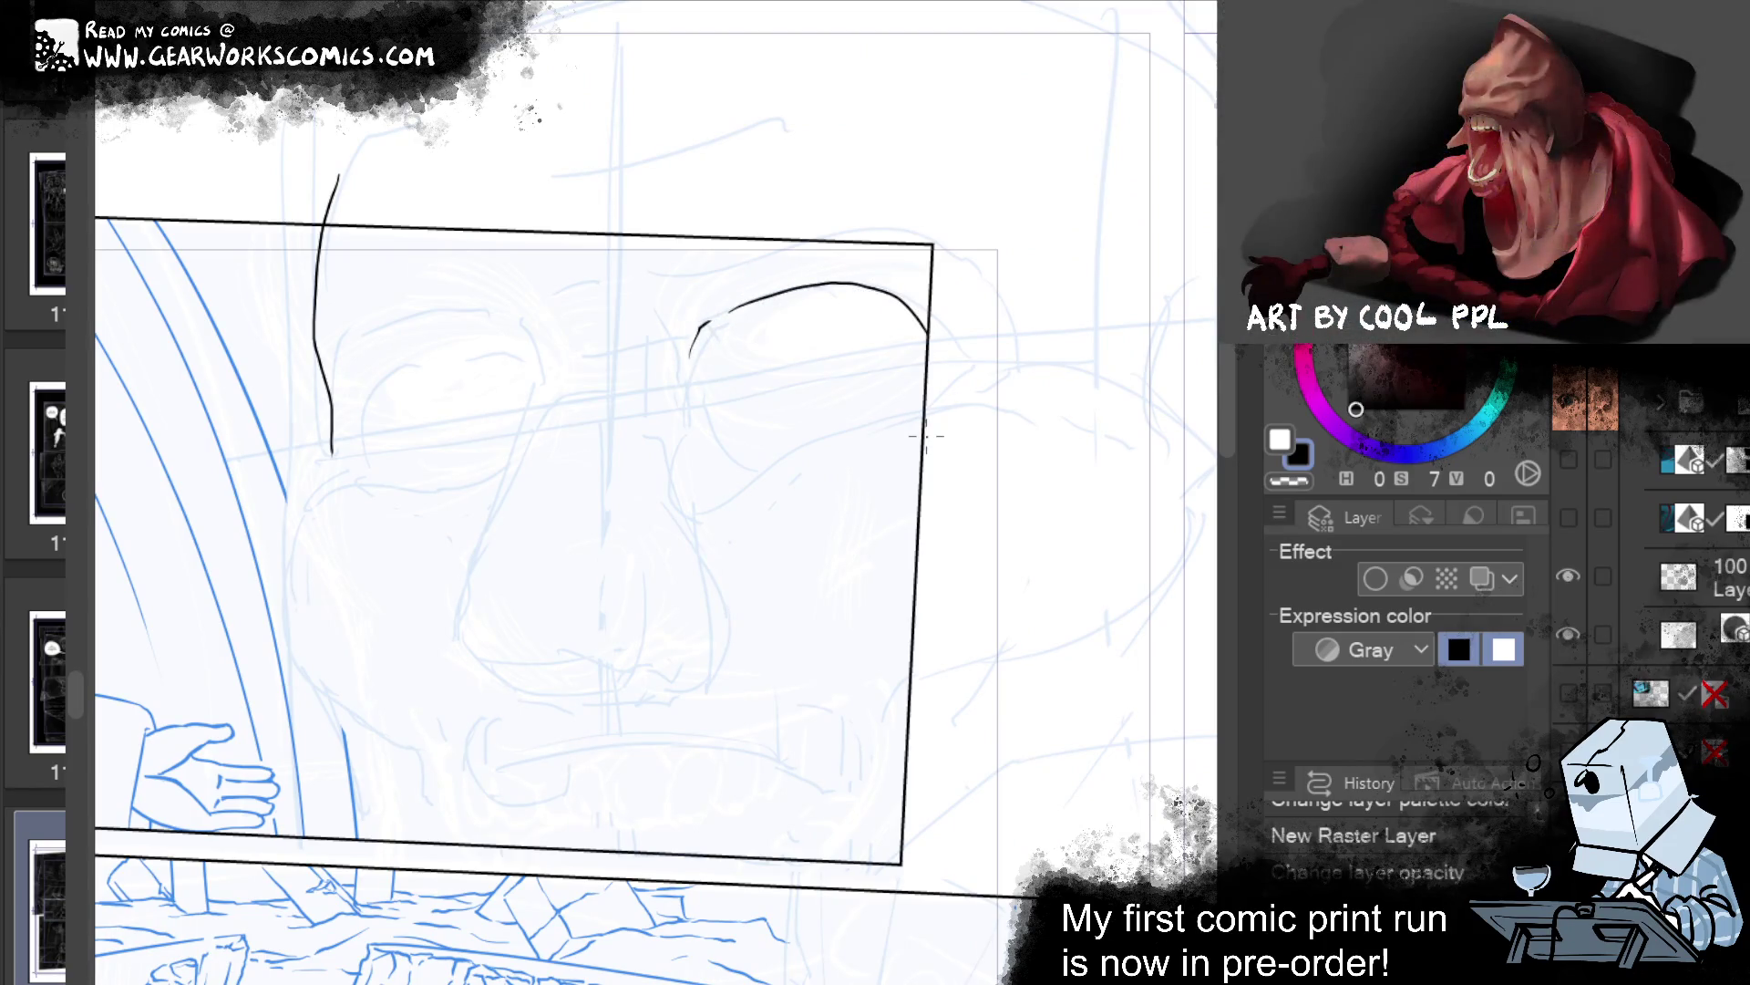
pyautogui.moveTo(702, 425); pyautogui.dragTo(930, 410)
# Ink the left eye's inner corner curve, redrawing it until it looks right.
pyautogui.moveTo(1066, 615); pyautogui.dragTo(1276, 591)
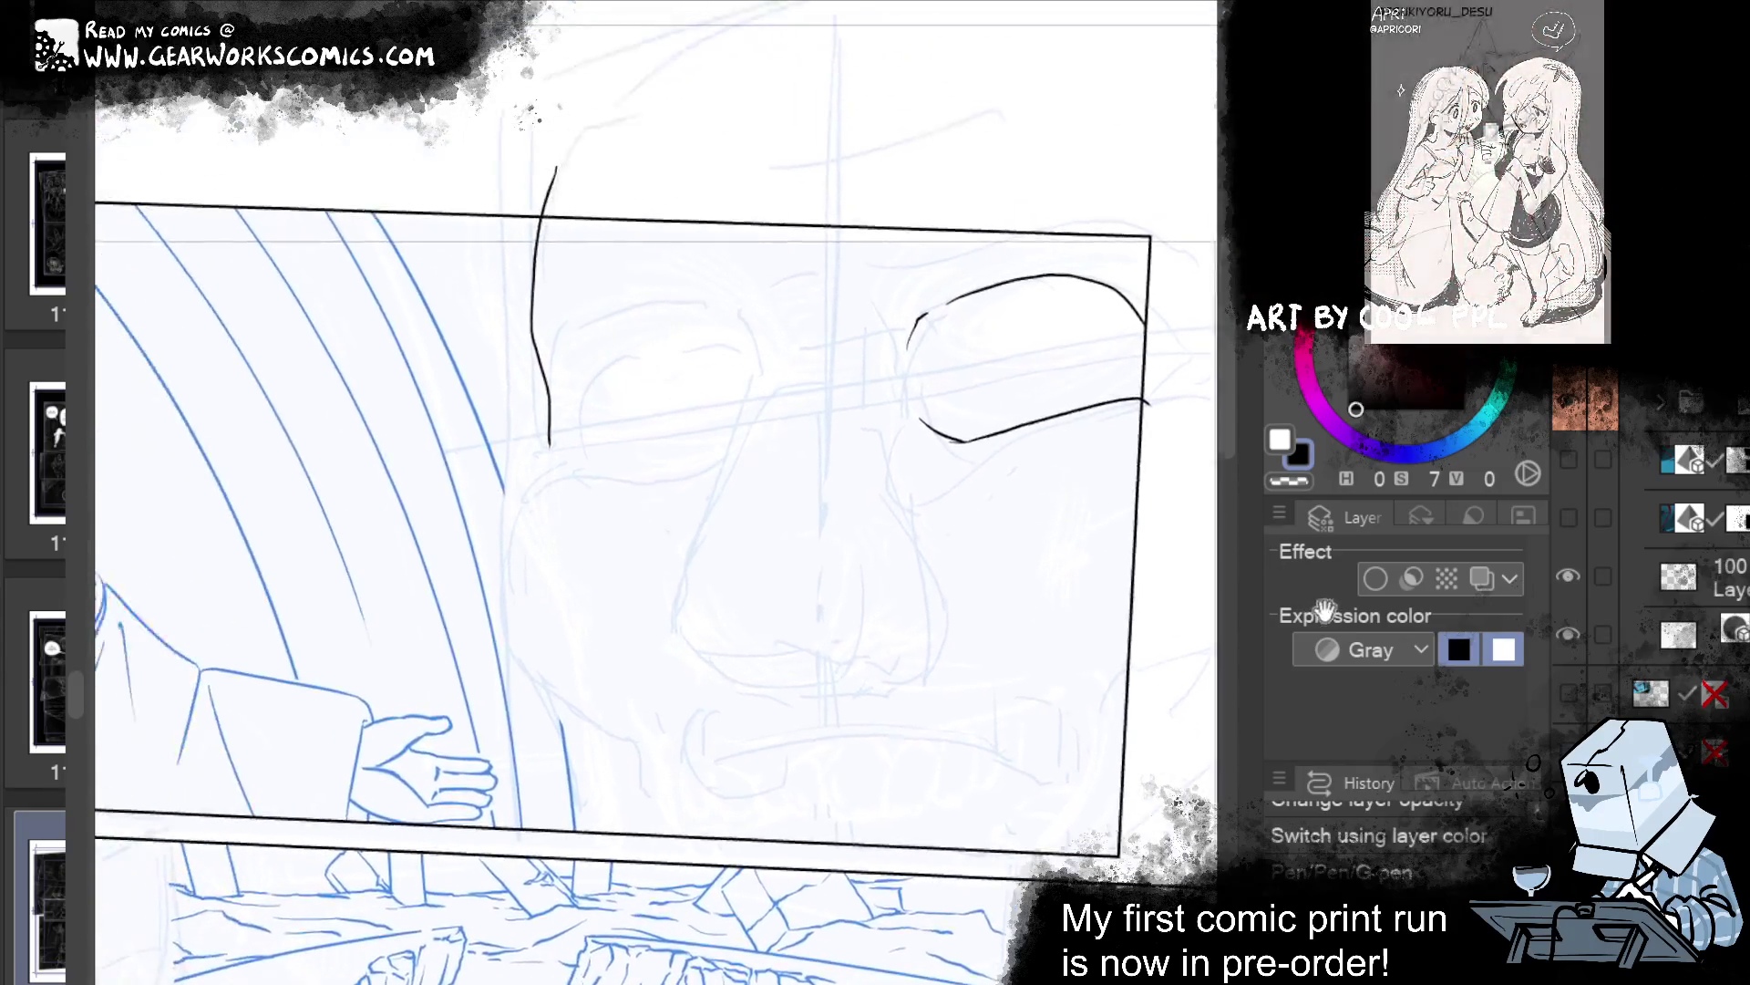
pyautogui.moveTo(761, 320)
pyautogui.mouseDown()
pyautogui.moveTo(782, 381)
pyautogui.moveTo(755, 429)
pyautogui.mouseUp()
pyautogui.hotkey('ctrl', 'z')
pyautogui.hotkey('ctrl', 'z')
pyautogui.moveTo(840, 368); pyautogui.dragTo(782, 379)
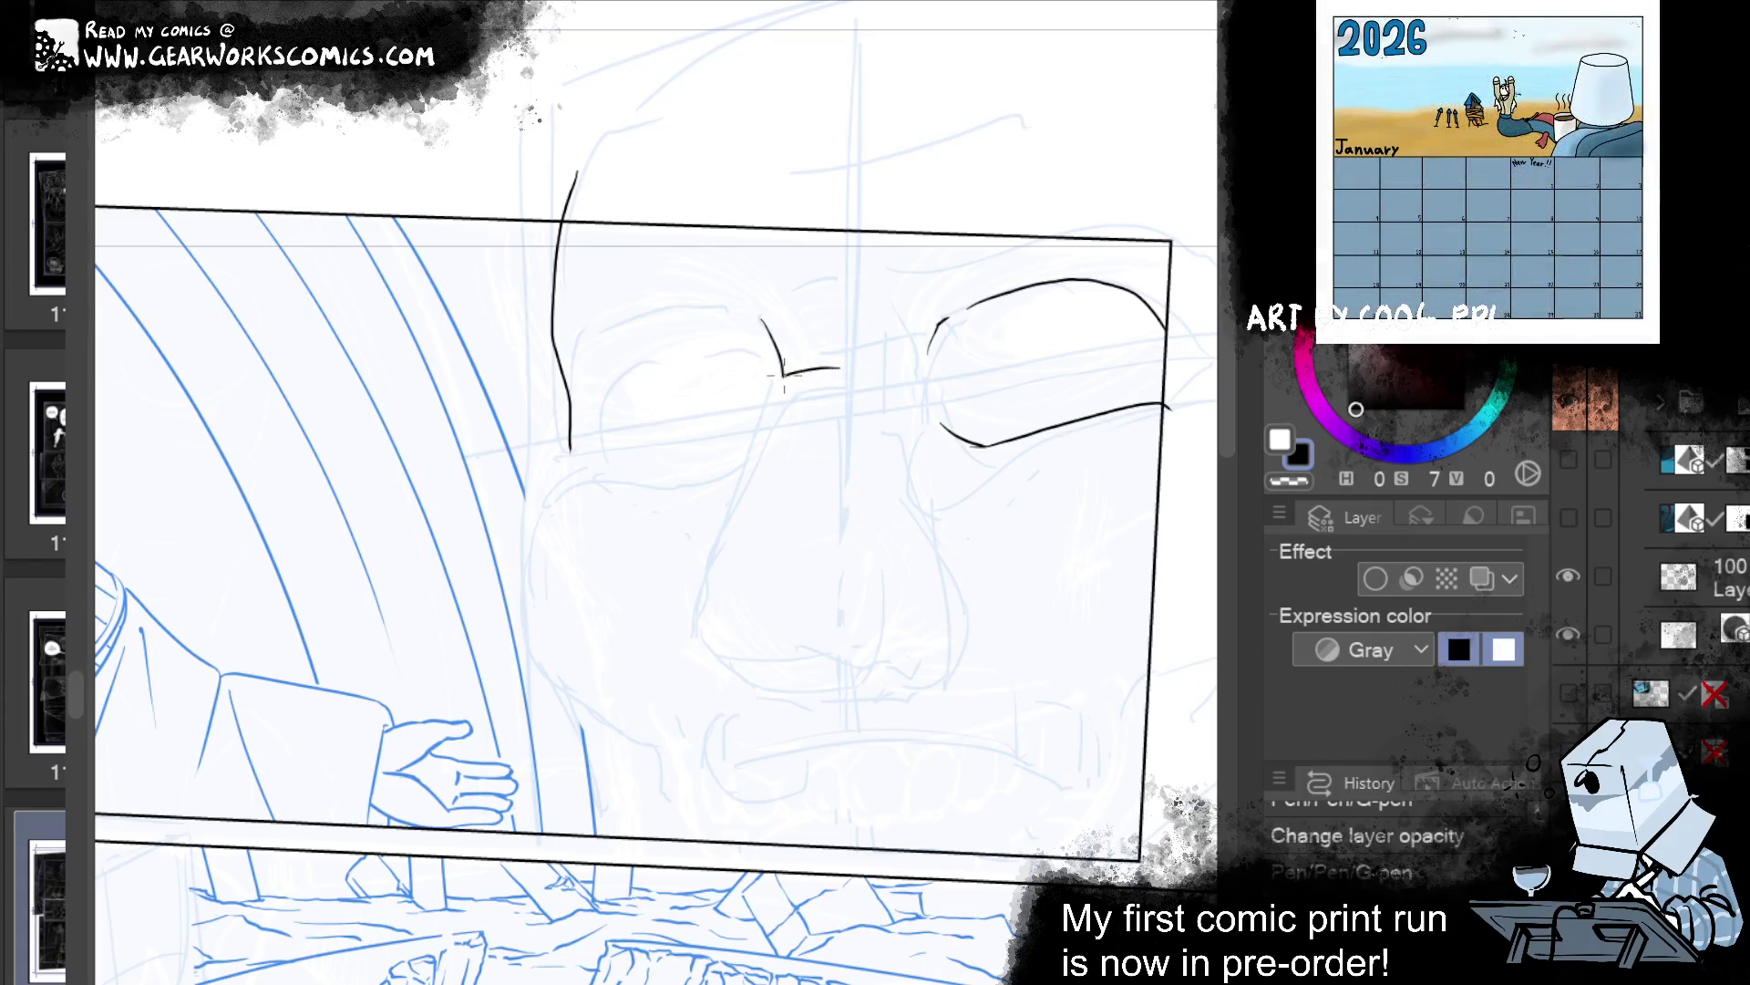
pyautogui.moveTo(830, 373); pyautogui.dragTo(770, 406)
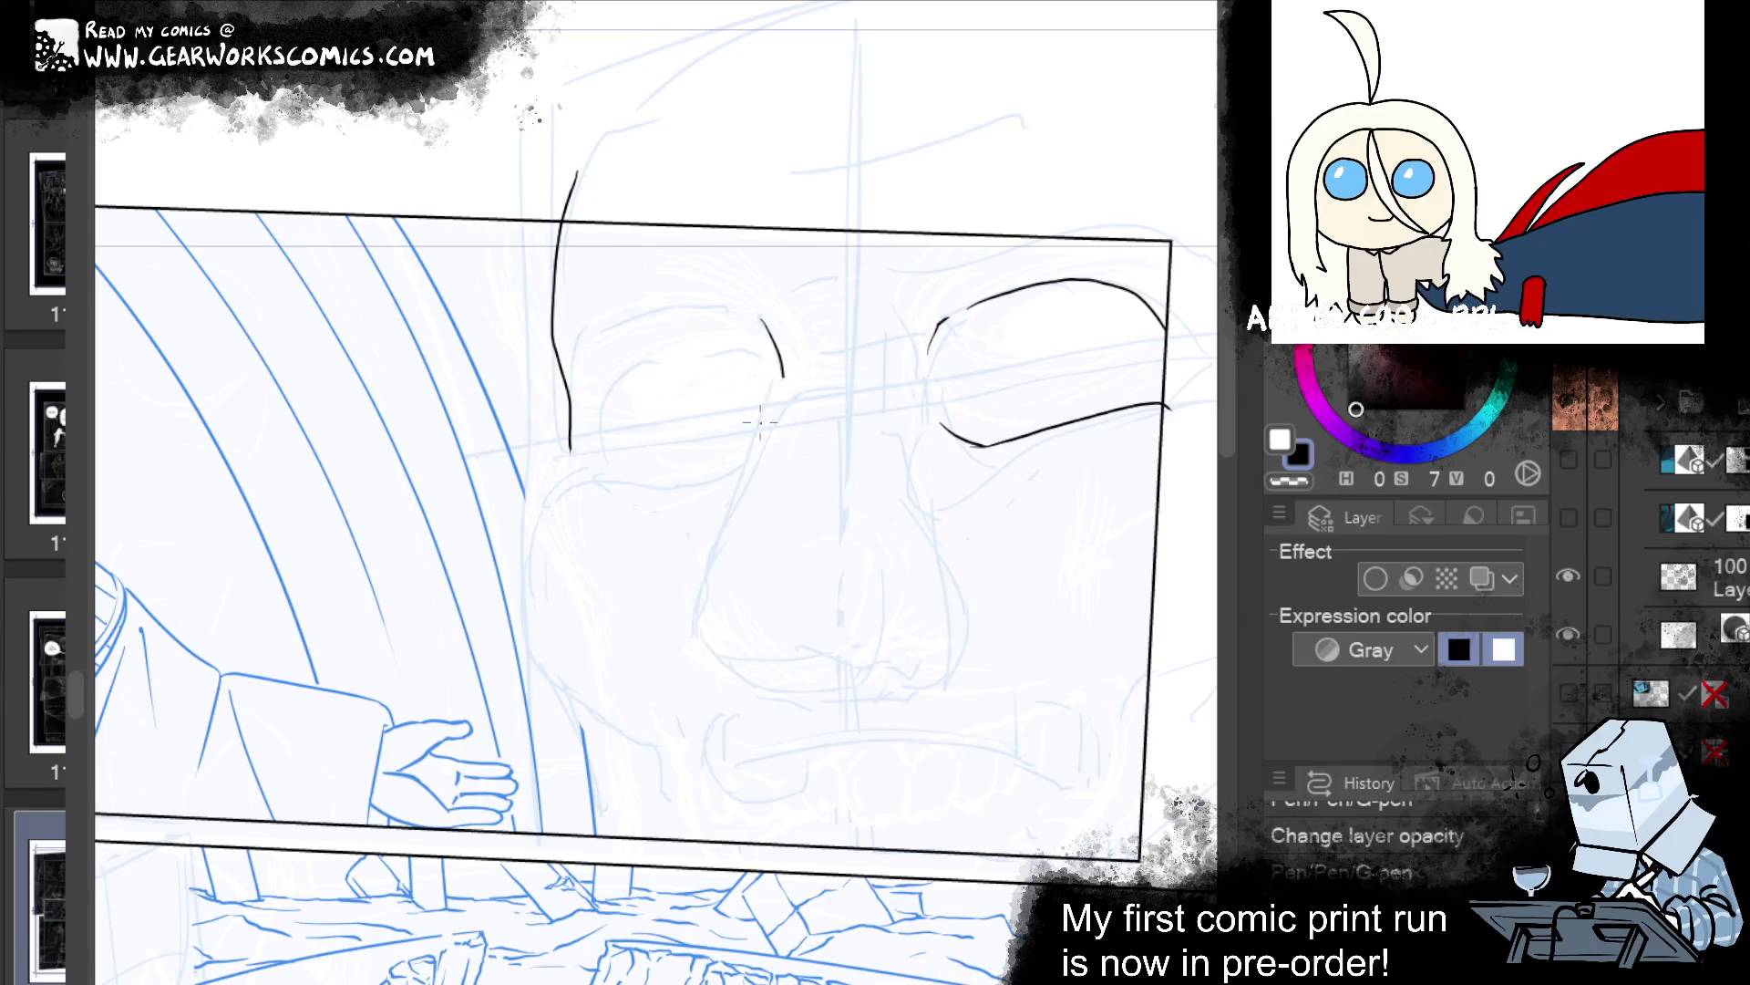
pyautogui.moveTo(746, 469); pyautogui.dragTo(806, 369)
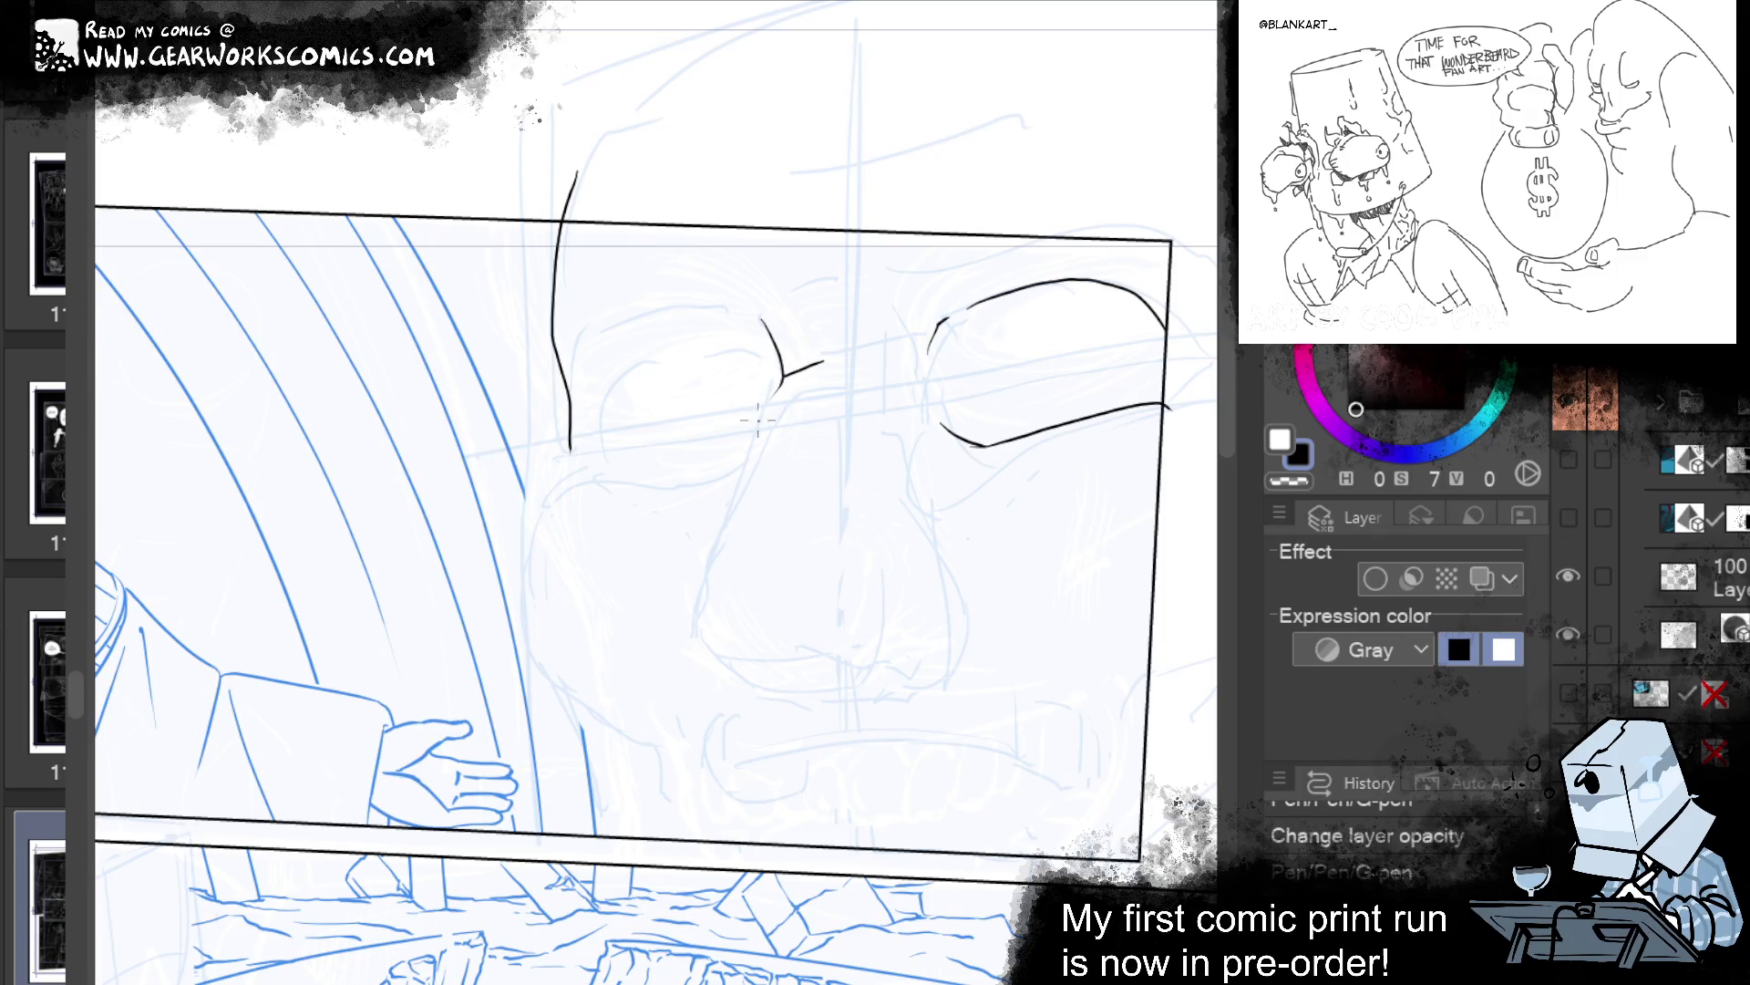
pyautogui.moveTo(768, 422); pyautogui.dragTo(779, 383)
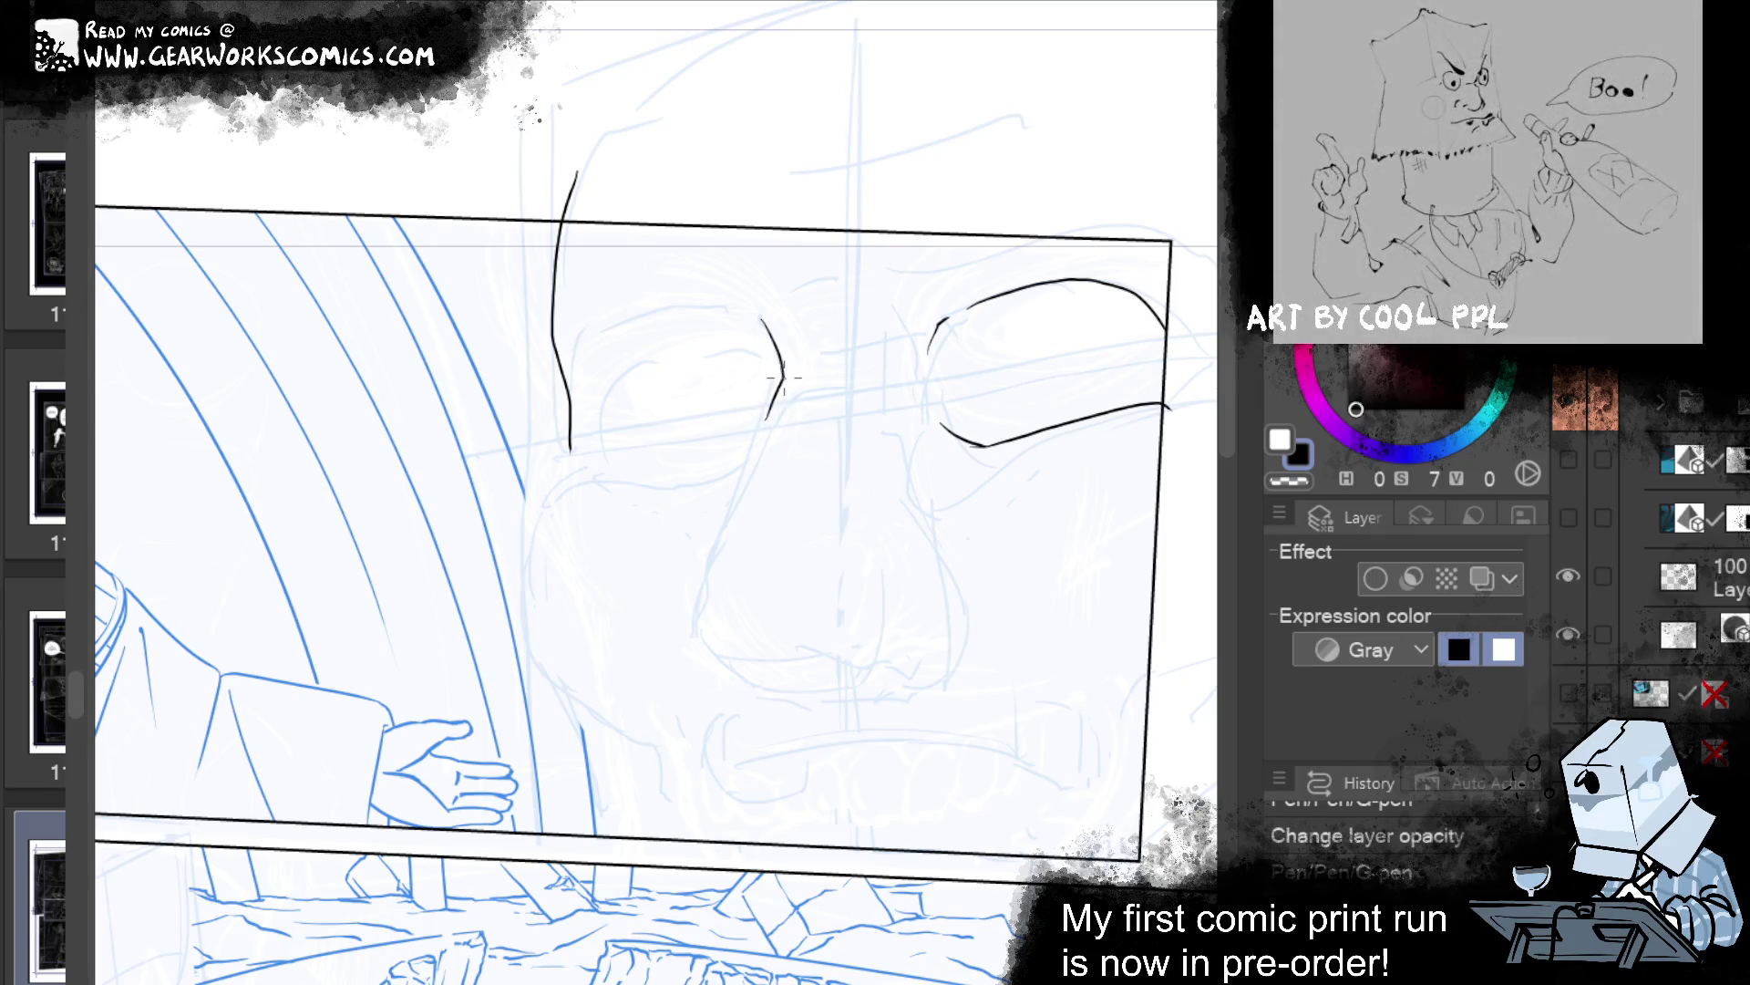
pyautogui.hotkey('ctrl', 'z')
pyautogui.moveTo(759, 428); pyautogui.dragTo(781, 381)
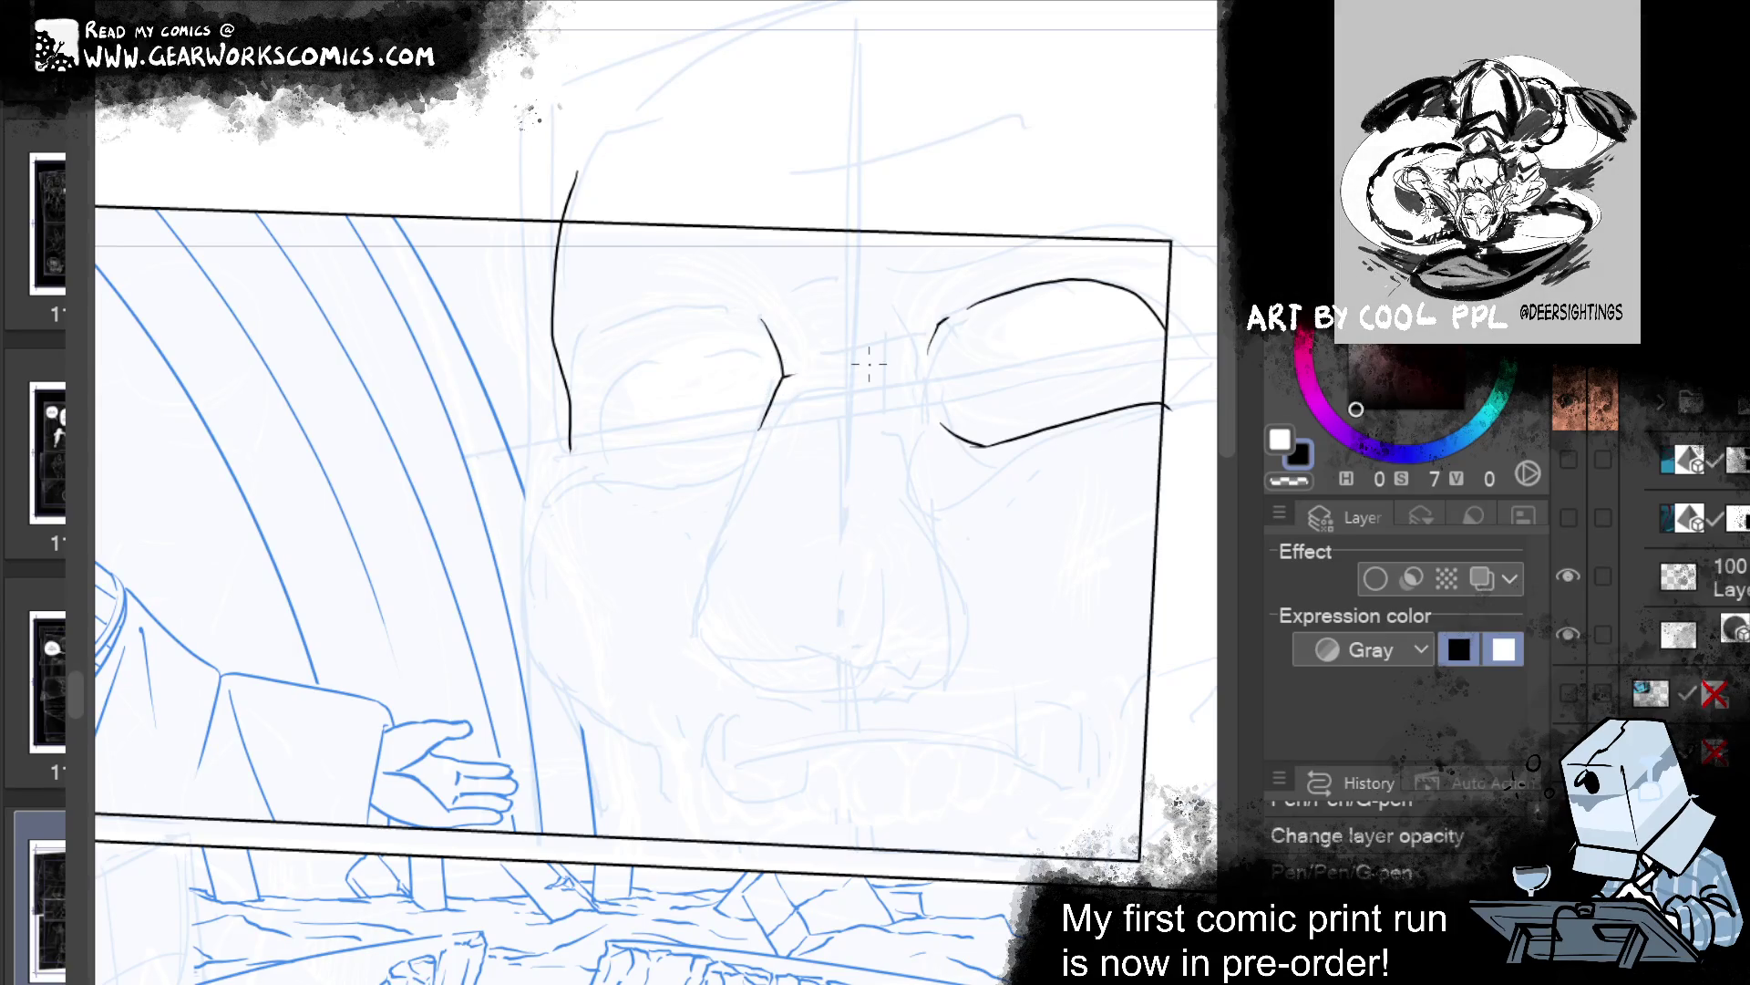
pyautogui.moveTo(868, 363); pyautogui.dragTo(676, 208)
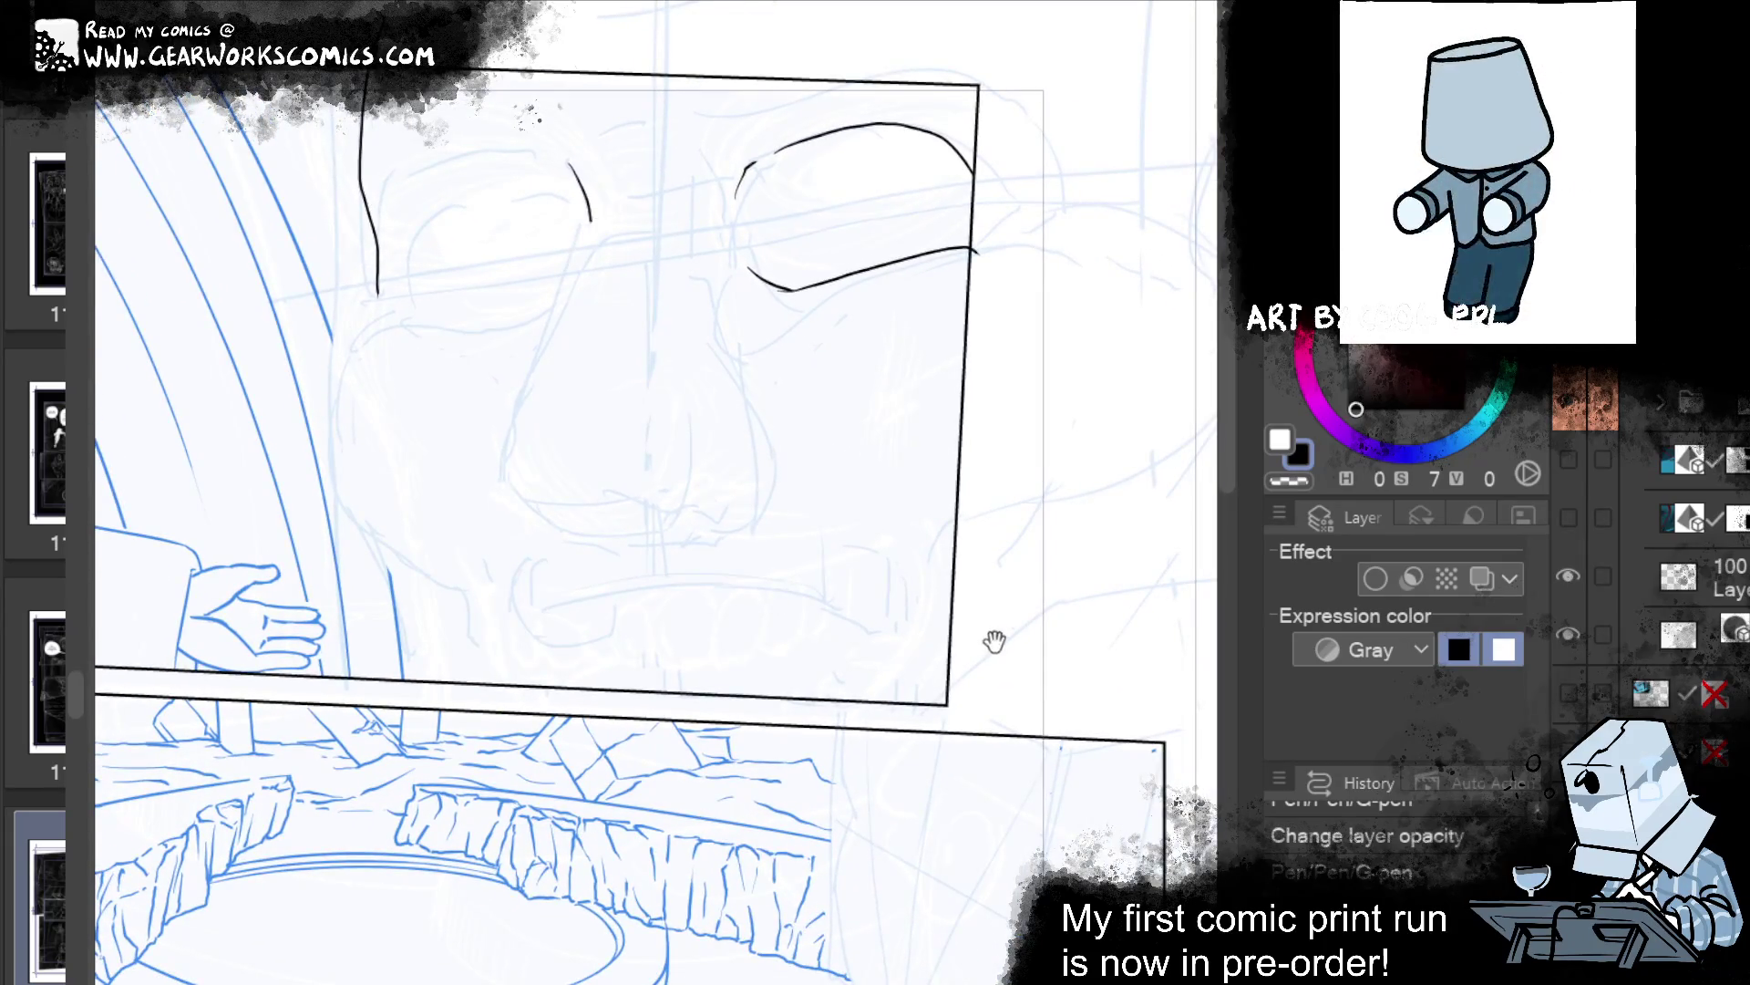
# Draw the long diagonal nose line from the left eye corner down to the nostril.
pyautogui.moveTo(996, 637); pyautogui.dragTo(1067, 801)
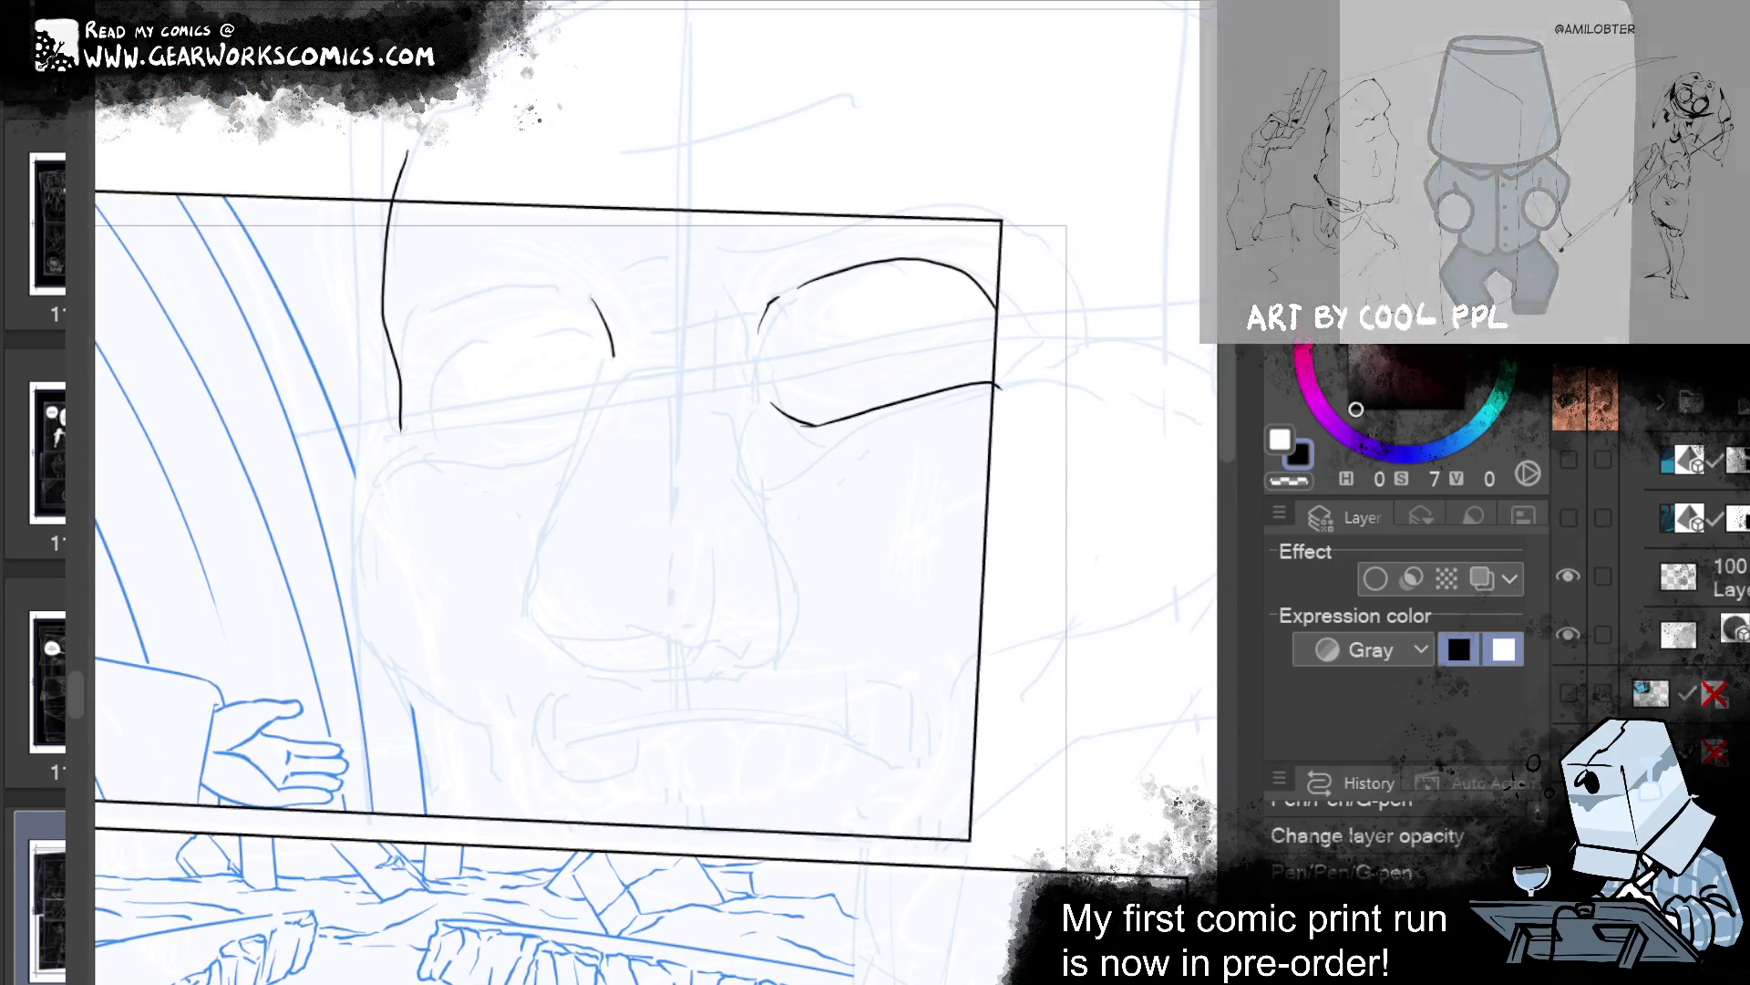
pyautogui.moveTo(1063, 796); pyautogui.dragTo(1152, 793)
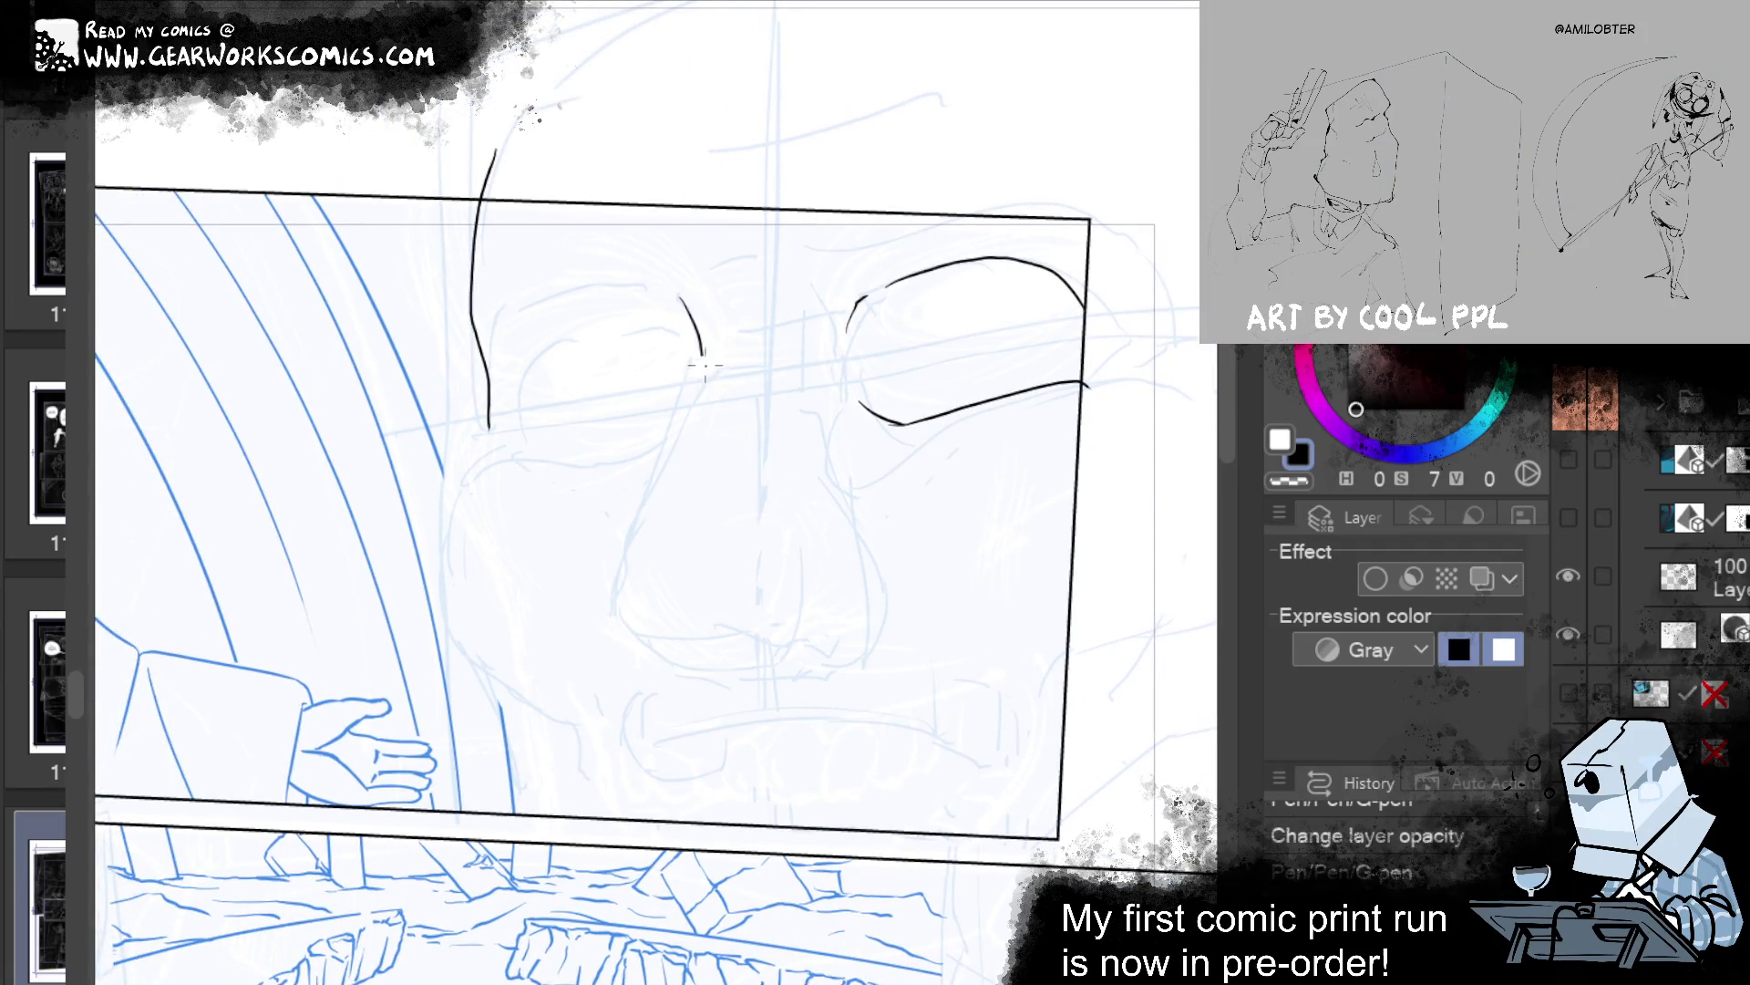
pyautogui.moveTo(705, 364)
pyautogui.mouseDown()
pyautogui.moveTo(619, 606)
pyautogui.moveTo(722, 350)
pyautogui.mouseUp()
pyautogui.hotkey('ctrl', 'z')
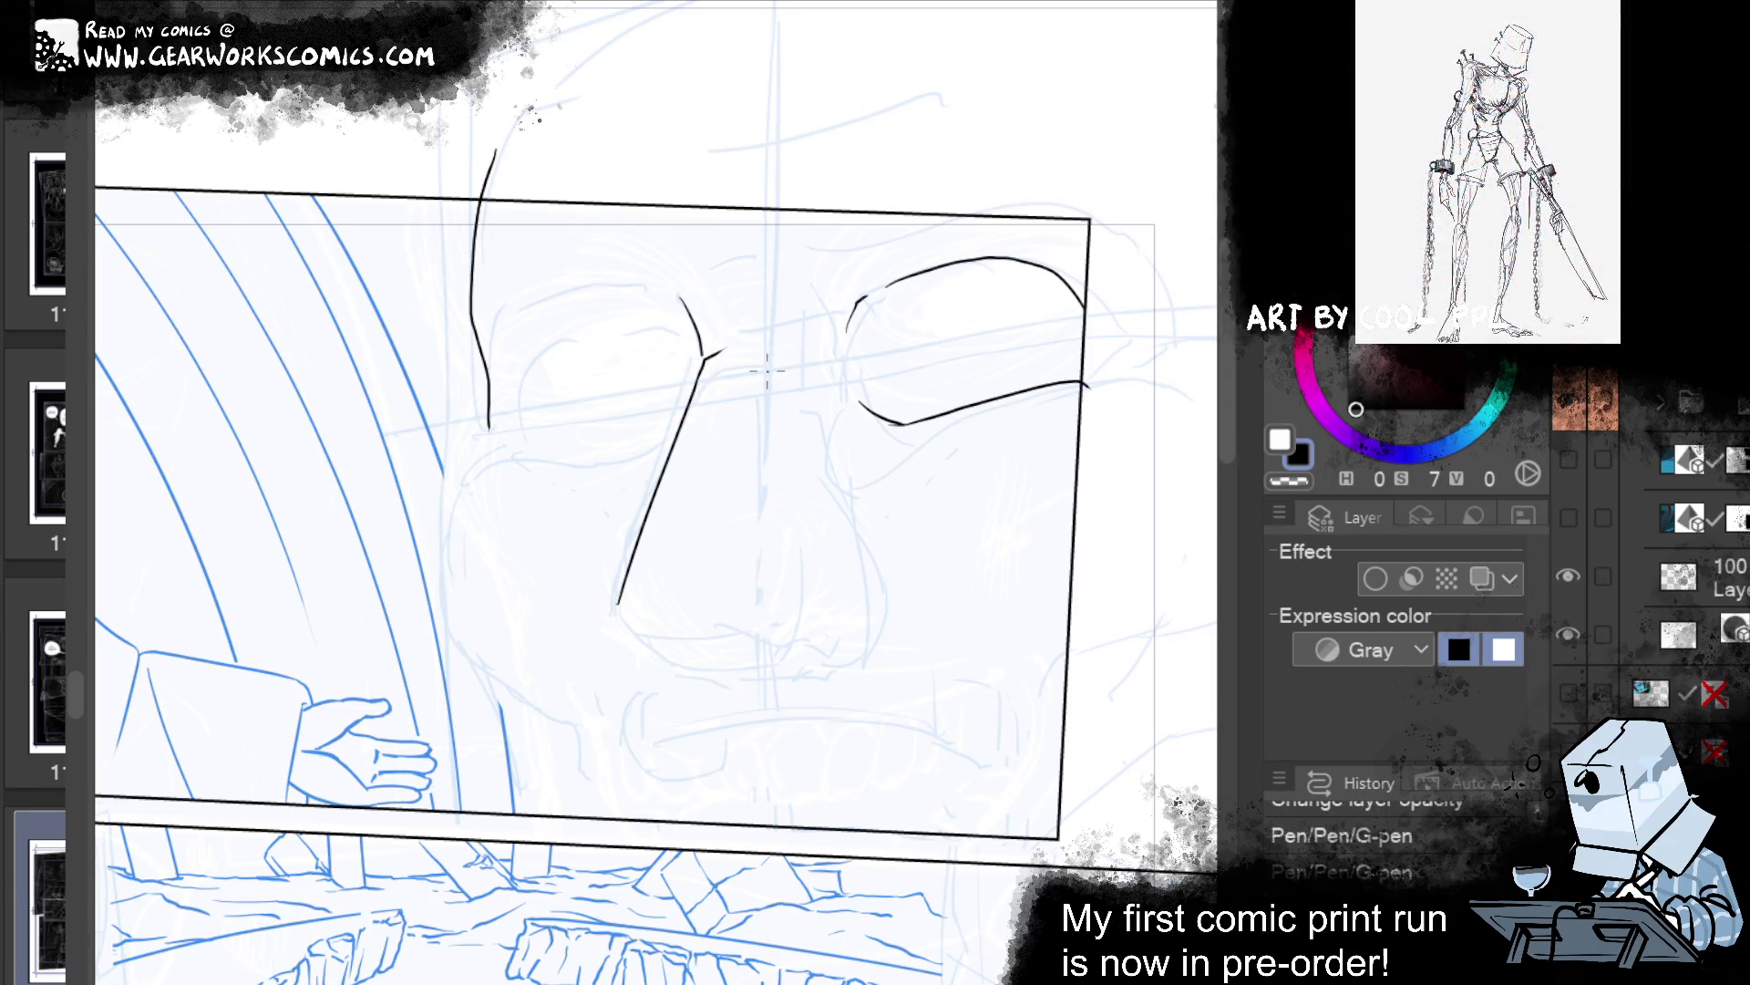
pyautogui.hotkey('ctrl', 'z')
pyautogui.hotkey('ctrl', 'z')
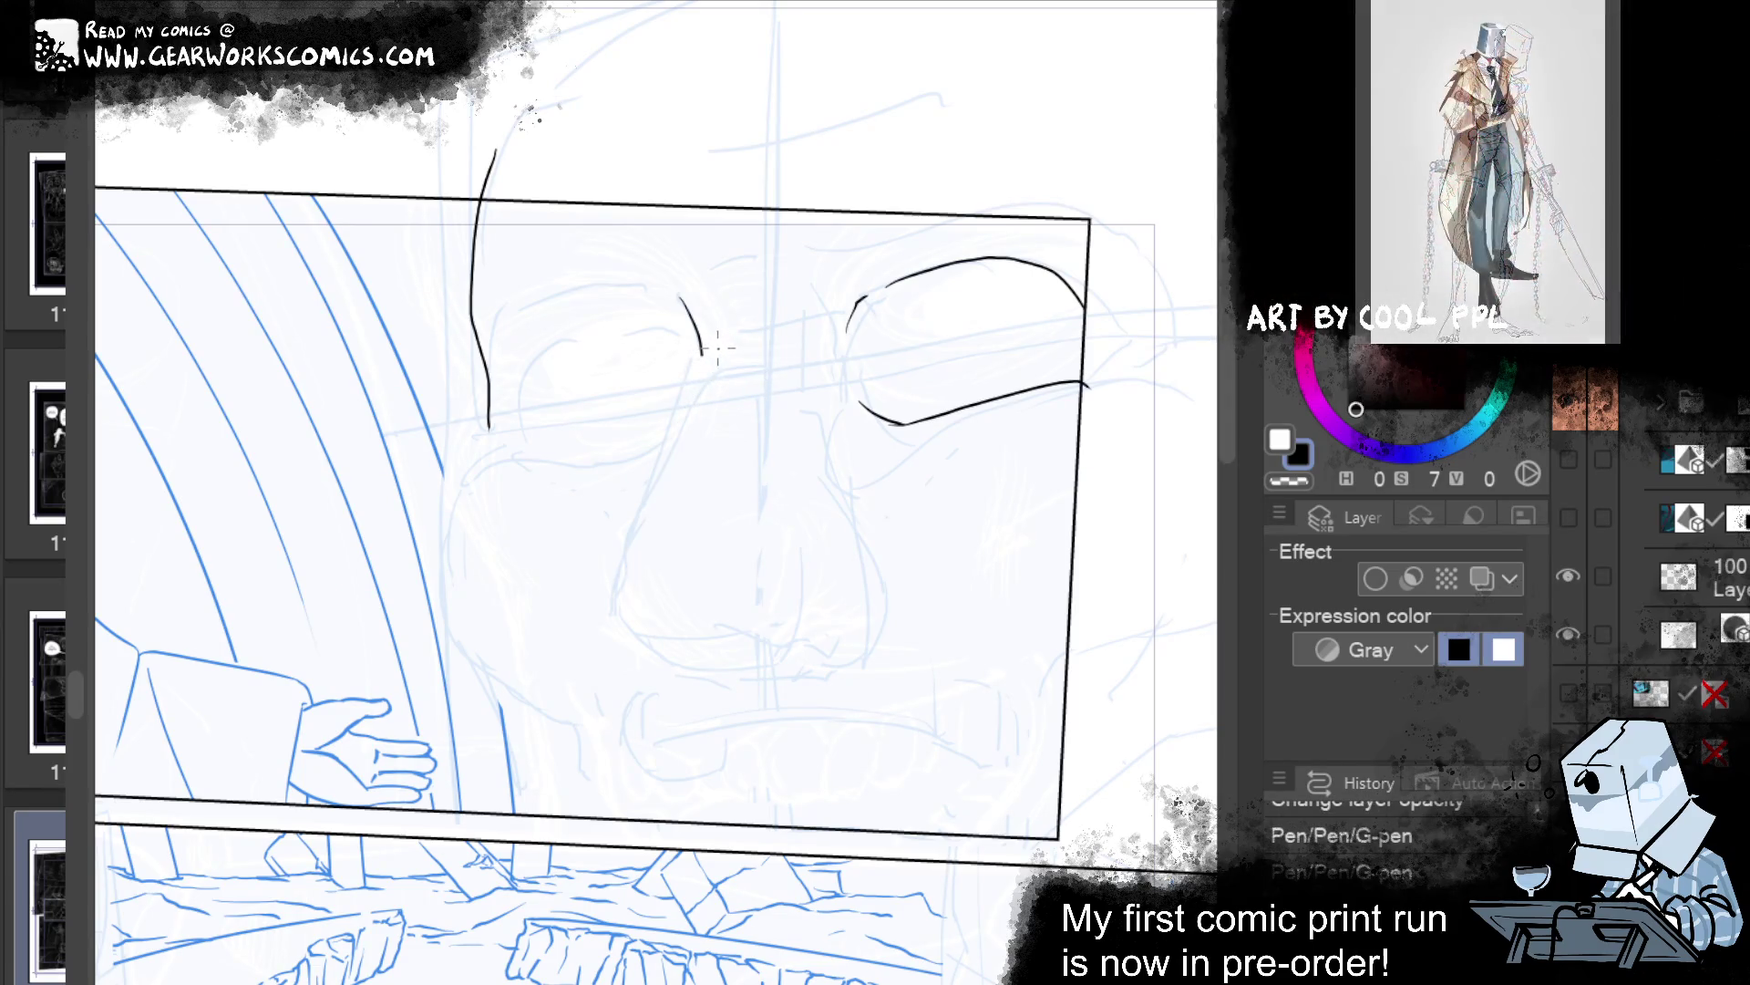
pyautogui.hotkey('ctrl', 'z')
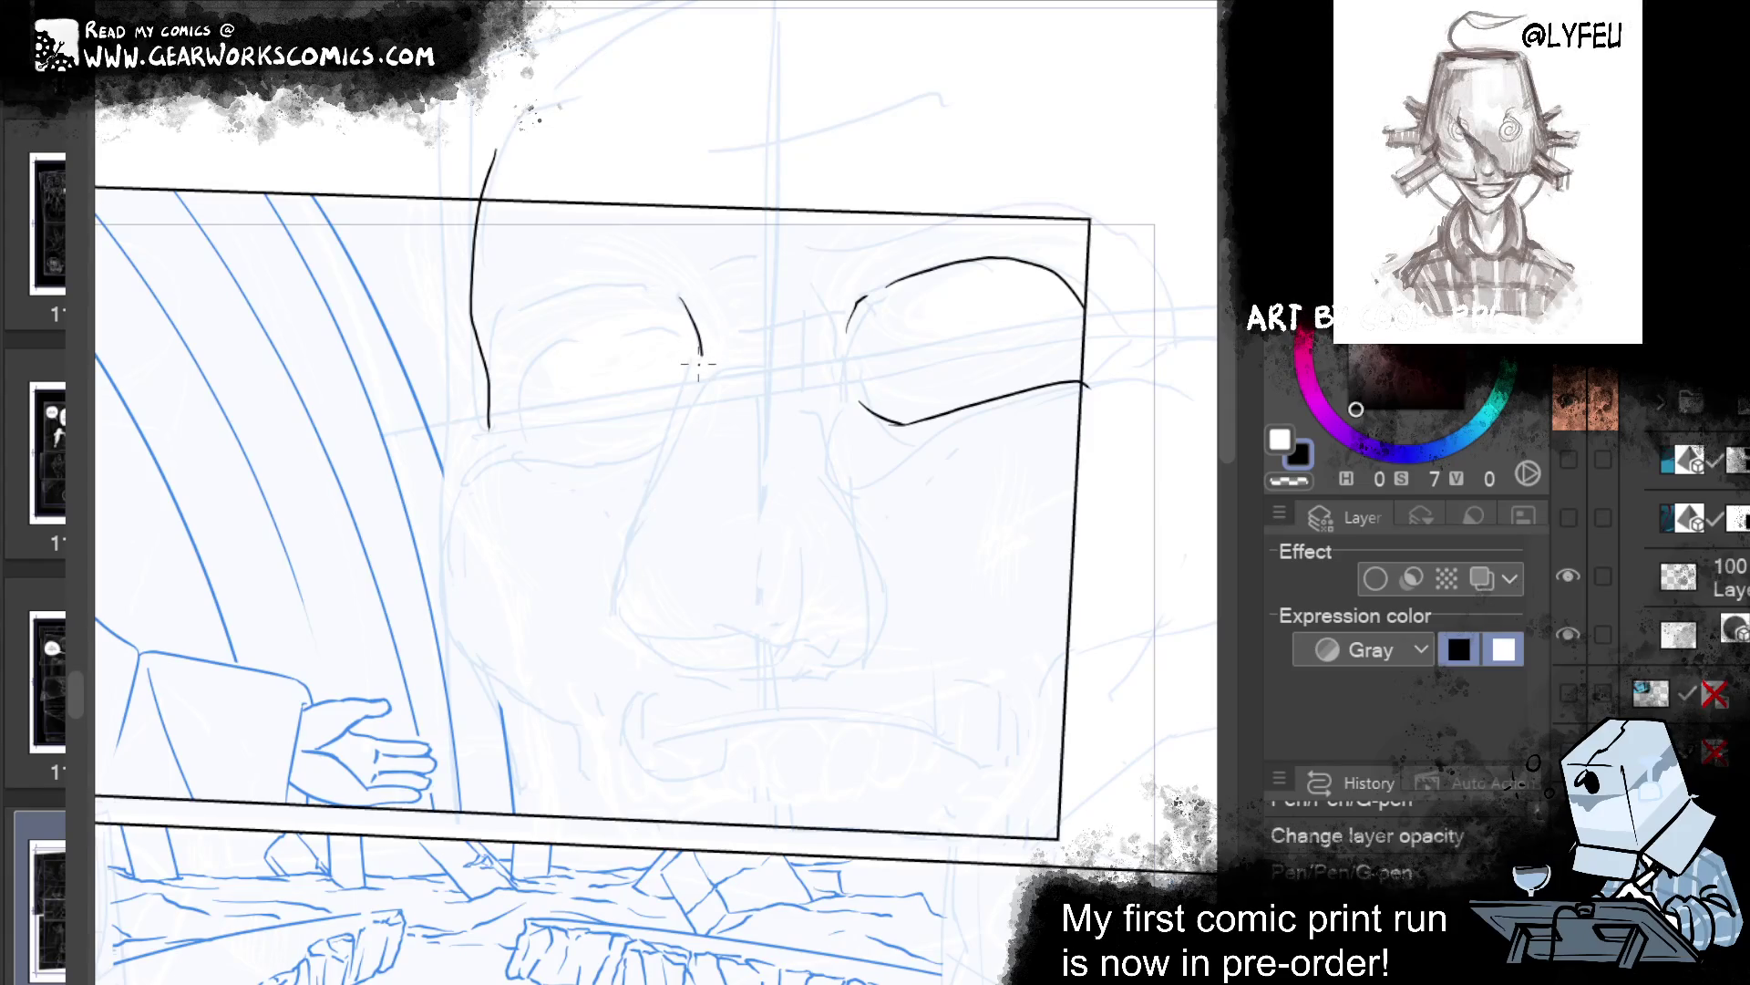
pyautogui.moveTo(701, 360); pyautogui.dragTo(597, 629)
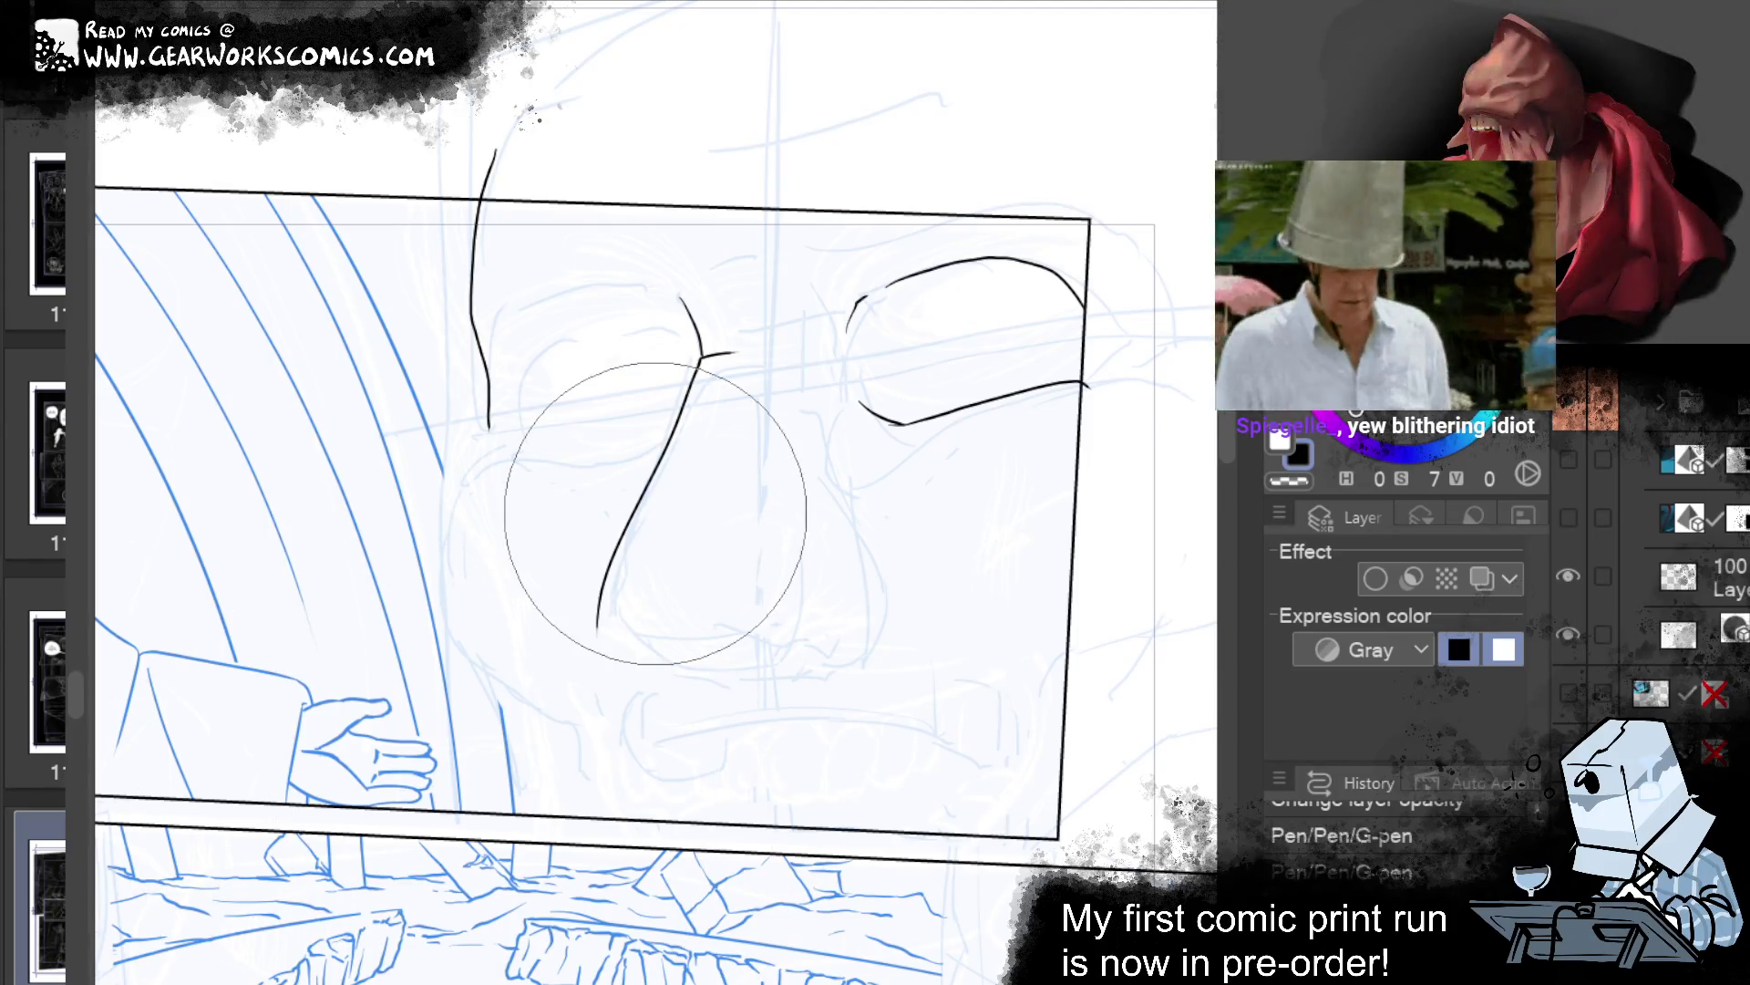
pyautogui.moveTo(963, 760); pyautogui.dragTo(1015, 665)
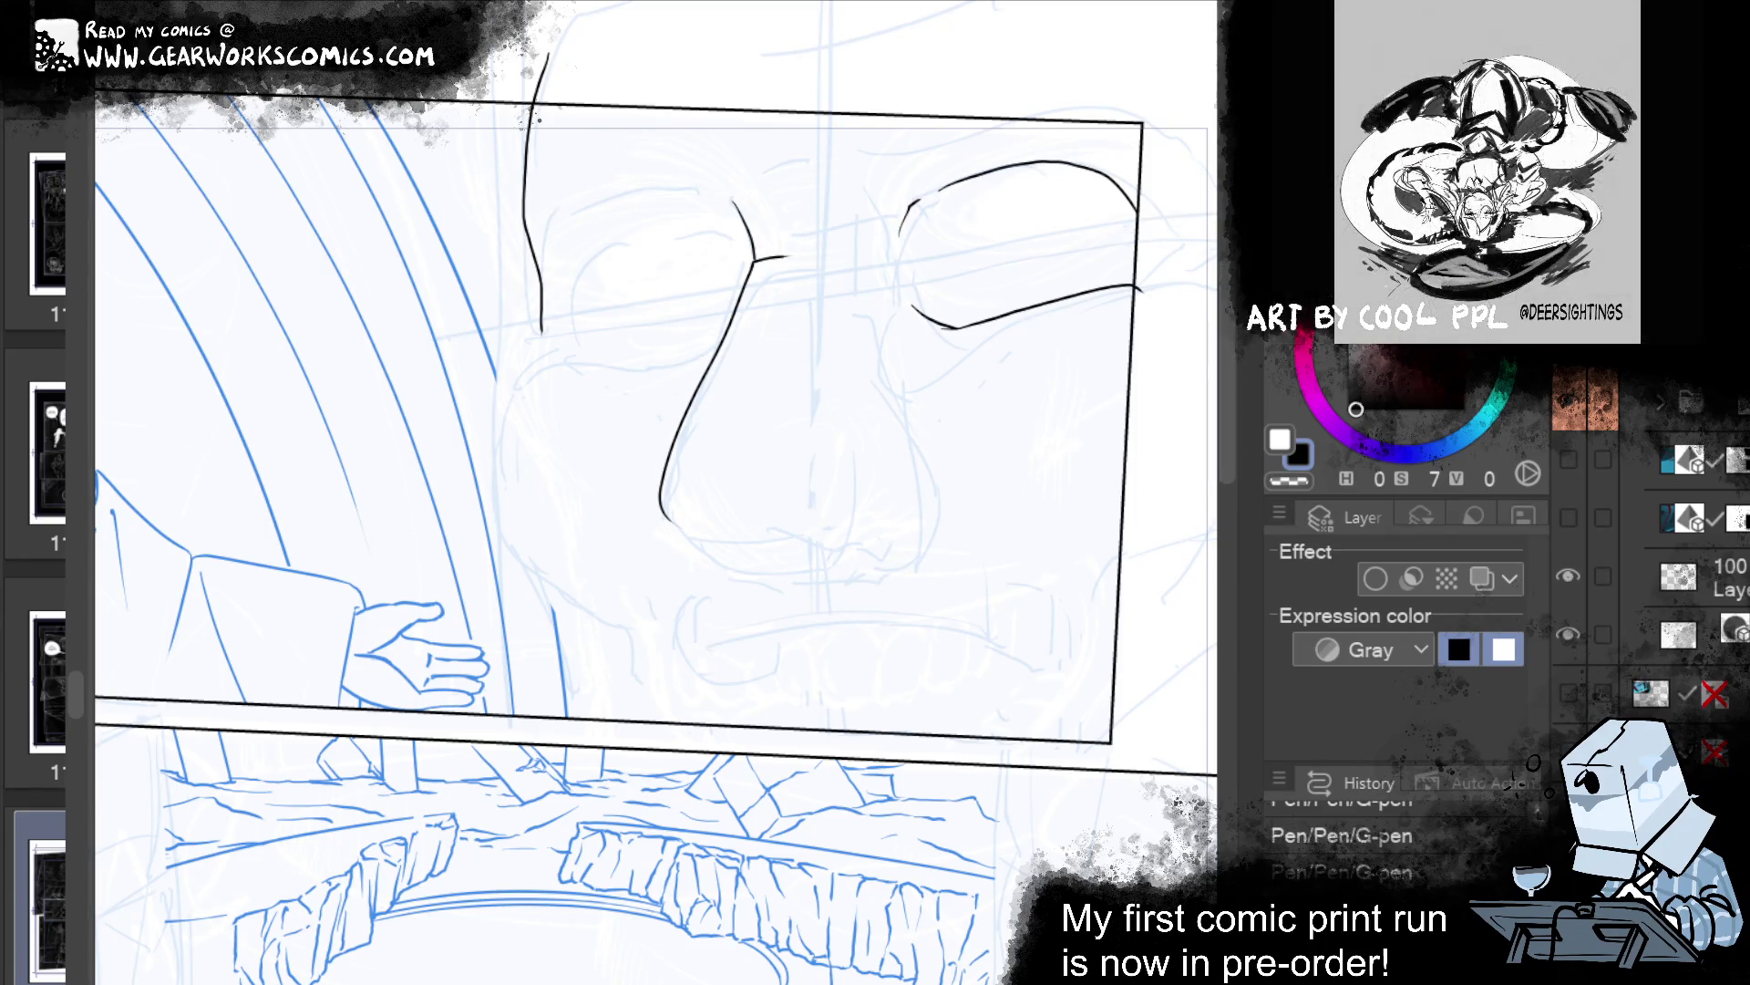
# Ink the nose's right side down to the nostril and reshape the brow line.
pyautogui.moveTo(1042, 665); pyautogui.dragTo(914, 640)
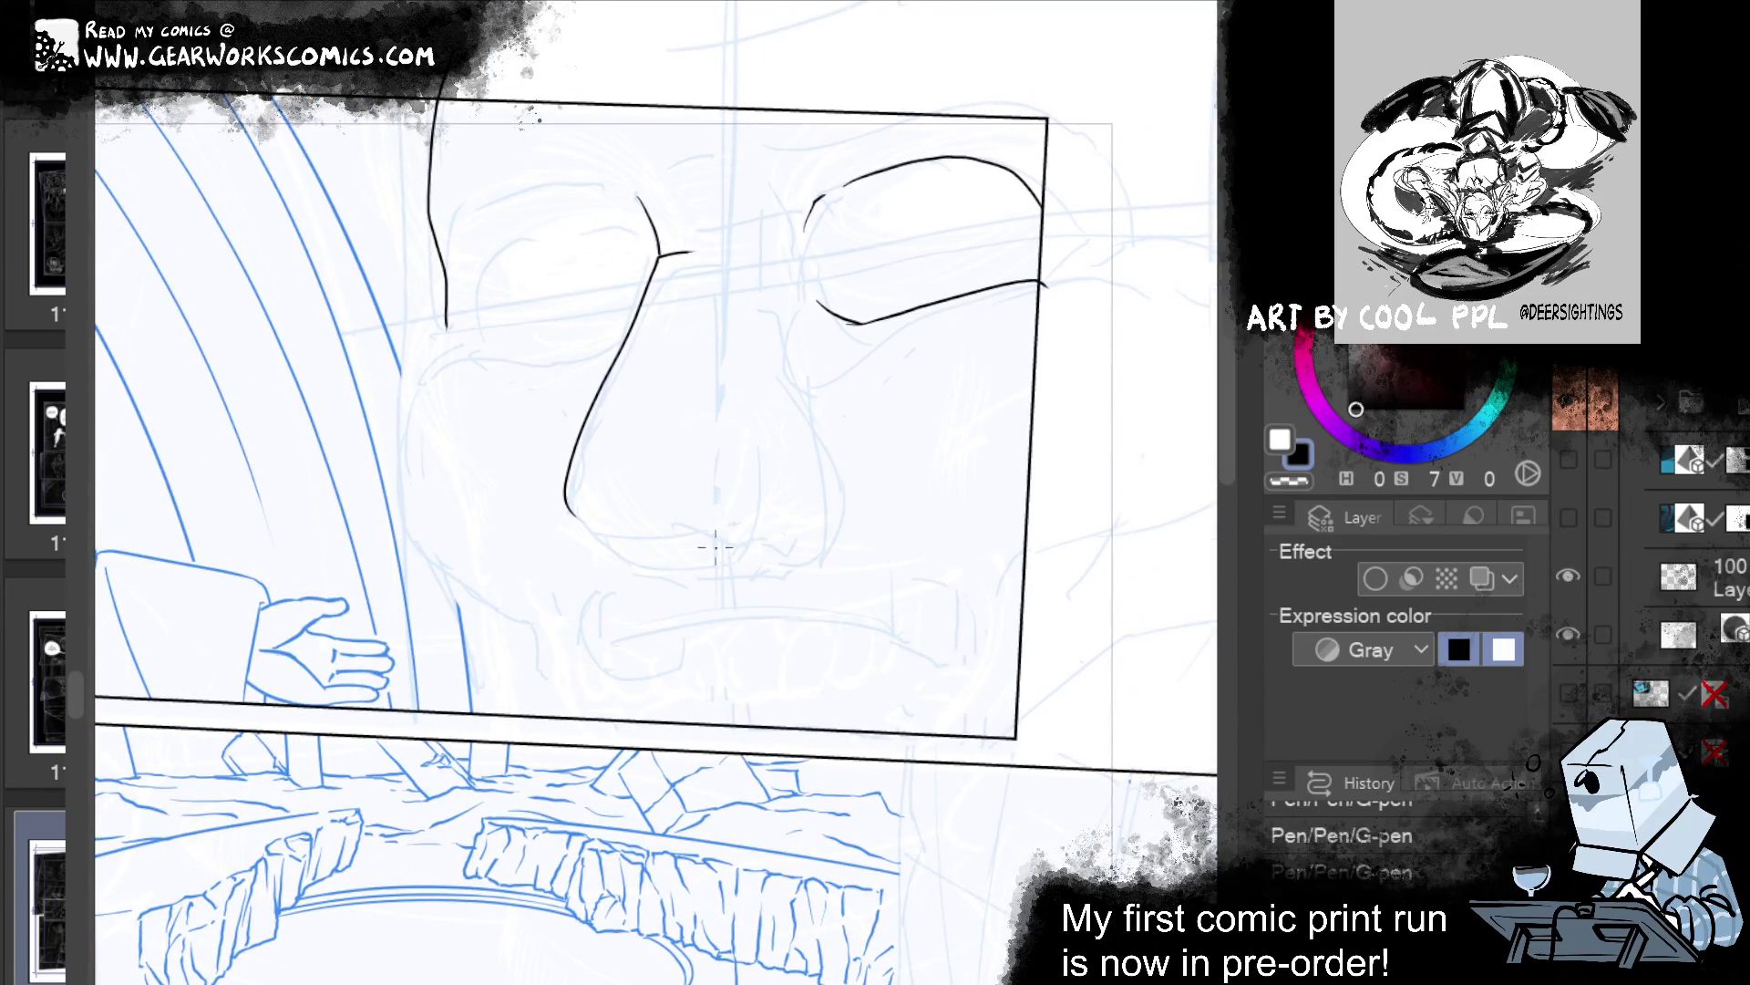
pyautogui.moveTo(707, 547); pyautogui.dragTo(795, 524)
pyautogui.hotkey('ctrl', 'z')
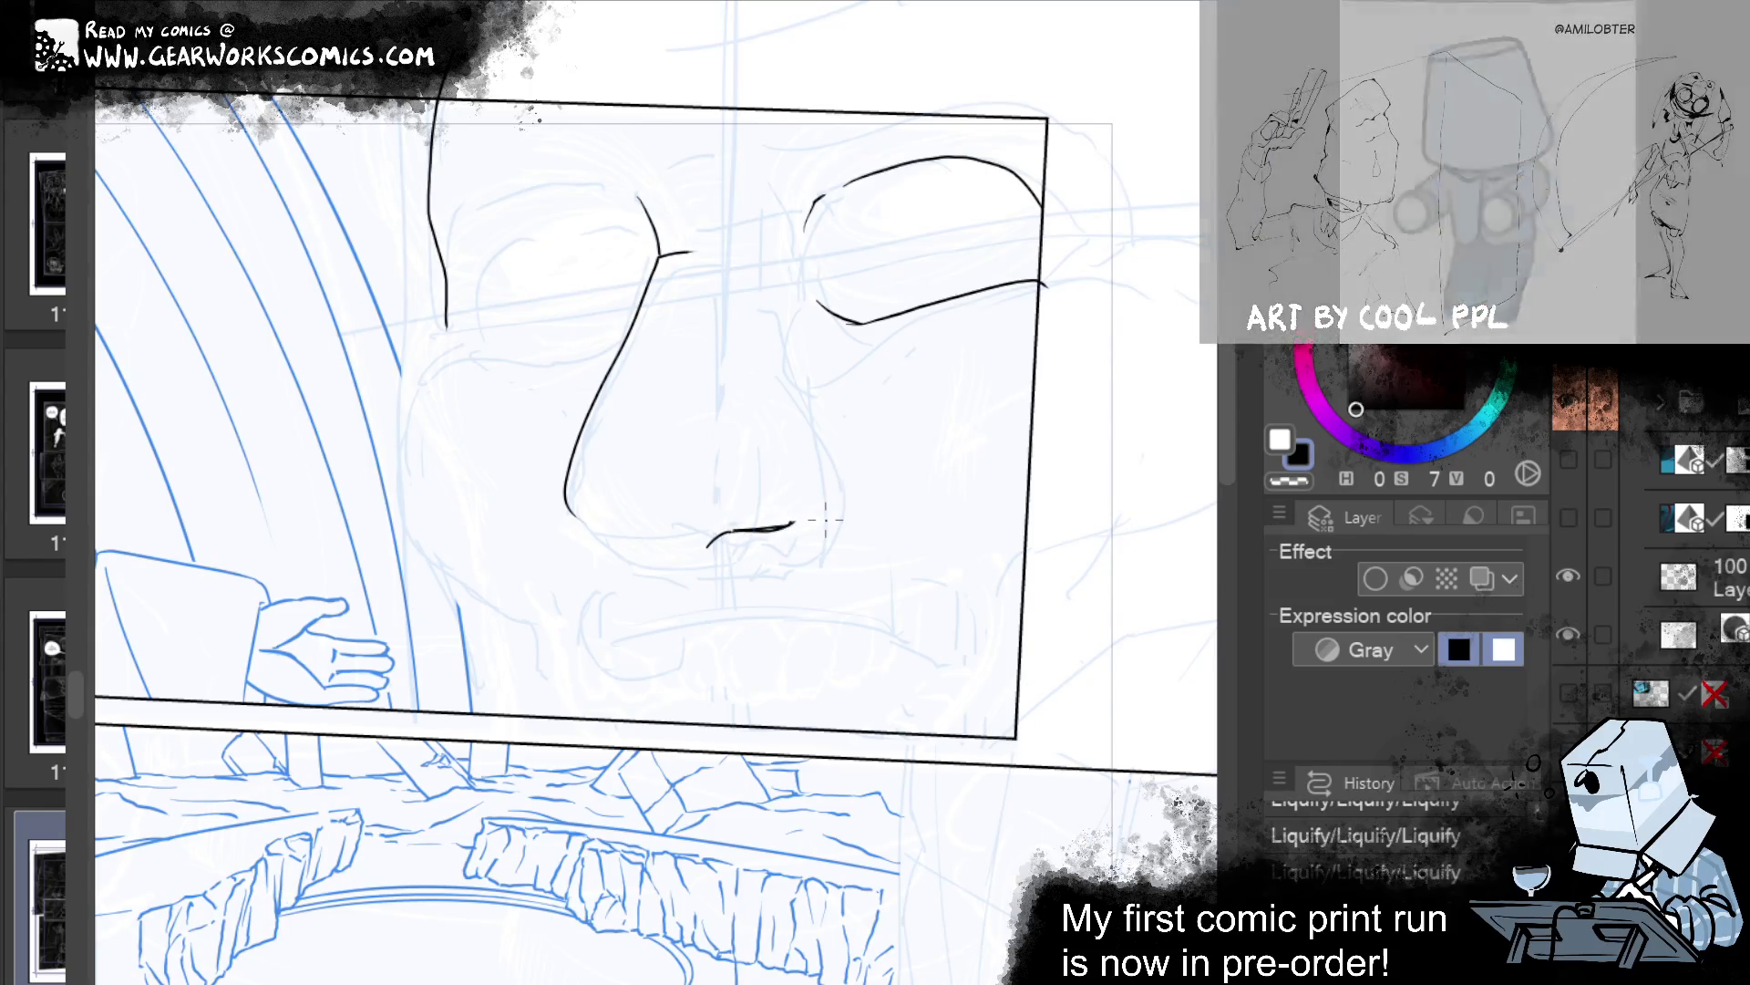
pyautogui.hotkey('ctrl', 'z')
pyautogui.moveTo(805, 420); pyautogui.dragTo(817, 521)
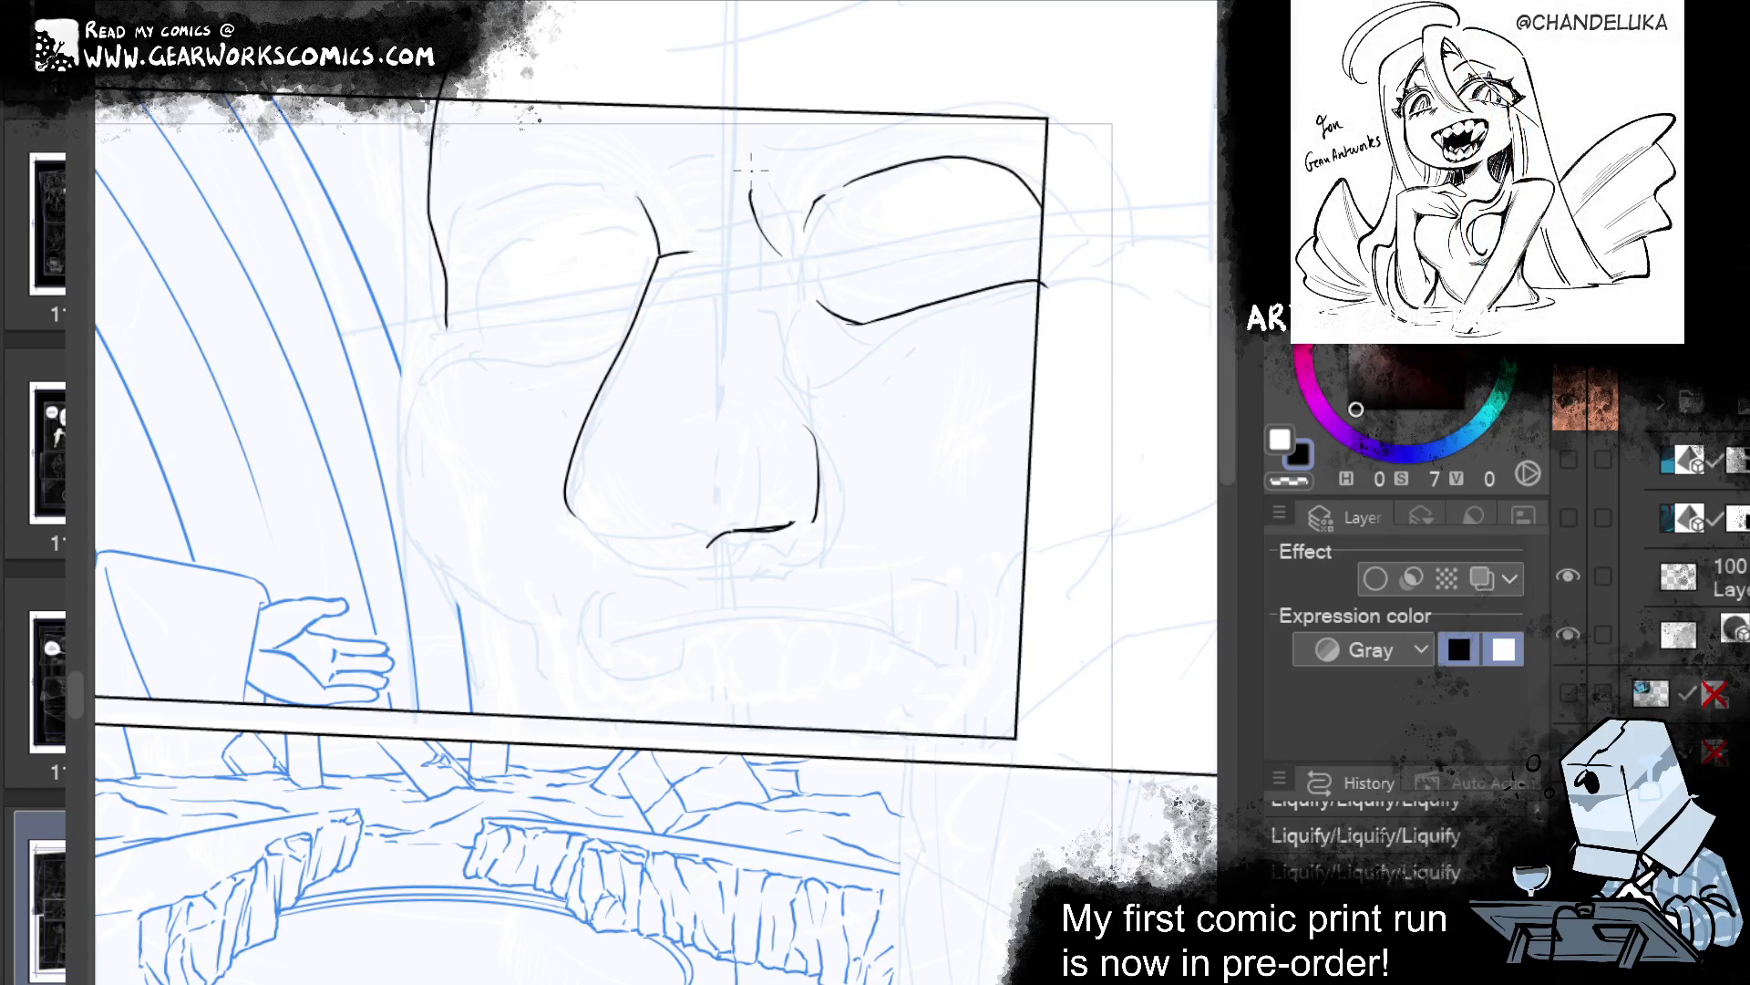
pyautogui.moveTo(753, 210); pyautogui.dragTo(770, 222)
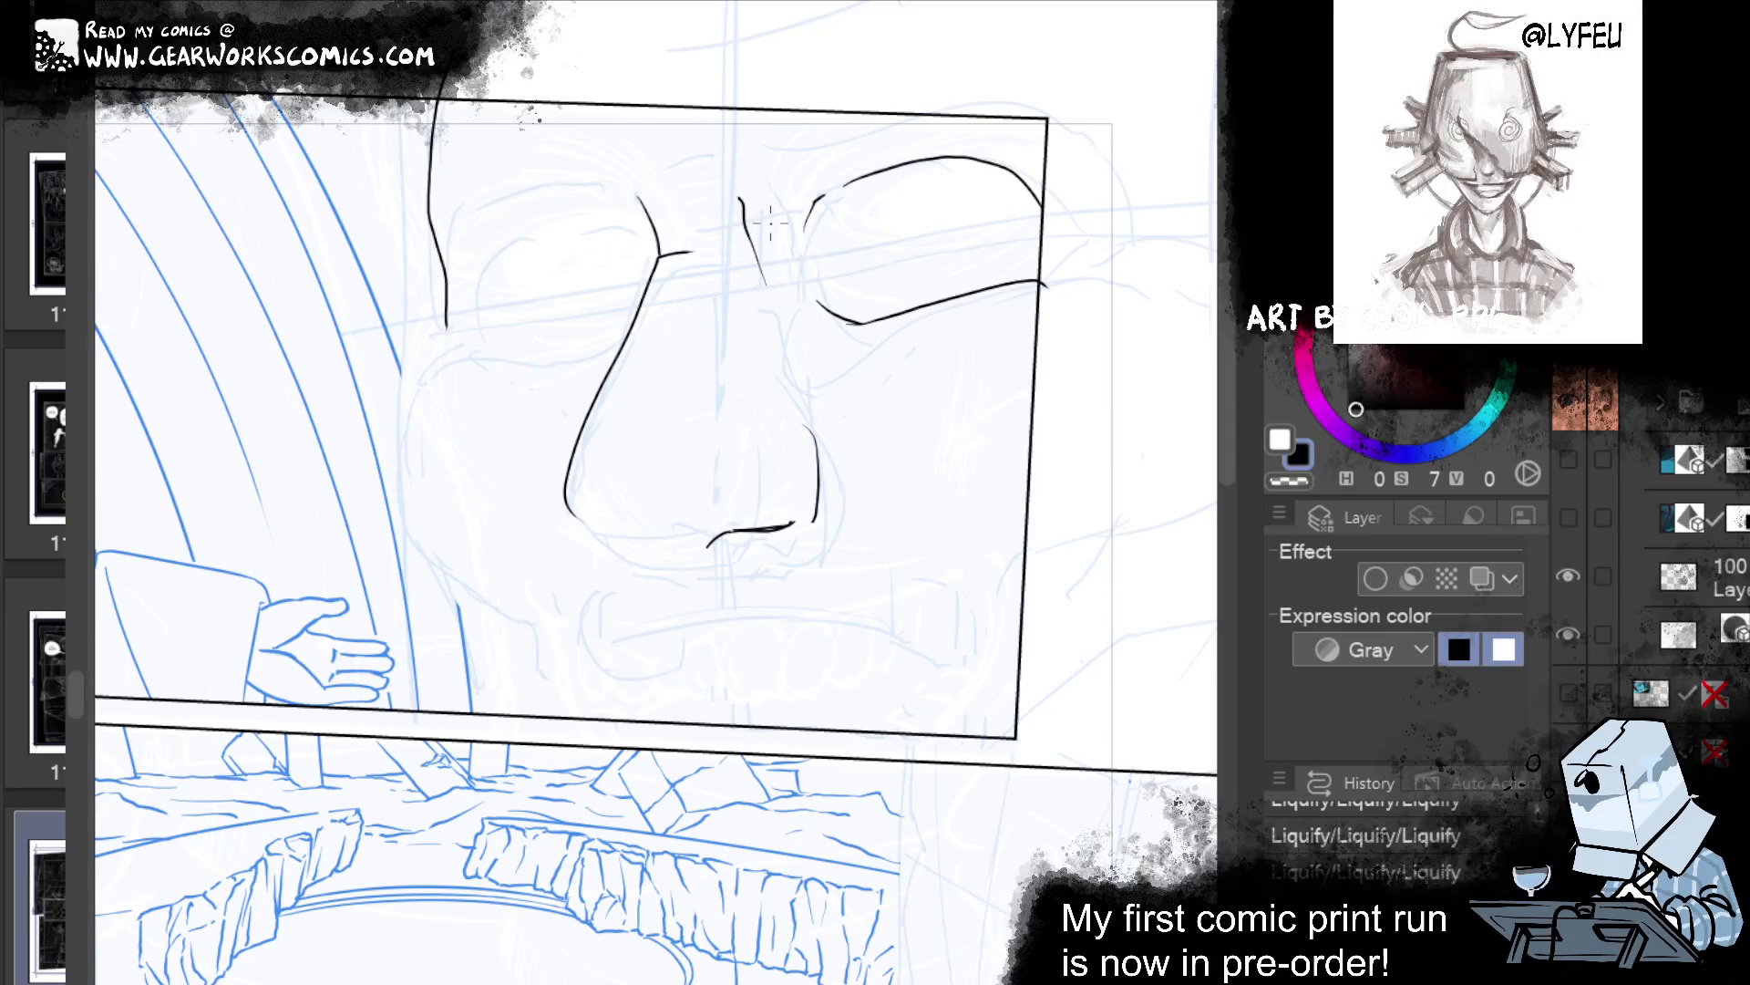
pyautogui.moveTo(795, 394); pyautogui.dragTo(832, 522)
pyautogui.hotkey('ctrl', 'z')
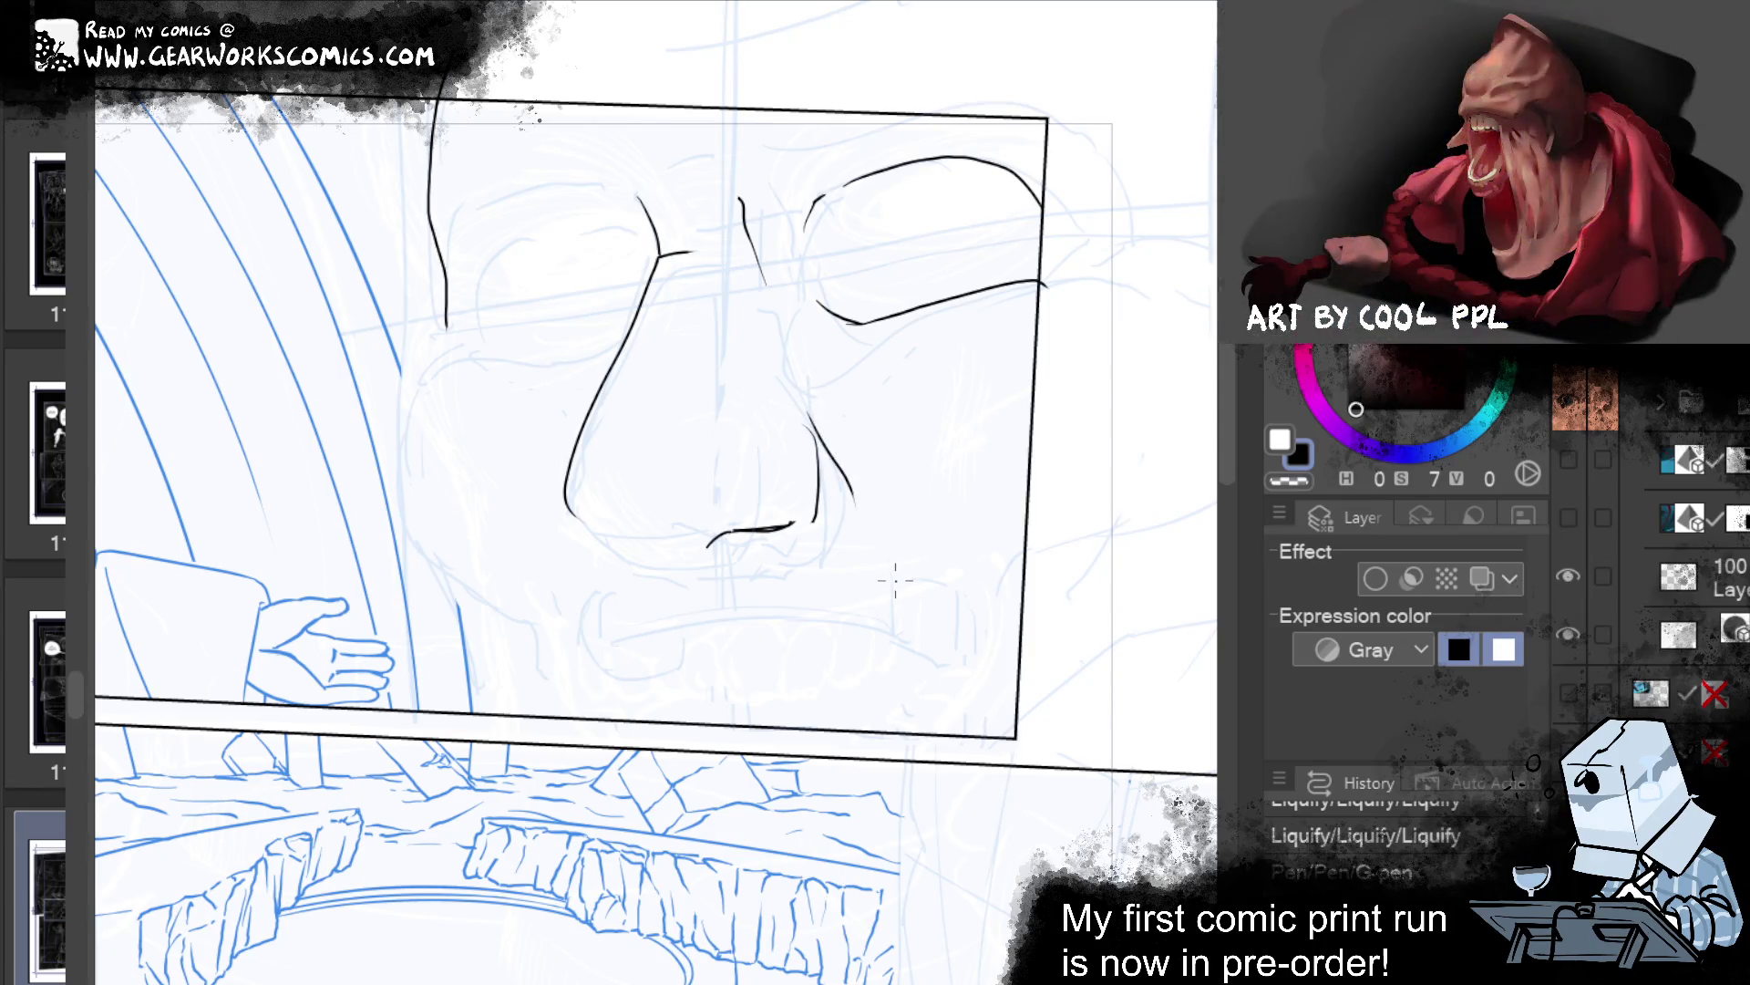
# Ink the curved under-eye line on the left, joining it to the nose.
pyautogui.moveTo(821, 355); pyautogui.dragTo(889, 321)
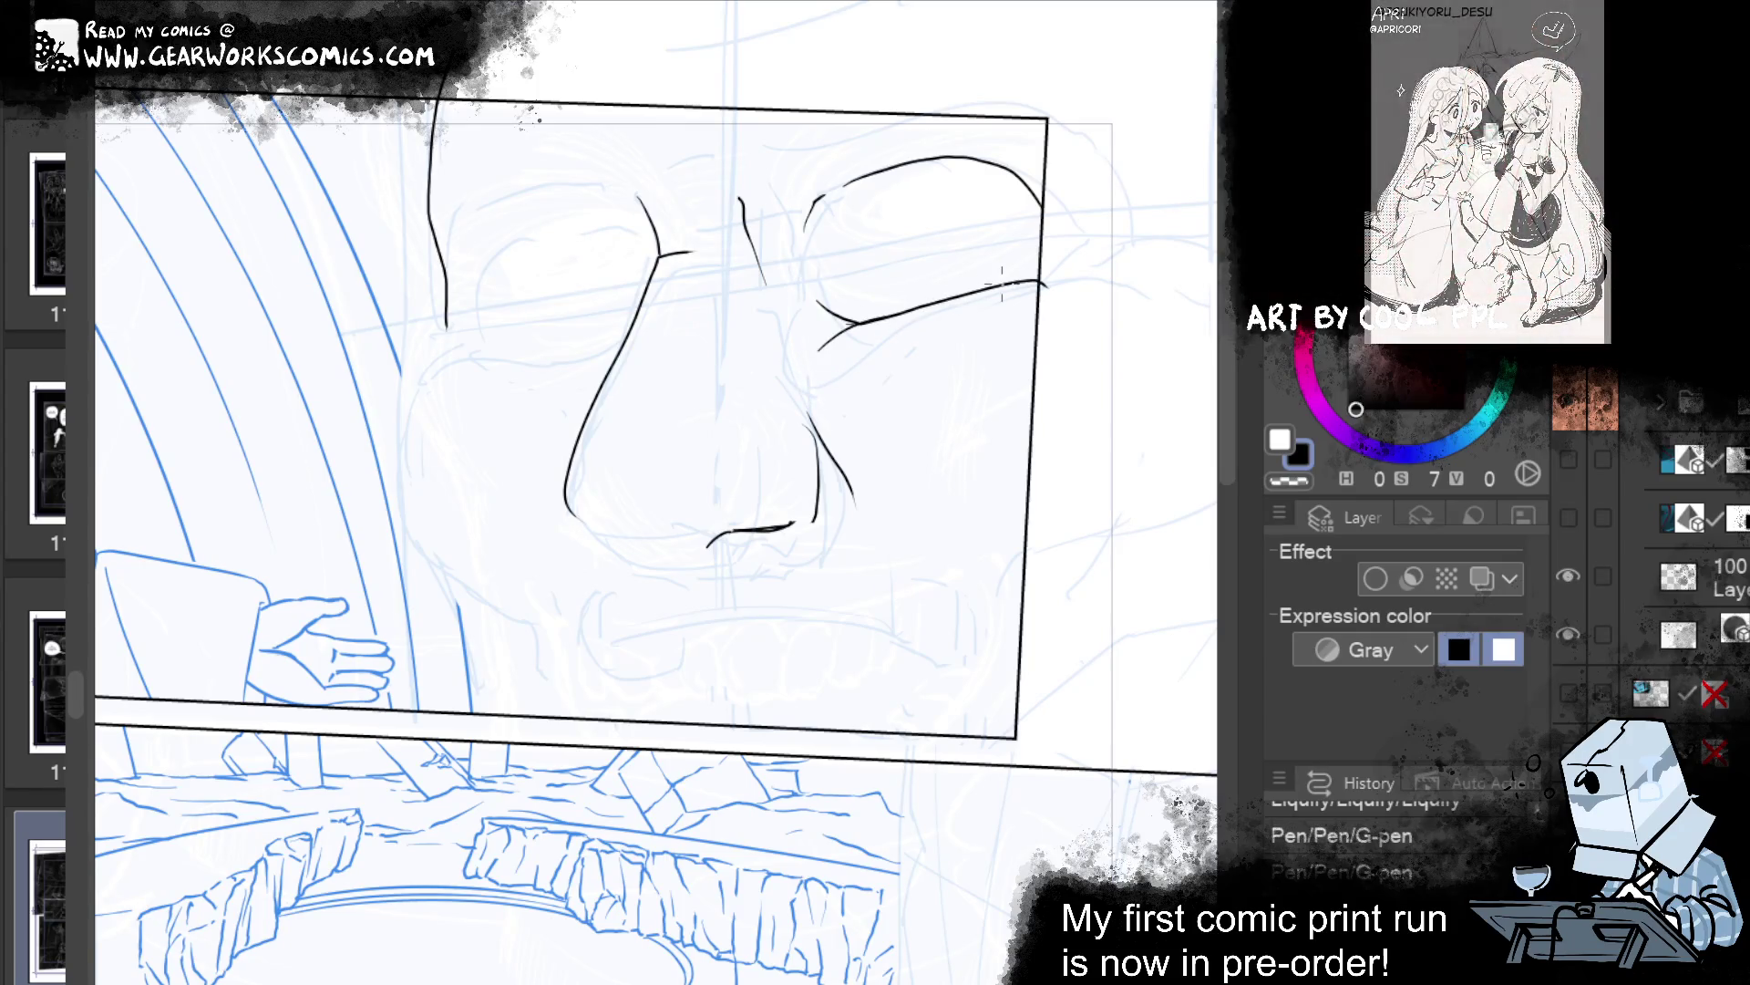
pyautogui.hotkey('ctrl', 'z')
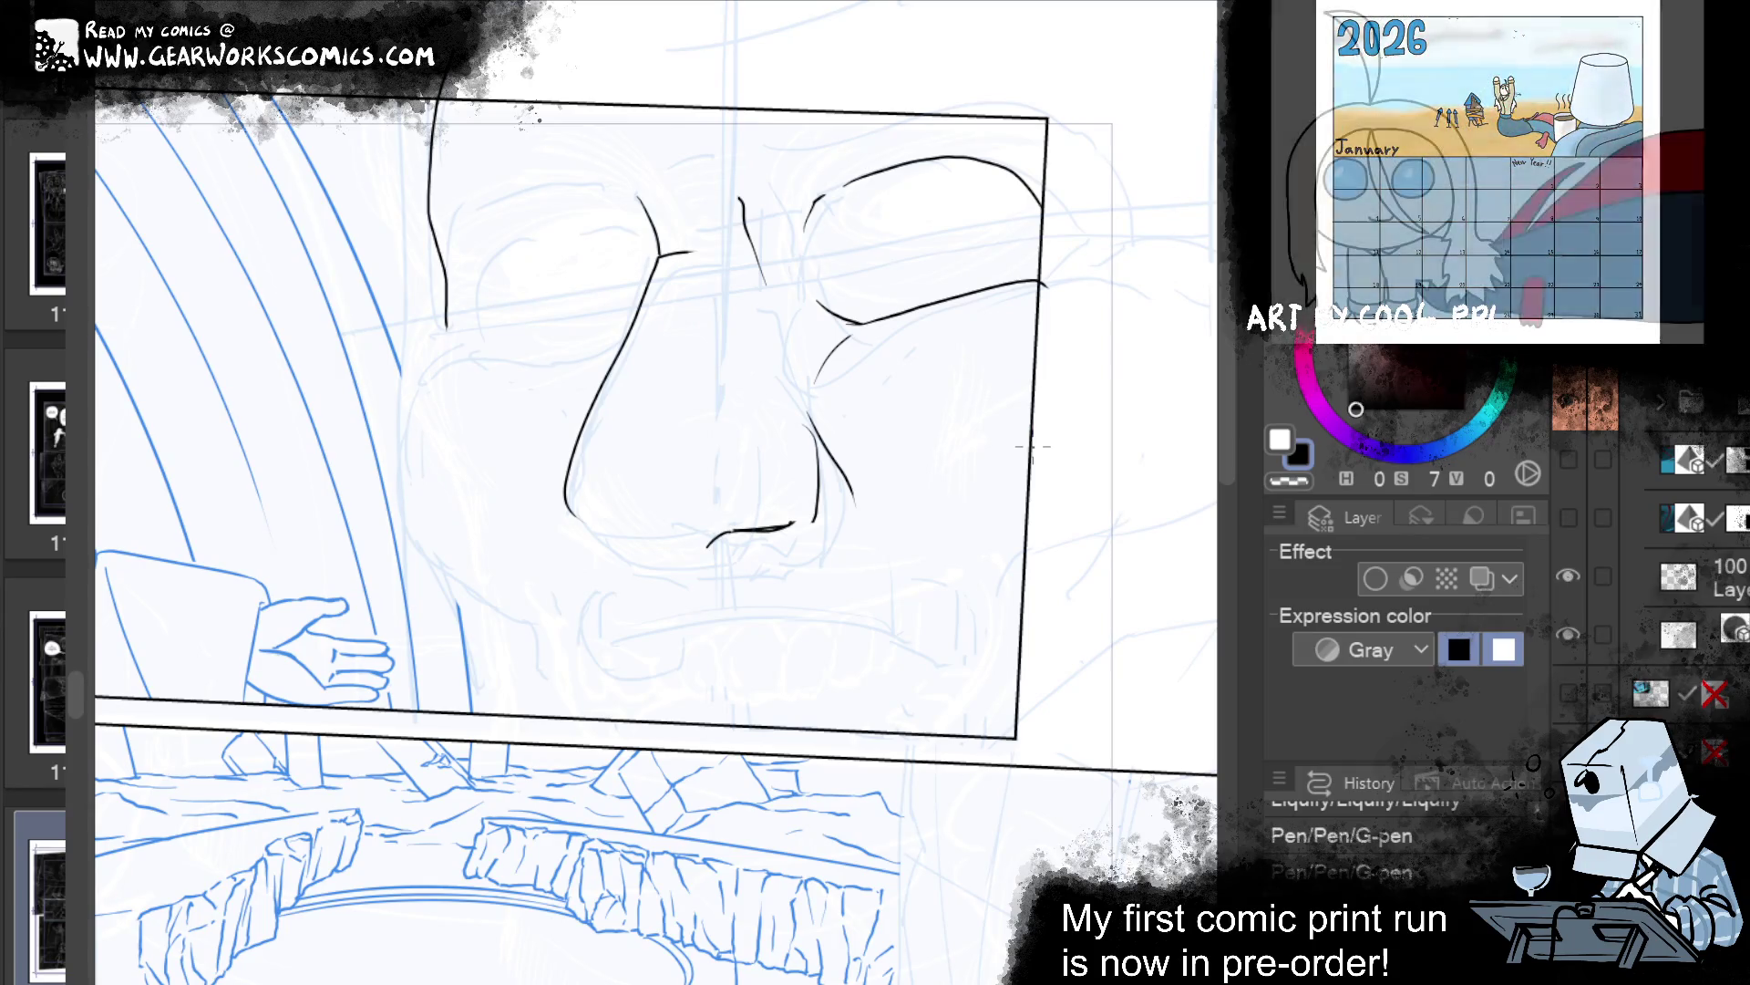
pyautogui.moveTo(983, 476)
pyautogui.mouseDown()
pyautogui.moveTo(1117, 393)
pyautogui.moveTo(1091, 422)
pyautogui.mouseUp()
pyautogui.hotkey('ctrl', 'z')
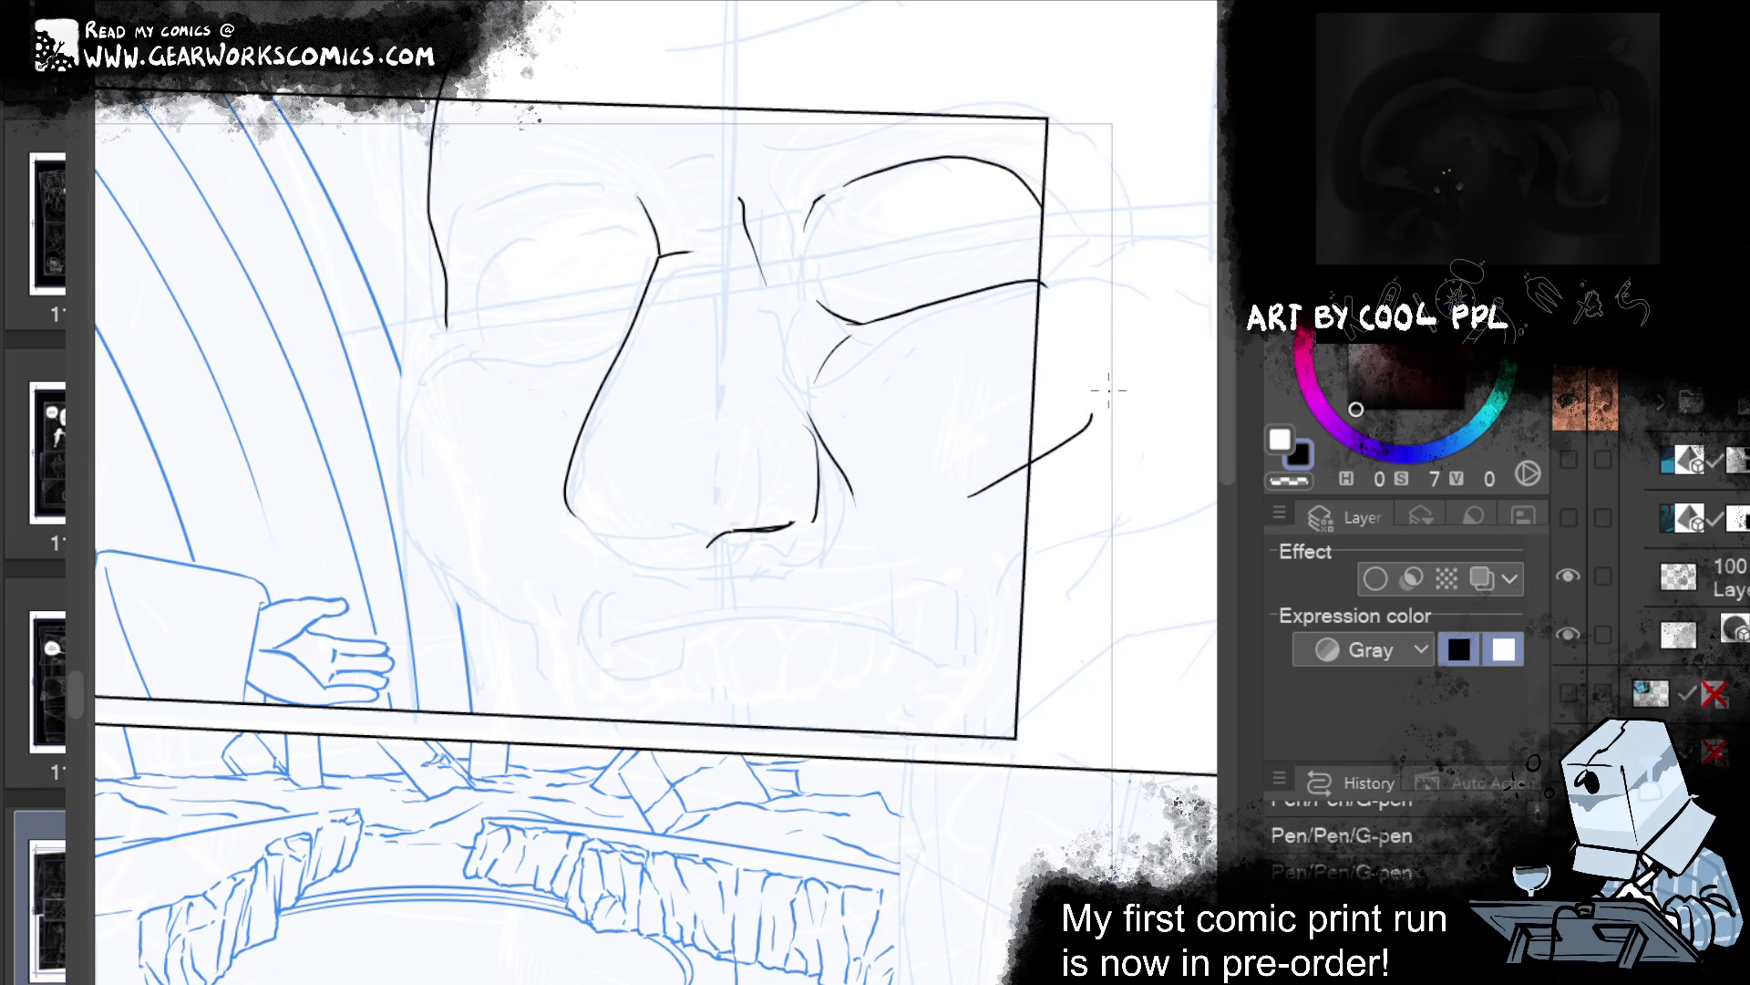
pyautogui.moveTo(609, 327); pyautogui.dragTo(443, 351)
pyautogui.hotkey('ctrl', 'z')
pyautogui.moveTo(620, 326); pyautogui.dragTo(415, 369)
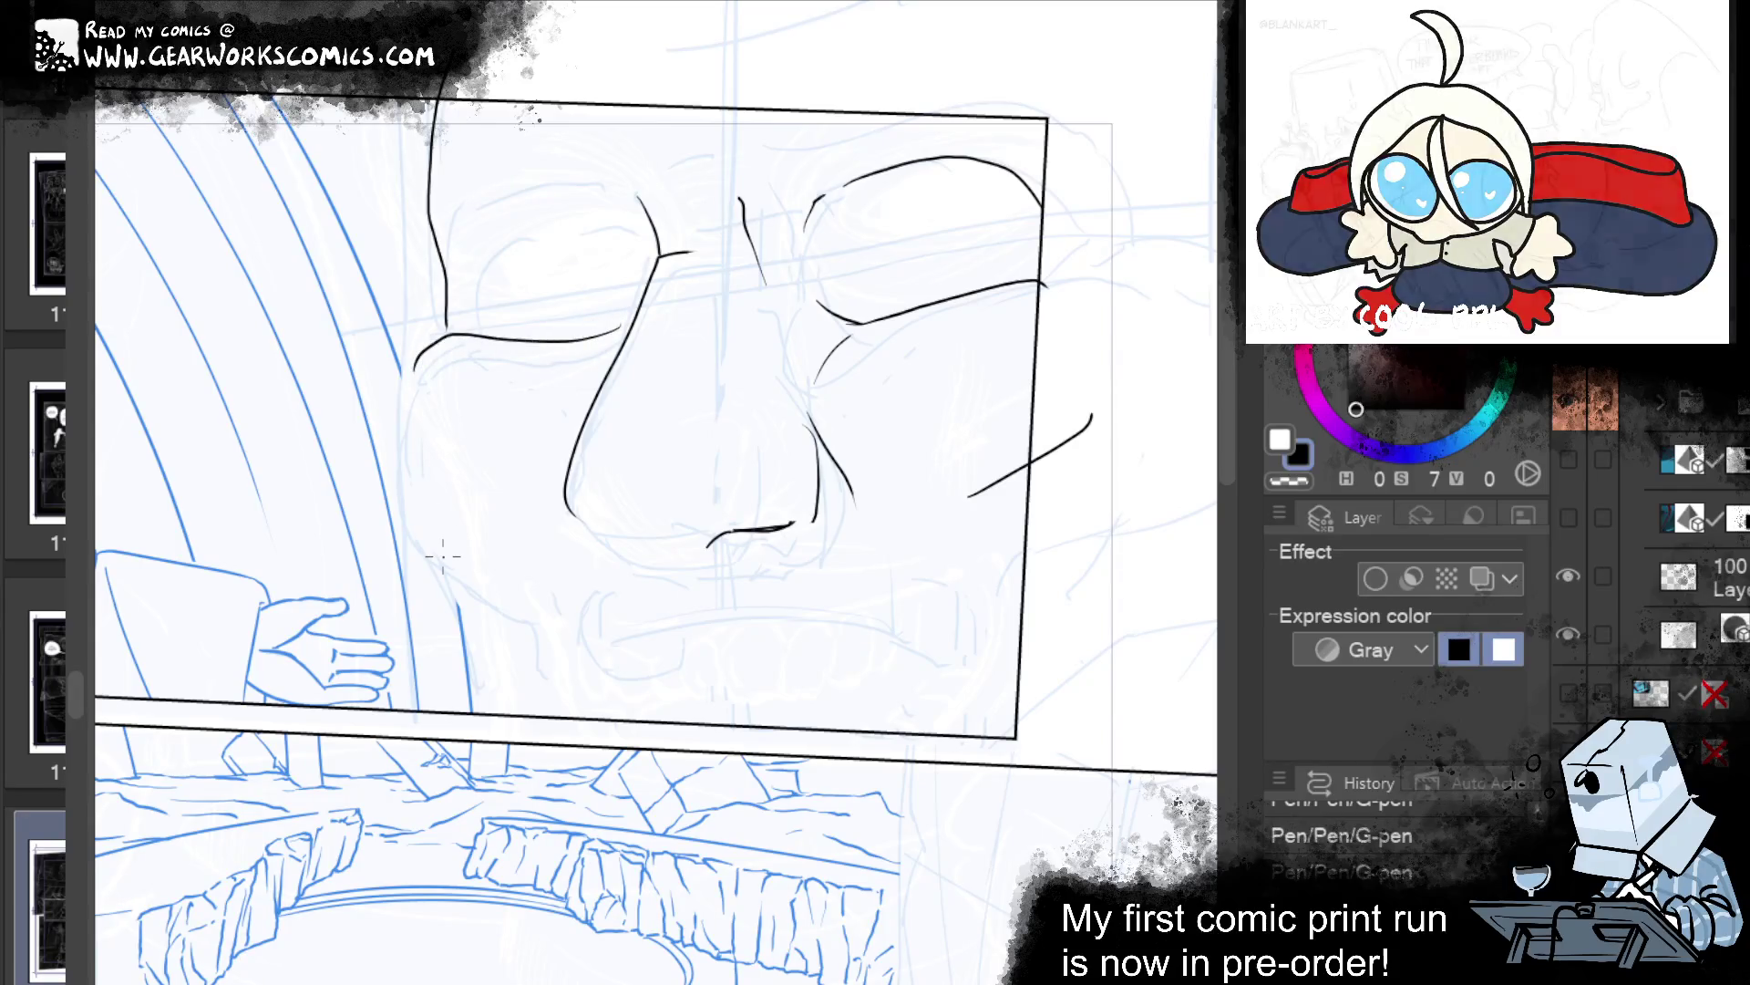
pyautogui.hotkey('ctrl', 'z')
pyautogui.moveTo(410, 414); pyautogui.dragTo(569, 344)
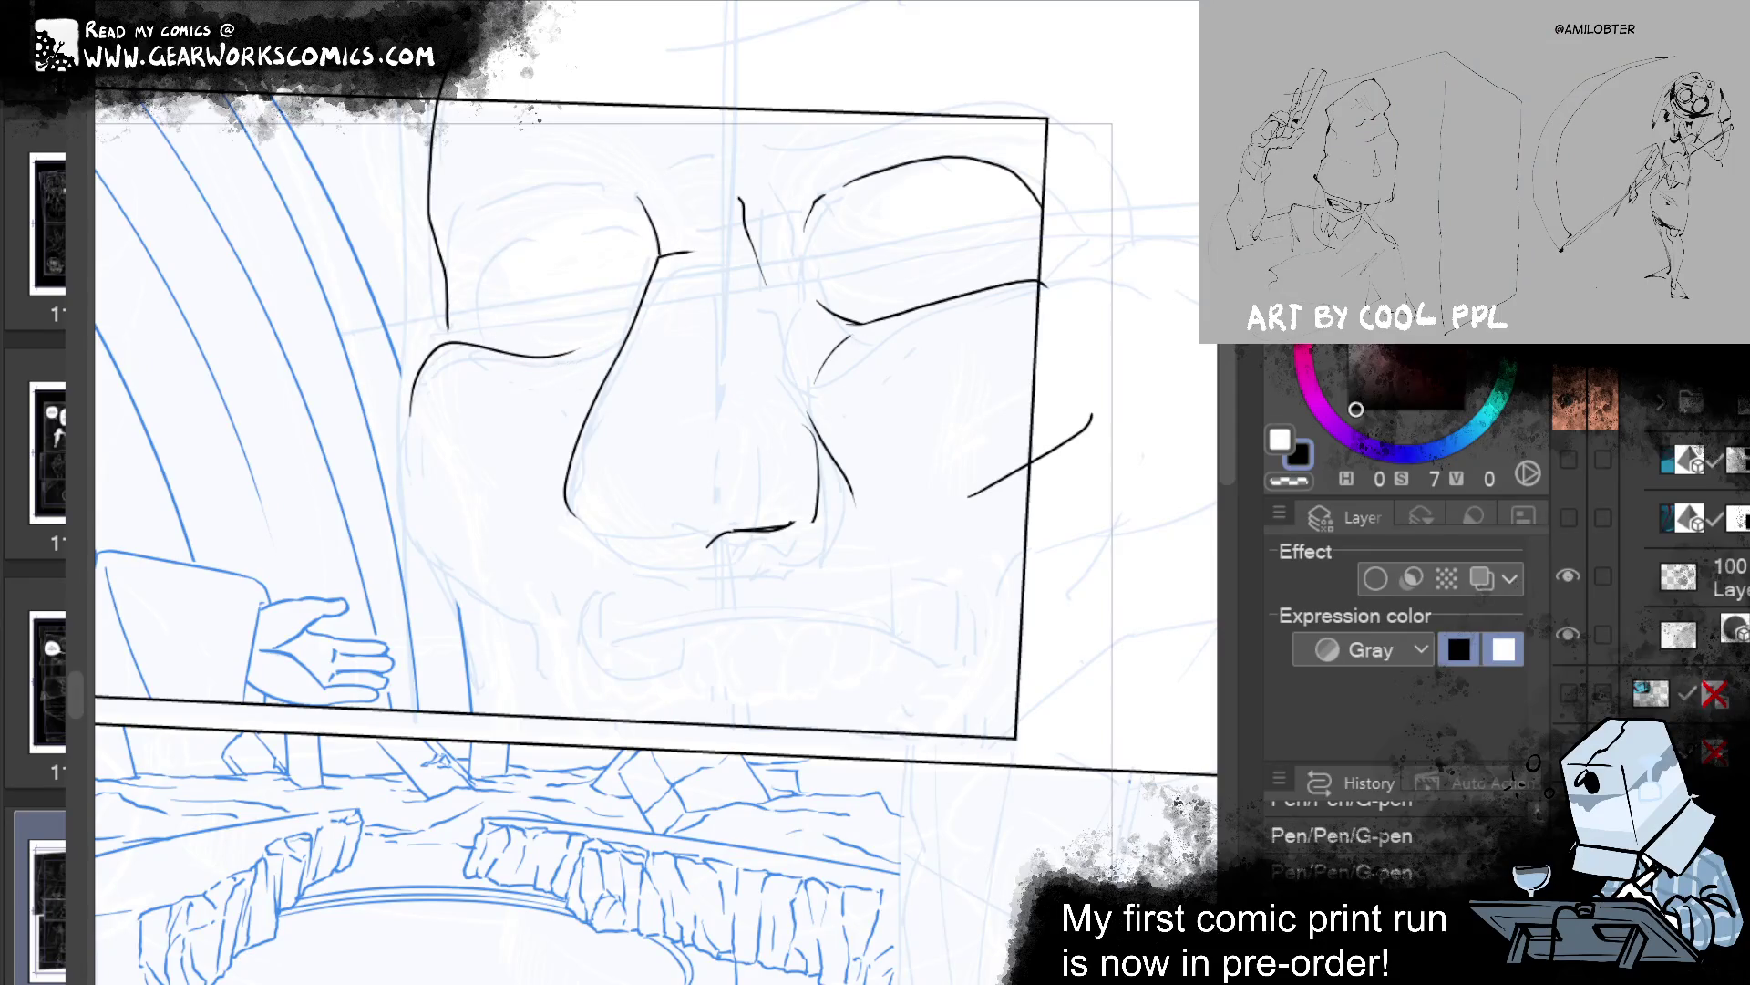
pyautogui.moveTo(545, 360); pyautogui.dragTo(638, 318)
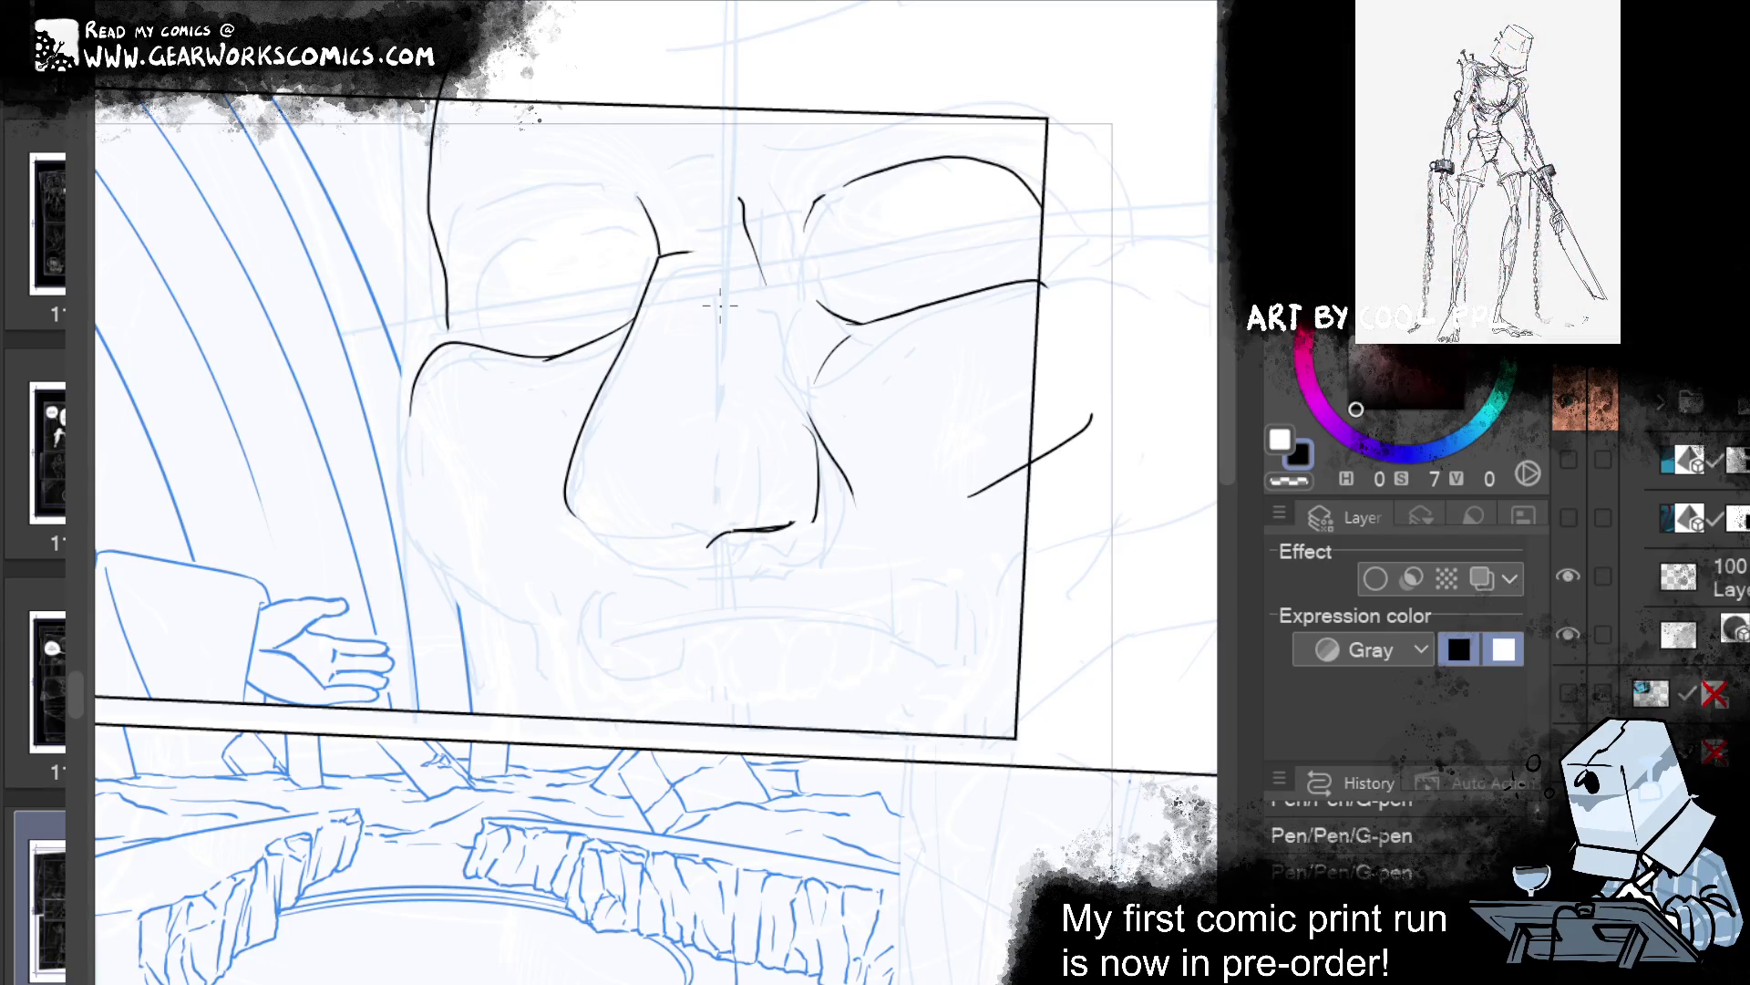
# Ink the left eye's upper lid and warp its contours into shape with Liquify.
pyautogui.moveTo(641, 197); pyautogui.dragTo(497, 209)
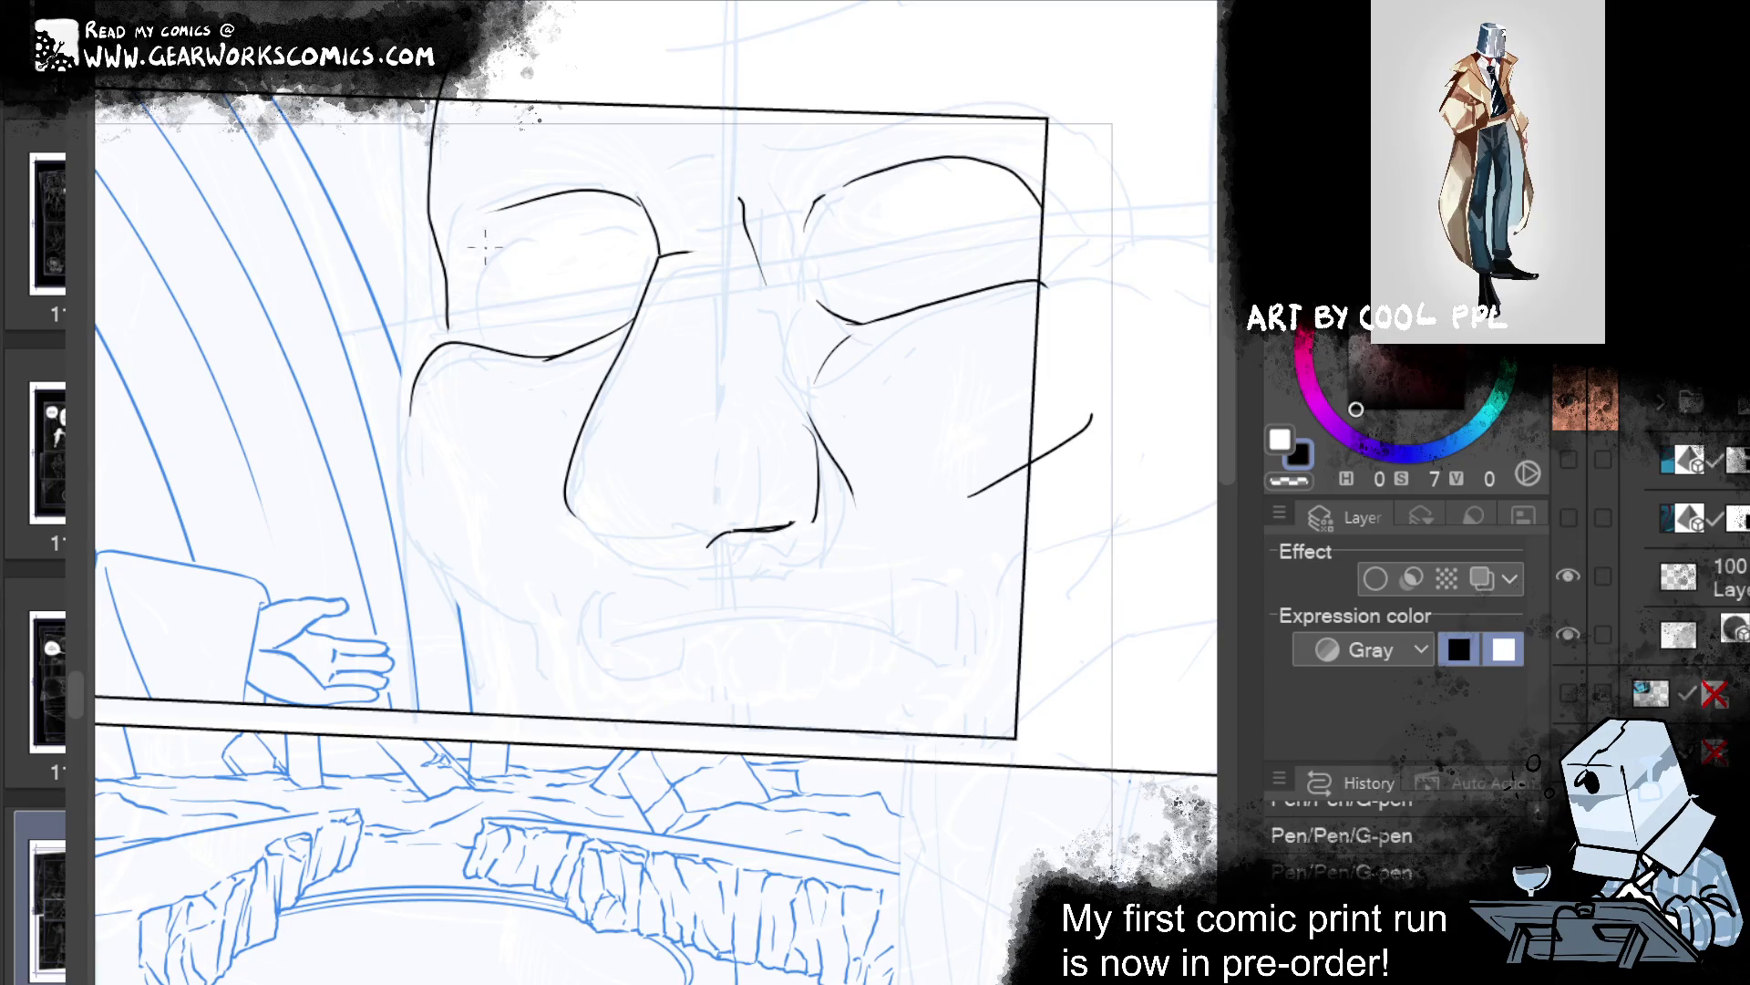
pyautogui.moveTo(488, 244); pyautogui.dragTo(654, 211)
pyautogui.moveTo(488, 239); pyautogui.dragTo(470, 285)
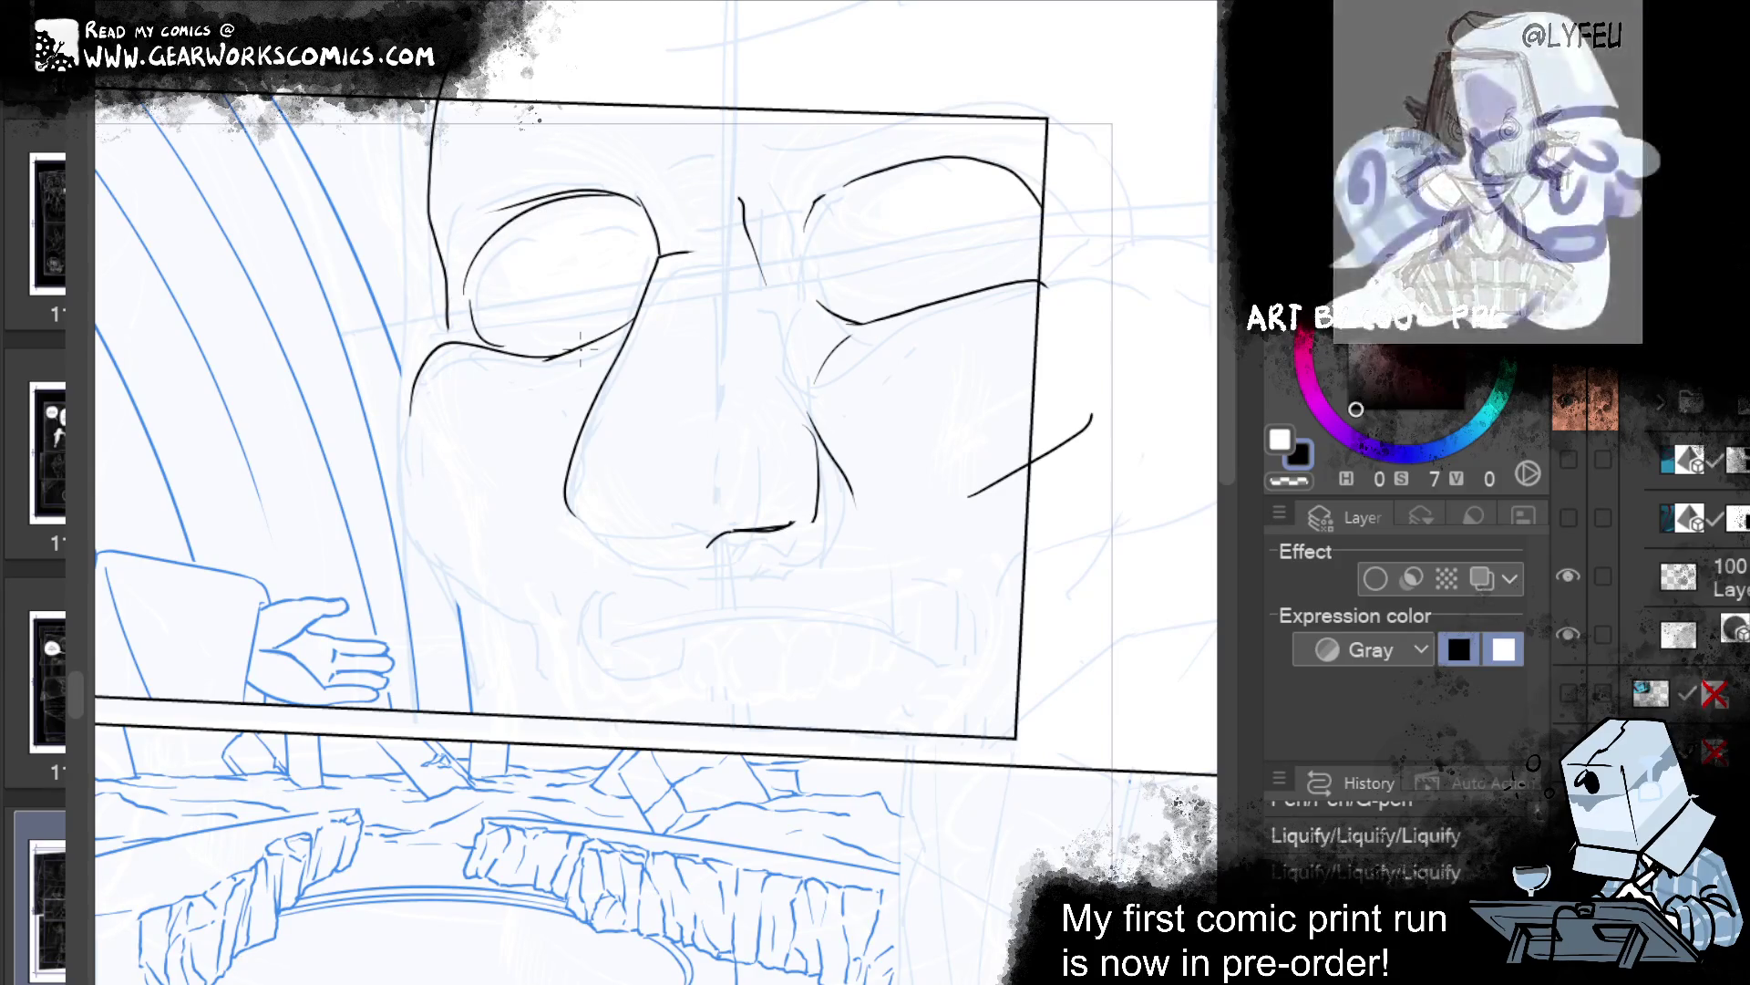
pyautogui.moveTo(584, 360); pyautogui.dragTo(526, 369)
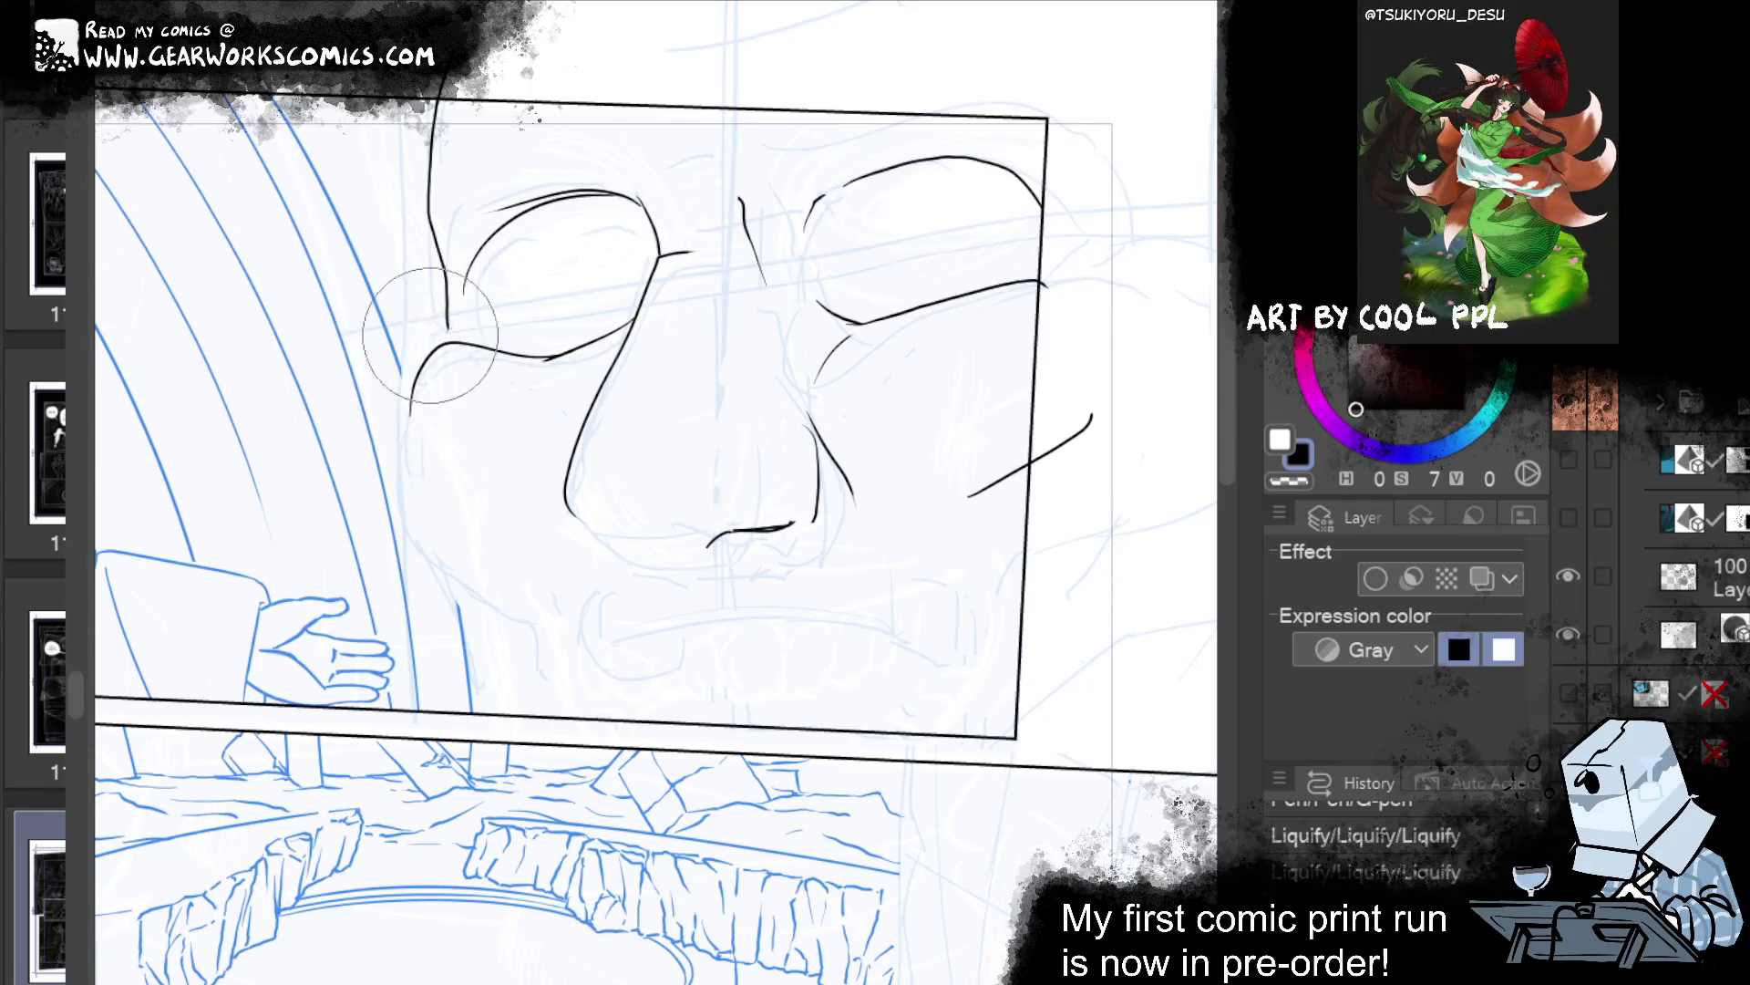
pyautogui.moveTo(429, 335); pyautogui.dragTo(386, 457)
pyautogui.press('p')
pyautogui.moveTo(447, 341); pyautogui.dragTo(409, 416)
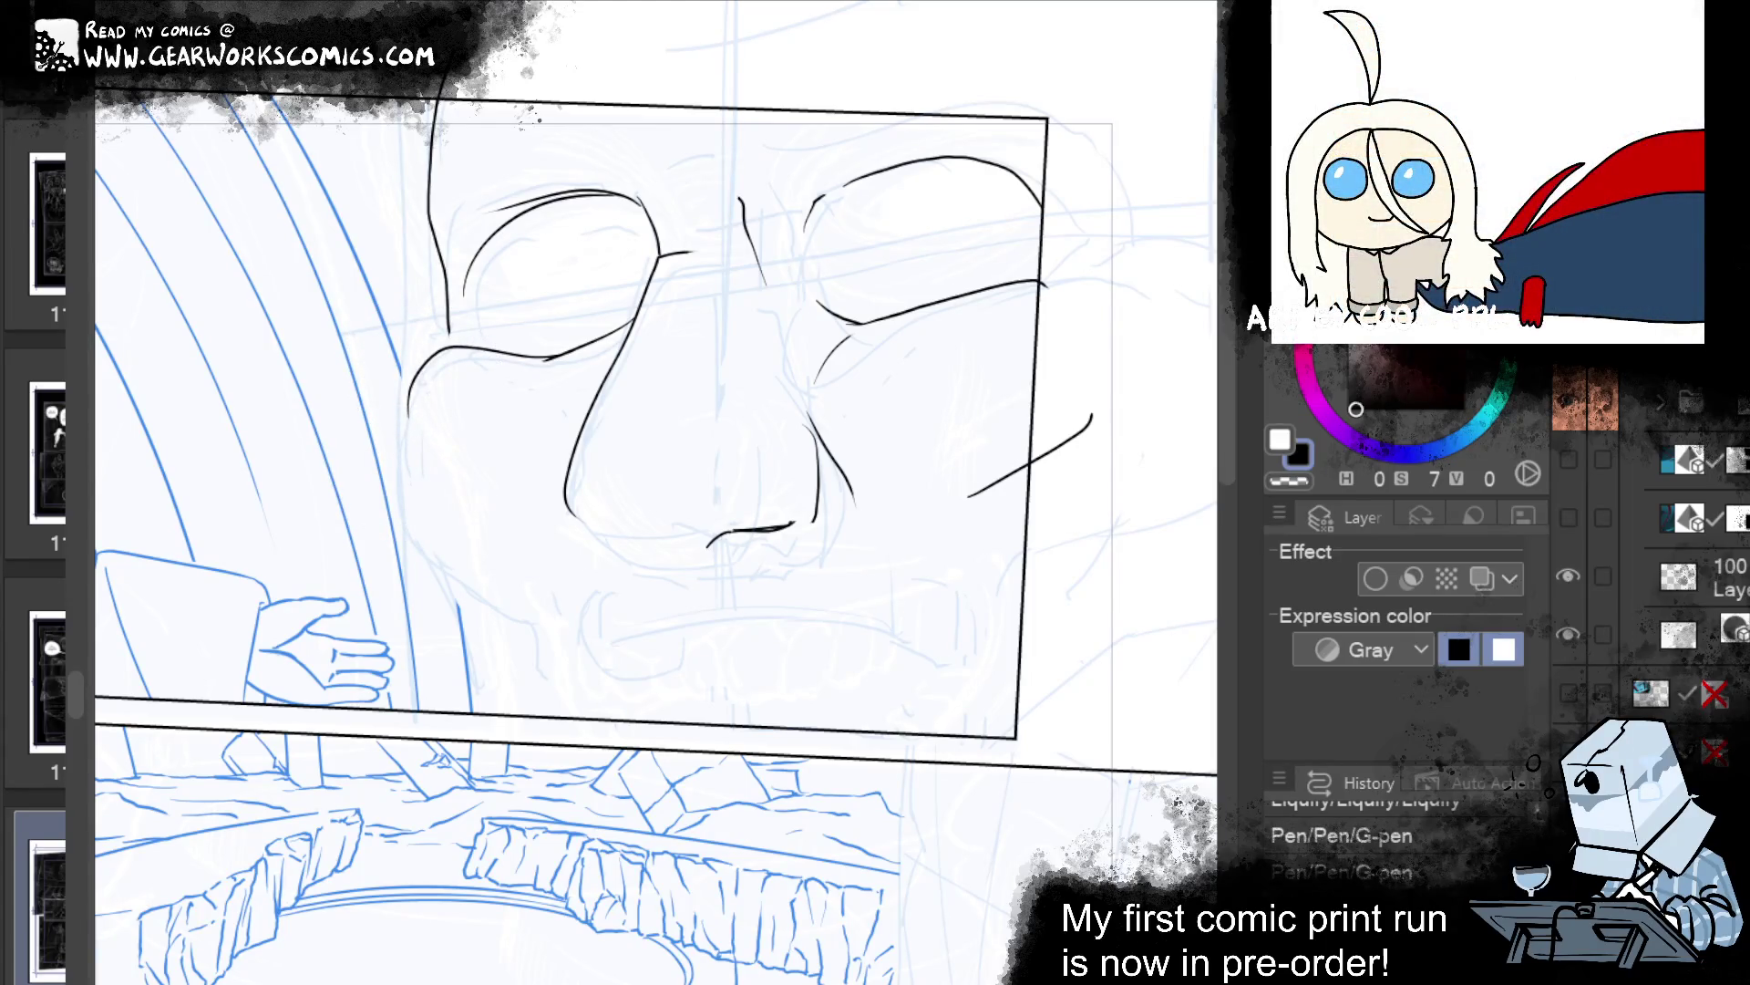
# Extend the left face contour further down the cheek.
pyautogui.moveTo(408, 401); pyautogui.dragTo(444, 516)
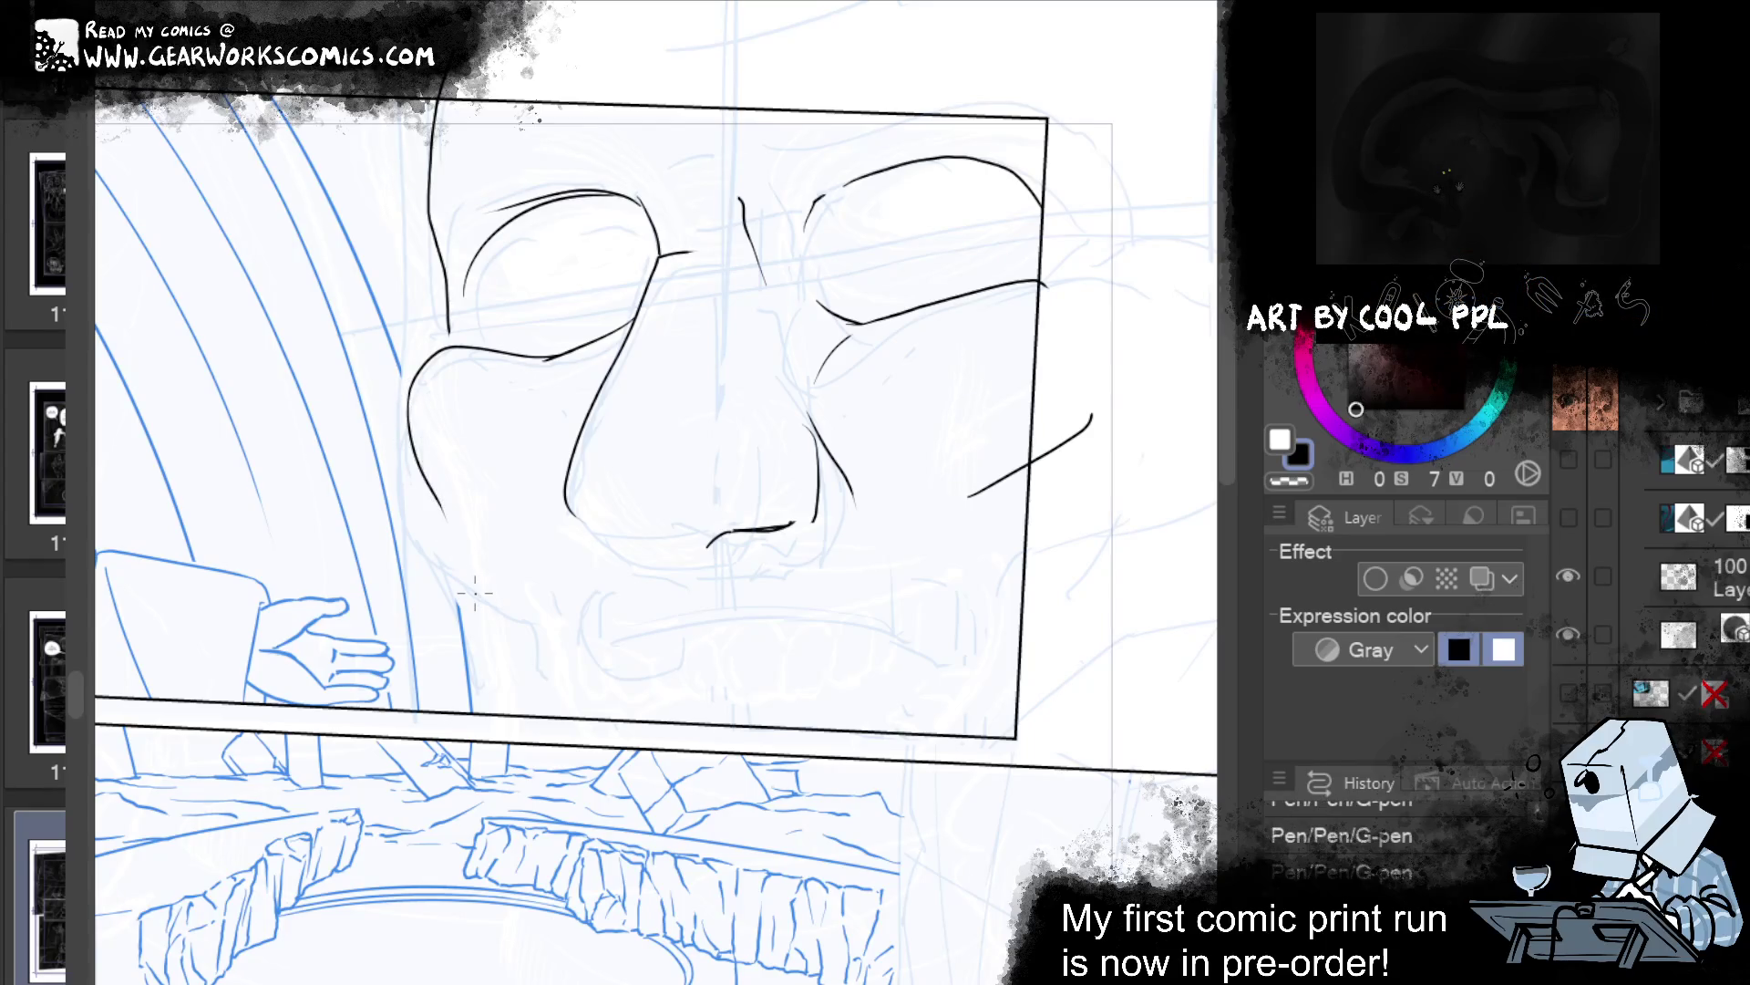
pyautogui.hotkey('ctrl', 'z')
pyautogui.moveTo(447, 523); pyautogui.dragTo(474, 551)
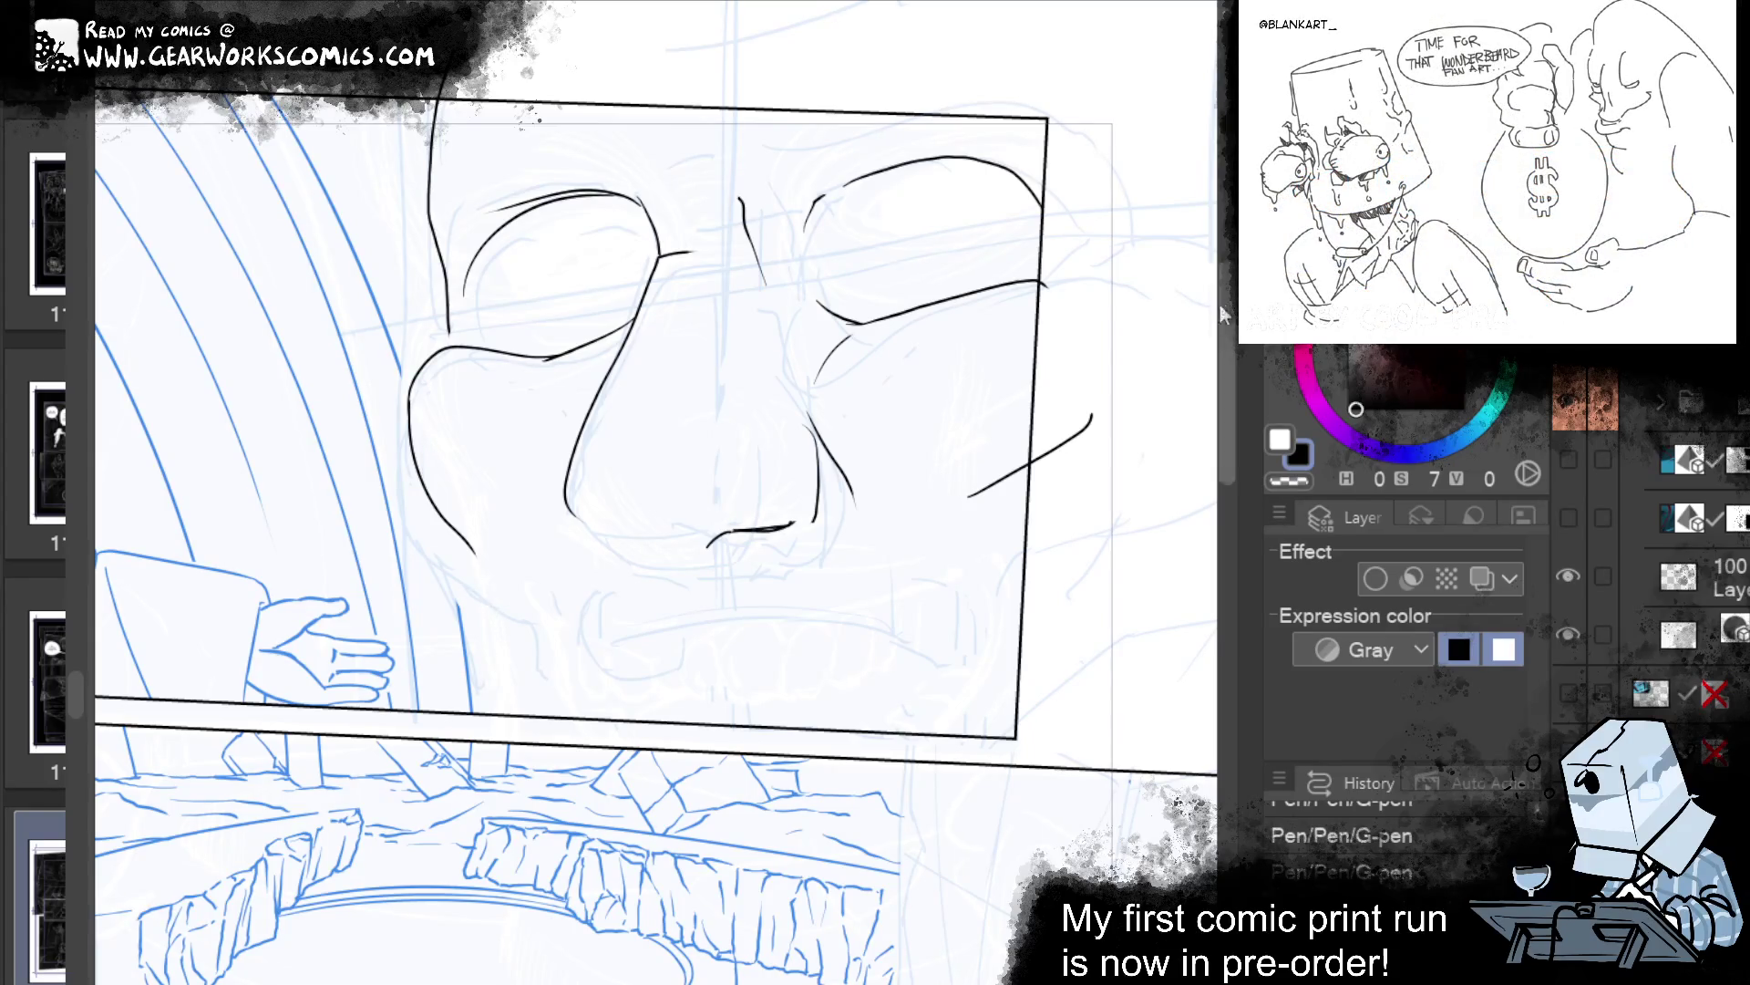
pyautogui.hotkey('ctrl', '-')
pyautogui.hotkey('ctrl', '-')
pyautogui.hotkey('ctrl', '-')
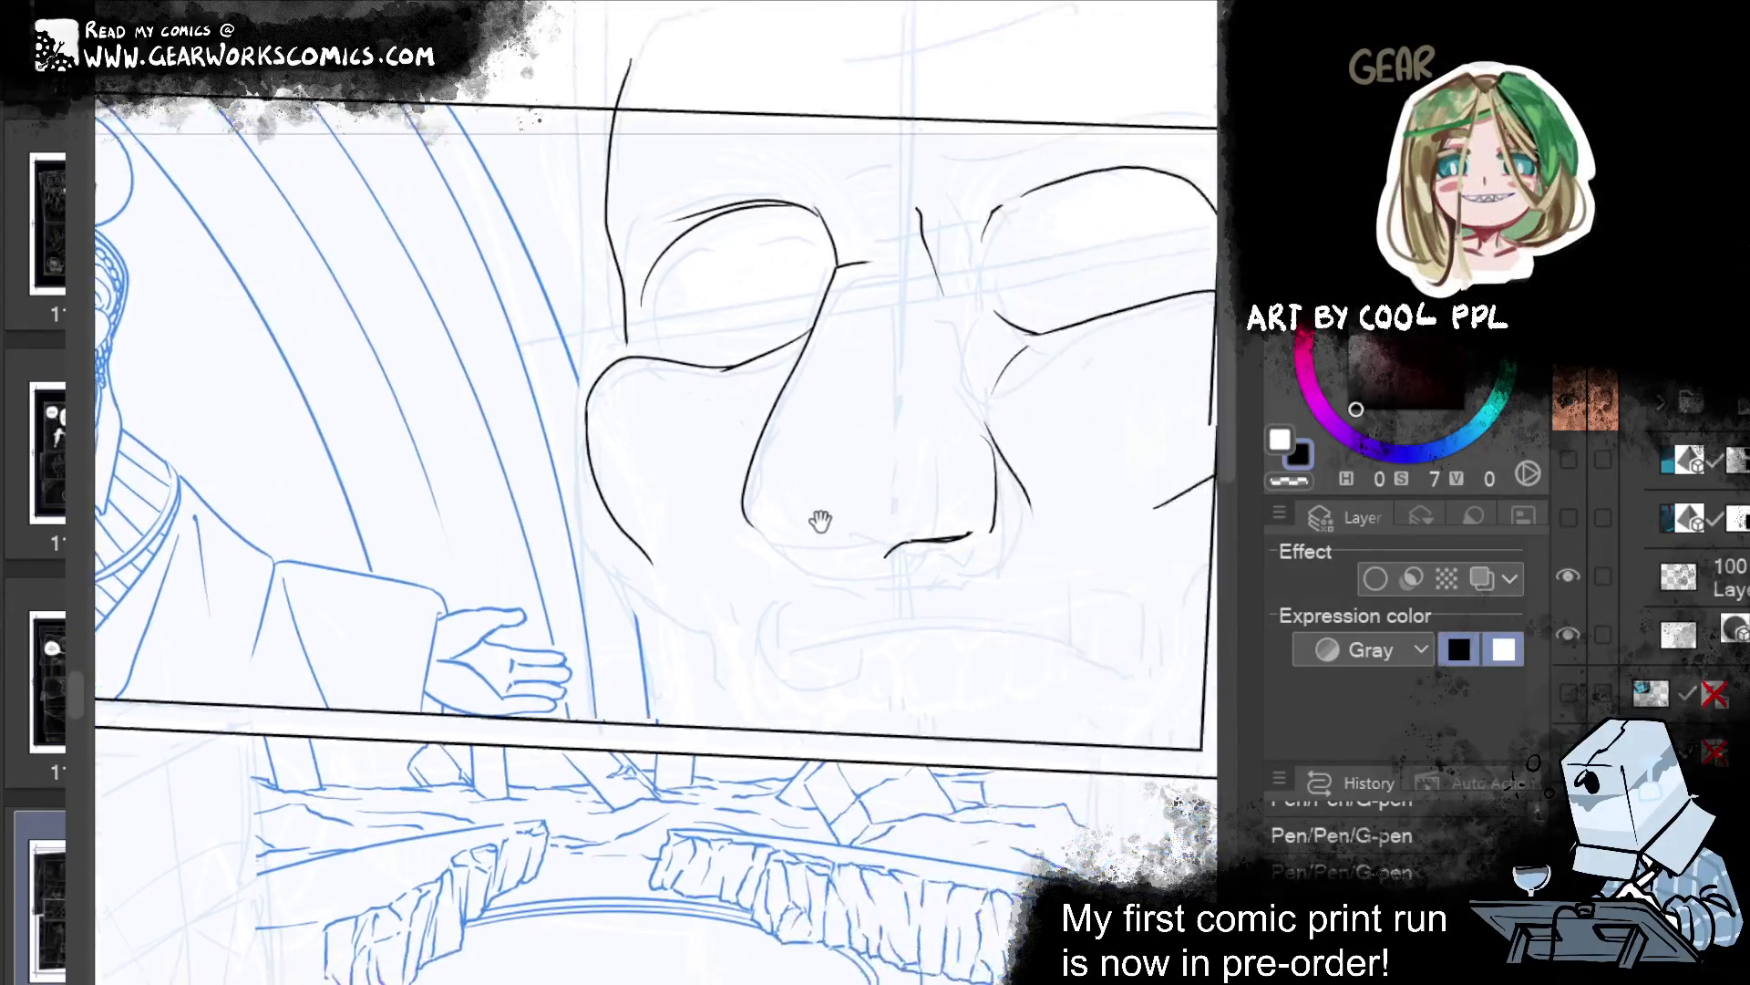
# Add a brow arc over the right eye and two forehead wrinkles, warping the left eye line.
pyautogui.moveTo(1185, 547); pyautogui.dragTo(964, 489)
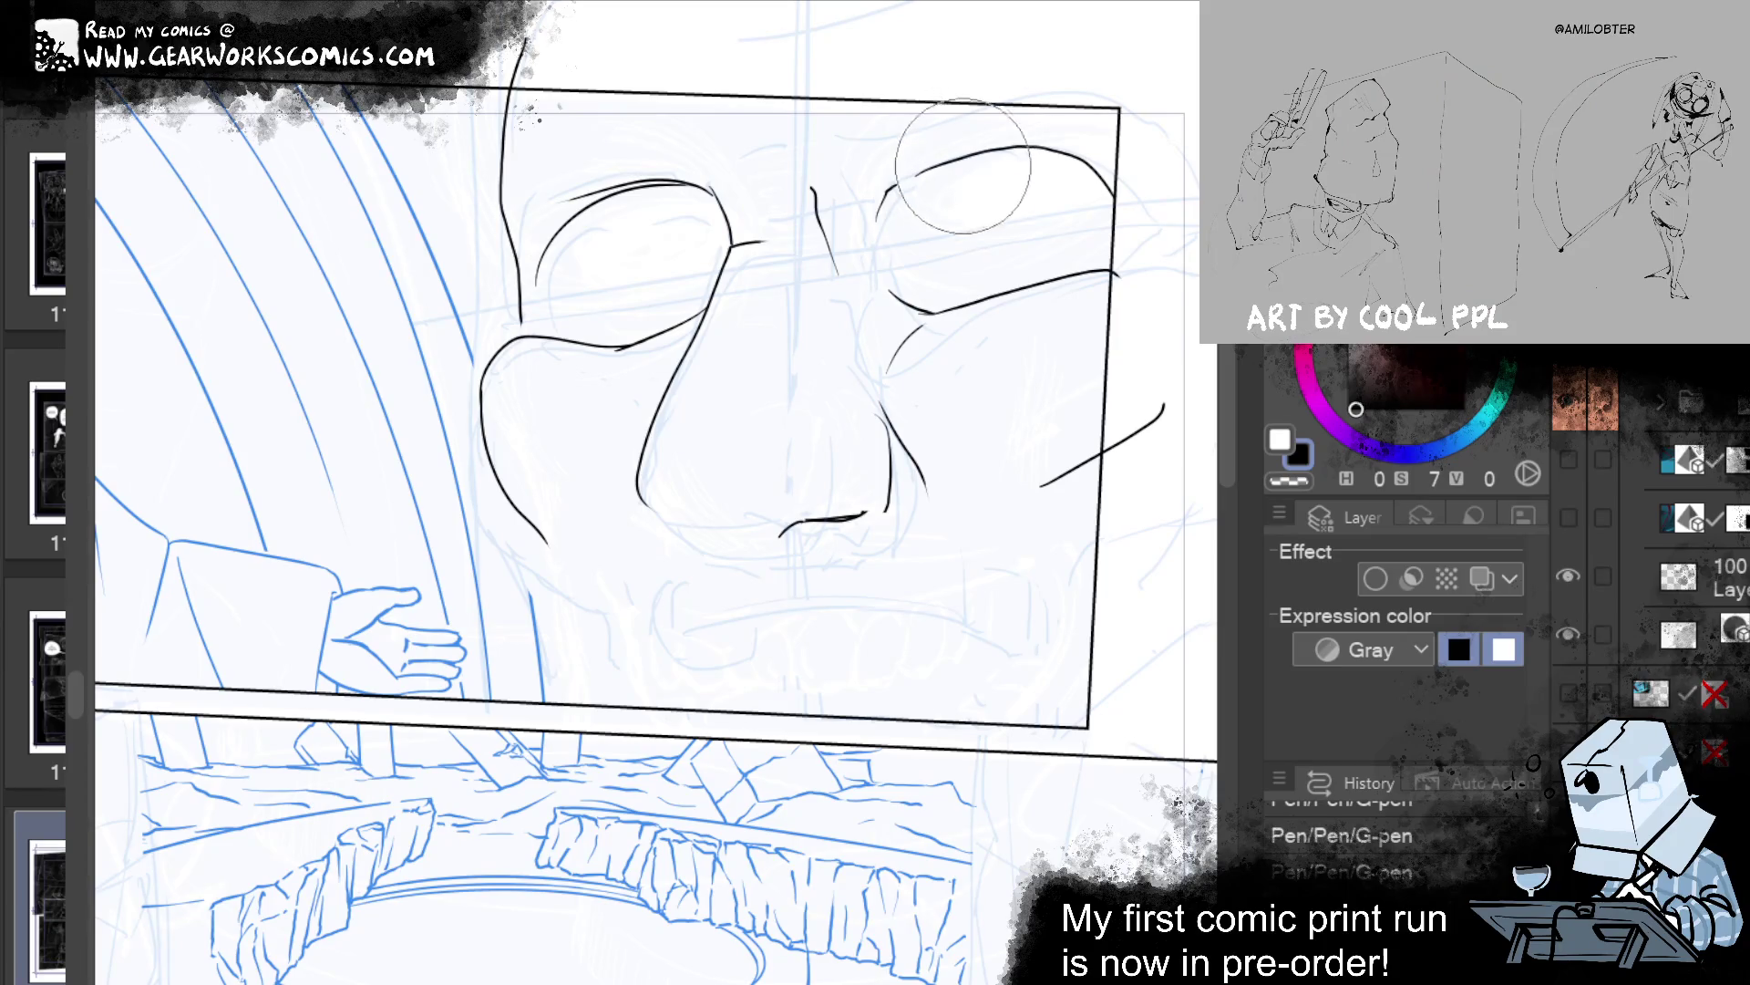
pyautogui.moveTo(861, 191)
pyautogui.mouseDown()
pyautogui.moveTo(964, 128)
pyautogui.moveTo(1158, 157)
pyautogui.mouseUp()
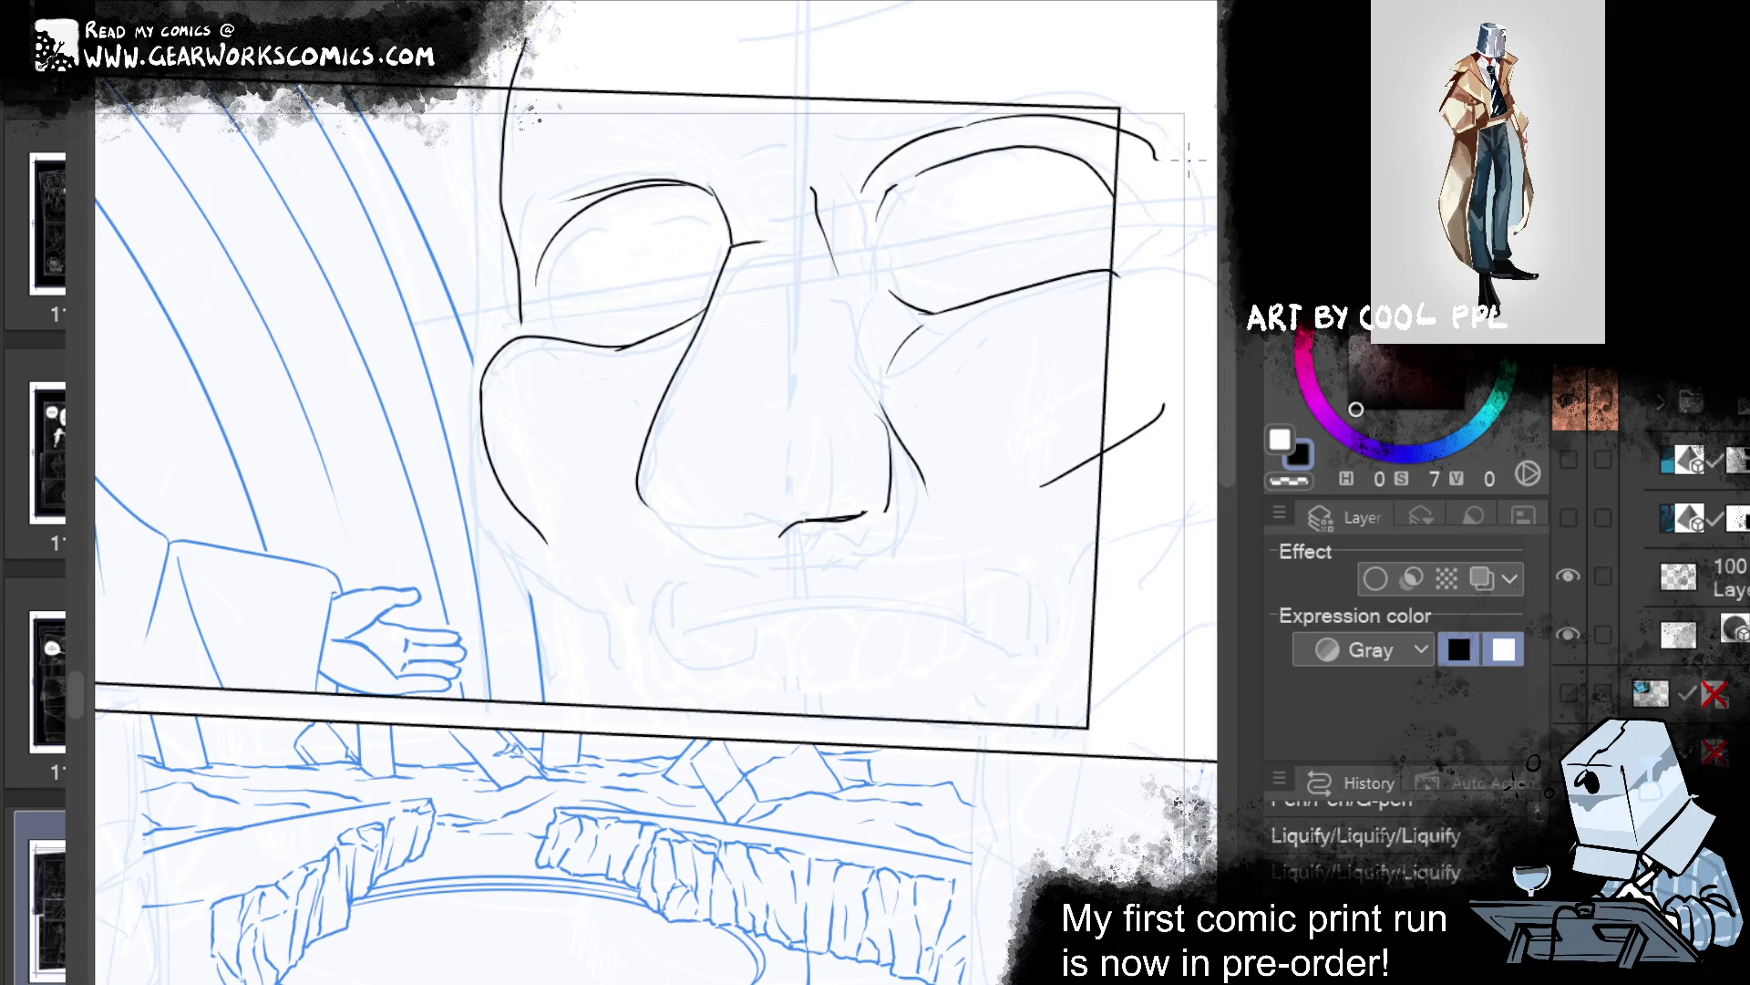
pyautogui.moveTo(566, 237); pyautogui.dragTo(538, 214)
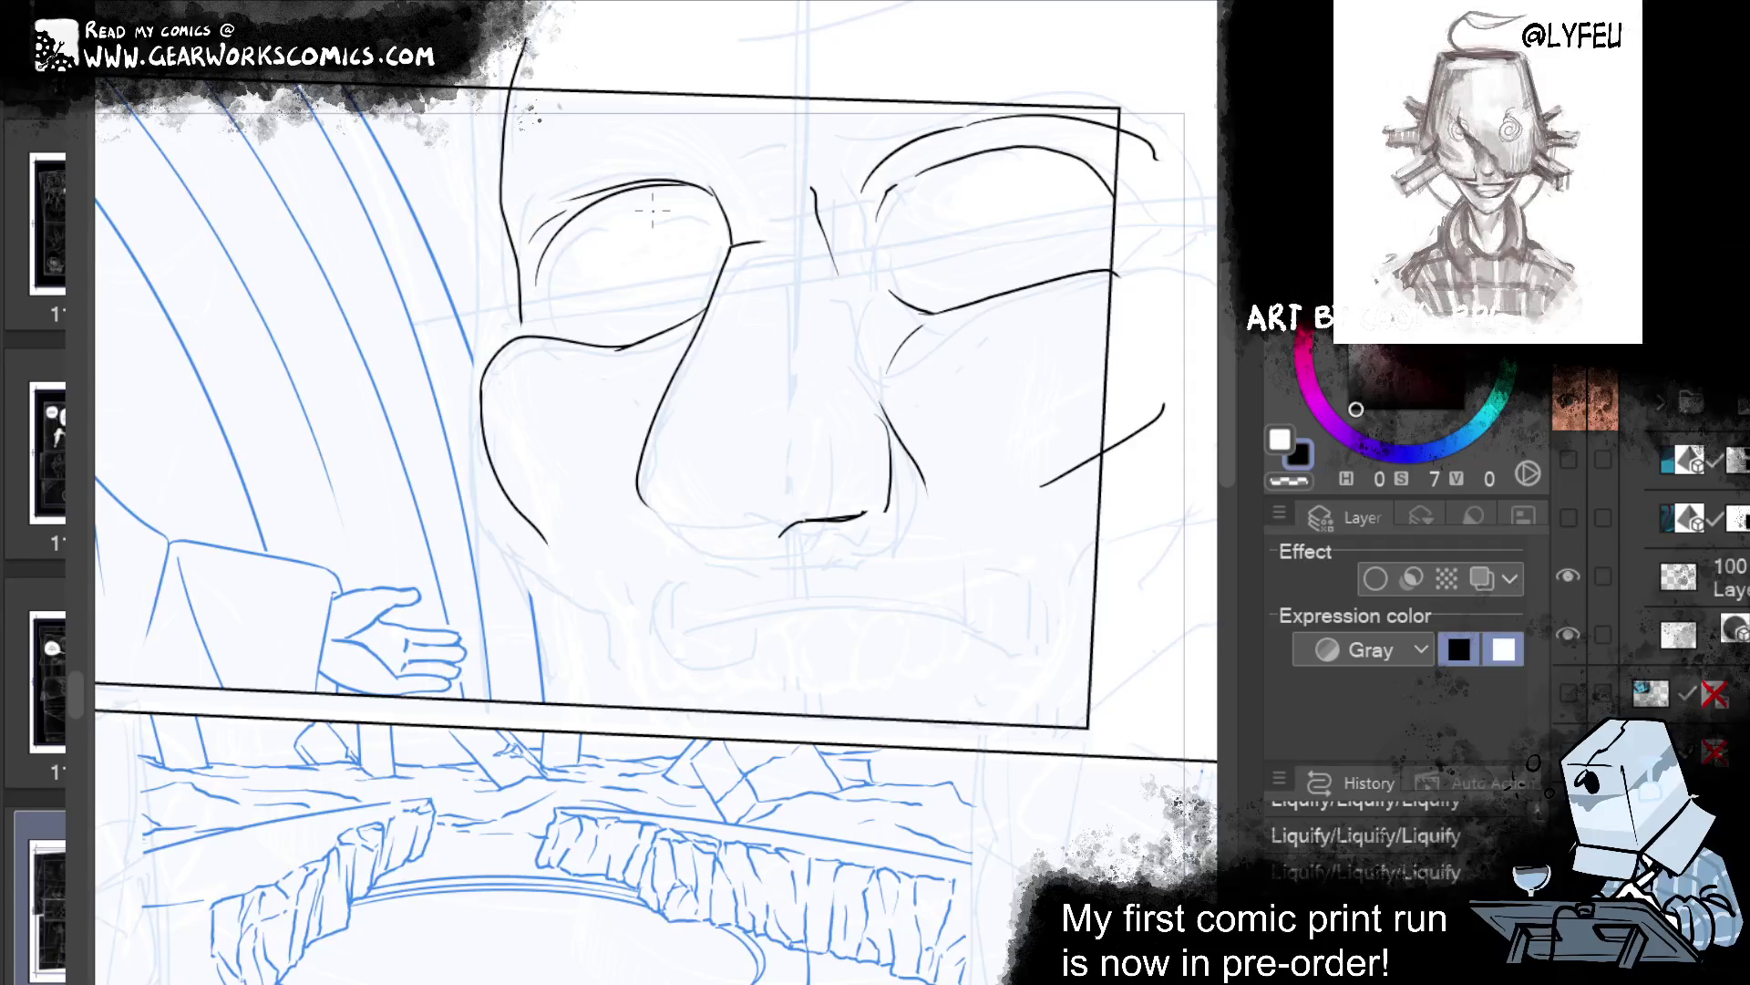
pyautogui.moveTo(1048, 502); pyautogui.dragTo(1028, 591)
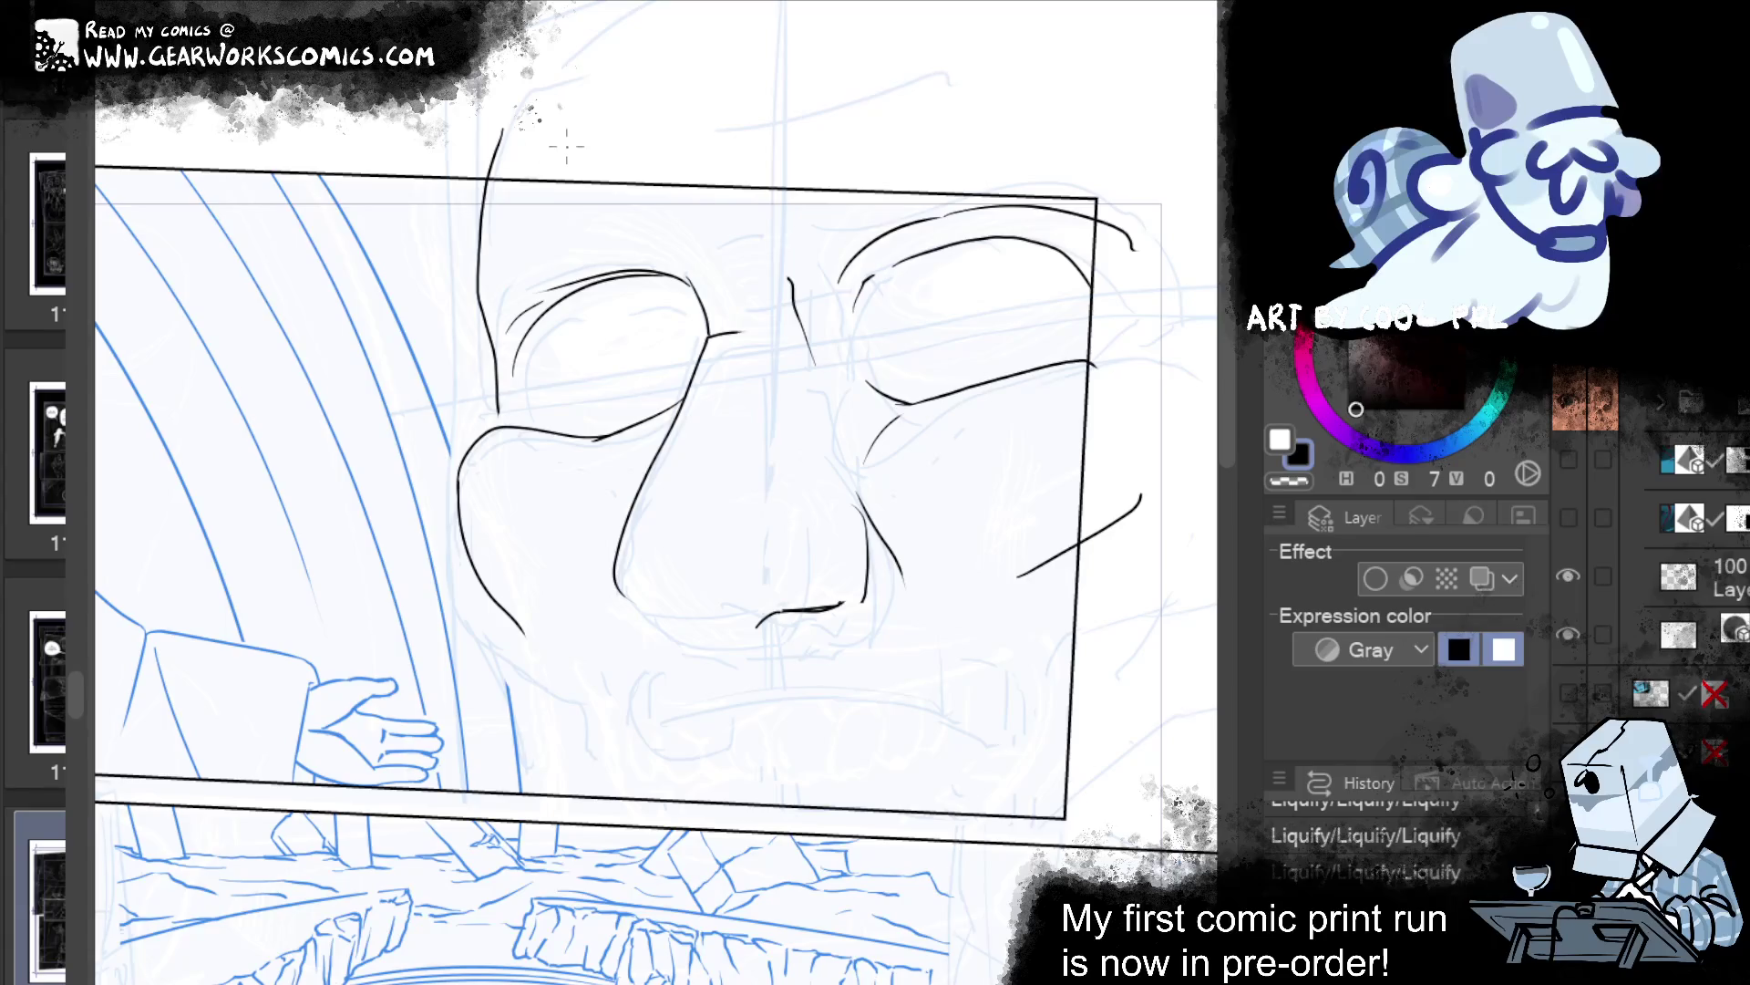
pyautogui.moveTo(749, 234); pyautogui.dragTo(762, 133)
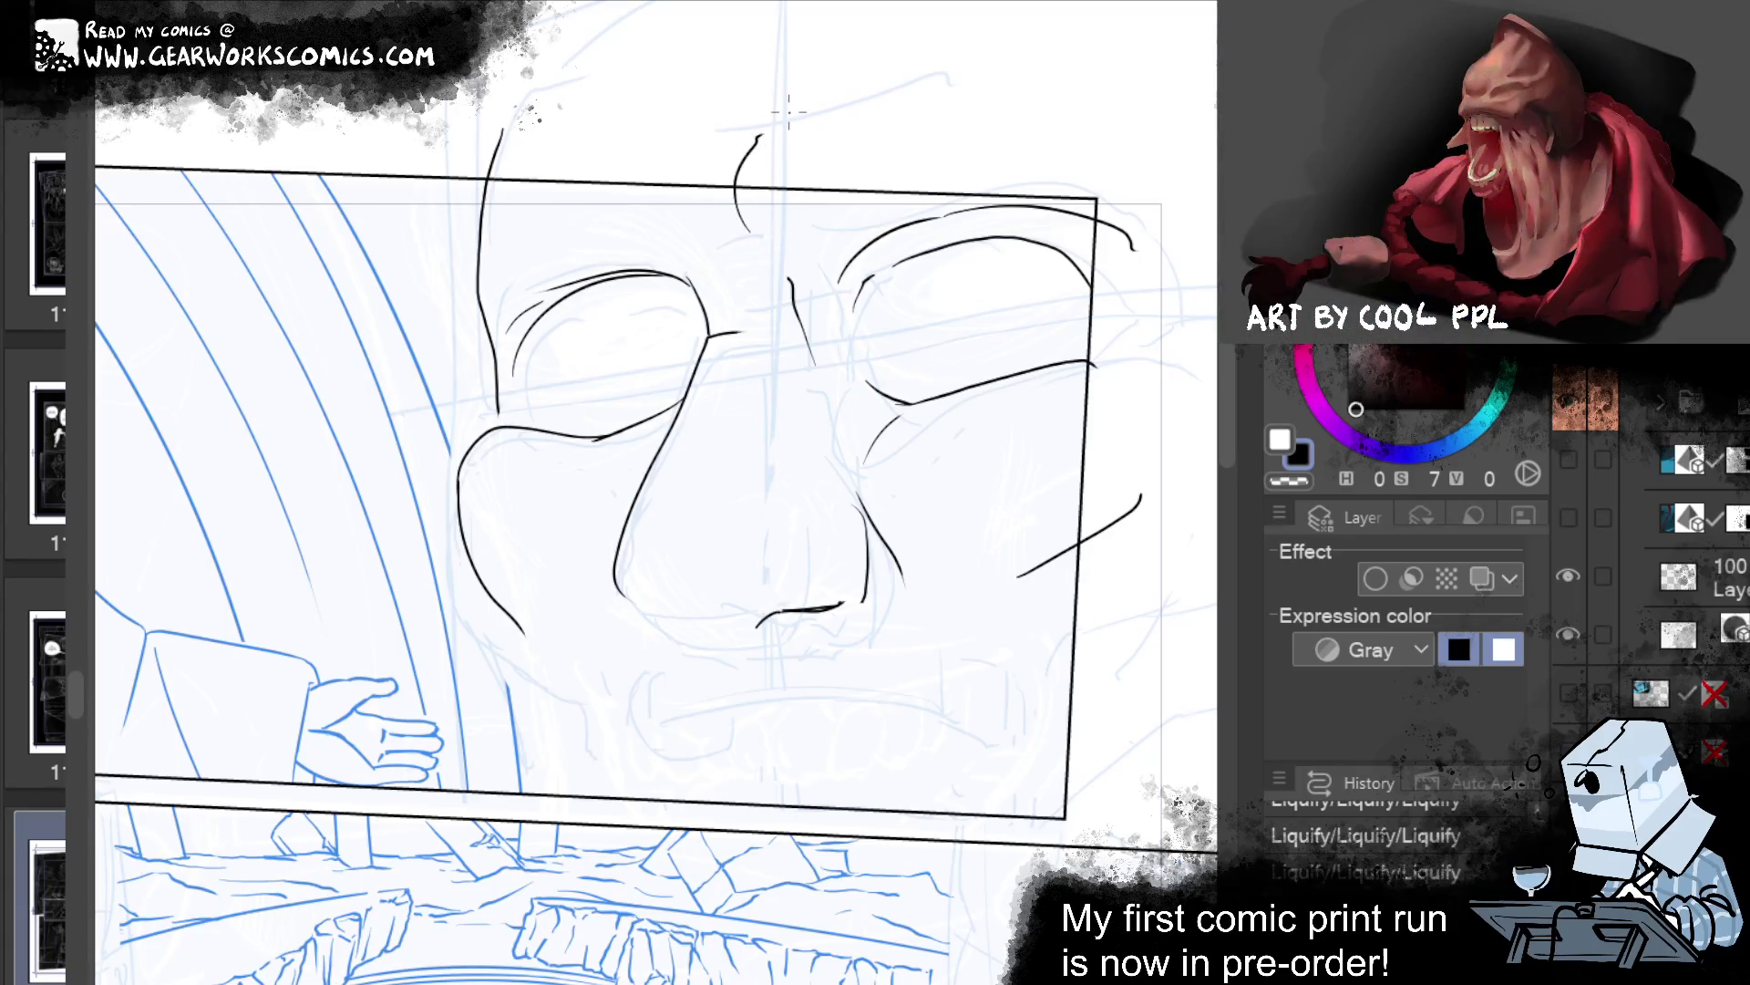
pyautogui.moveTo(730, 206); pyautogui.dragTo(736, 106)
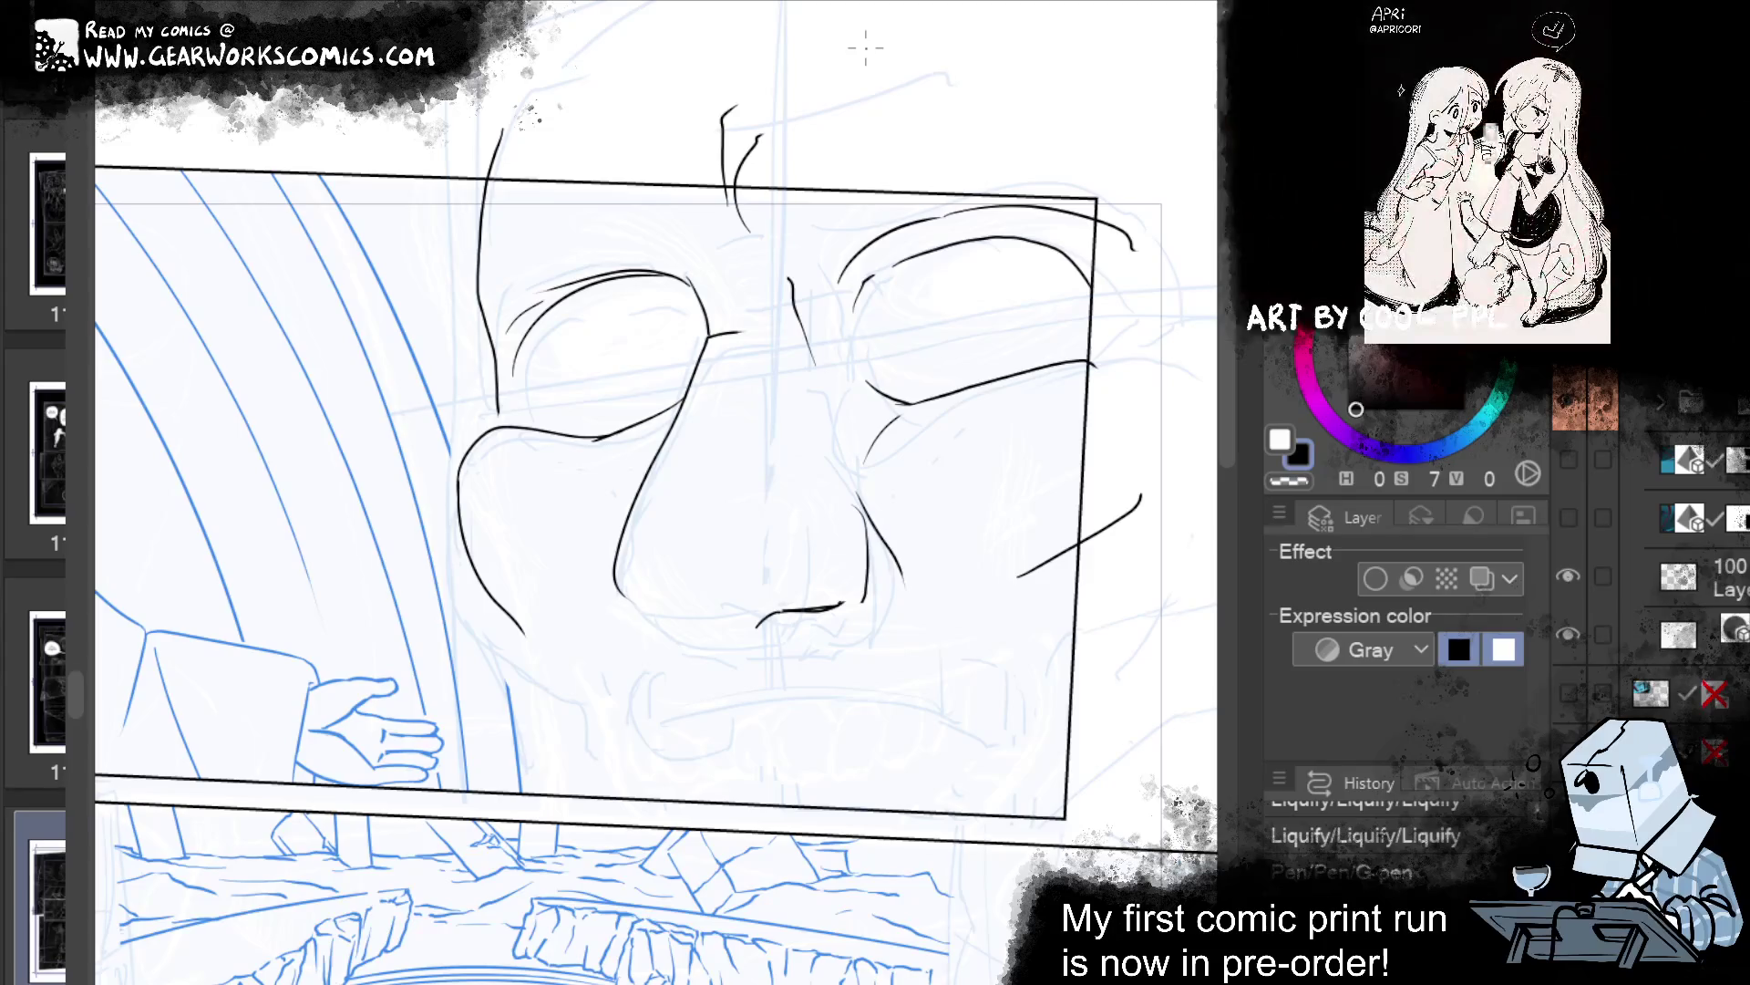
# Ink lines beside the mouth, drop the chin stroke, and enable the layer's blue Layer color.
pyautogui.moveTo(1115, 722); pyautogui.dragTo(873, 553)
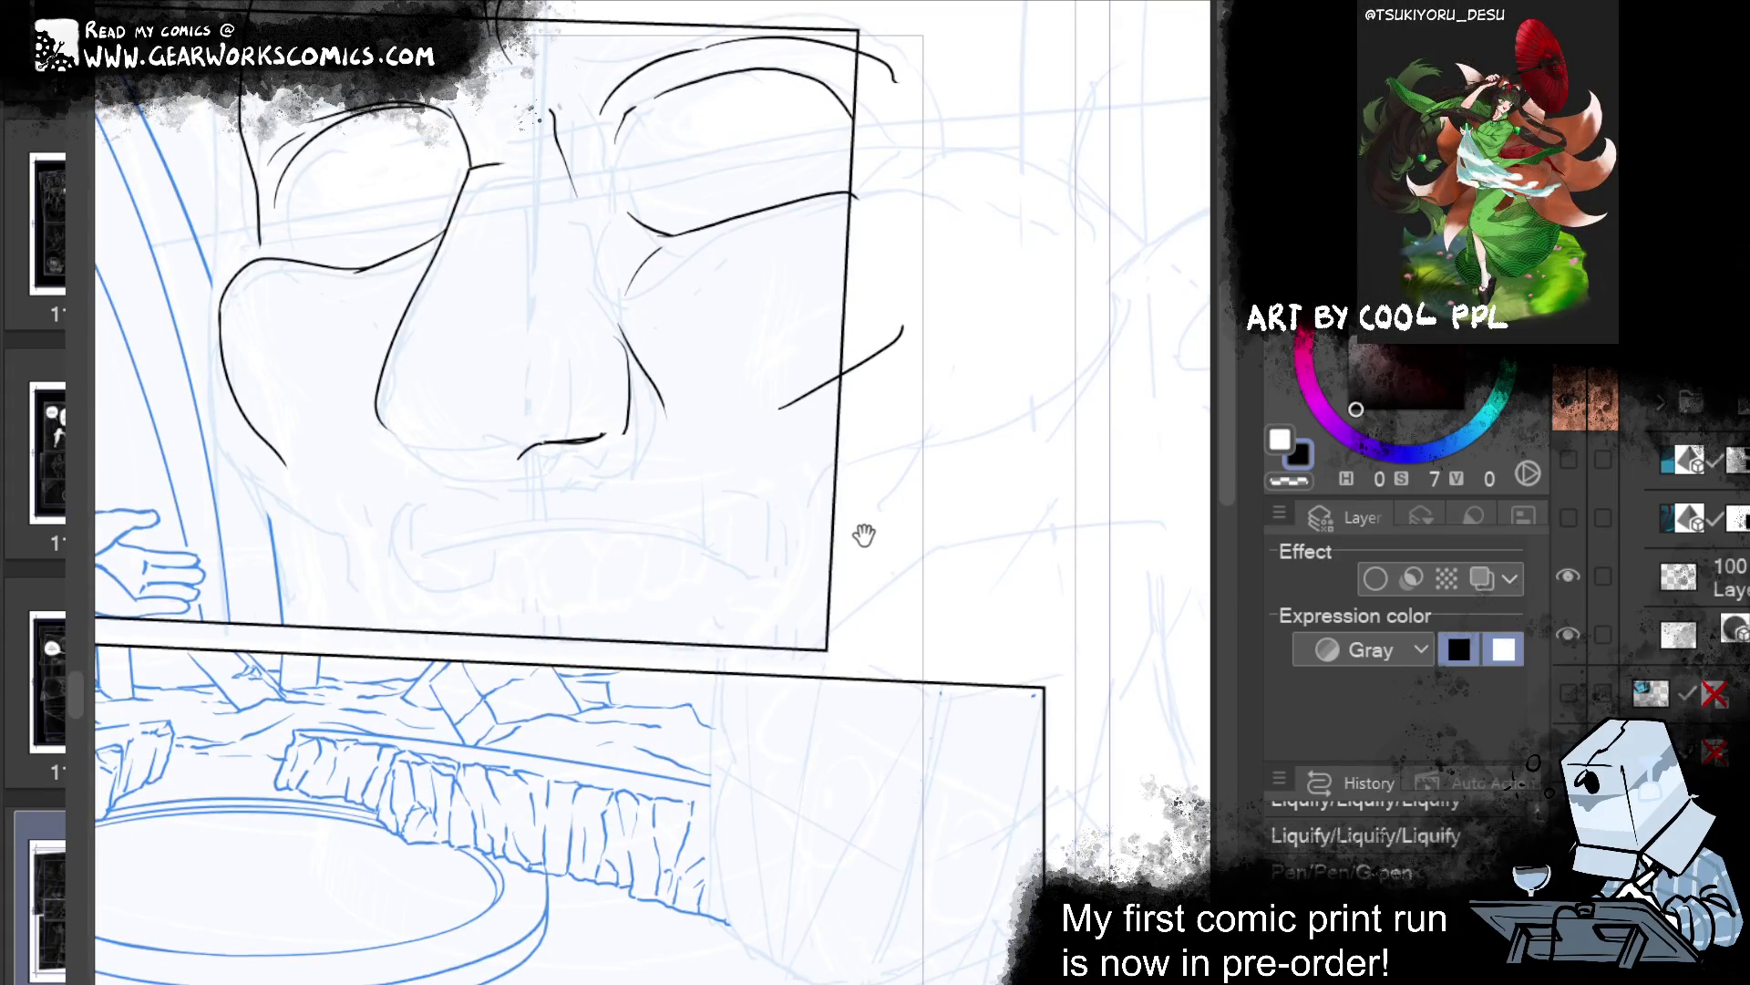
pyautogui.moveTo(402, 549); pyautogui.dragTo(407, 612)
pyautogui.moveTo(783, 540); pyautogui.dragTo(776, 625)
pyautogui.moveTo(547, 602); pyautogui.dragTo(810, 629)
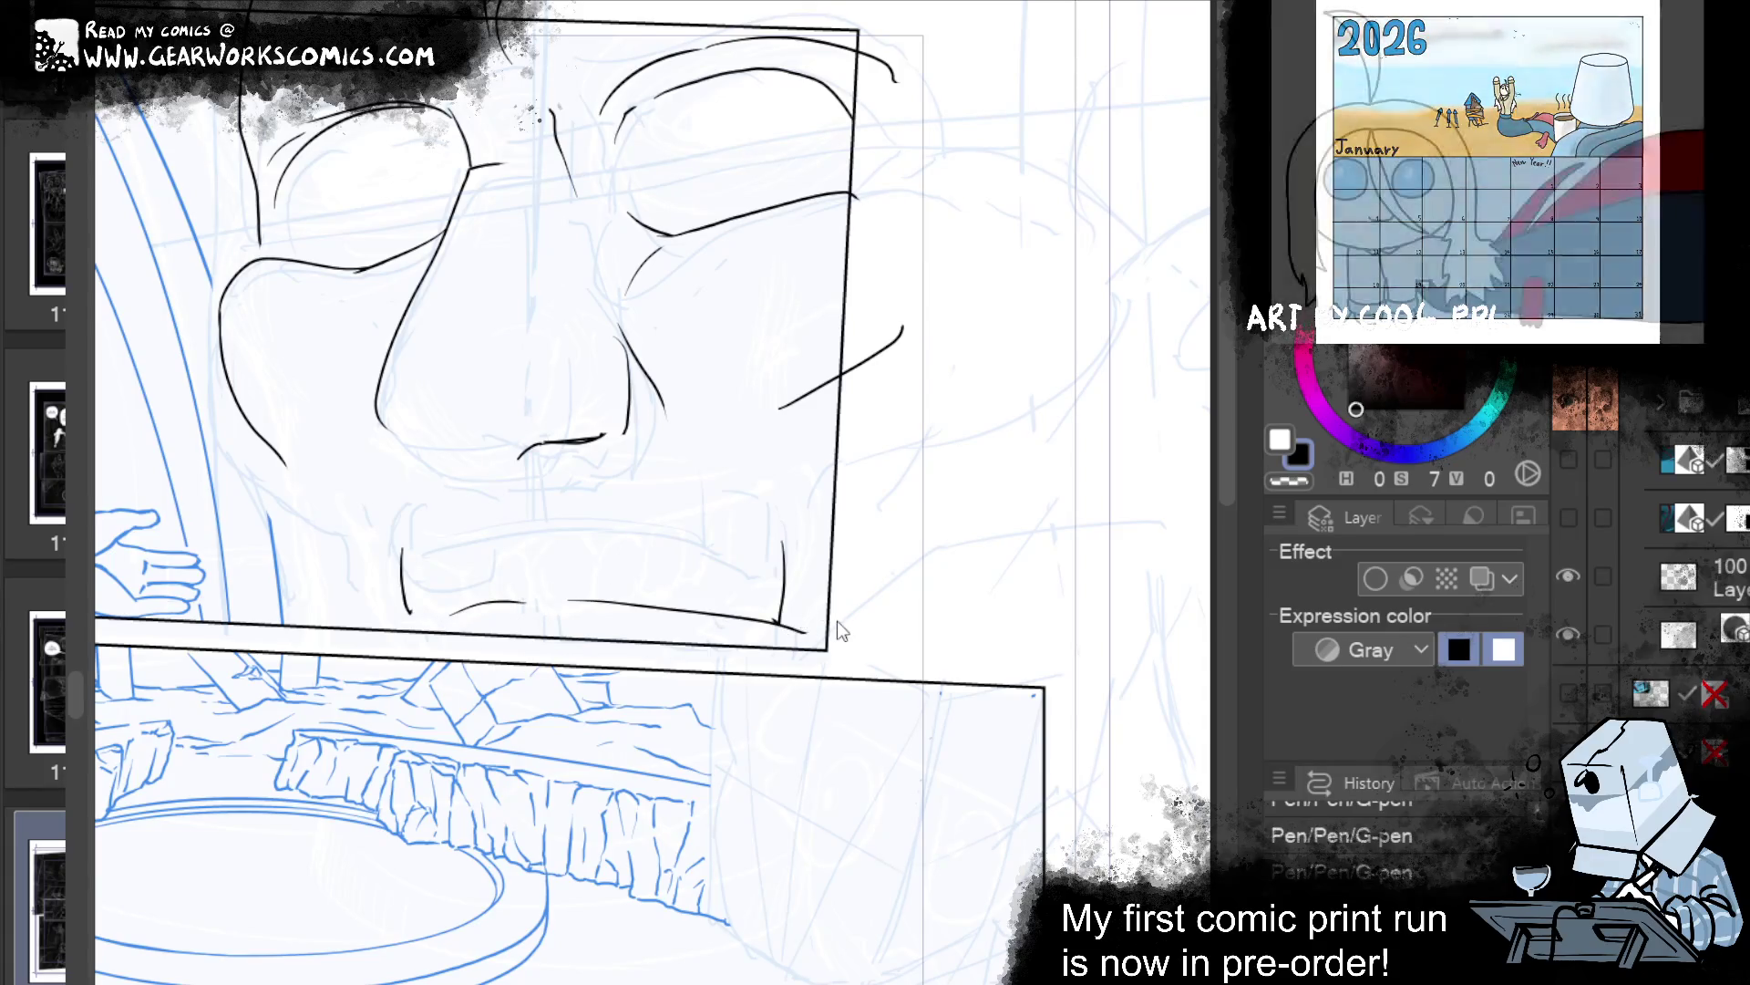
pyautogui.hotkey('ctrl', 'z')
pyautogui.hotkey('ctrl', 'z')
pyautogui.hotkey('ctrl', 'z')
pyautogui.hotkey('ctrl', 'z')
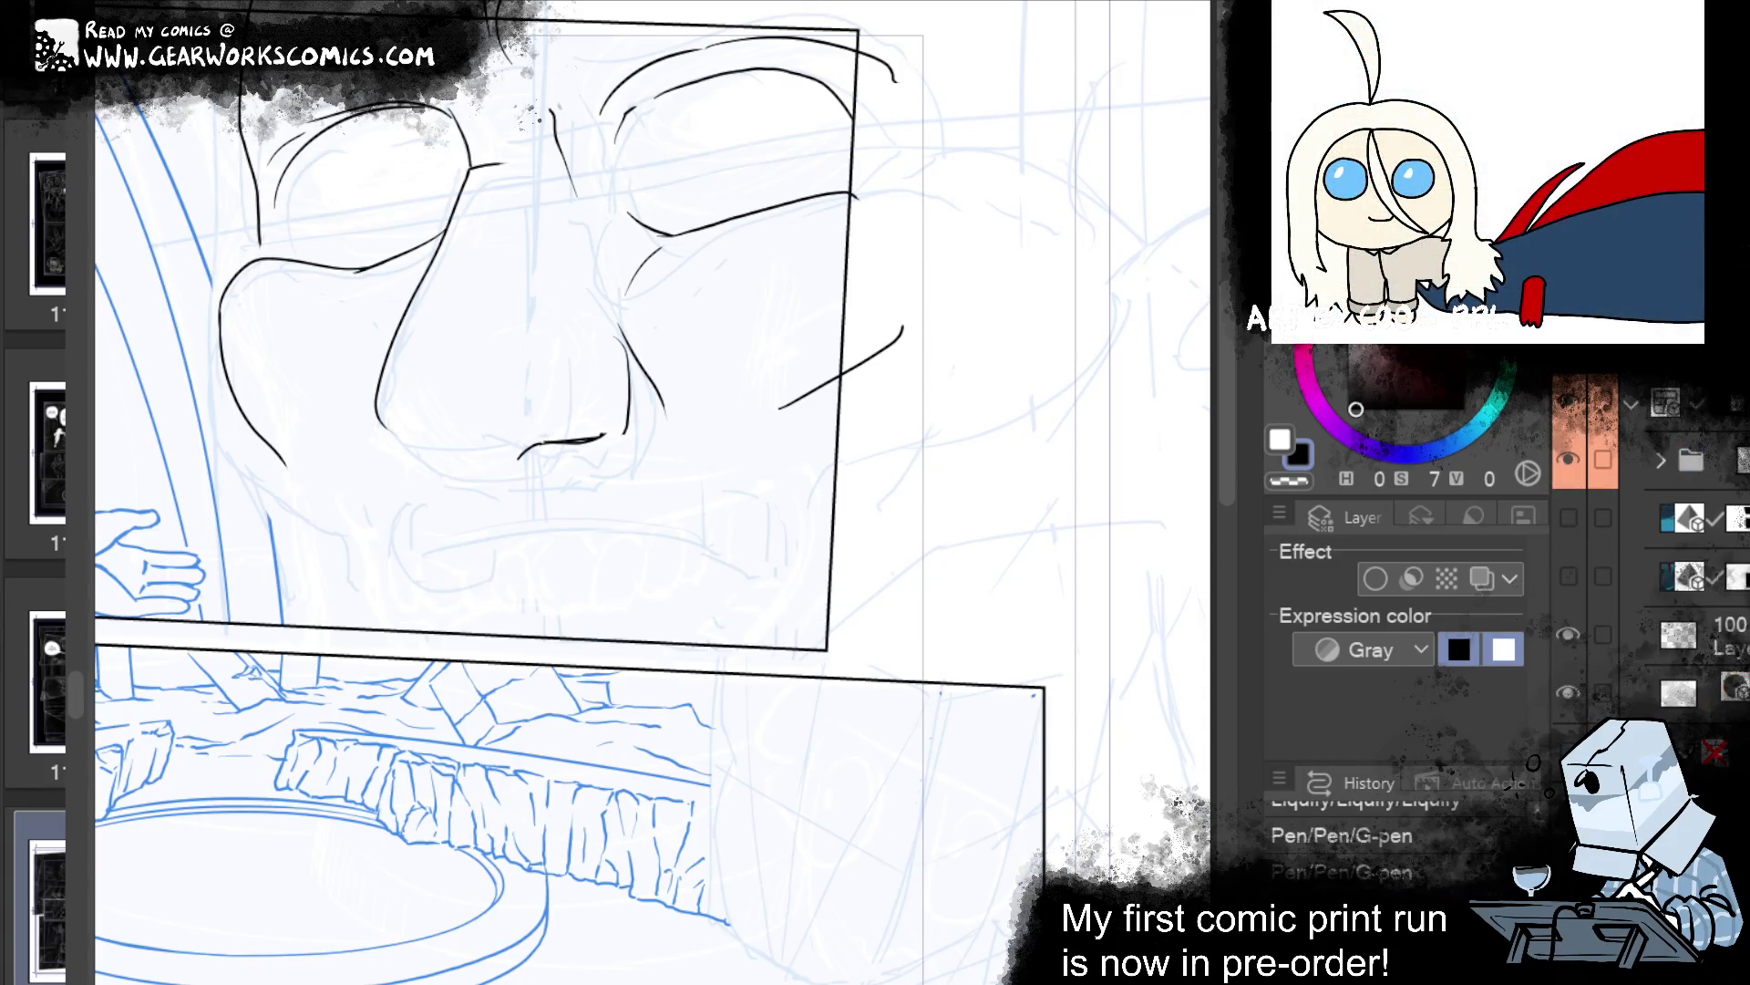
pyautogui.click(1485, 577)
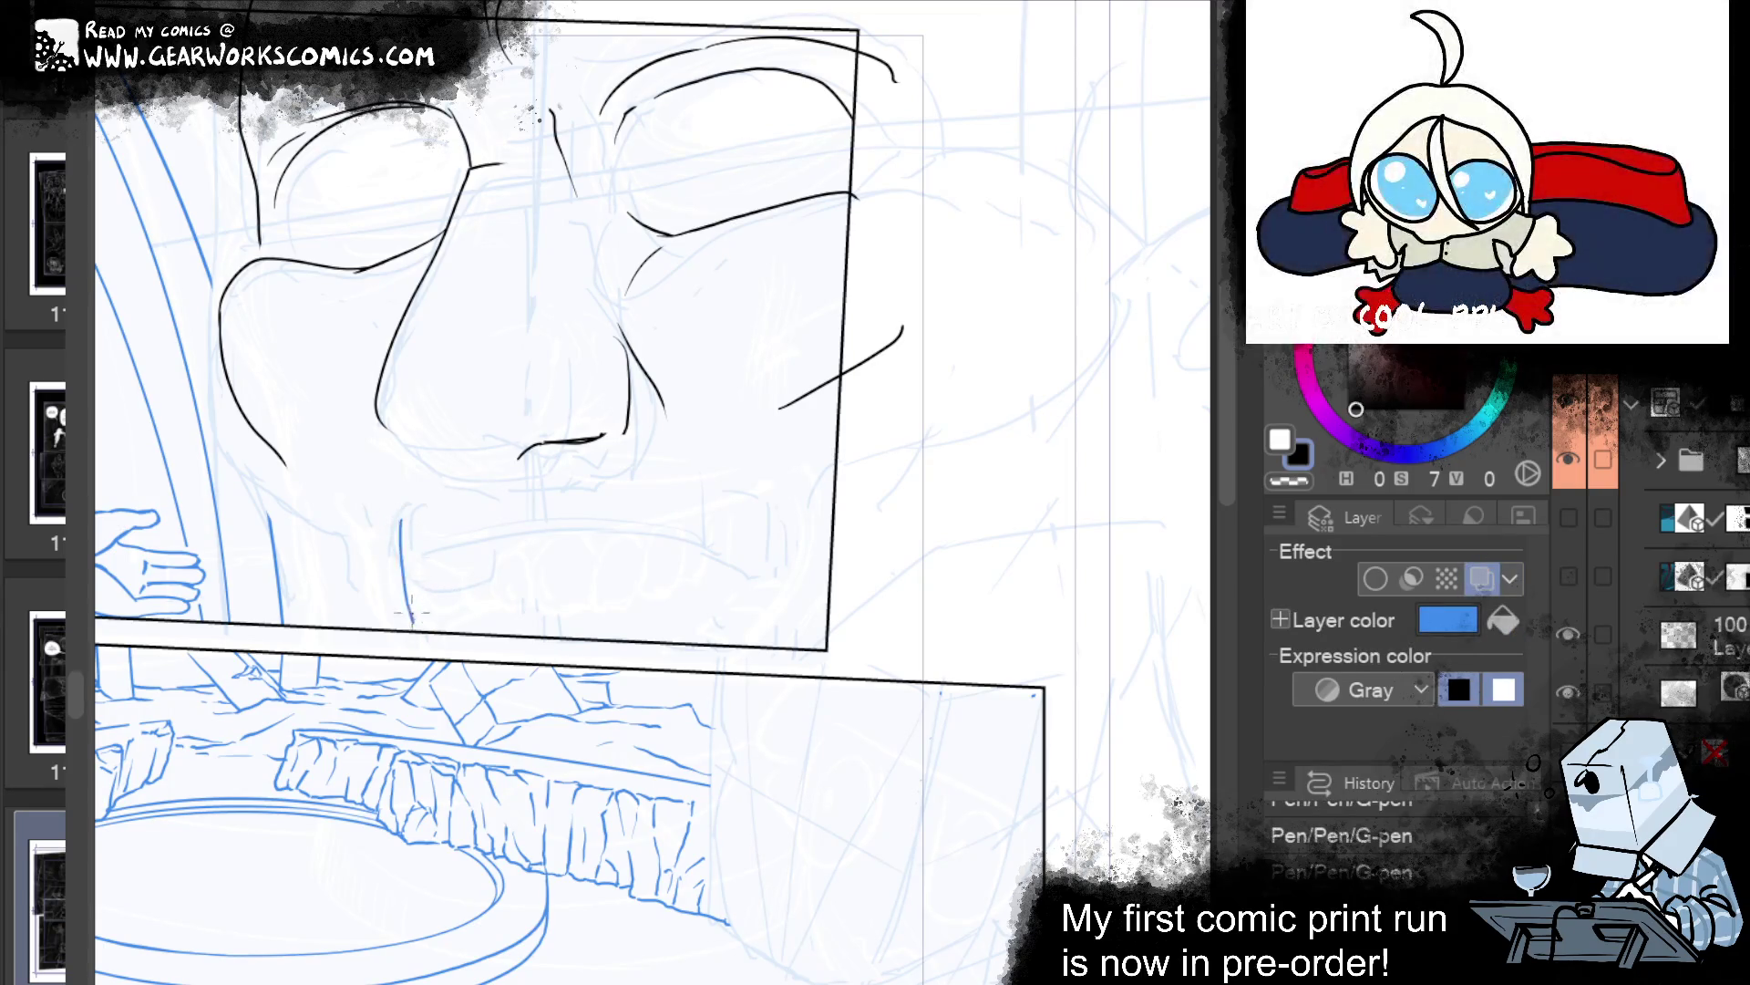
# Sketch the pencil line across the grinning mouth, redrawing it several times.
pyautogui.moveTo(788, 532); pyautogui.dragTo(786, 620)
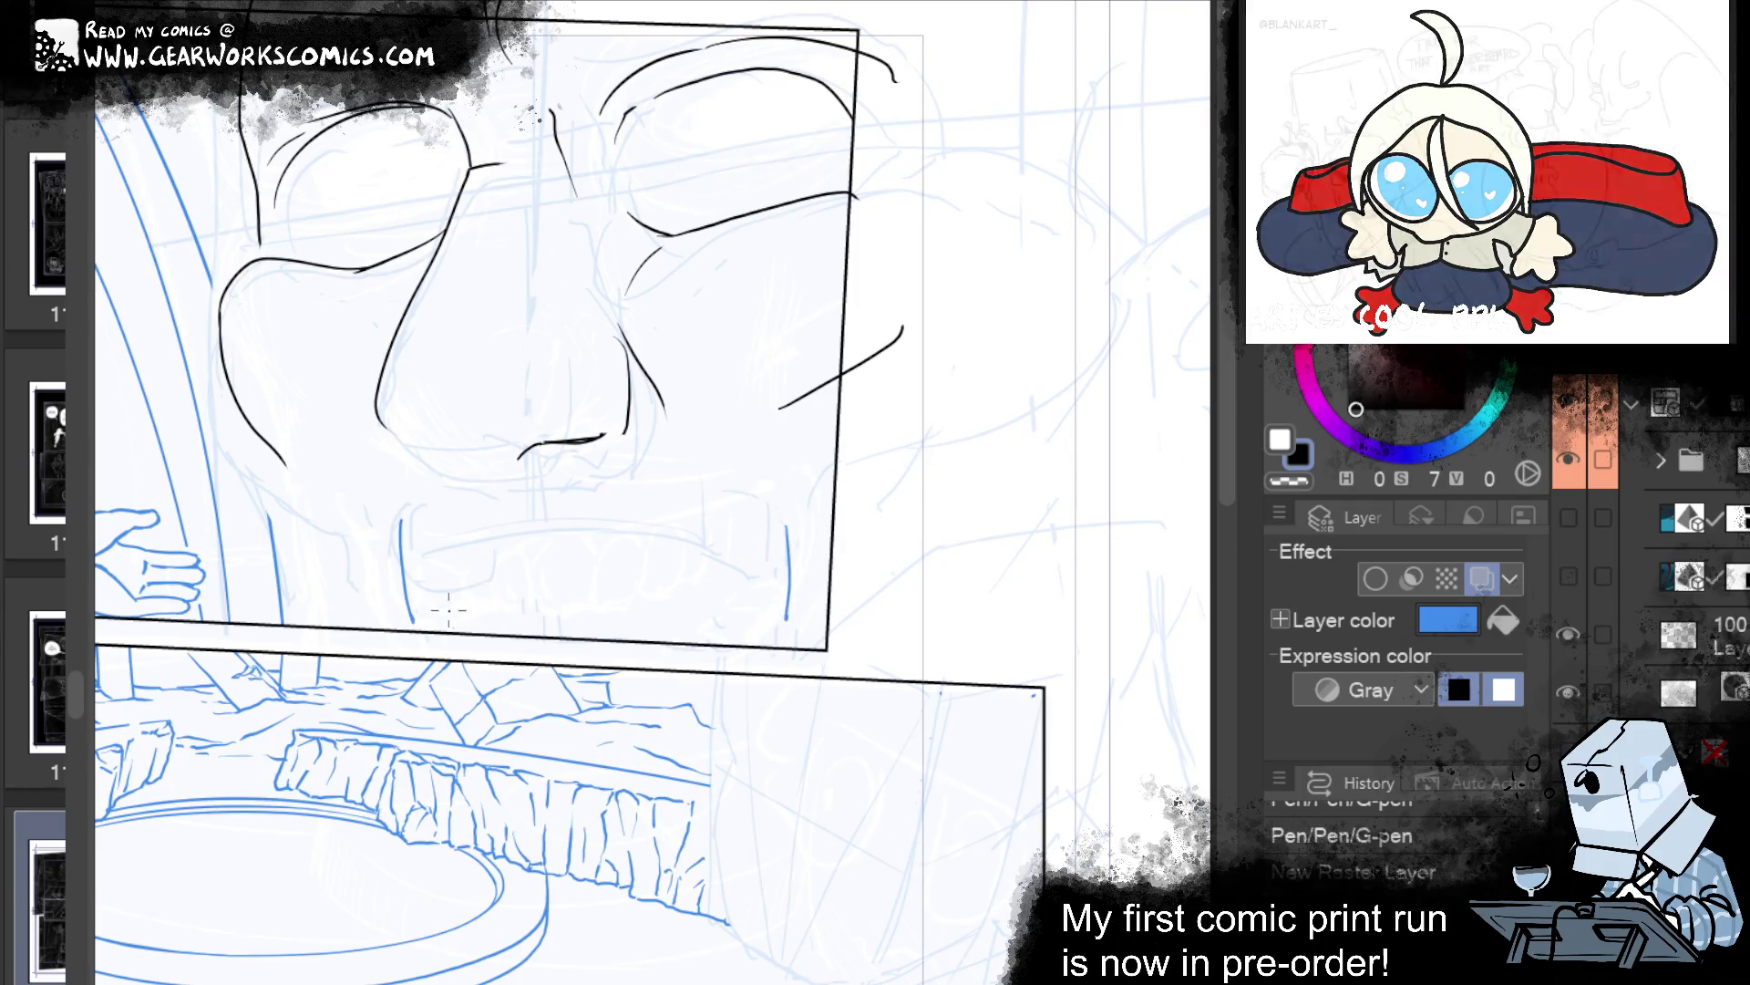
pyautogui.moveTo(444, 601); pyautogui.dragTo(662, 583)
pyautogui.hotkey('ctrl', 'z')
pyautogui.moveTo(440, 599)
pyautogui.mouseDown()
pyautogui.moveTo(716, 585)
pyautogui.moveTo(769, 619)
pyautogui.mouseUp()
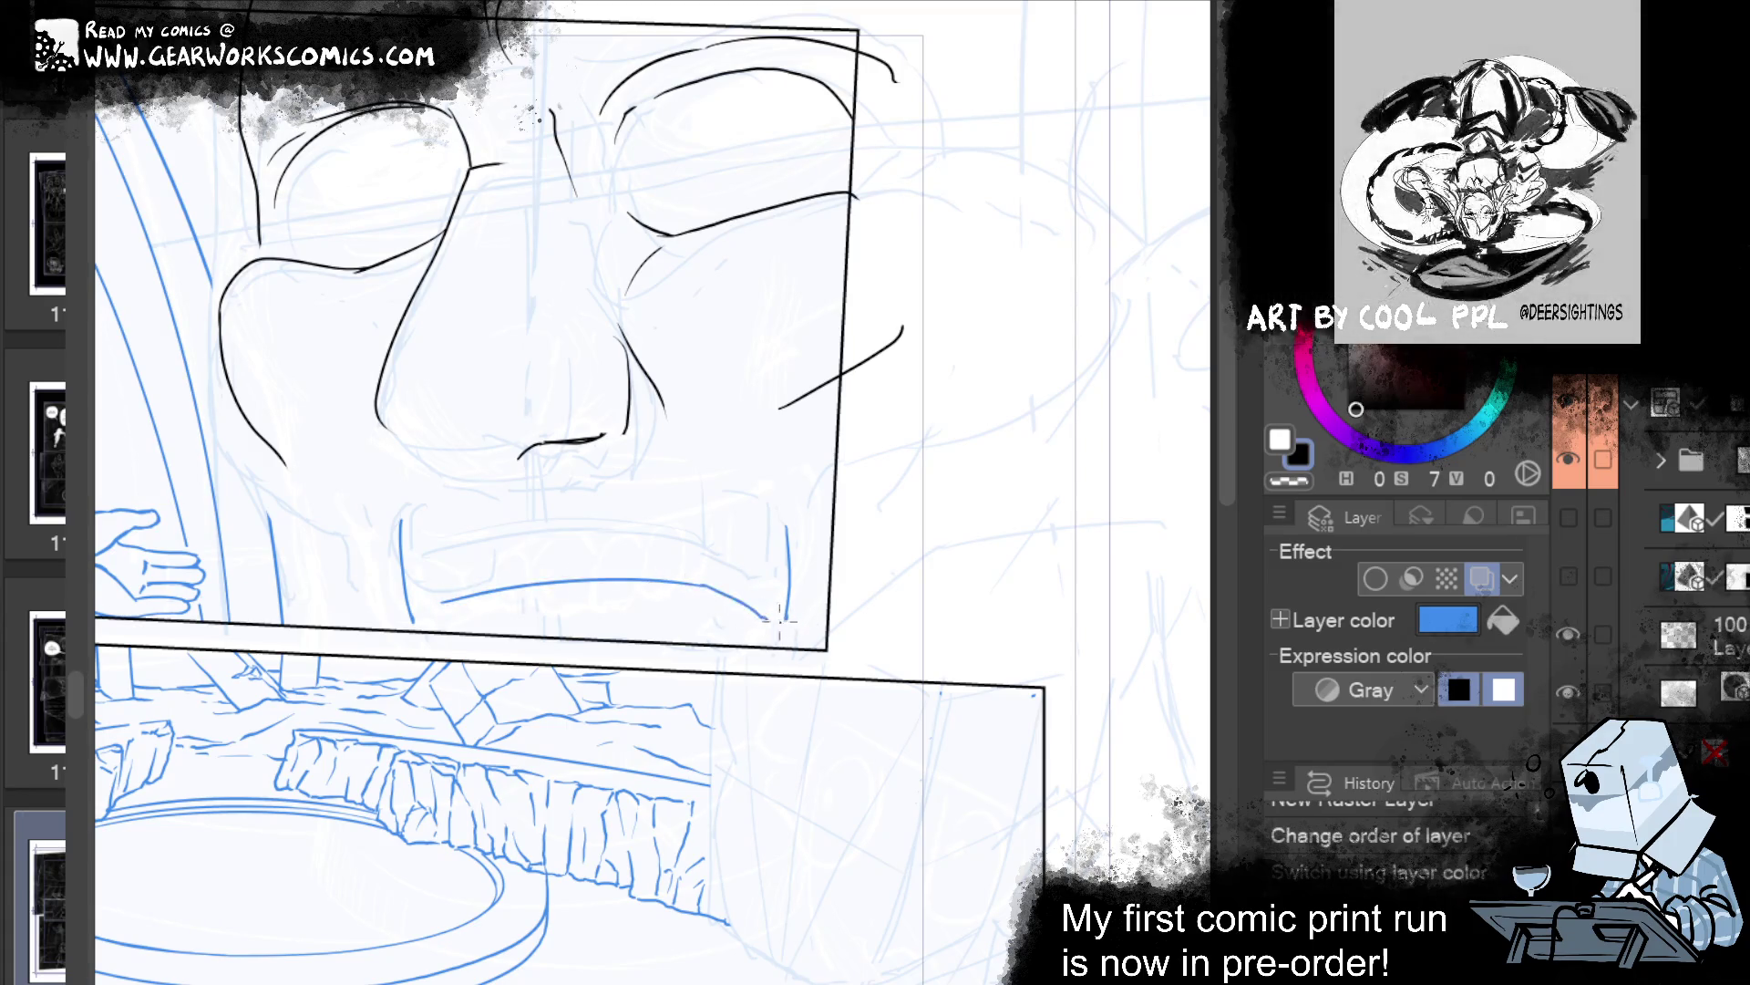
pyautogui.moveTo(703, 588); pyautogui.dragTo(789, 613)
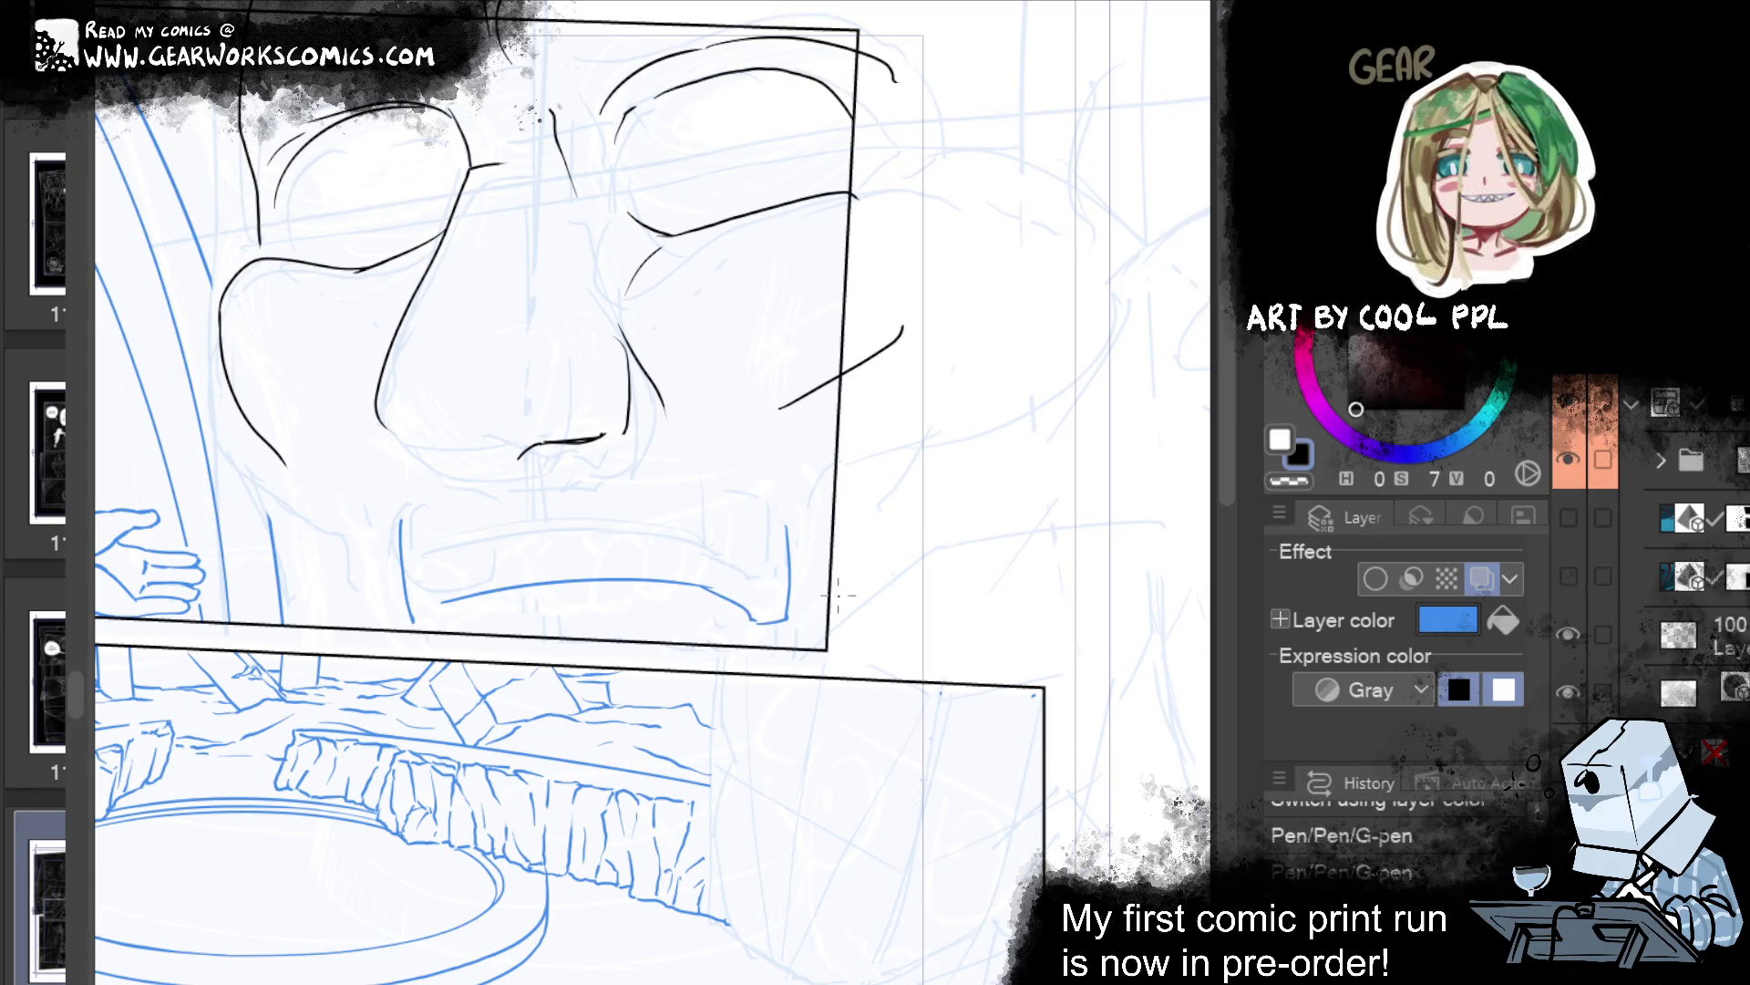
pyautogui.moveTo(503, 592); pyautogui.dragTo(503, 613)
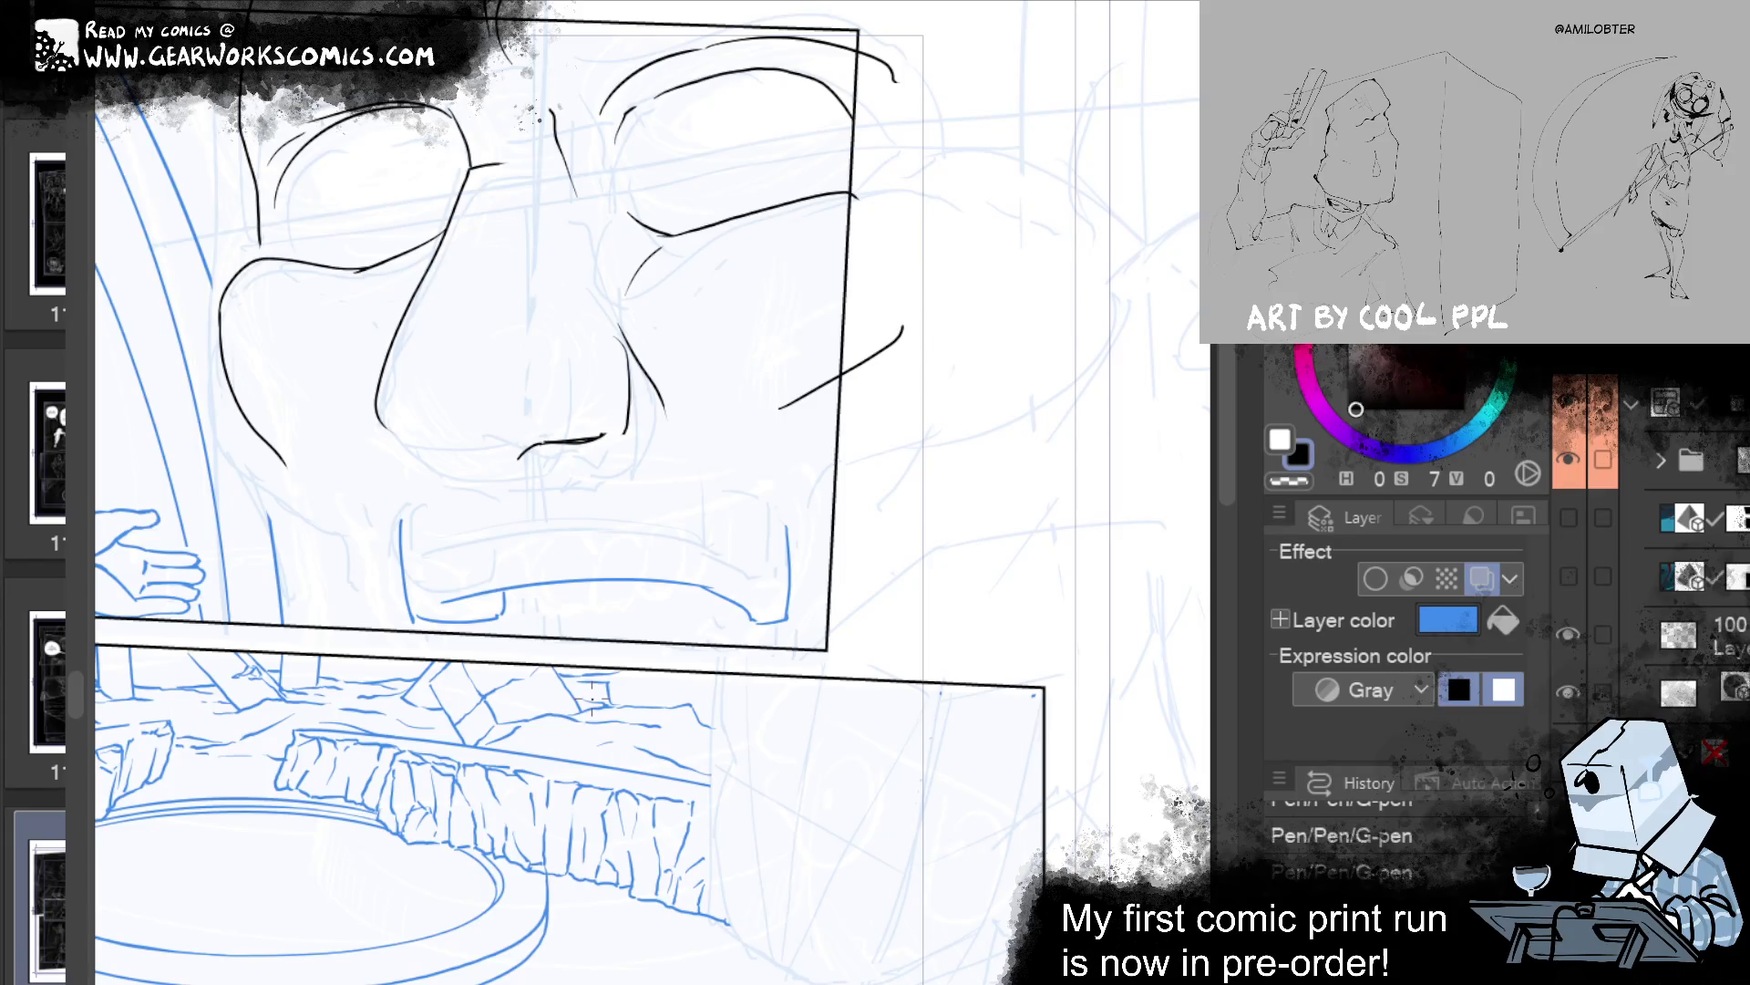
pyautogui.moveTo(508, 588); pyautogui.dragTo(538, 582)
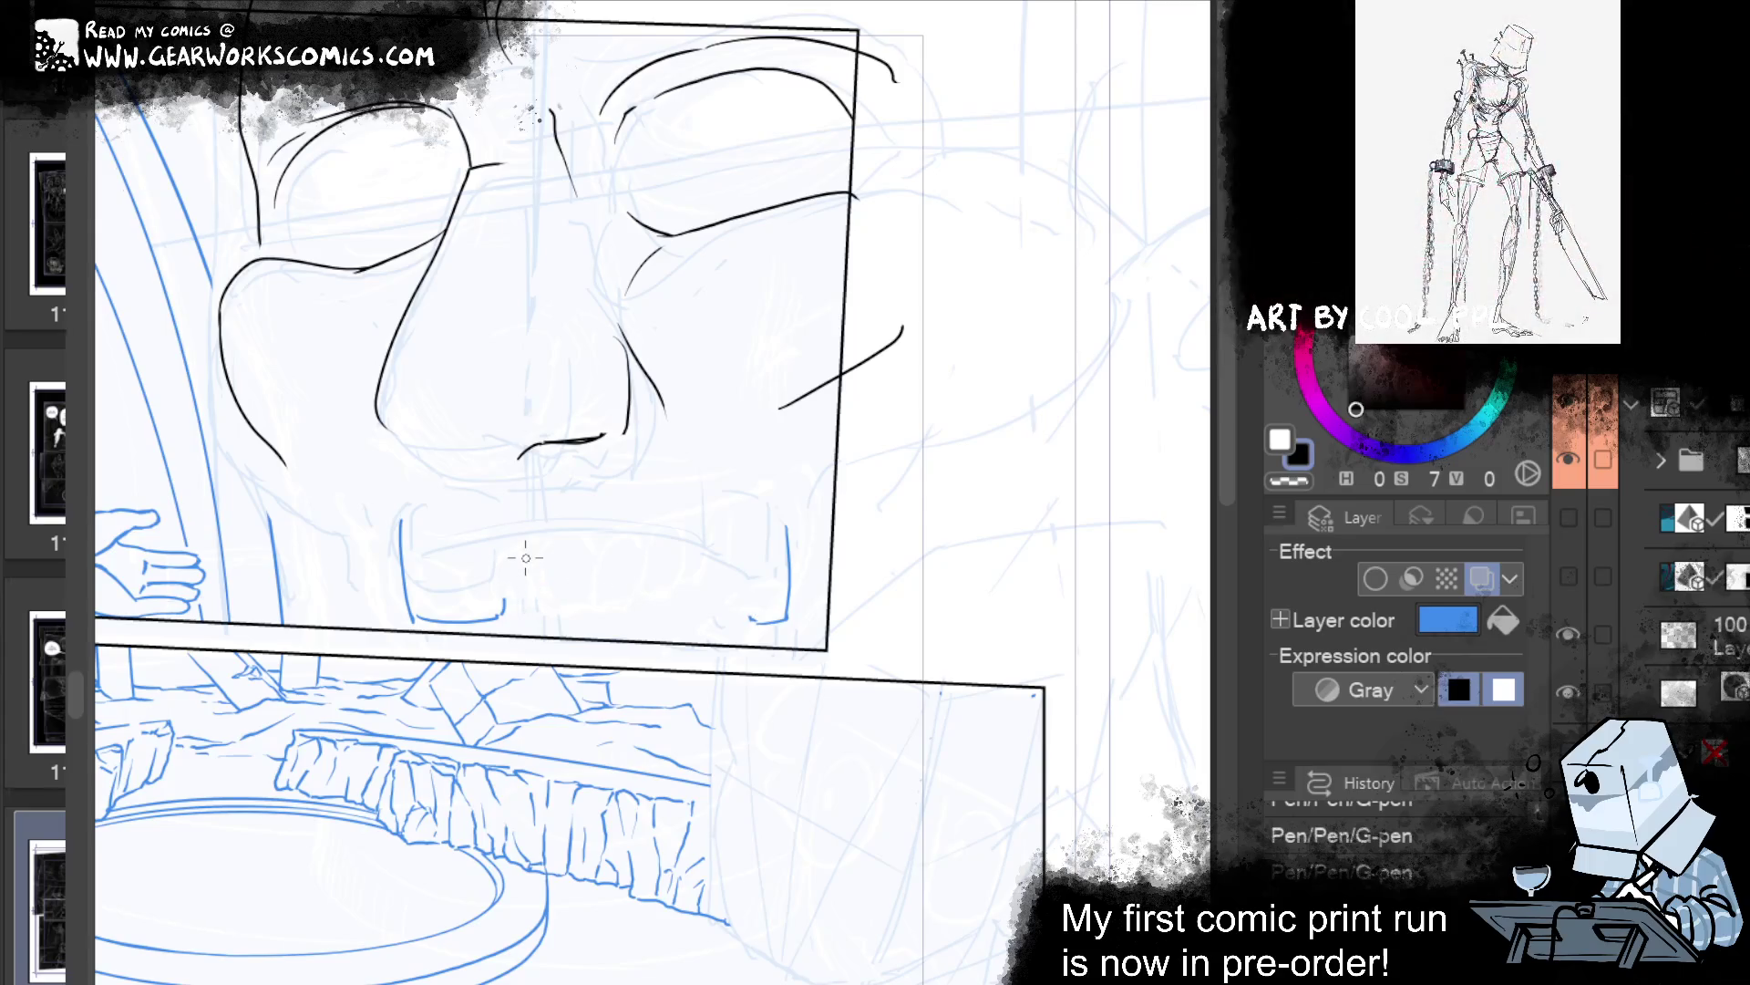
pyautogui.moveTo(448, 604); pyautogui.dragTo(774, 591)
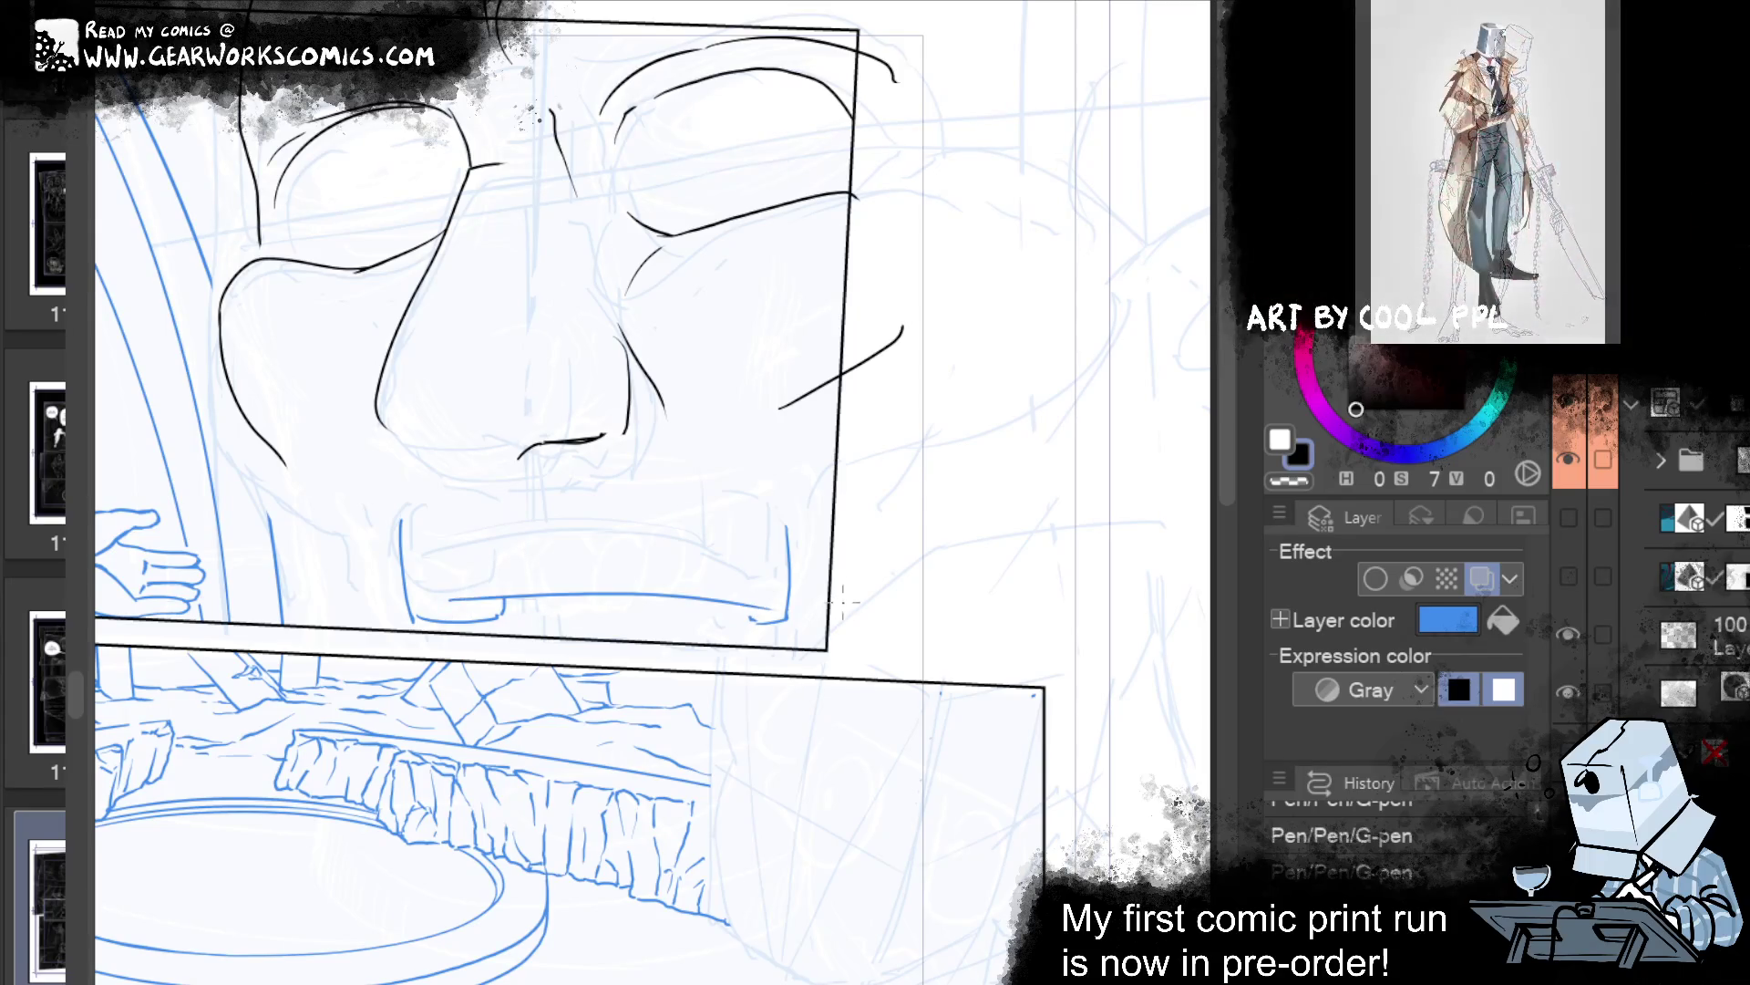
pyautogui.hotkey('ctrl', 'z')
pyautogui.moveTo(444, 604)
pyautogui.mouseDown()
pyautogui.moveTo(739, 591)
pyautogui.moveTo(627, 588)
pyautogui.mouseUp()
pyautogui.hotkey('ctrl', 'z')
# Erase stray lines around the mouth with the eraser and switch off the layer's Layer color.
pyautogui.press('e')
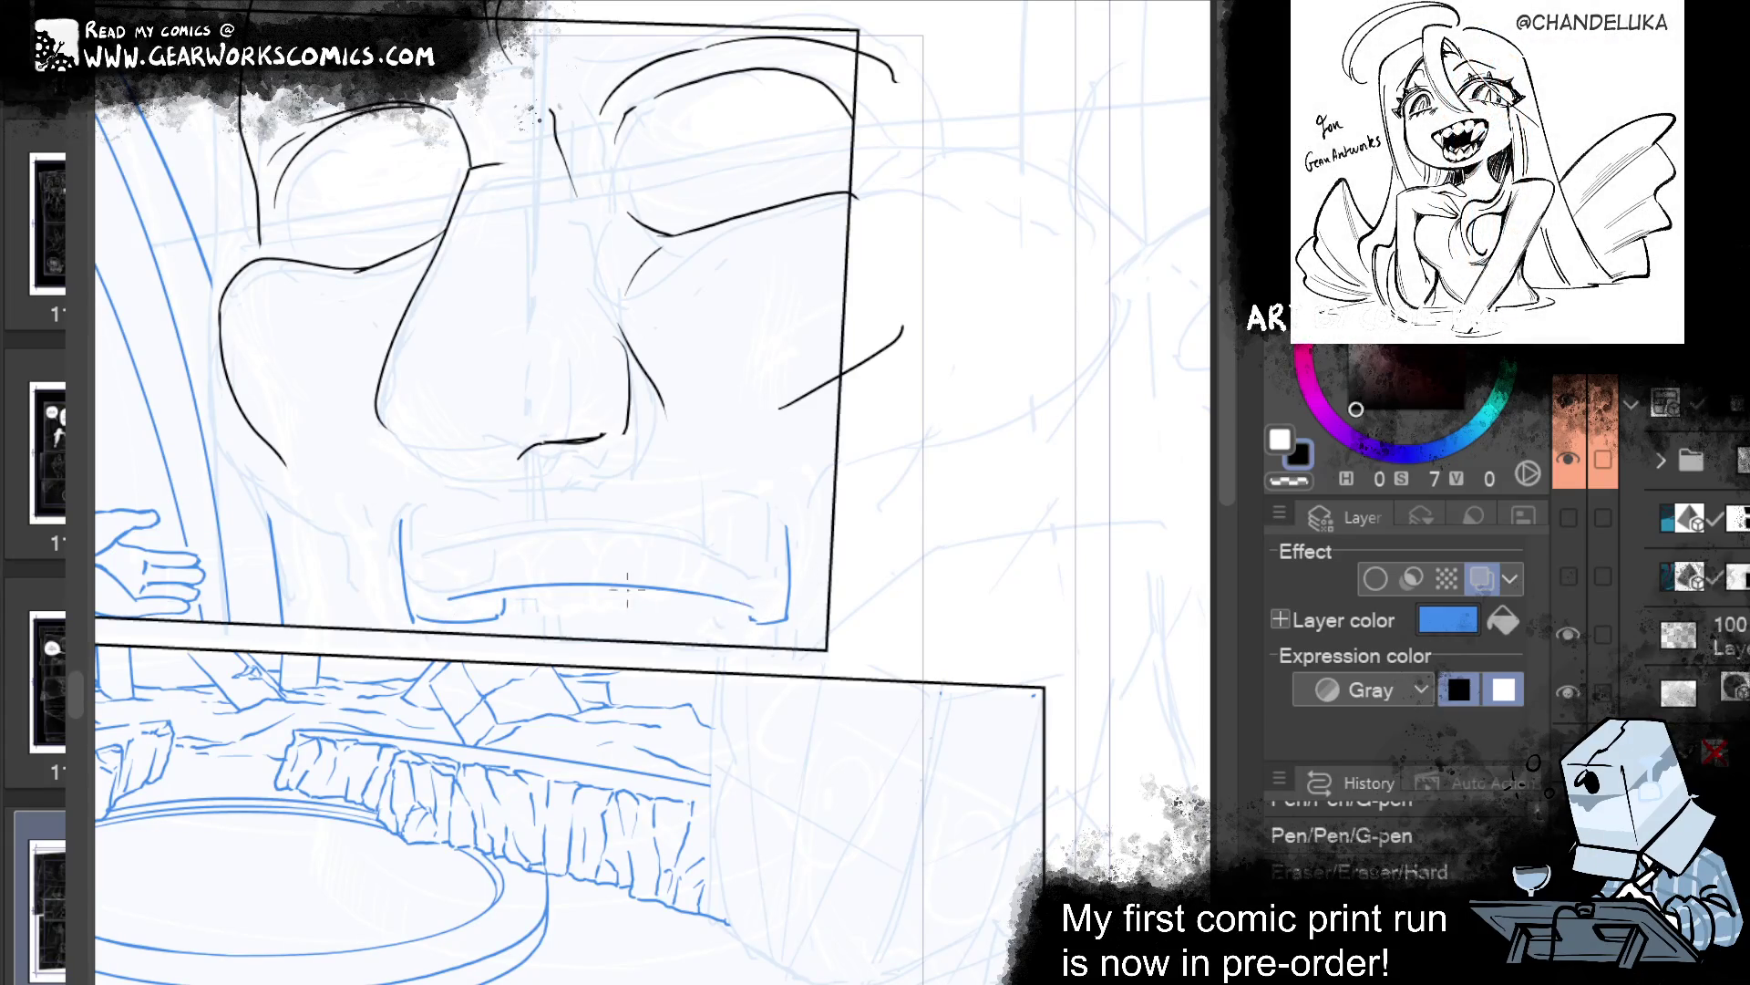
pyautogui.moveTo(745, 617); pyautogui.dragTo(725, 612)
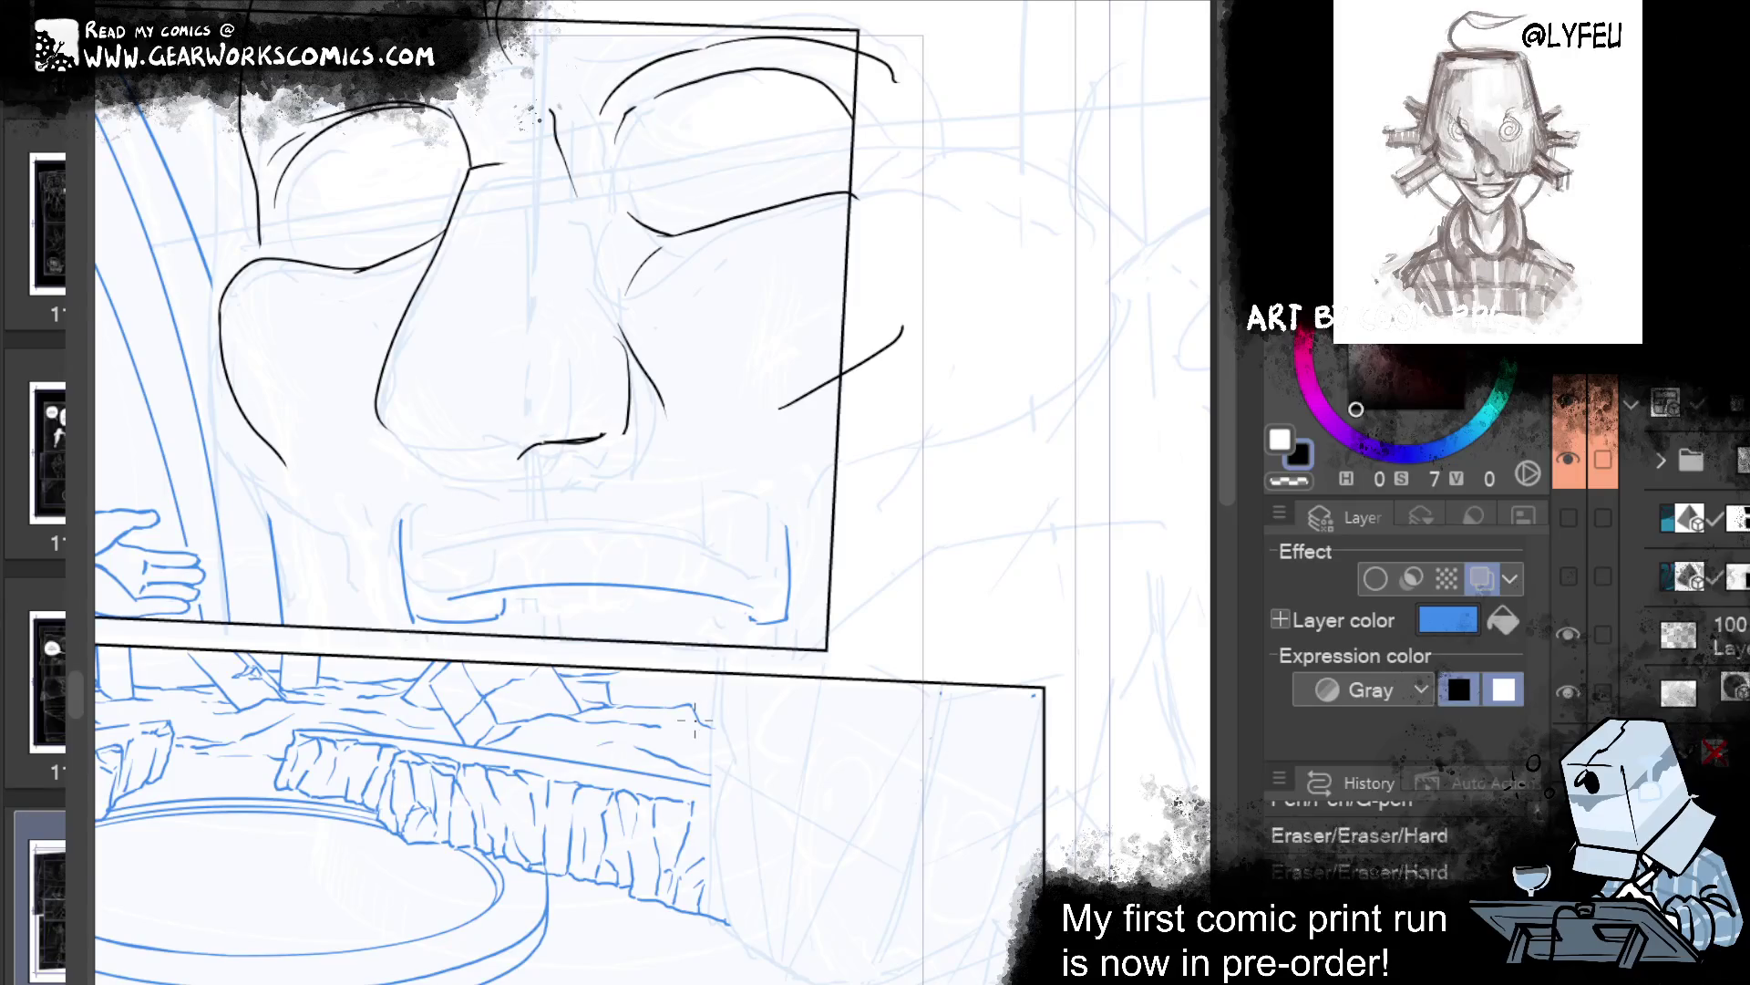
pyautogui.moveTo(693, 719); pyautogui.dragTo(1030, 756)
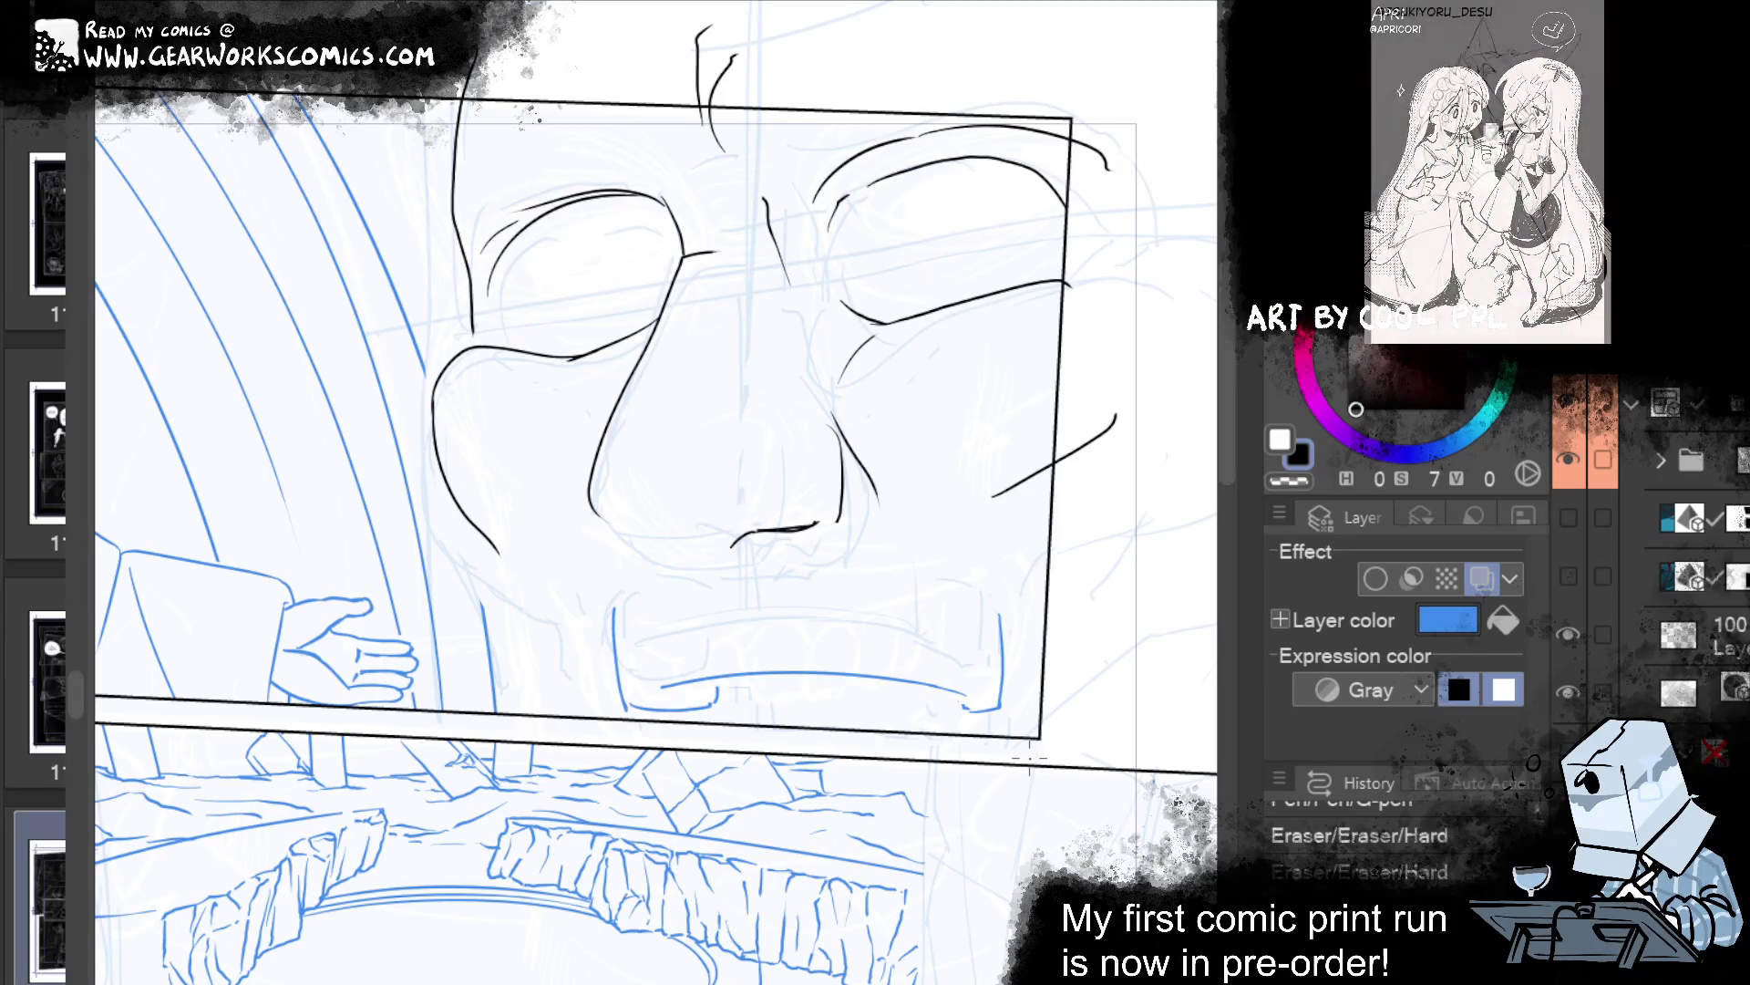
pyautogui.moveTo(1135, 625)
pyautogui.mouseDown()
pyautogui.moveTo(1115, 546)
pyautogui.moveTo(1055, 489)
pyautogui.mouseUp()
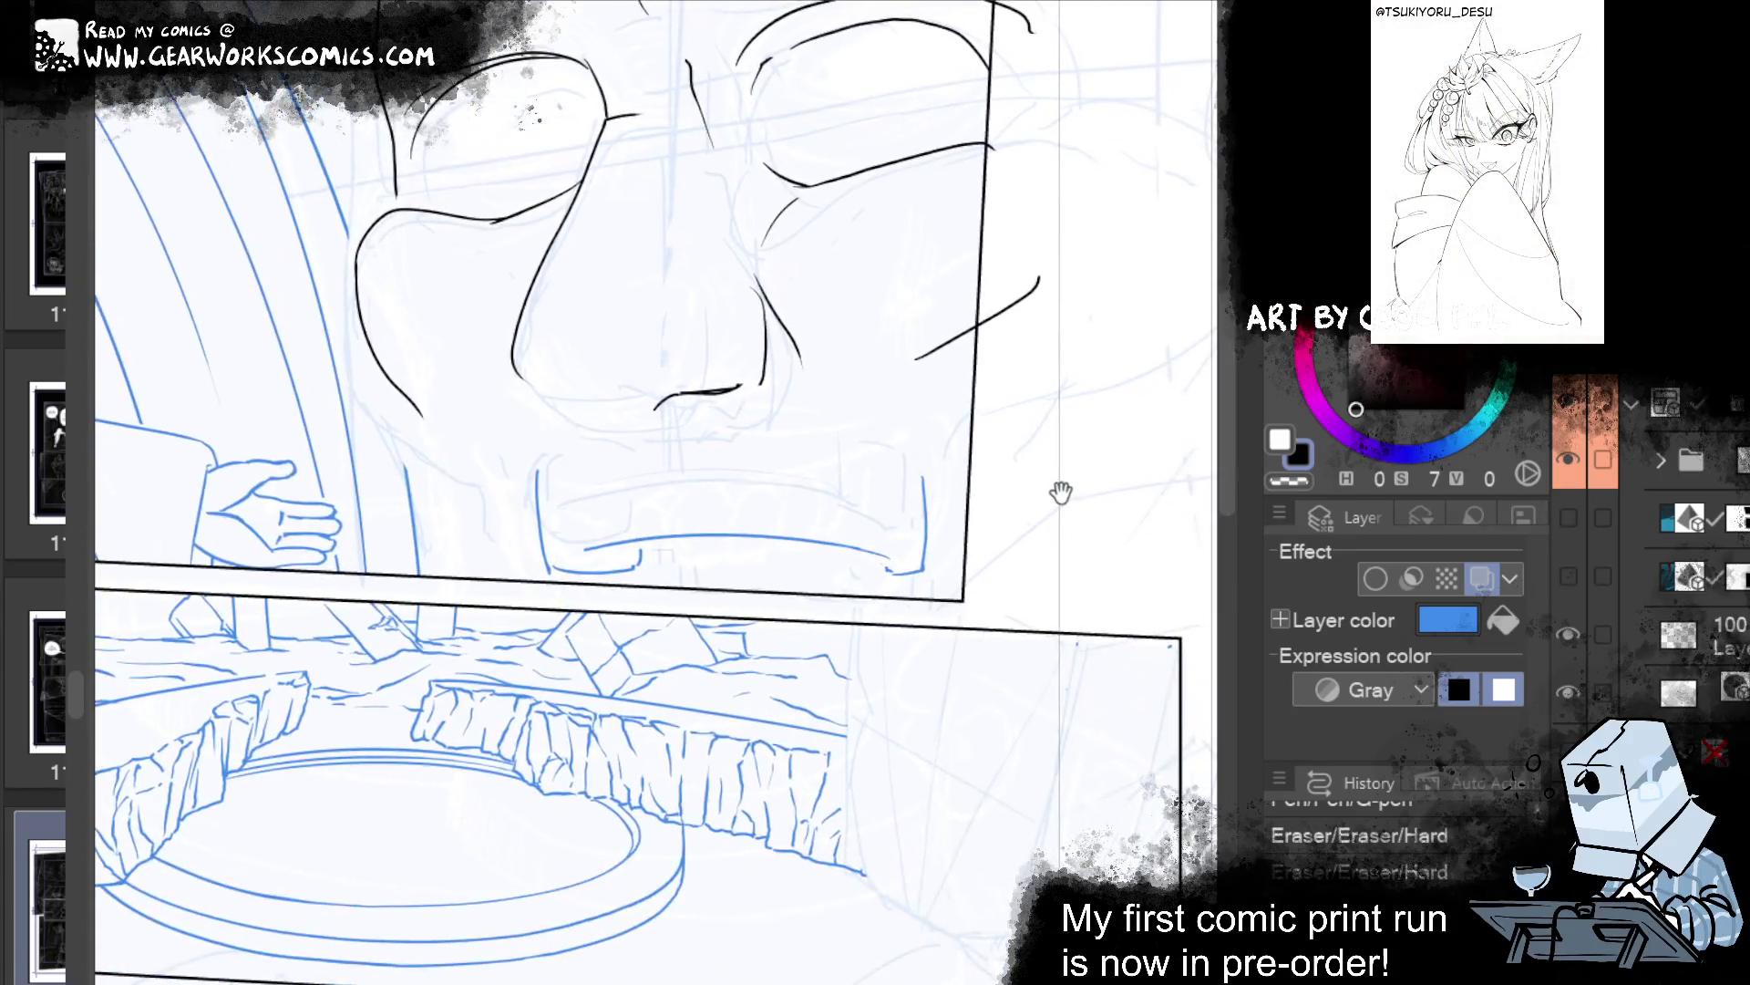
pyautogui.click(1481, 578)
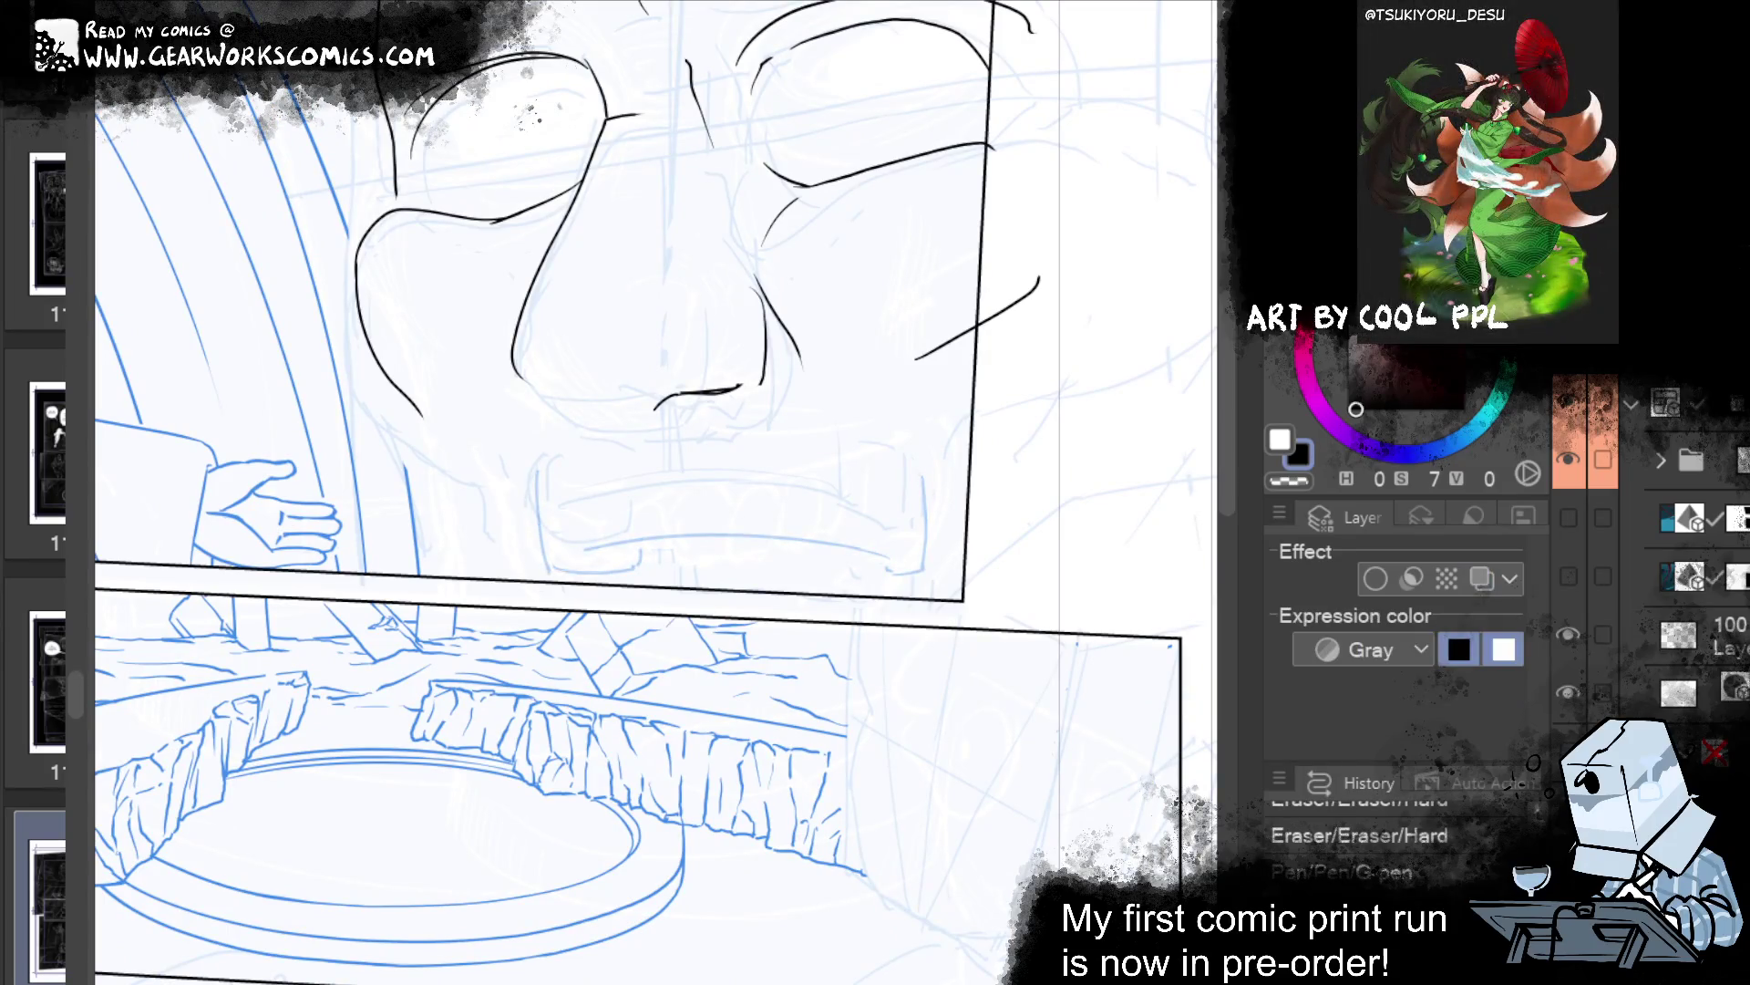
# Redraw the lower-left nose line with a better curve and close the bottom of the nose.
pyautogui.moveTo(864, 672); pyautogui.dragTo(921, 808)
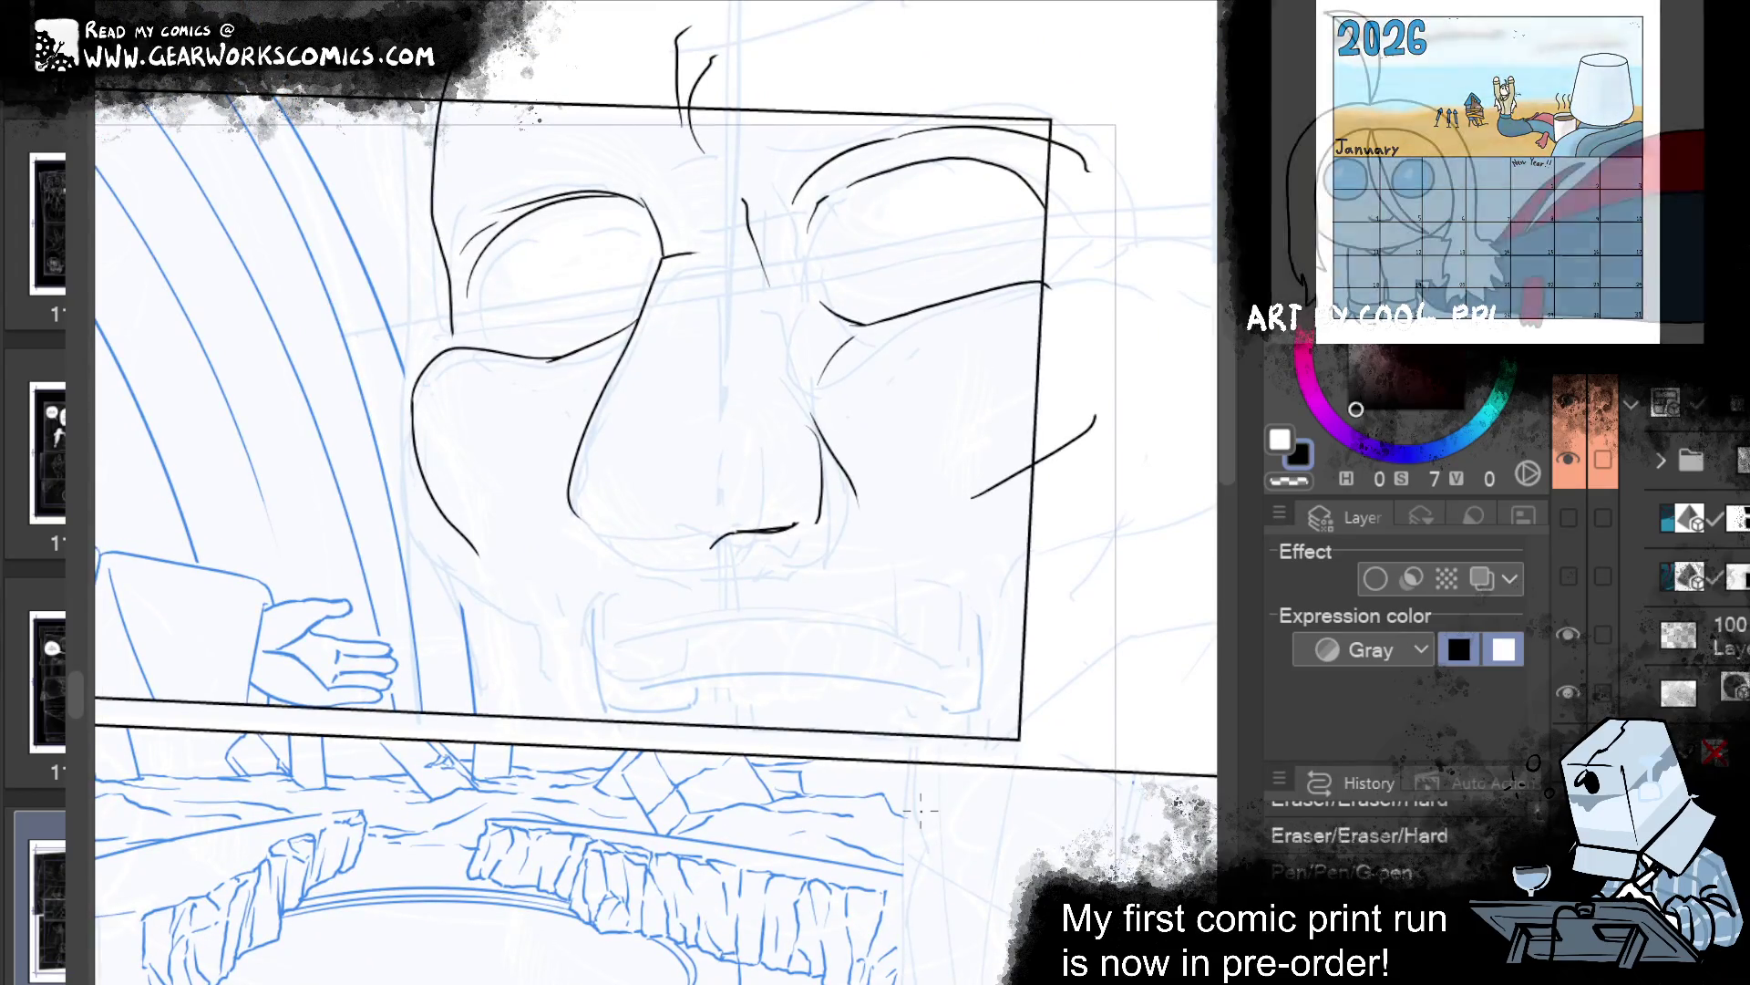
pyautogui.moveTo(635, 552); pyautogui.dragTo(572, 512)
pyautogui.hotkey('ctrl', 'z')
pyautogui.moveTo(671, 555)
pyautogui.mouseDown()
pyautogui.moveTo(560, 496)
pyautogui.moveTo(668, 558)
pyautogui.mouseUp()
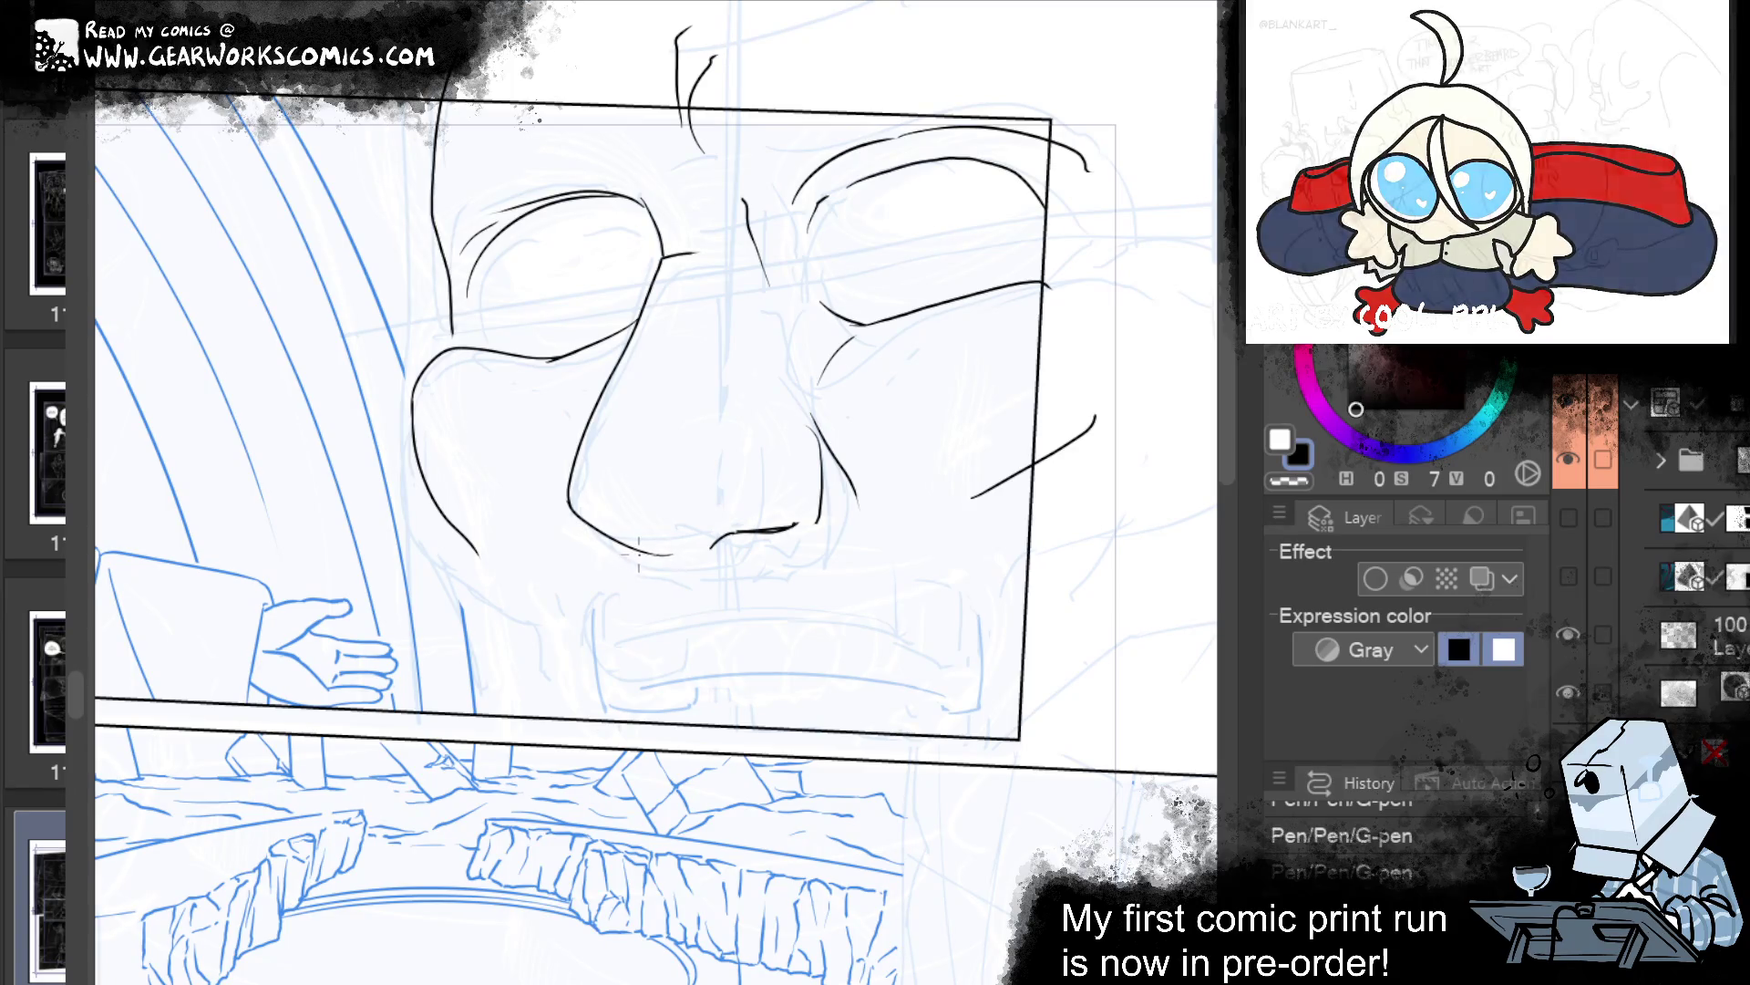
pyautogui.hotkey('ctrl', 'z')
pyautogui.moveTo(584, 524); pyautogui.dragTo(672, 554)
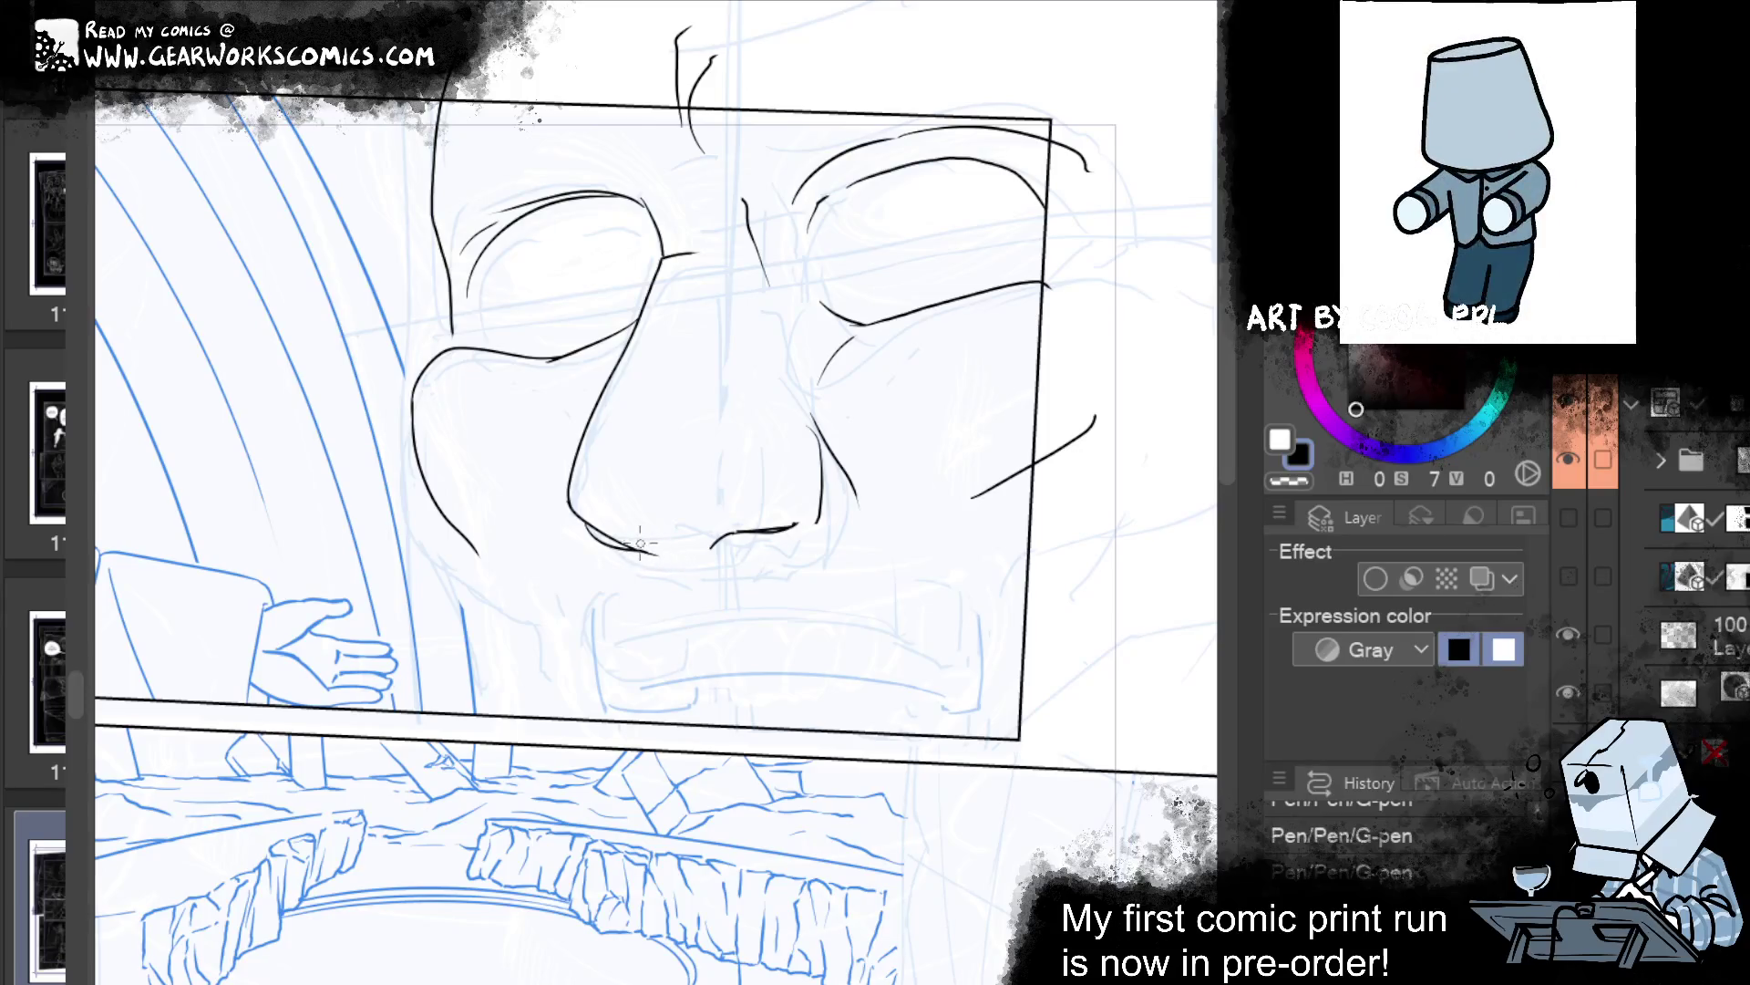
pyautogui.moveTo(1024, 626); pyautogui.dragTo(1092, 752)
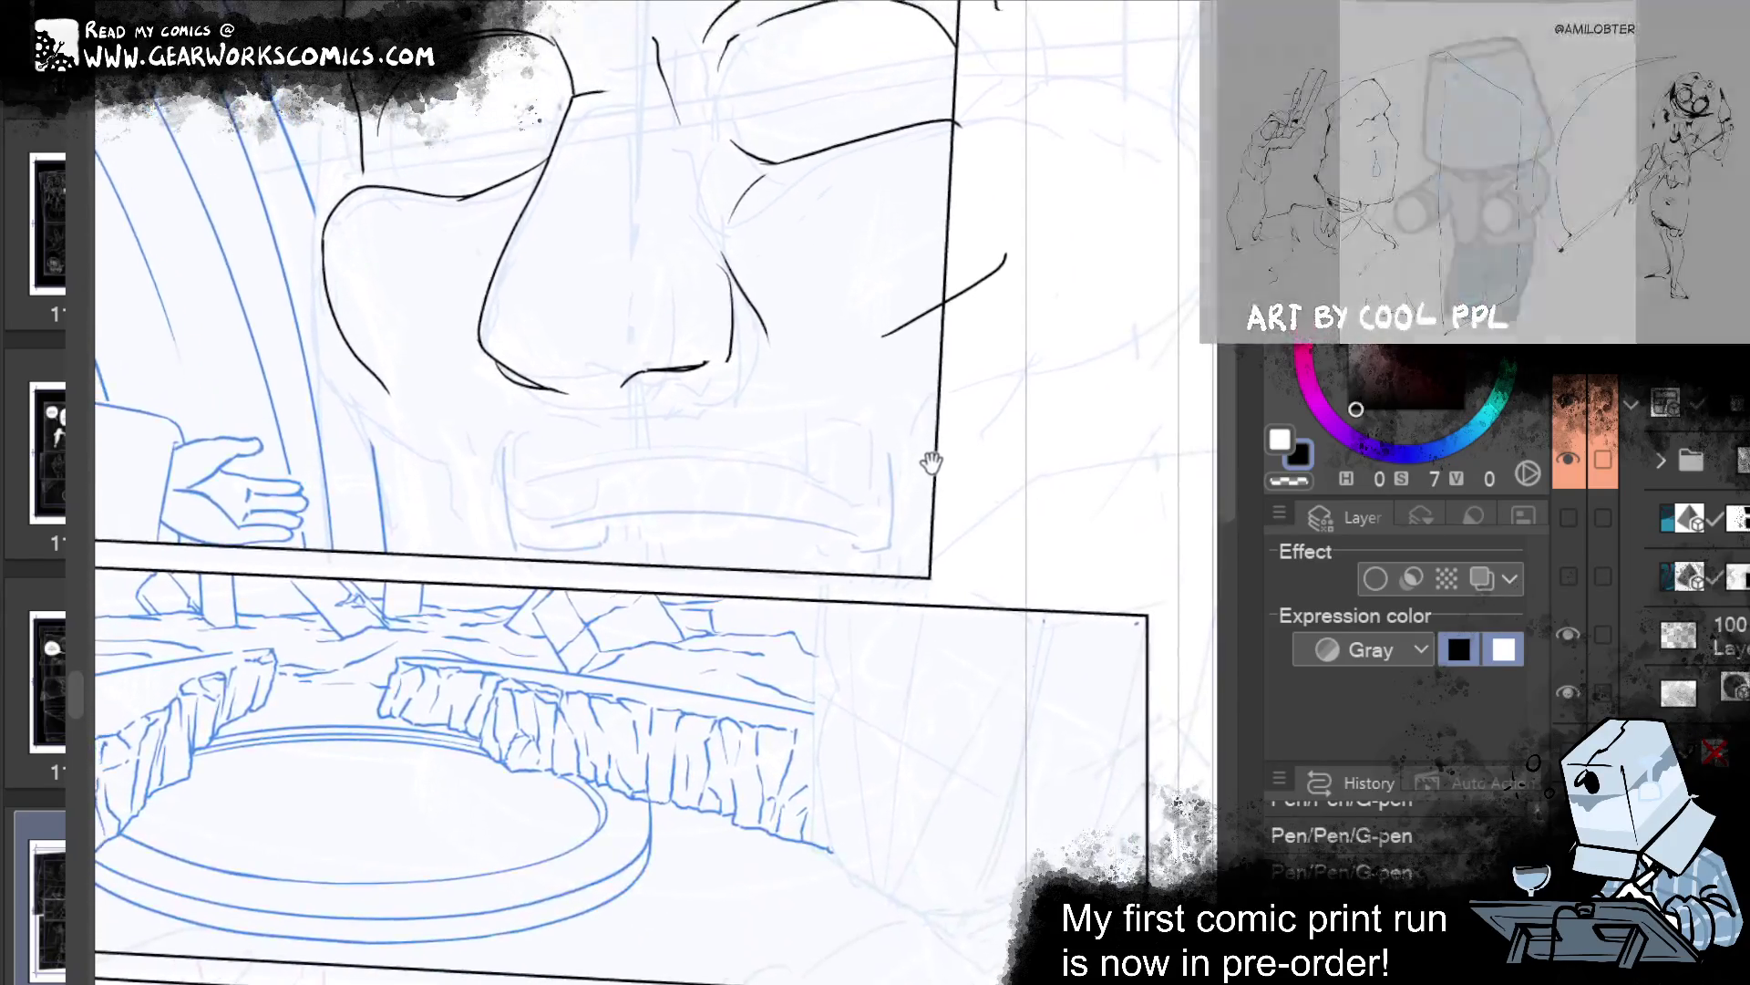
pyautogui.moveTo(791, 718); pyautogui.dragTo(725, 721)
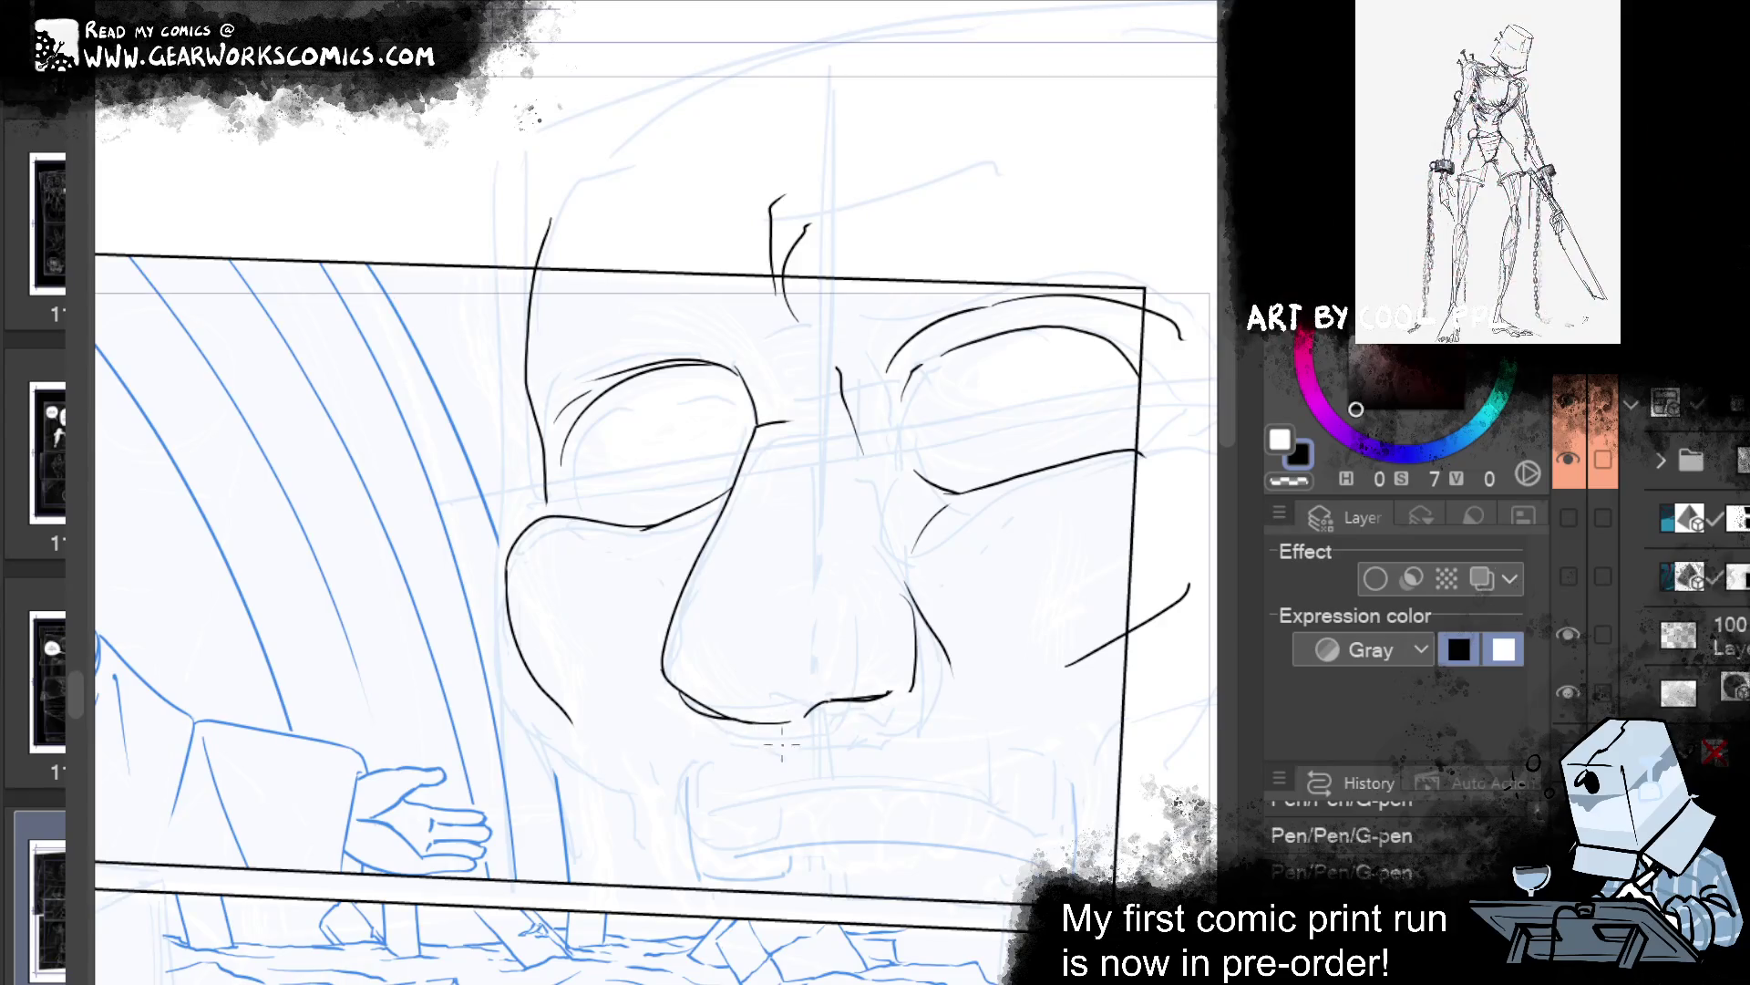
# Try short strokes under and on the nose, keeping only the wanted one.
pyautogui.scroll(-5, 752, 889)
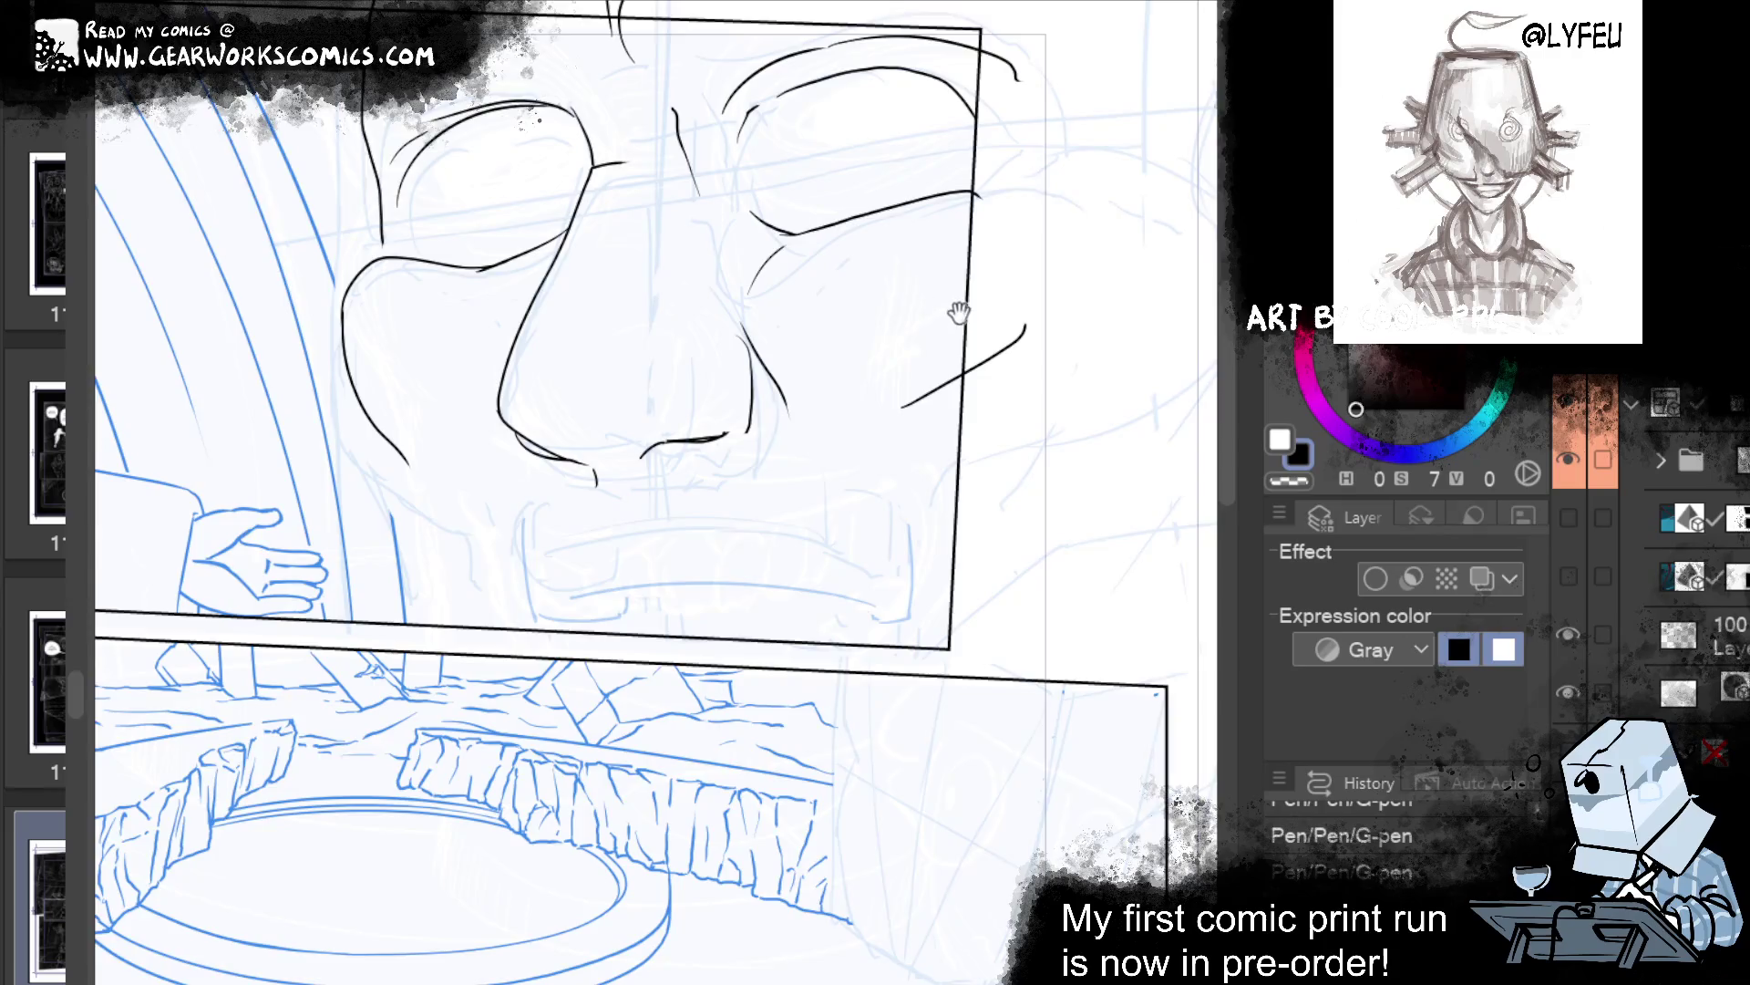
pyautogui.moveTo(960, 313); pyautogui.dragTo(982, 260)
pyautogui.moveTo(651, 420); pyautogui.dragTo(647, 465)
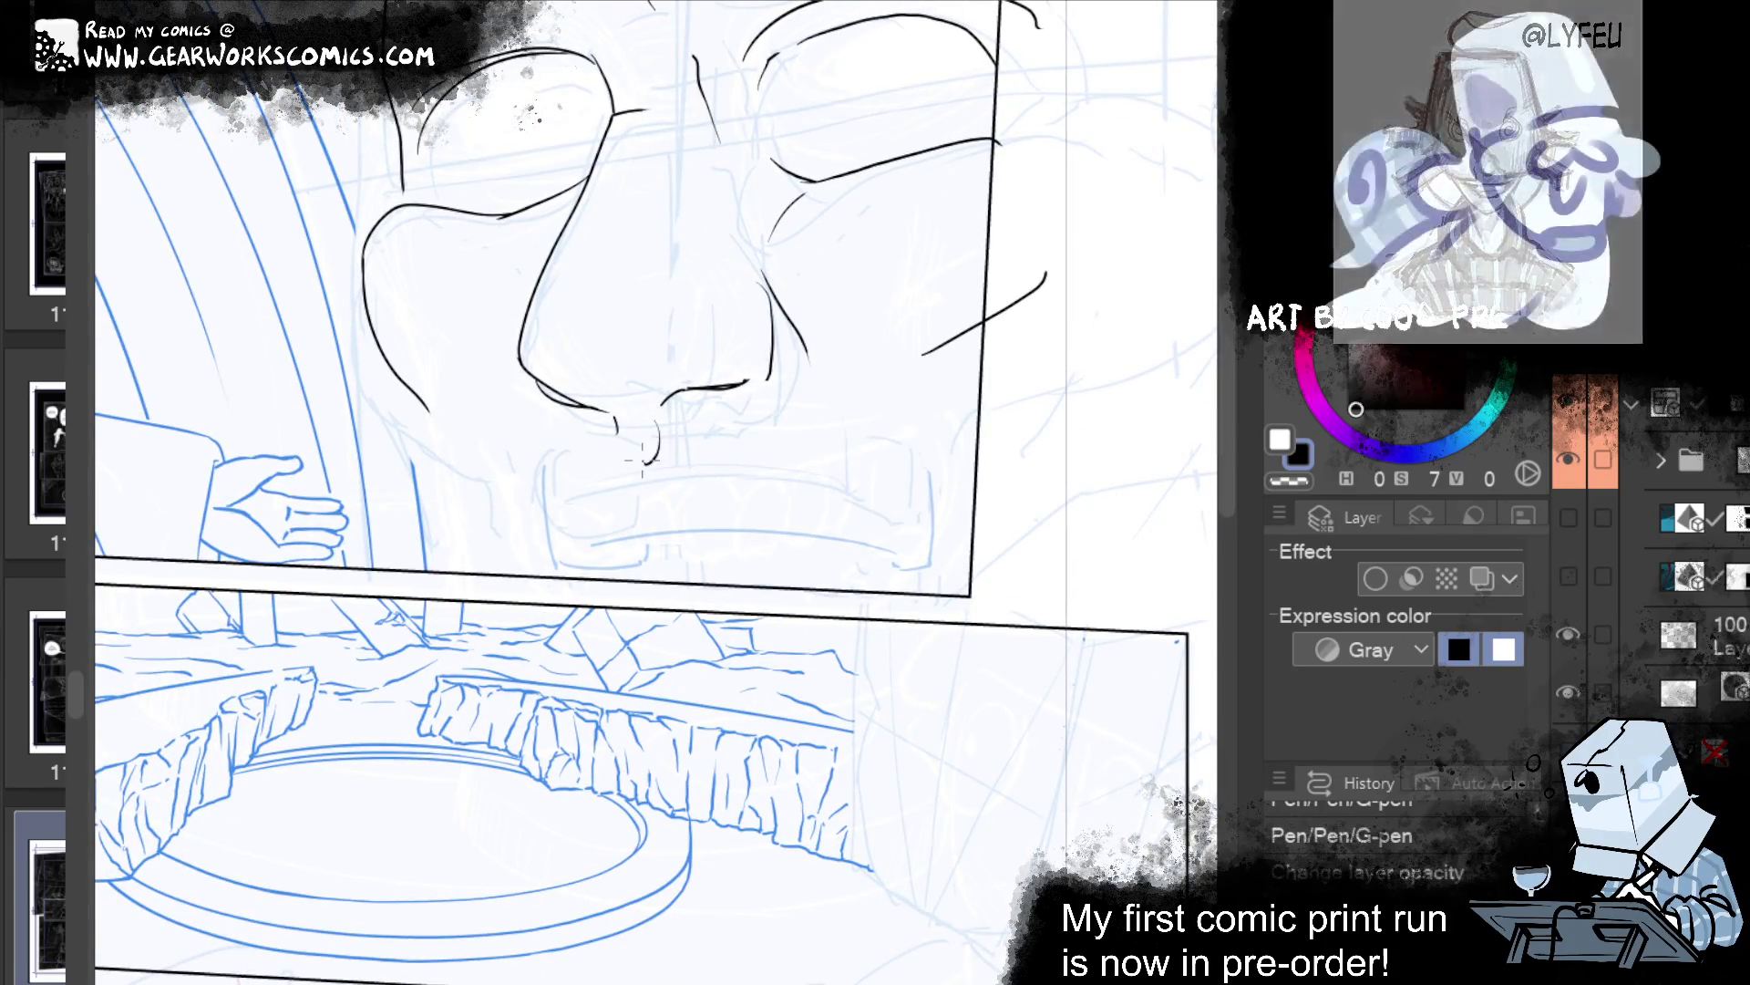
pyautogui.hotkey('ctrl', 'z')
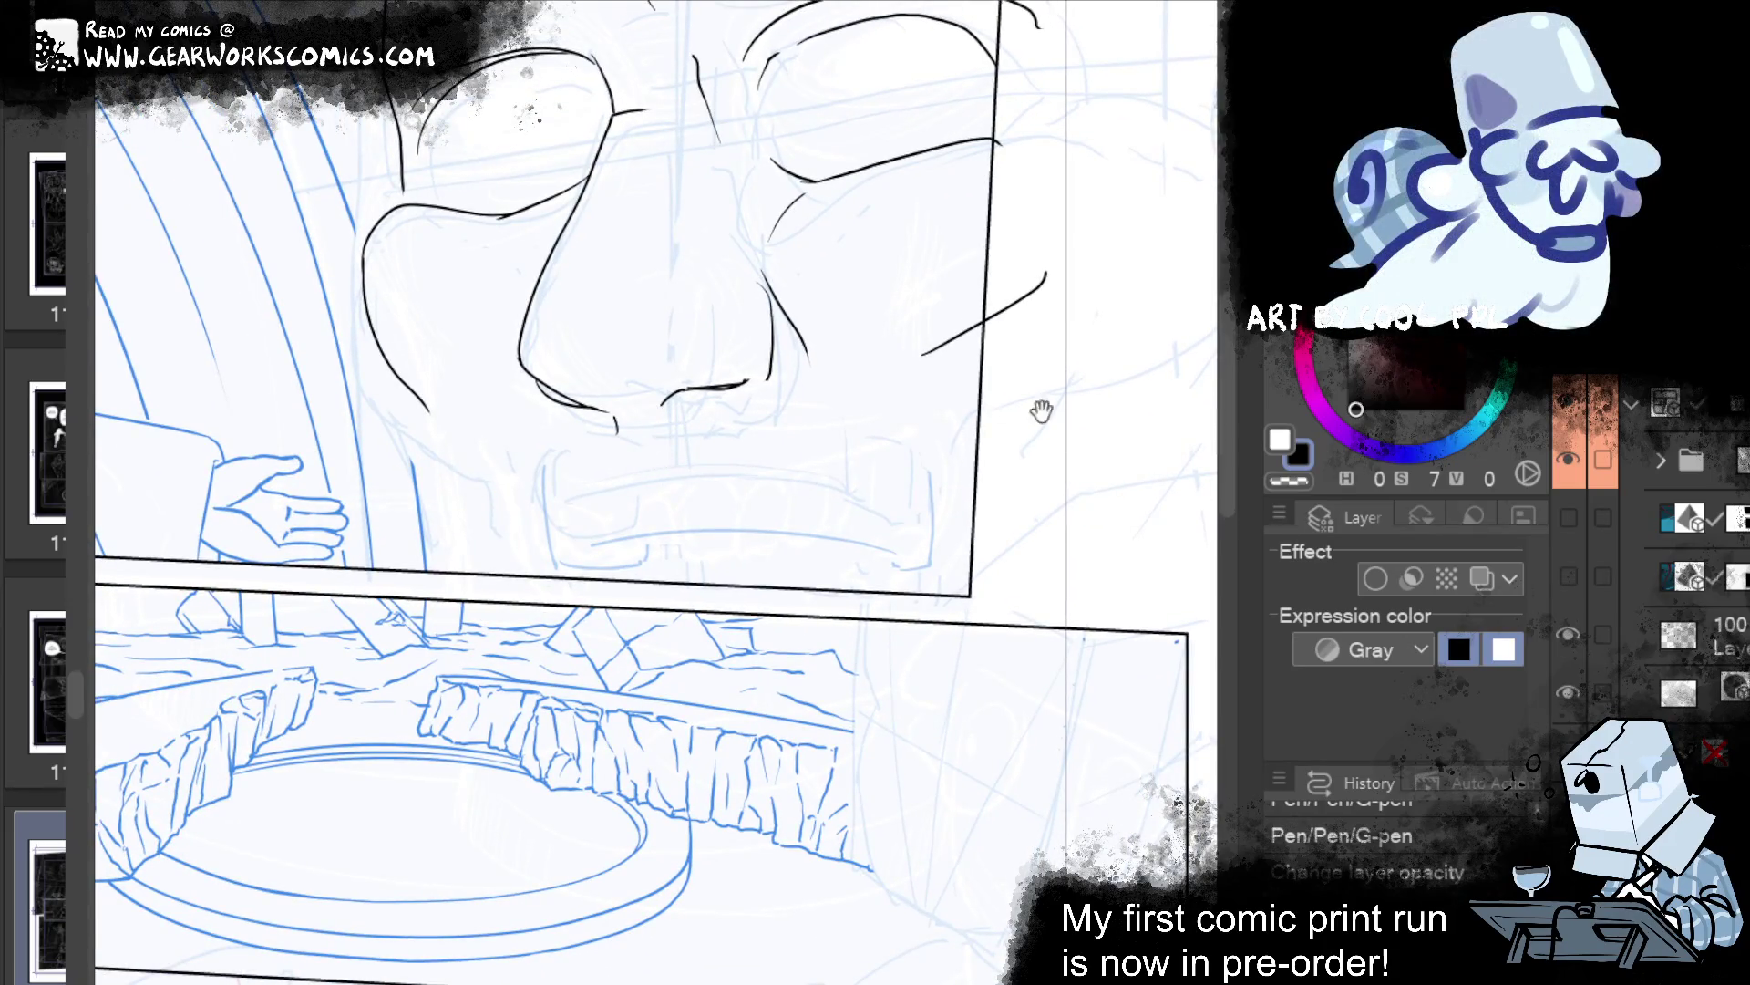
pyautogui.moveTo(1035, 402); pyautogui.dragTo(1085, 516)
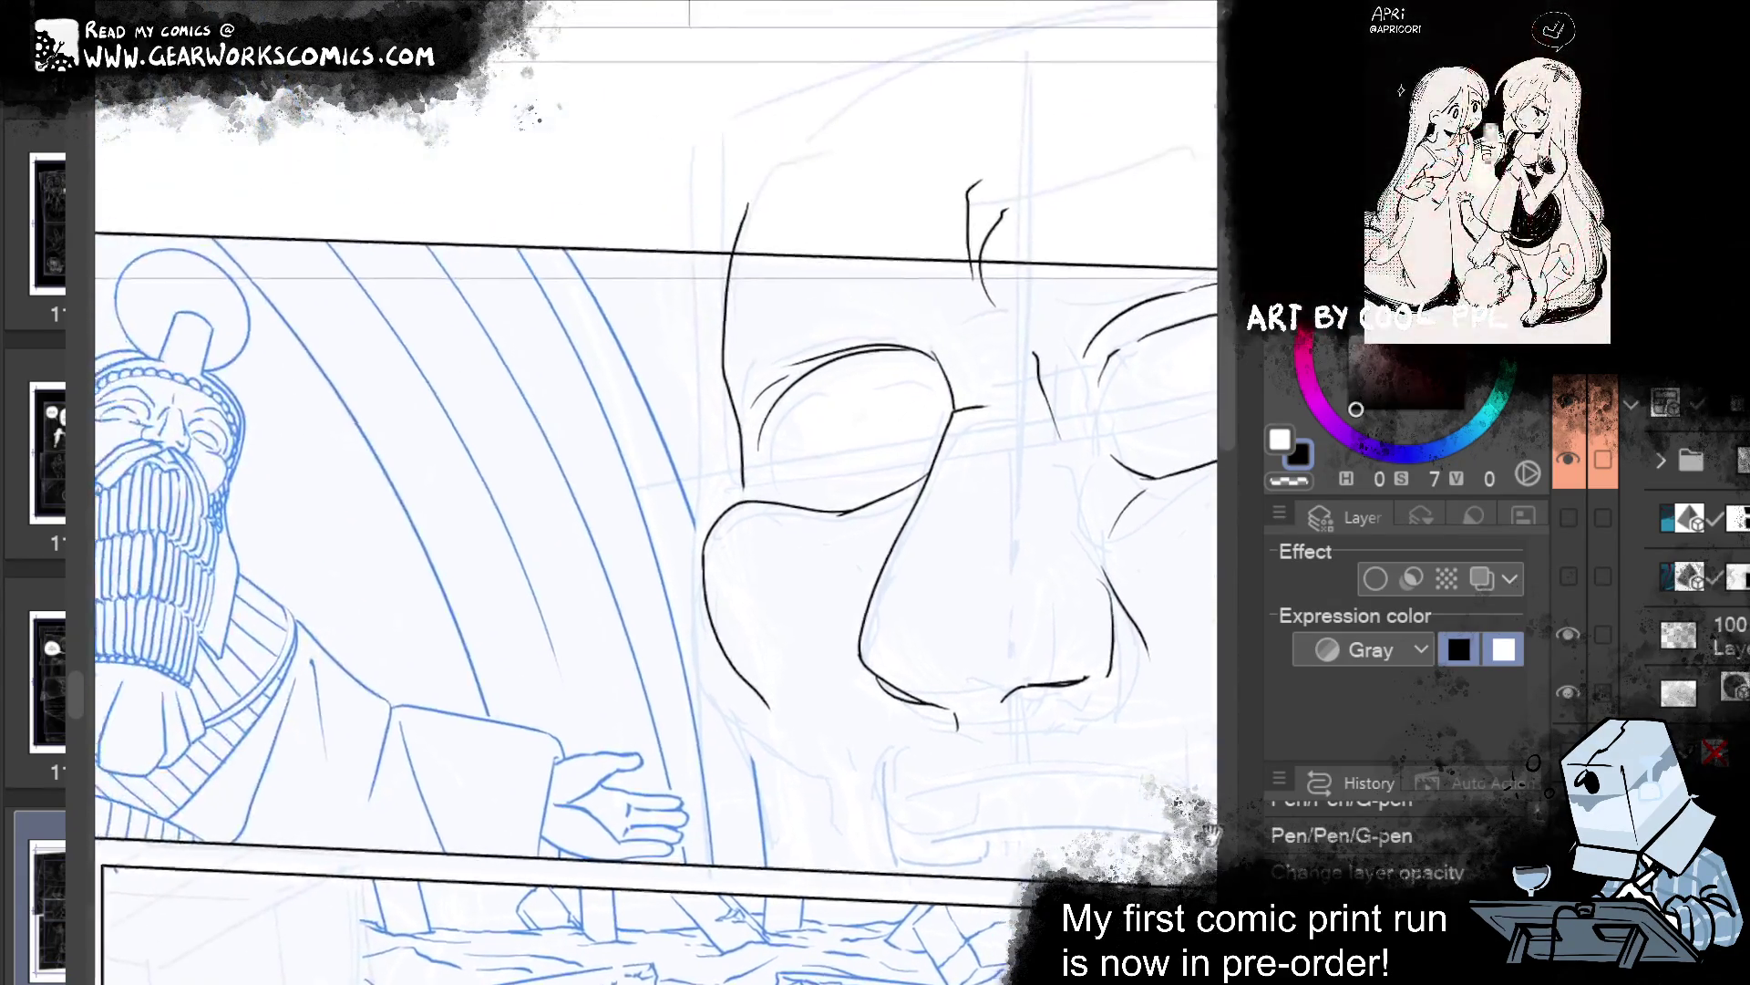
pyautogui.moveTo(890, 703)
pyautogui.mouseDown()
pyautogui.moveTo(779, 611)
pyautogui.moveTo(818, 550)
pyautogui.mouseUp()
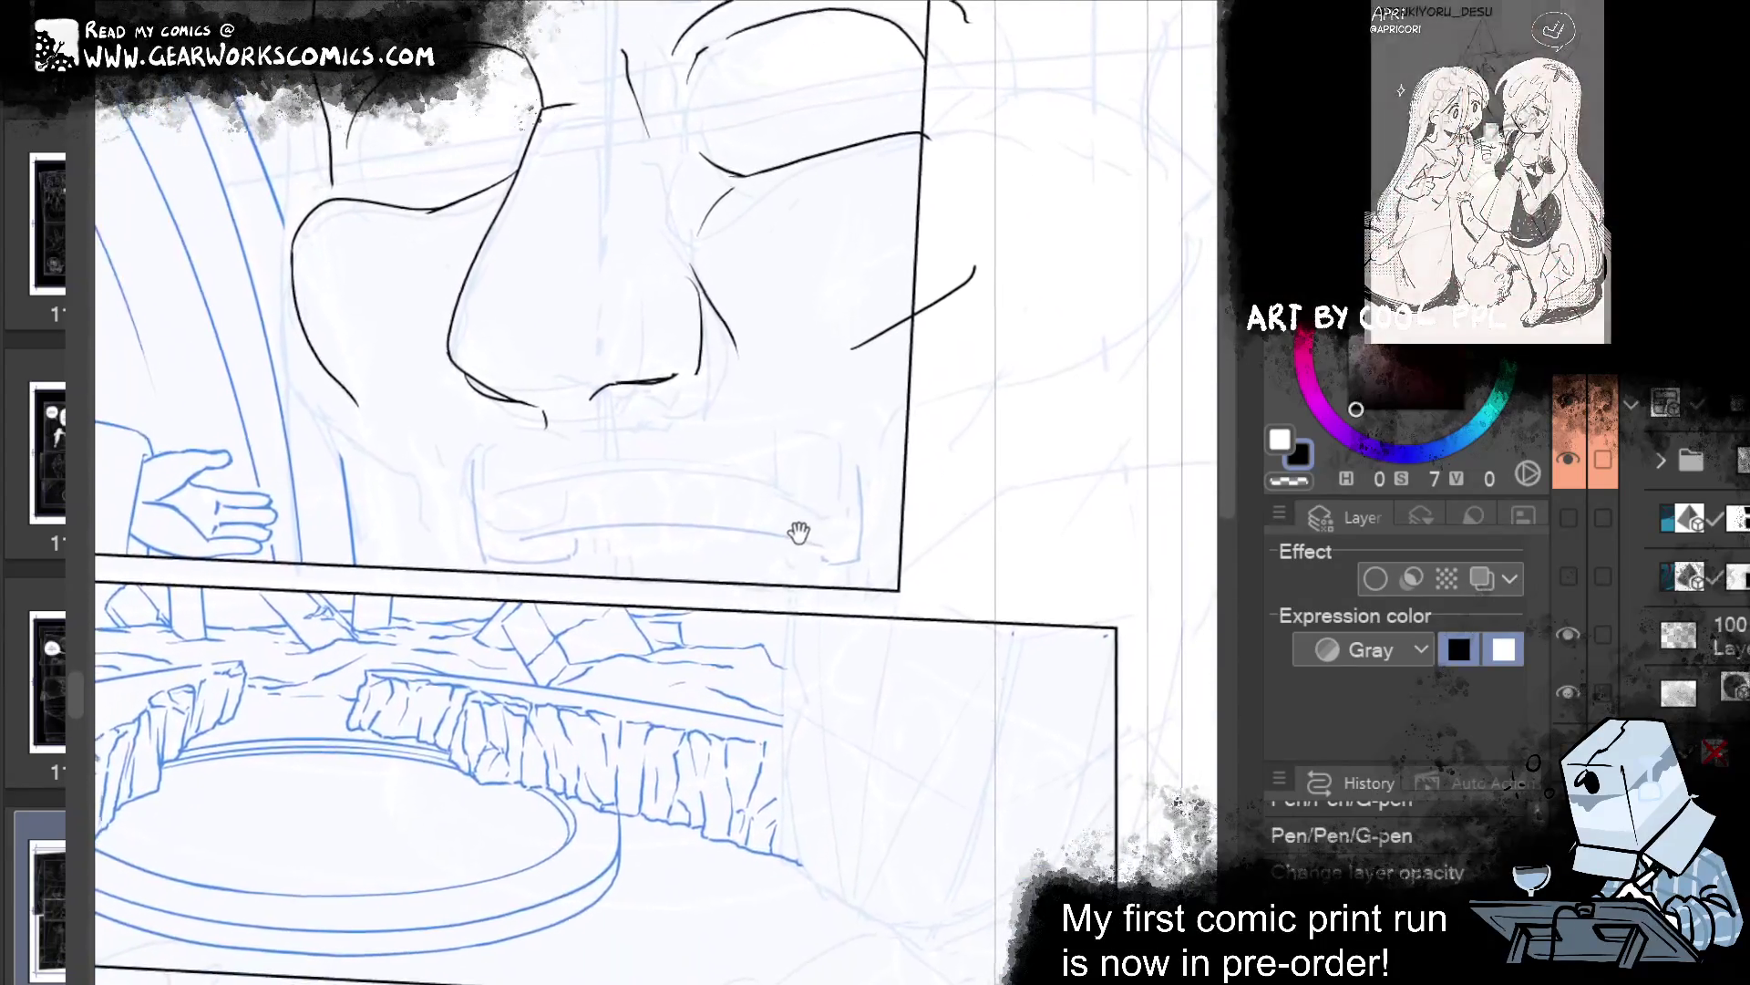
pyautogui.moveTo(819, 550); pyautogui.dragTo(910, 587)
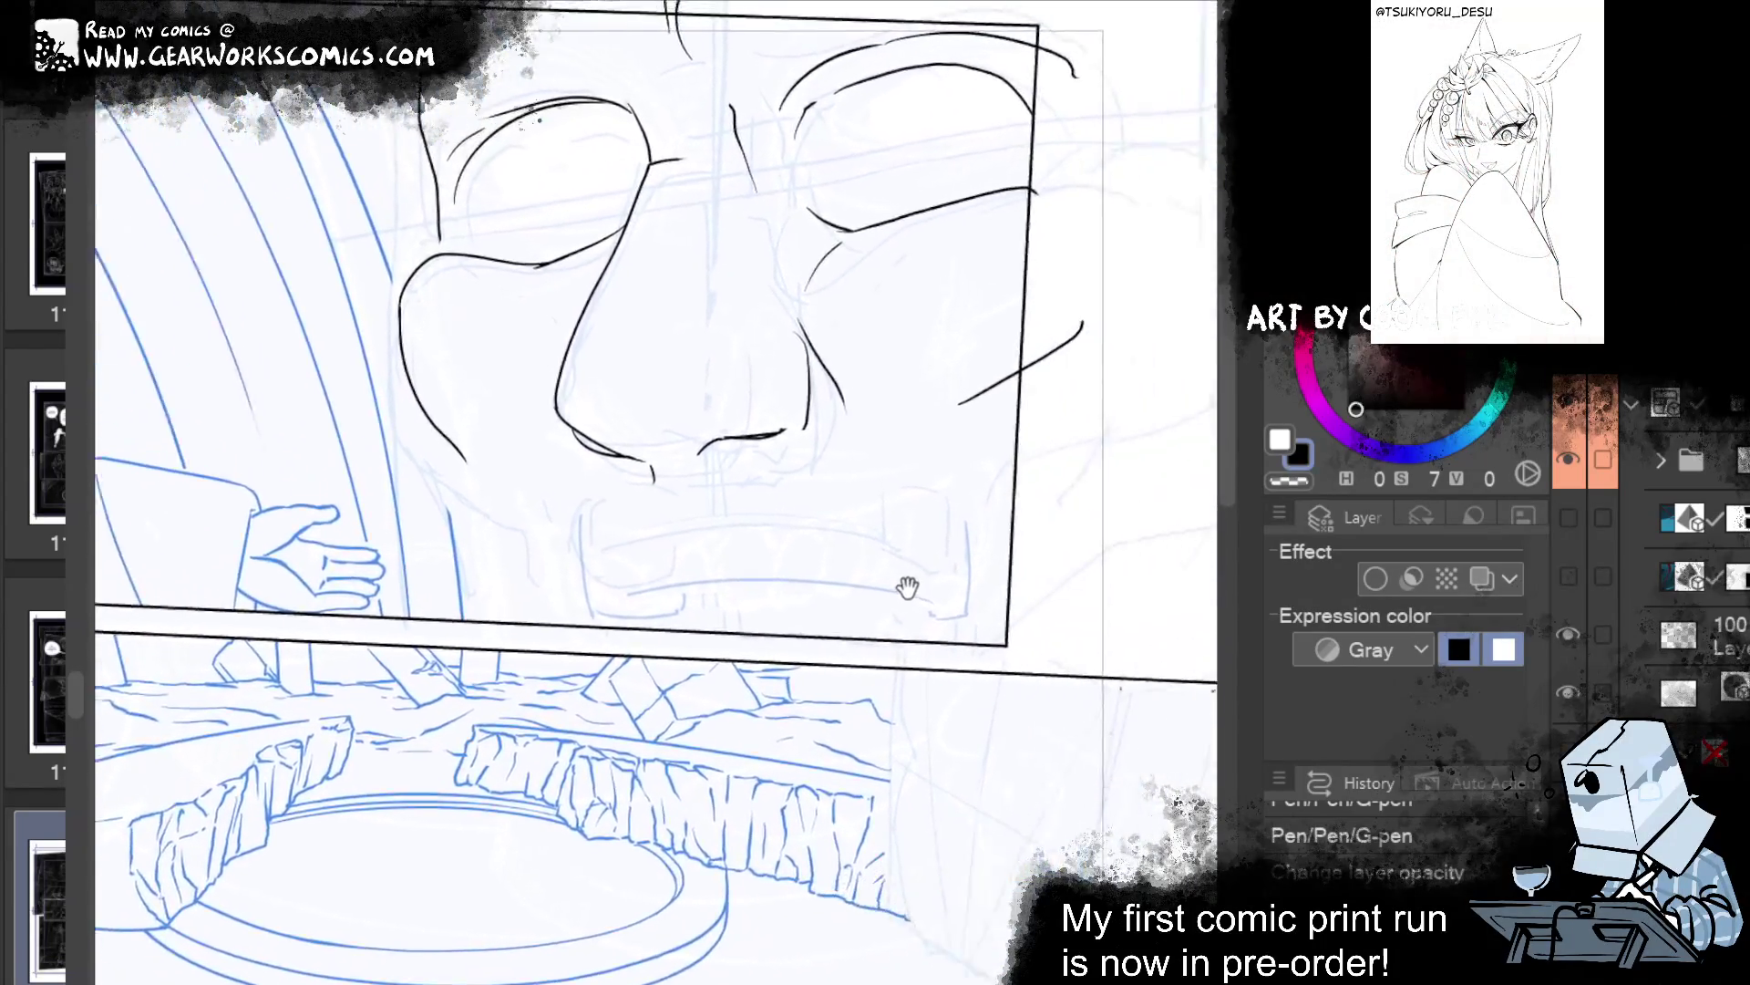
pyautogui.moveTo(686, 342)
pyautogui.mouseDown()
pyautogui.moveTo(736, 321)
pyautogui.moveTo(699, 344)
pyautogui.mouseUp()
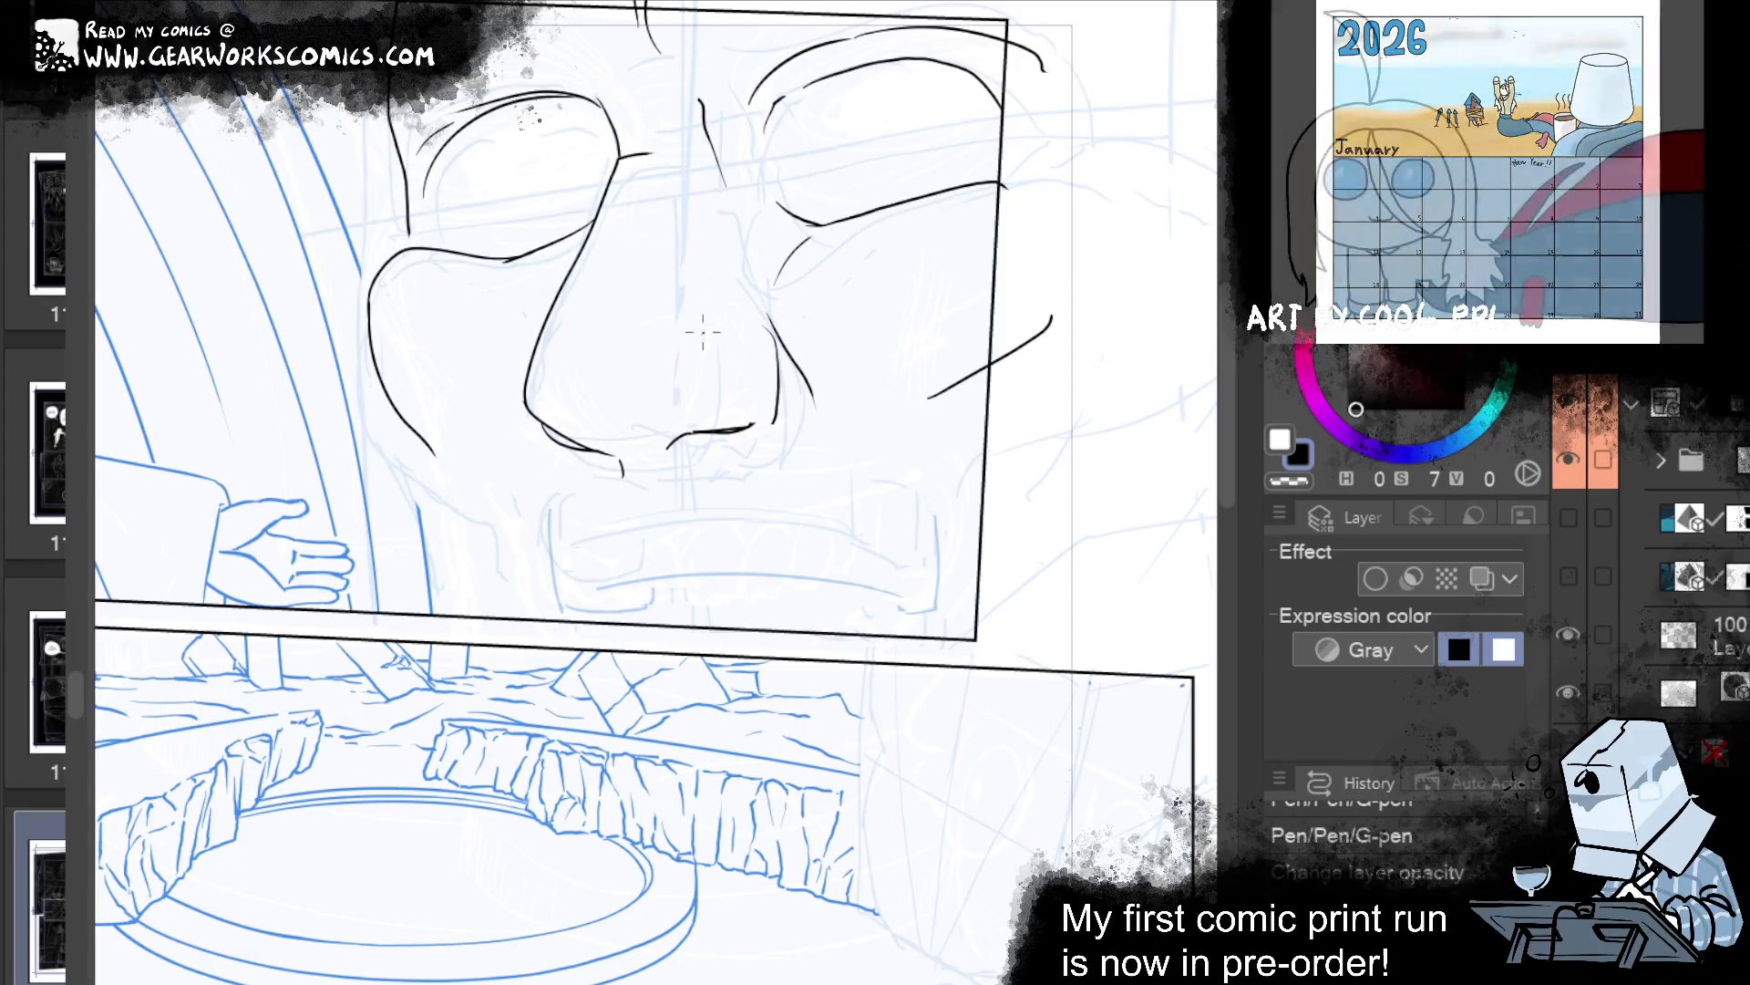
pyautogui.moveTo(1032, 146)
pyautogui.mouseDown()
pyautogui.moveTo(1046, 432)
pyautogui.moveTo(1012, 293)
pyautogui.moveTo(972, 312)
pyautogui.mouseUp()
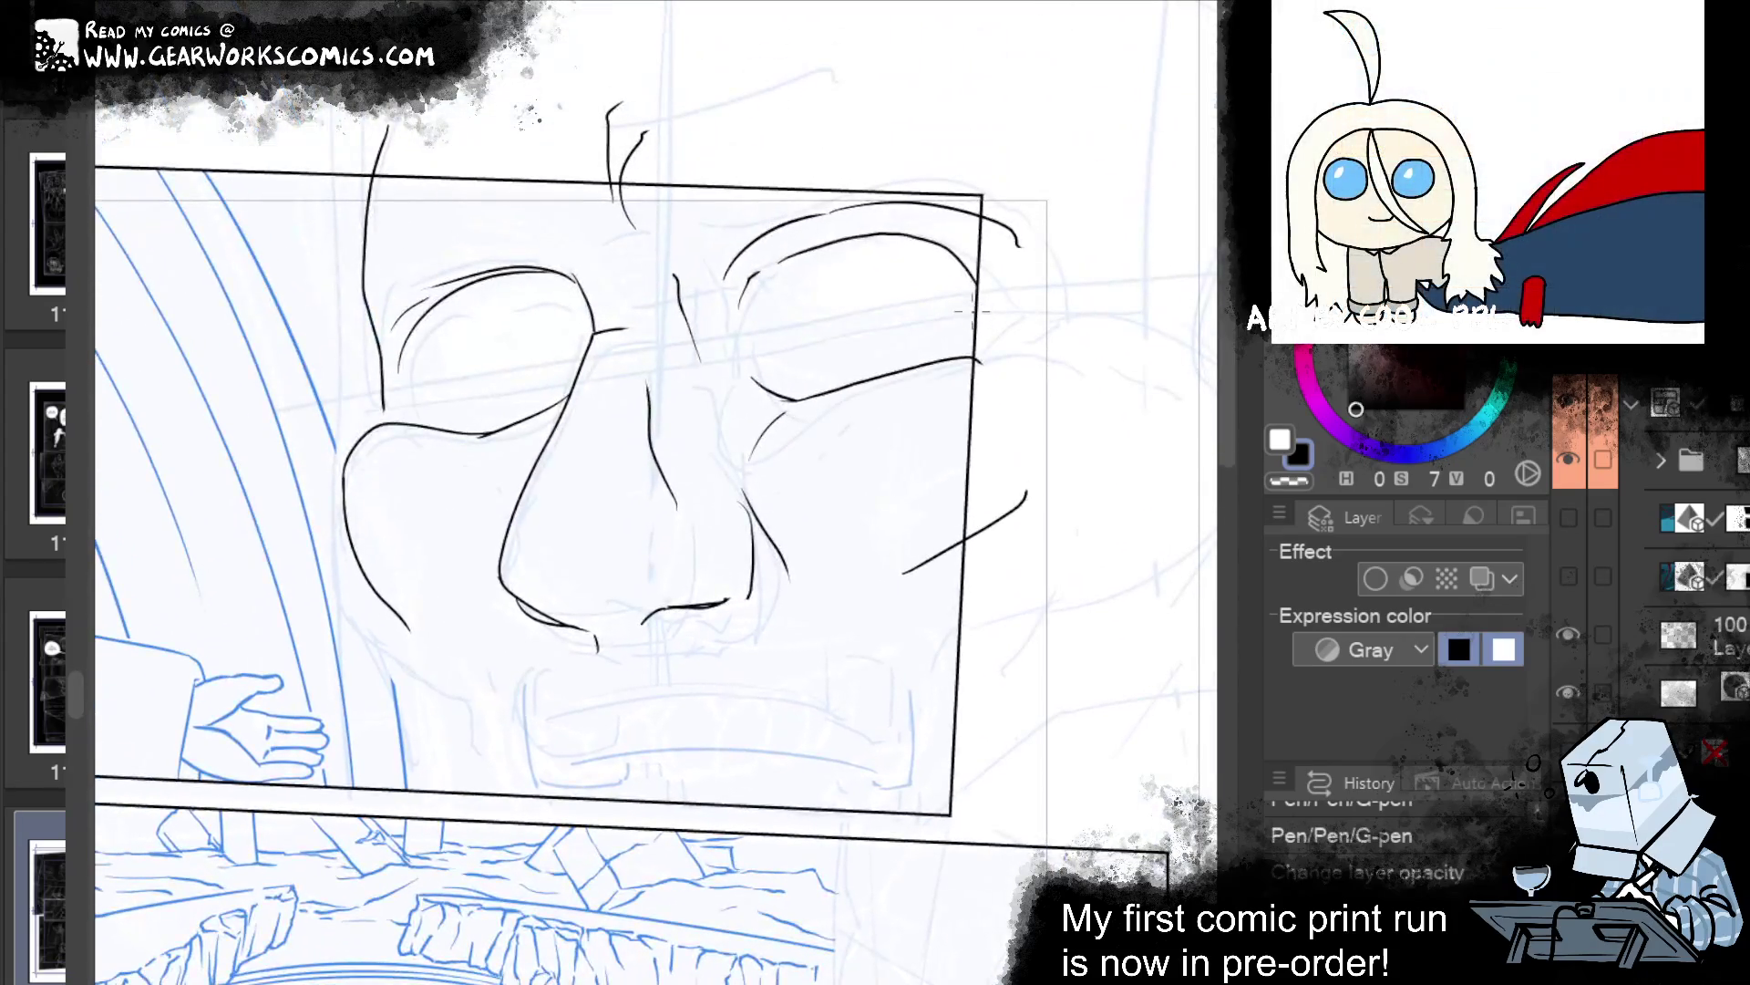
pyautogui.hotkey('ctrl', 'y')
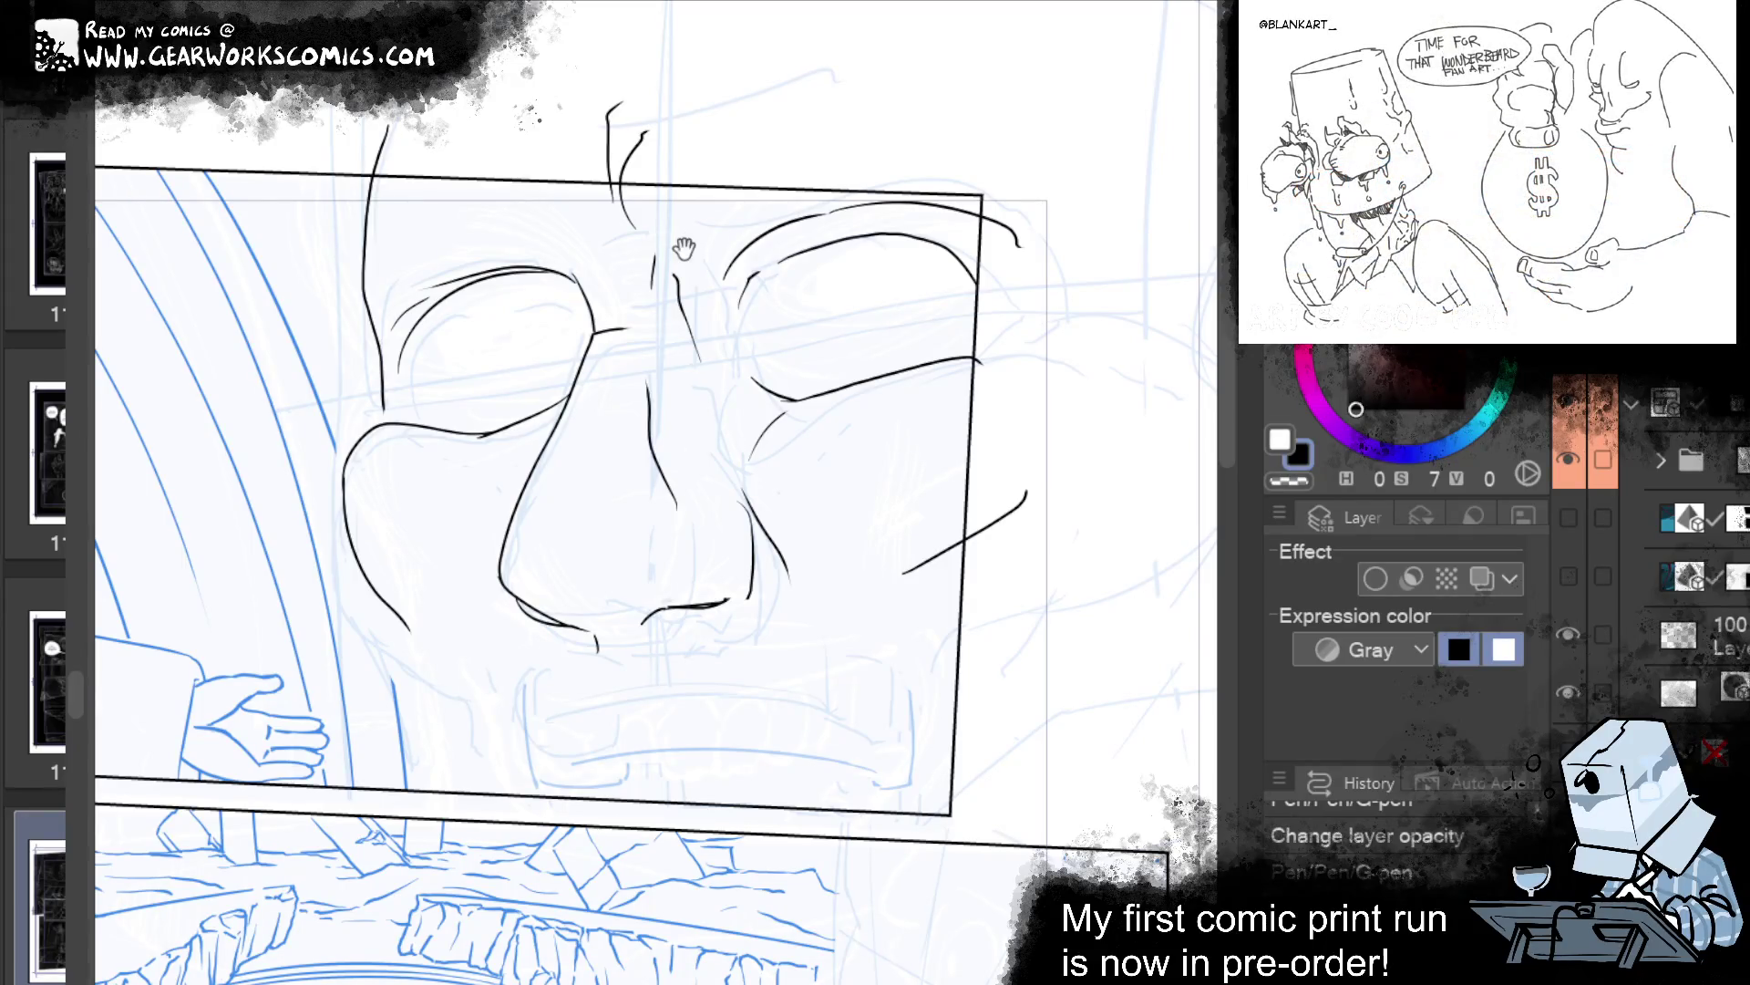
# Ink a straight mouth line across the face and extend its left corner.
pyautogui.moveTo(1006, 504); pyautogui.dragTo(1042, 317)
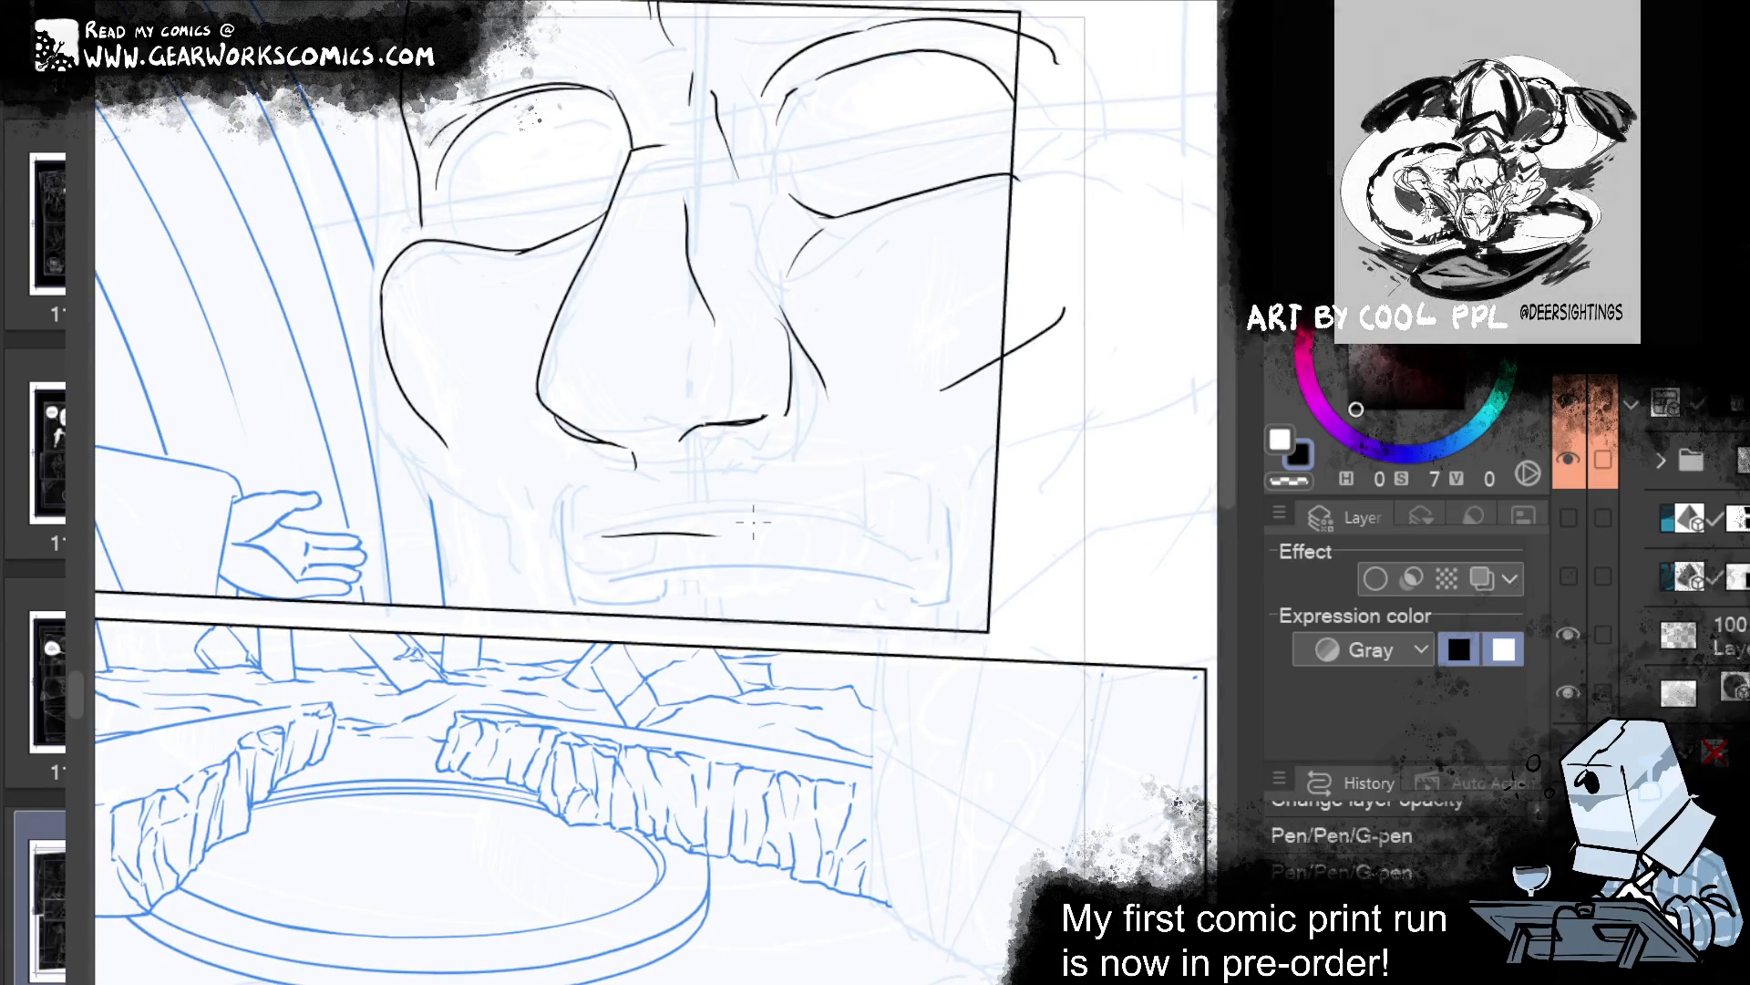
pyautogui.moveTo(661, 540); pyautogui.dragTo(903, 527)
pyautogui.hotkey('ctrl', 'z')
pyautogui.moveTo(698, 525); pyautogui.dragTo(917, 494)
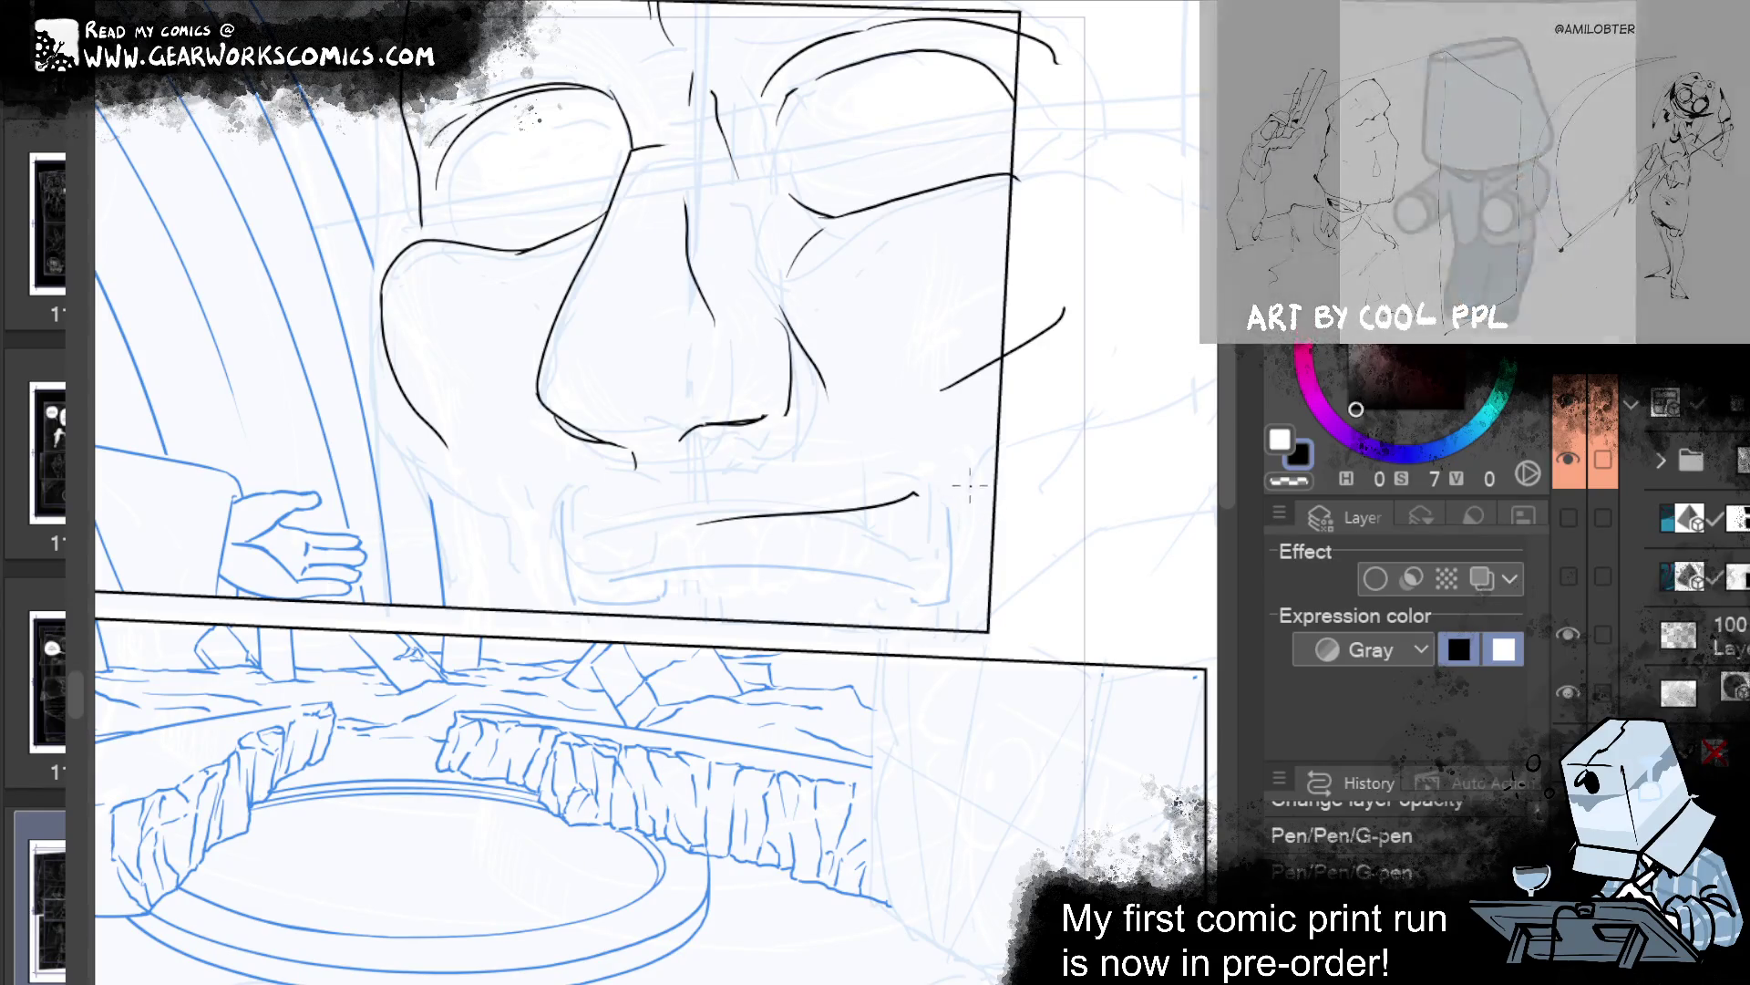
pyautogui.hotkey('ctrl', 'z')
pyautogui.moveTo(637, 491)
pyautogui.mouseDown()
pyautogui.moveTo(893, 493)
pyautogui.moveTo(983, 464)
pyautogui.mouseUp()
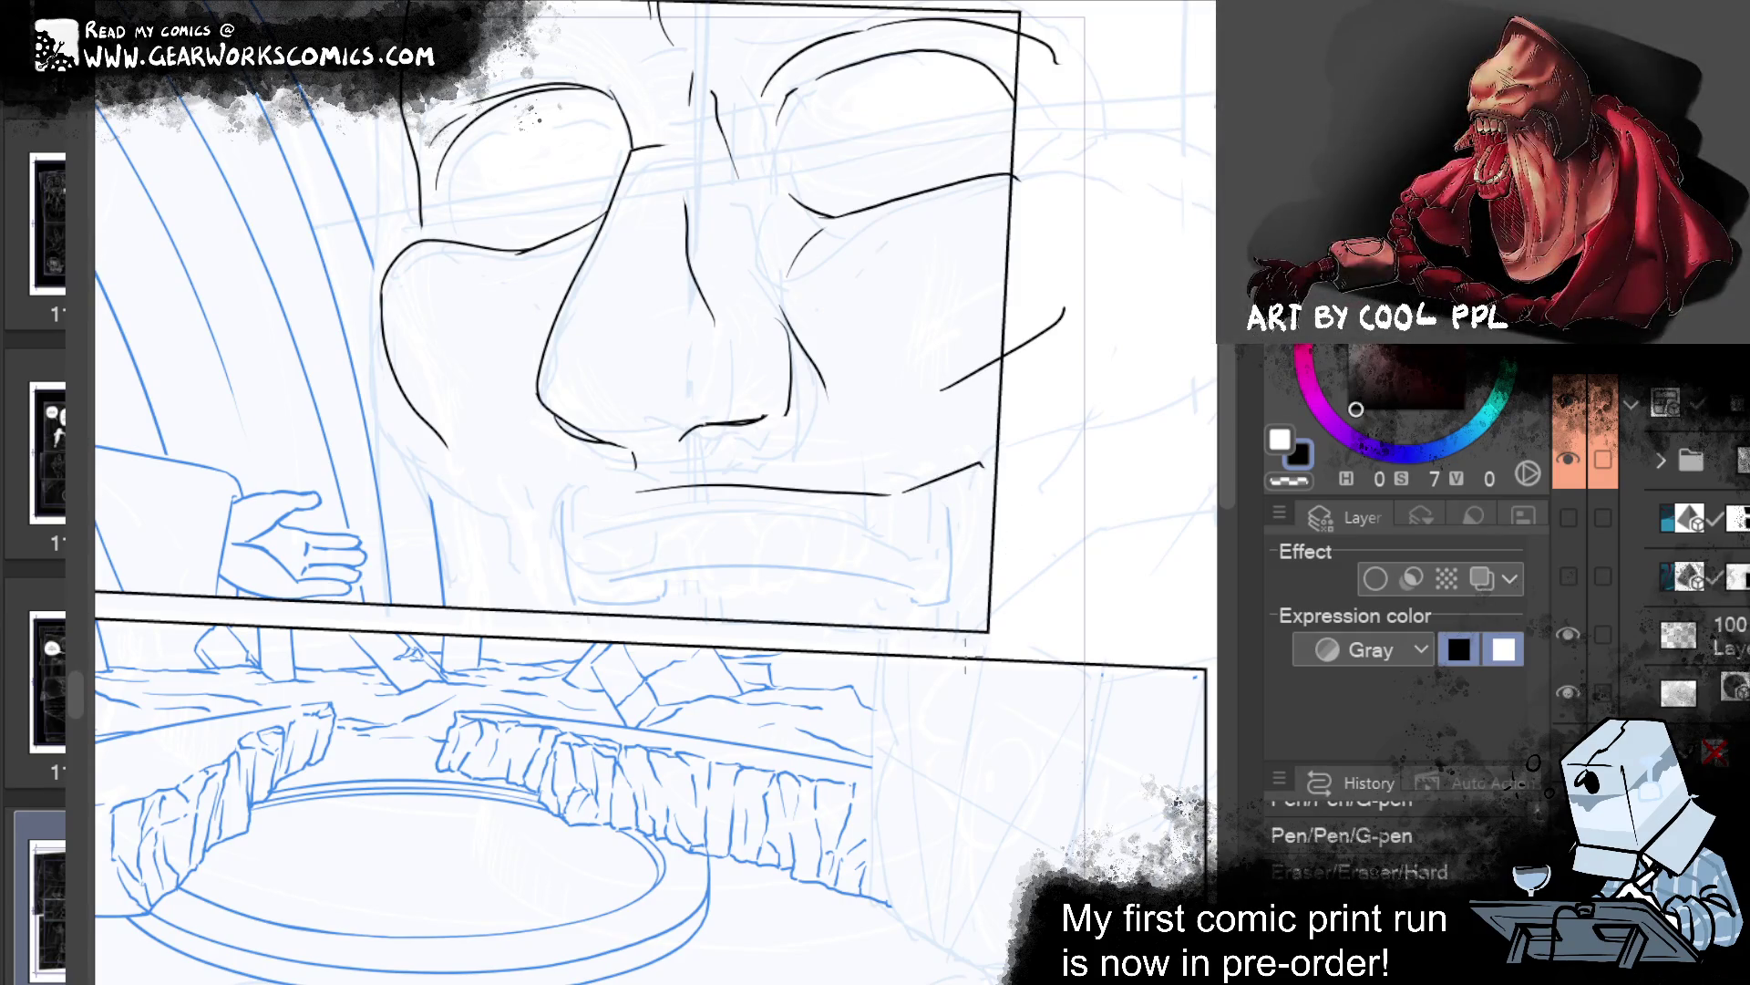
pyautogui.moveTo(637, 492); pyautogui.dragTo(591, 508)
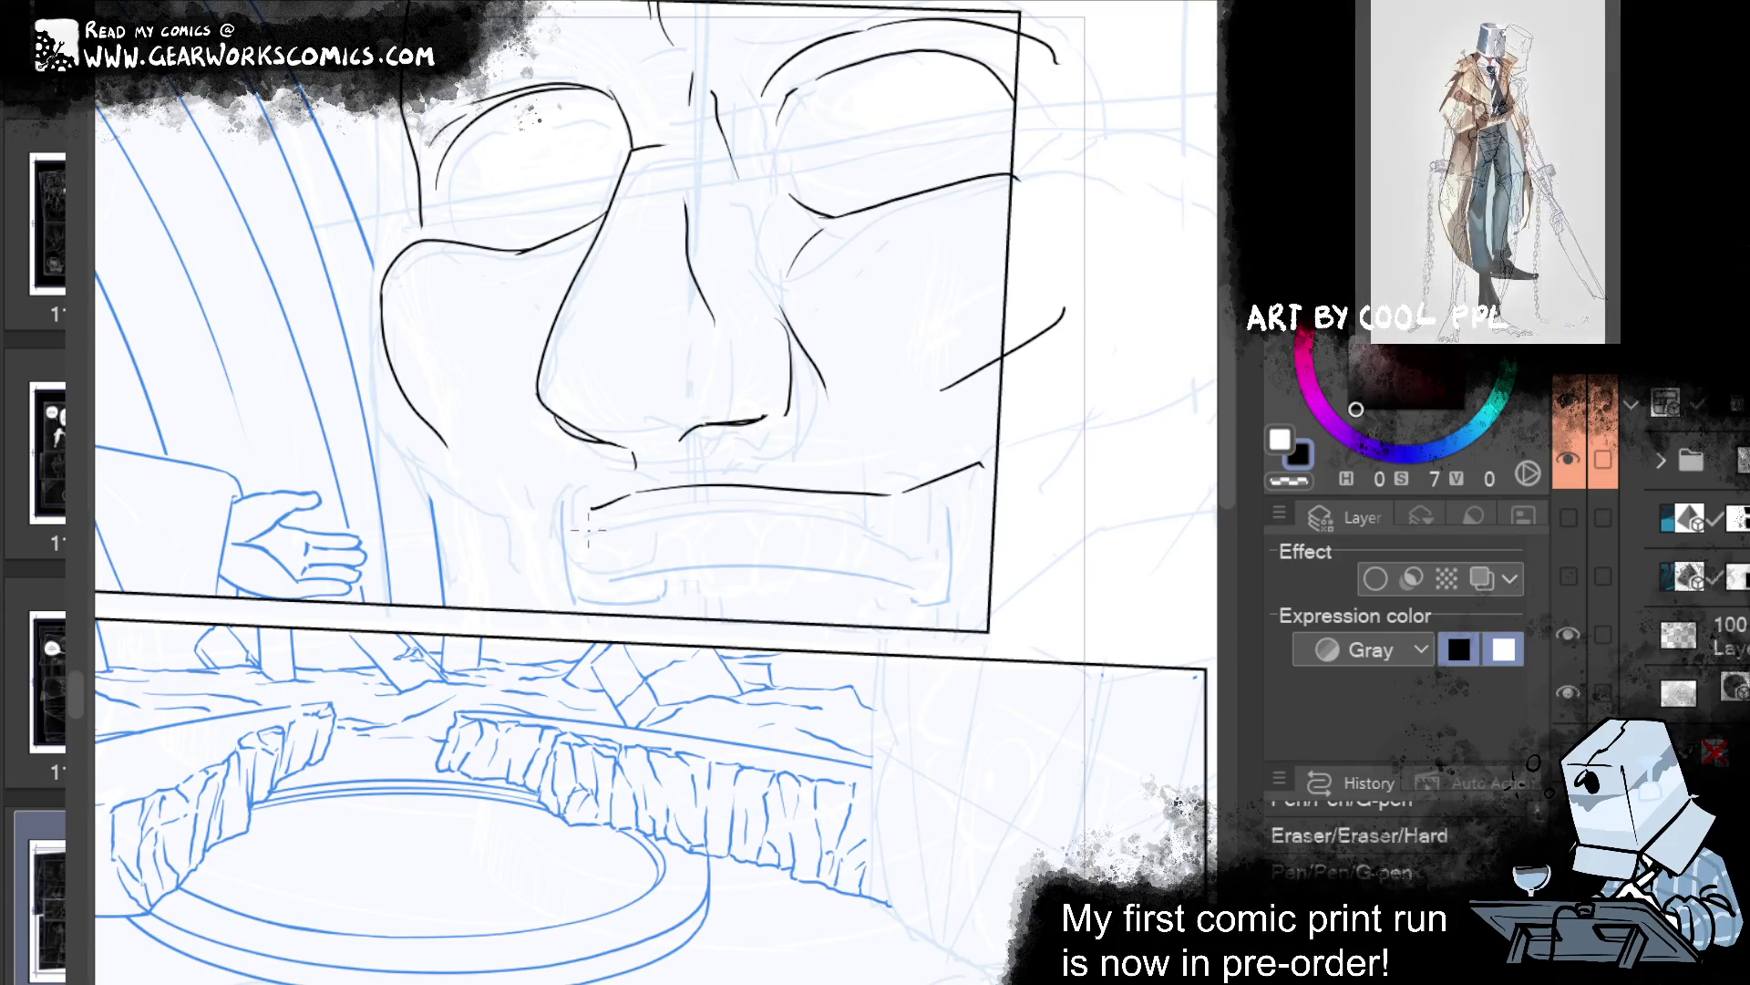
pyautogui.moveTo(590, 507); pyautogui.dragTo(544, 510)
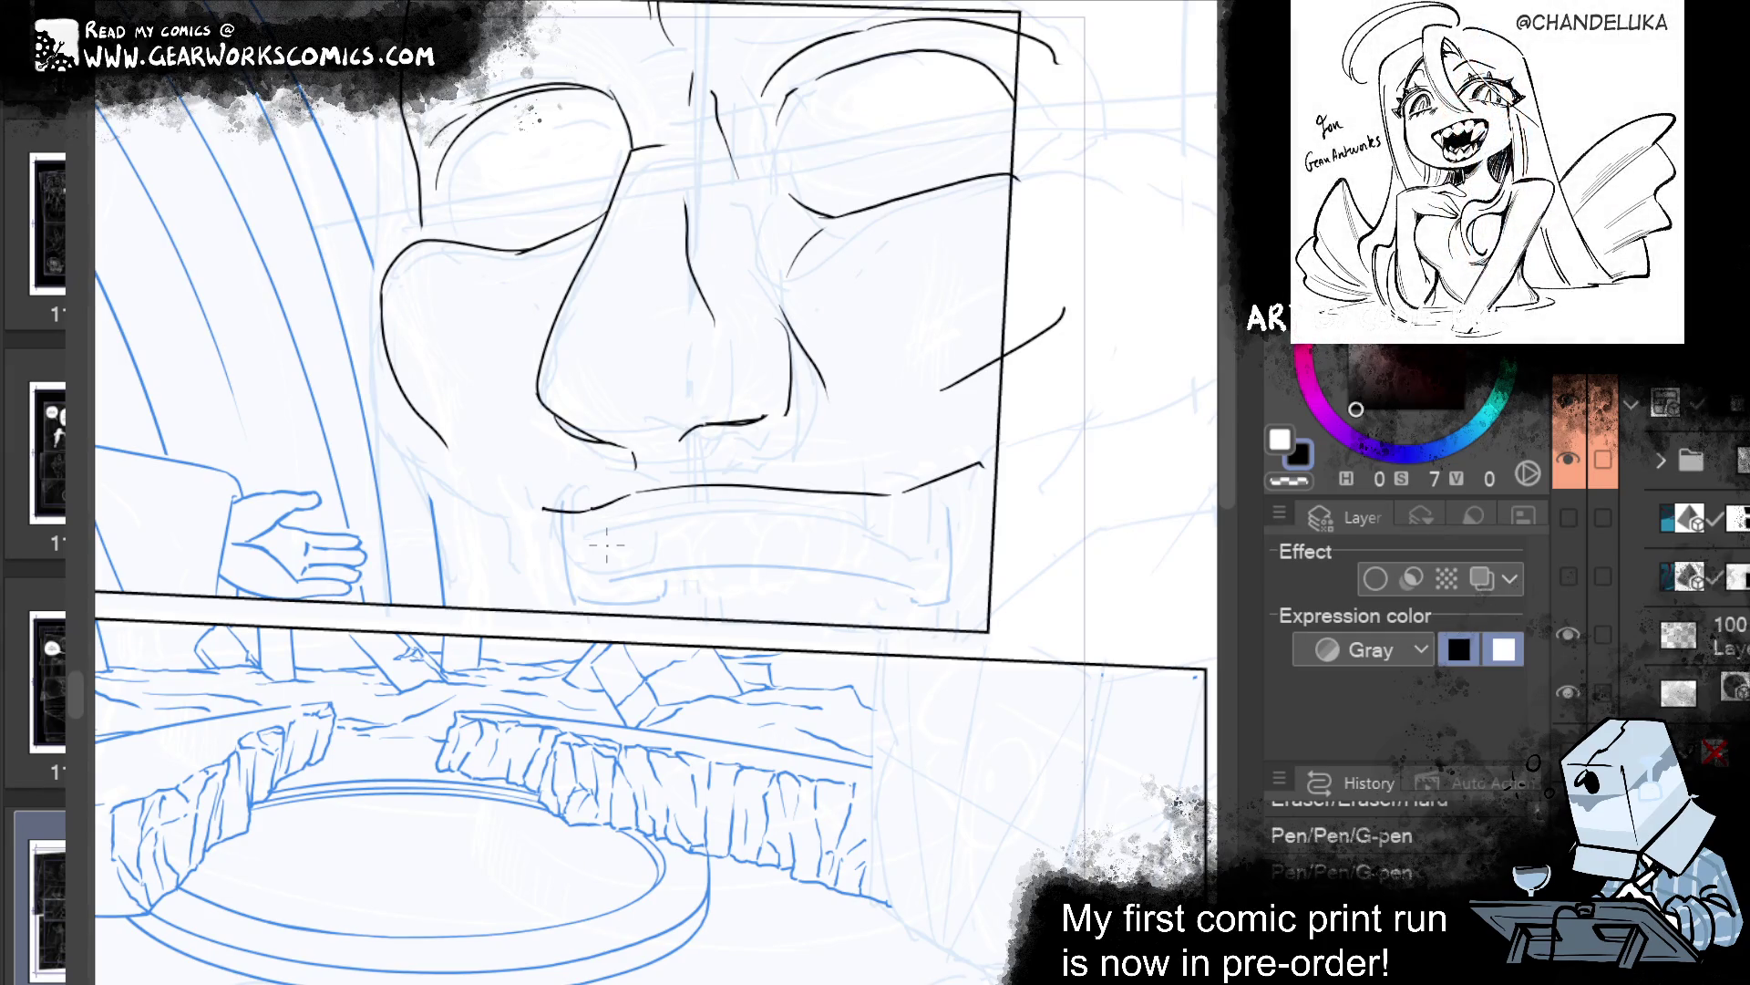
# Ink a crease down the right cheek and the jaw line, tidying the mouth corner.
pyautogui.moveTo(606, 545); pyautogui.dragTo(520, 644)
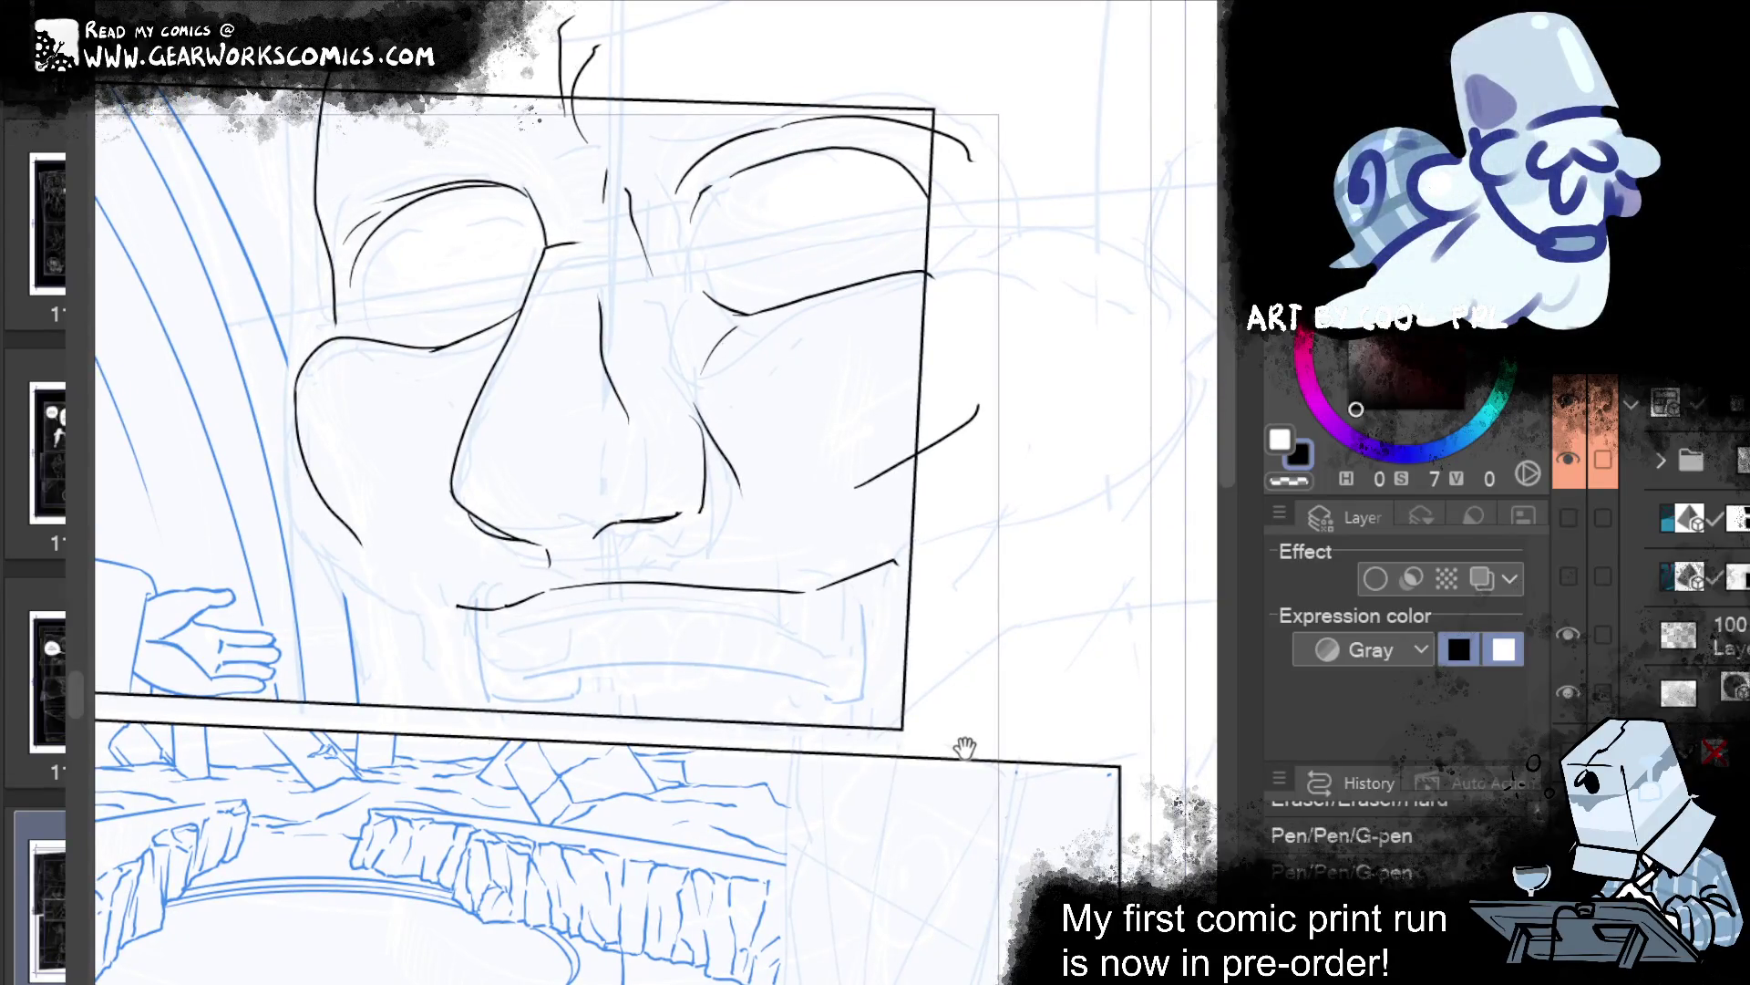
pyautogui.moveTo(965, 748); pyautogui.dragTo(970, 741)
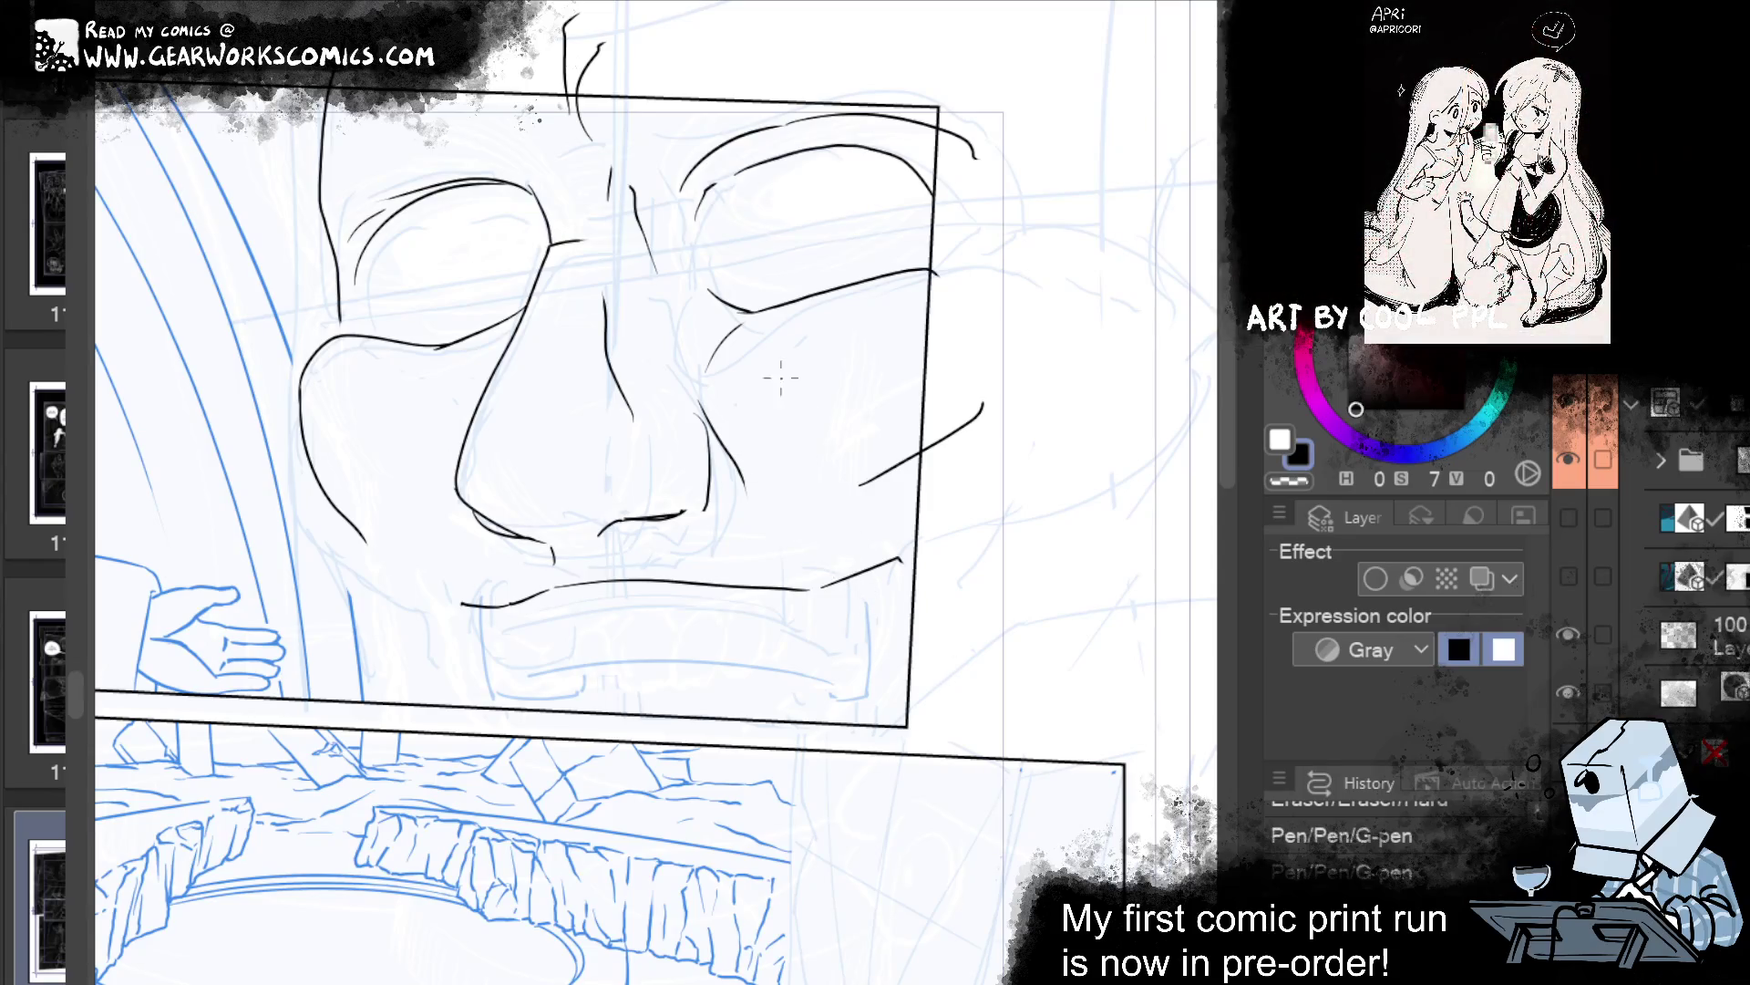
pyautogui.moveTo(708, 363); pyautogui.dragTo(869, 526)
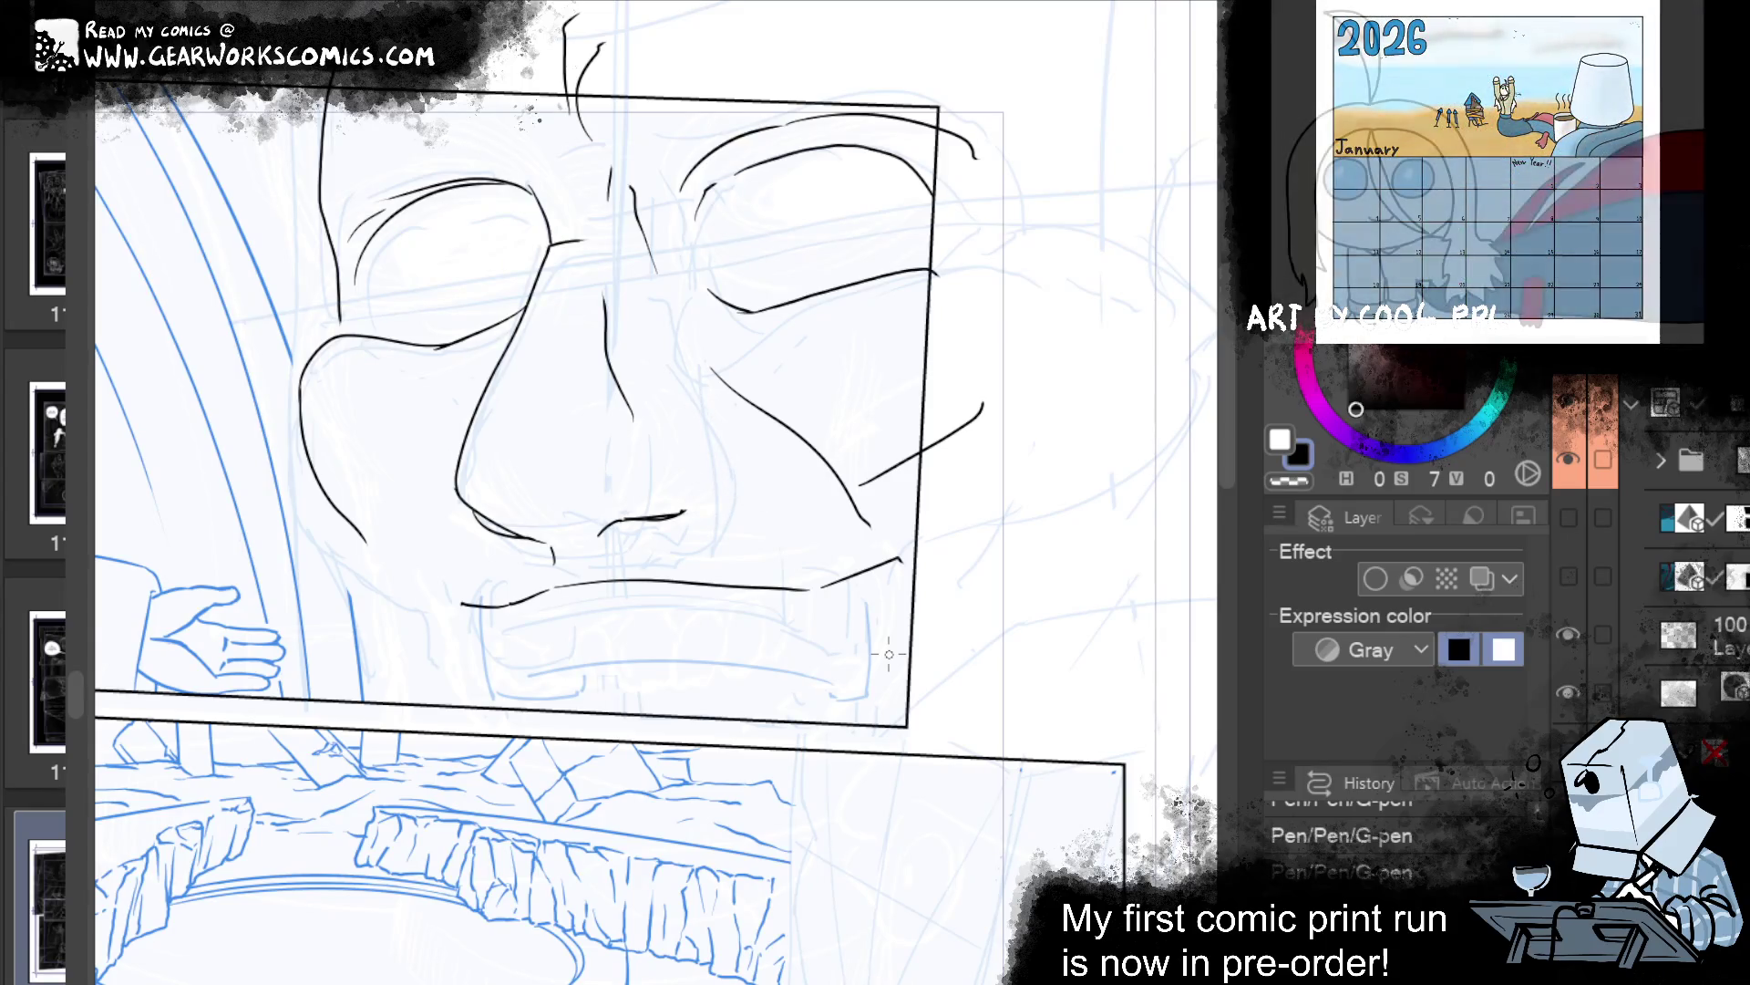
pyautogui.moveTo(885, 569); pyautogui.dragTo(848, 705)
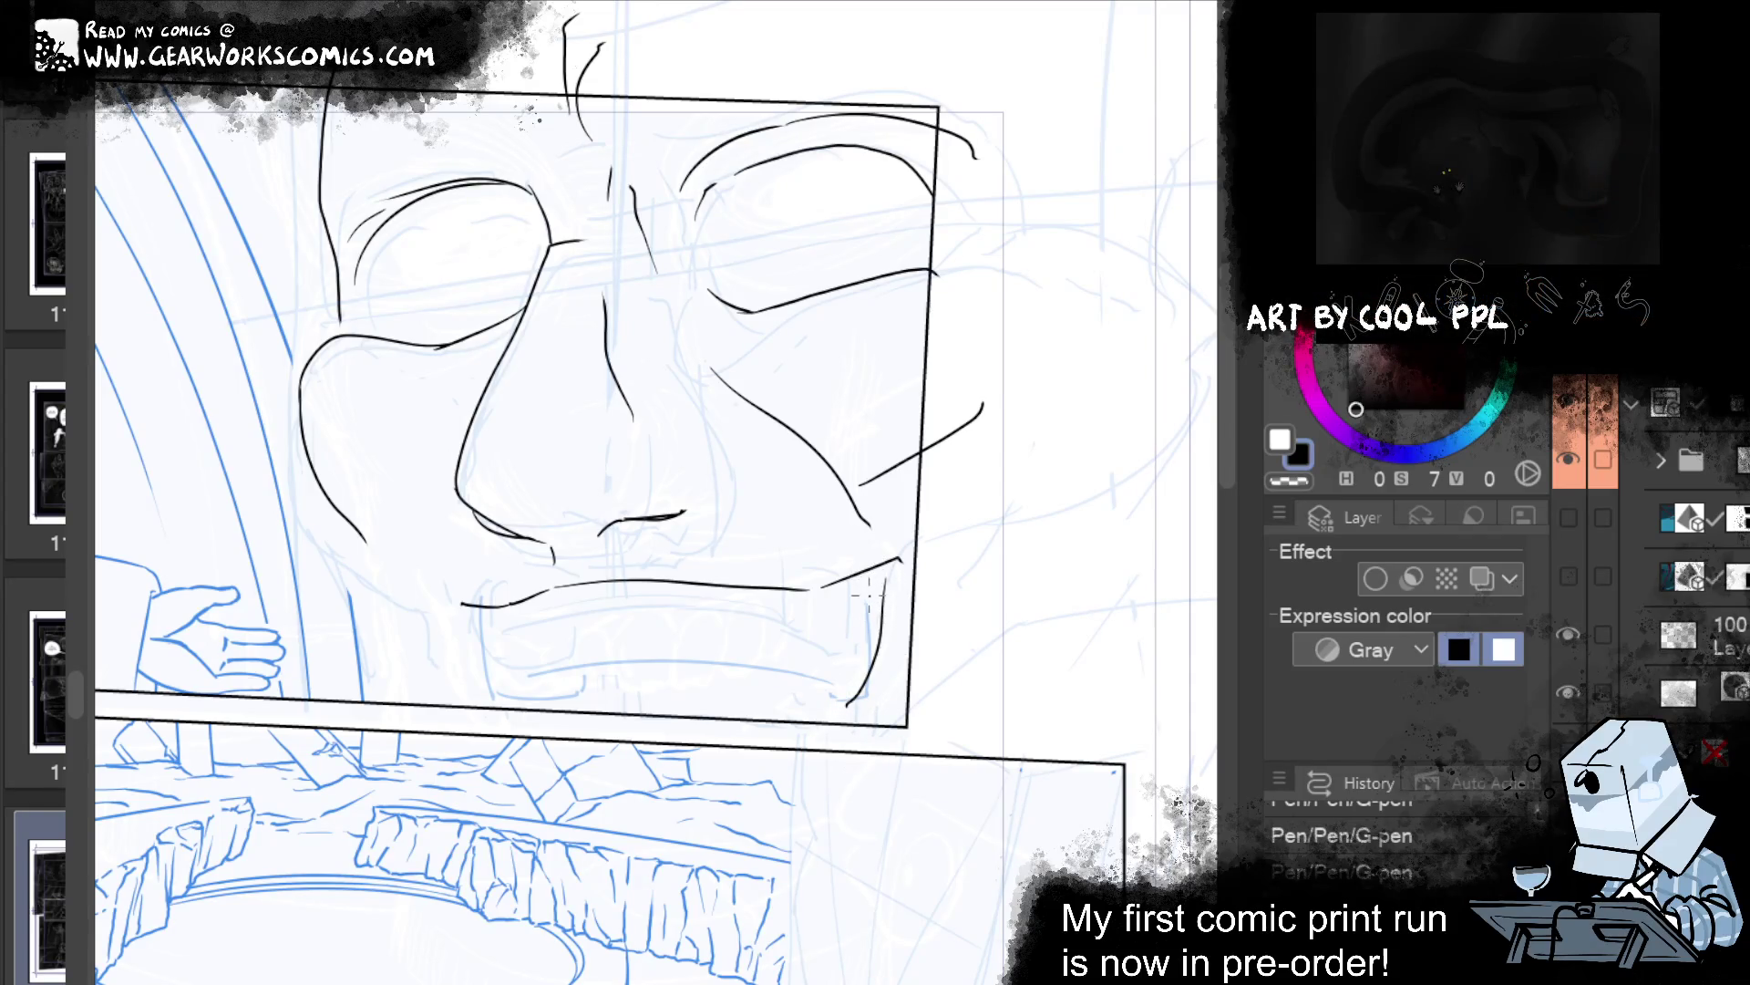
pyautogui.moveTo(881, 571); pyautogui.dragTo(896, 553)
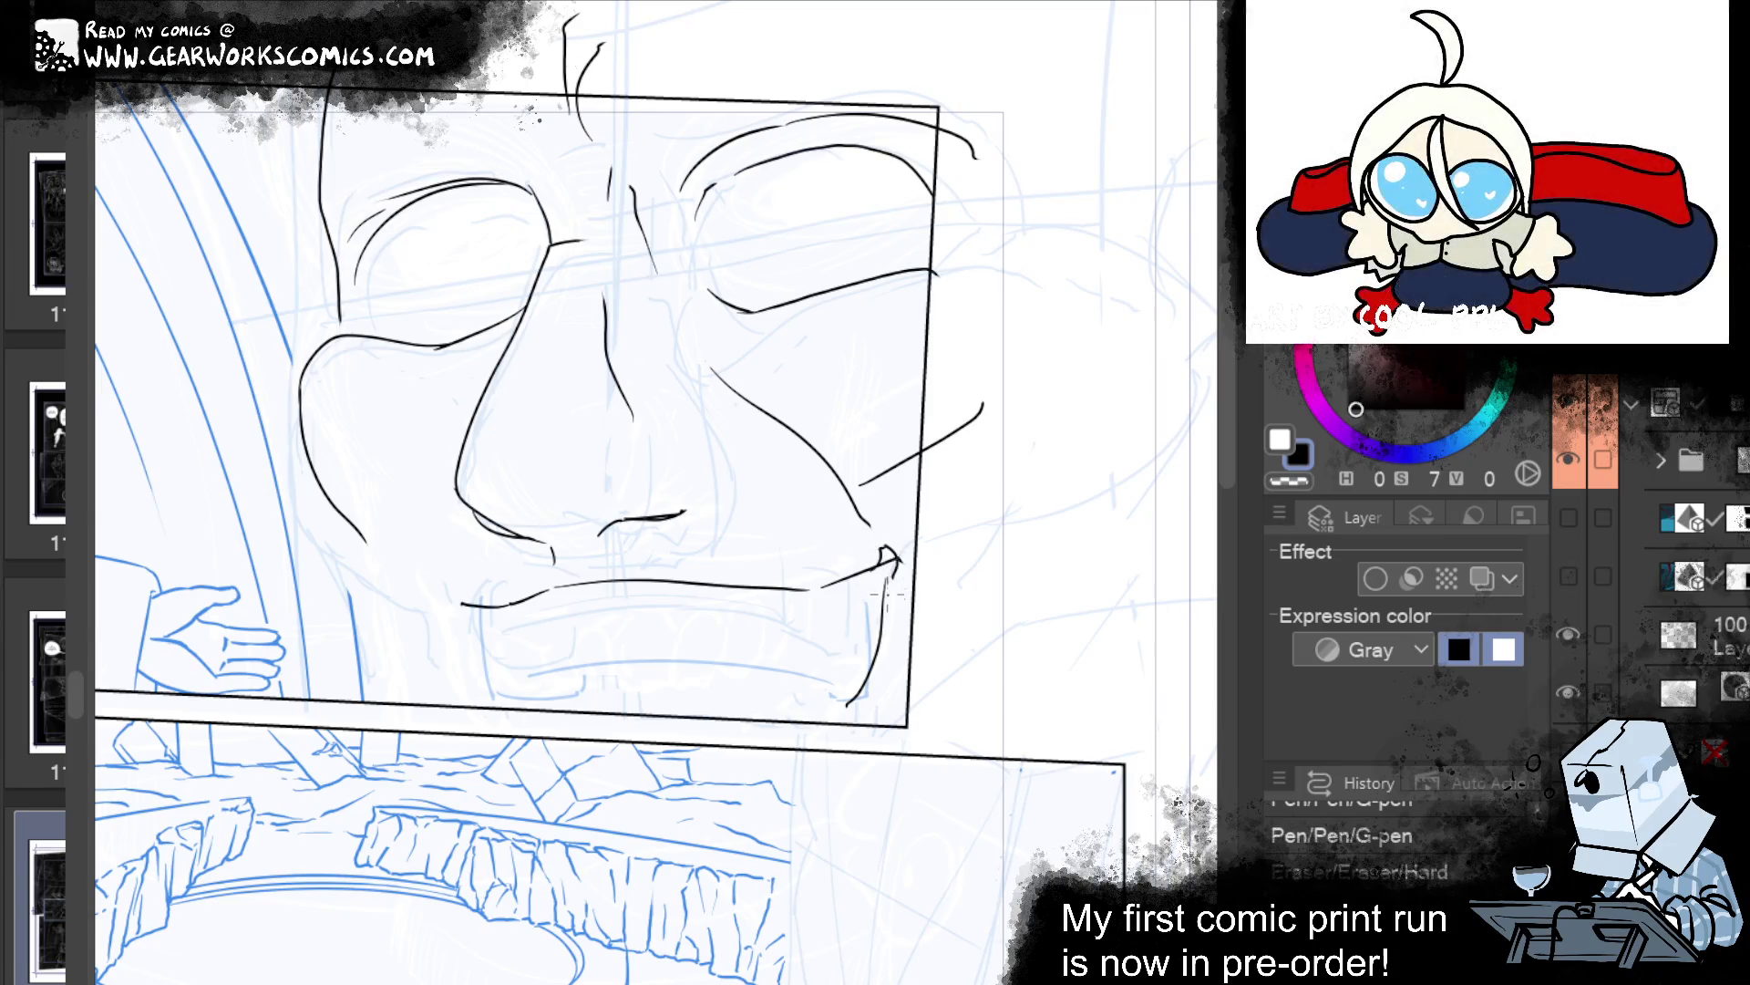
pyautogui.moveTo(901, 569); pyautogui.dragTo(890, 640)
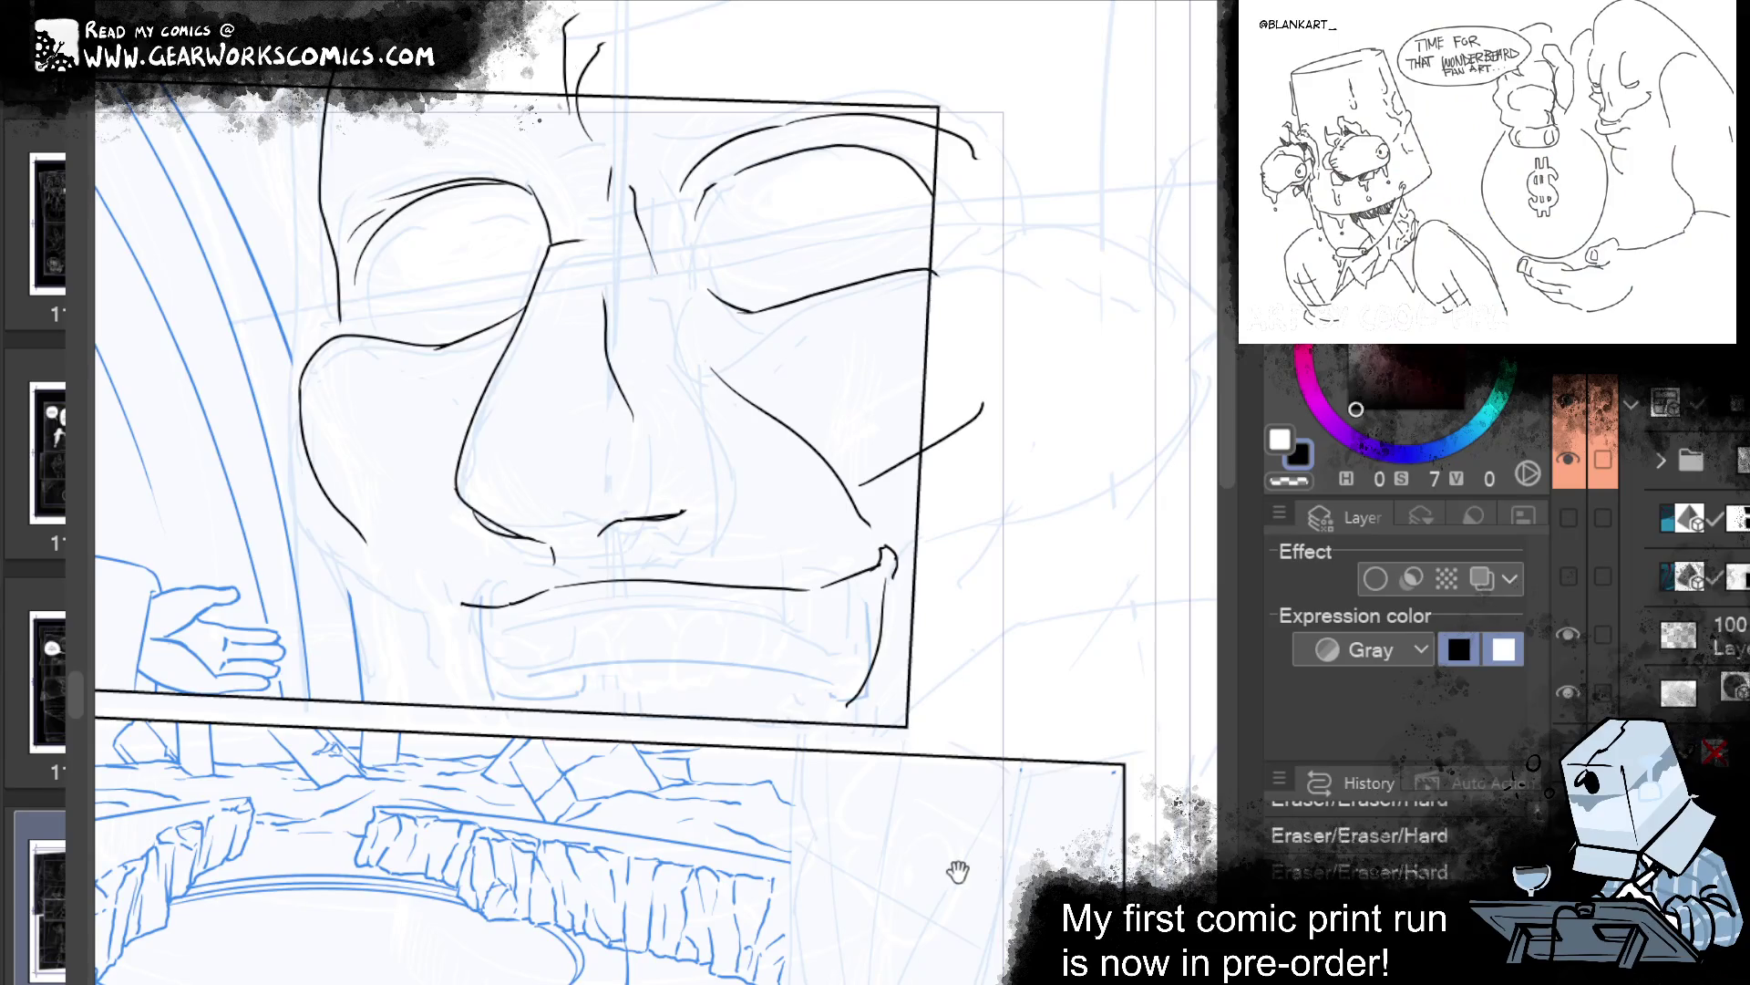
pyautogui.moveTo(958, 871); pyautogui.dragTo(1012, 771)
# Redraw the jaw line down to the panel border, erase stray ink, and show the page thumbnails.
pyautogui.moveTo(507, 497); pyautogui.dragTo(537, 557)
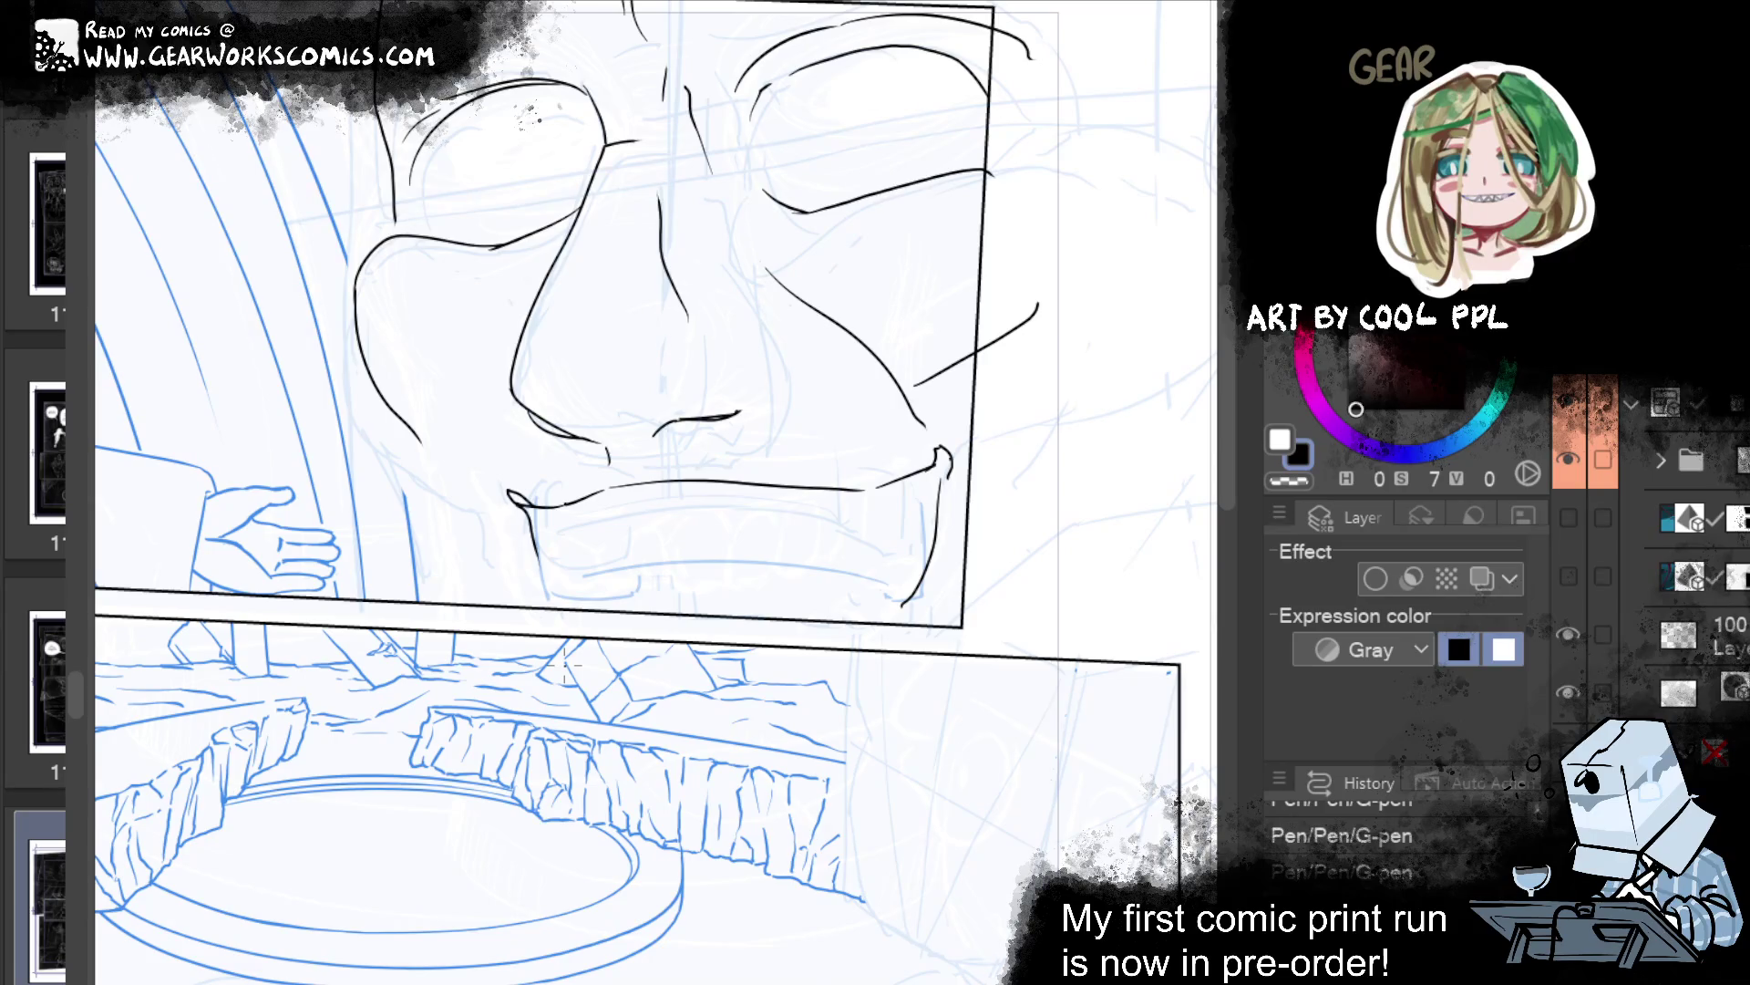
pyautogui.moveTo(427, 452); pyautogui.dragTo(489, 597)
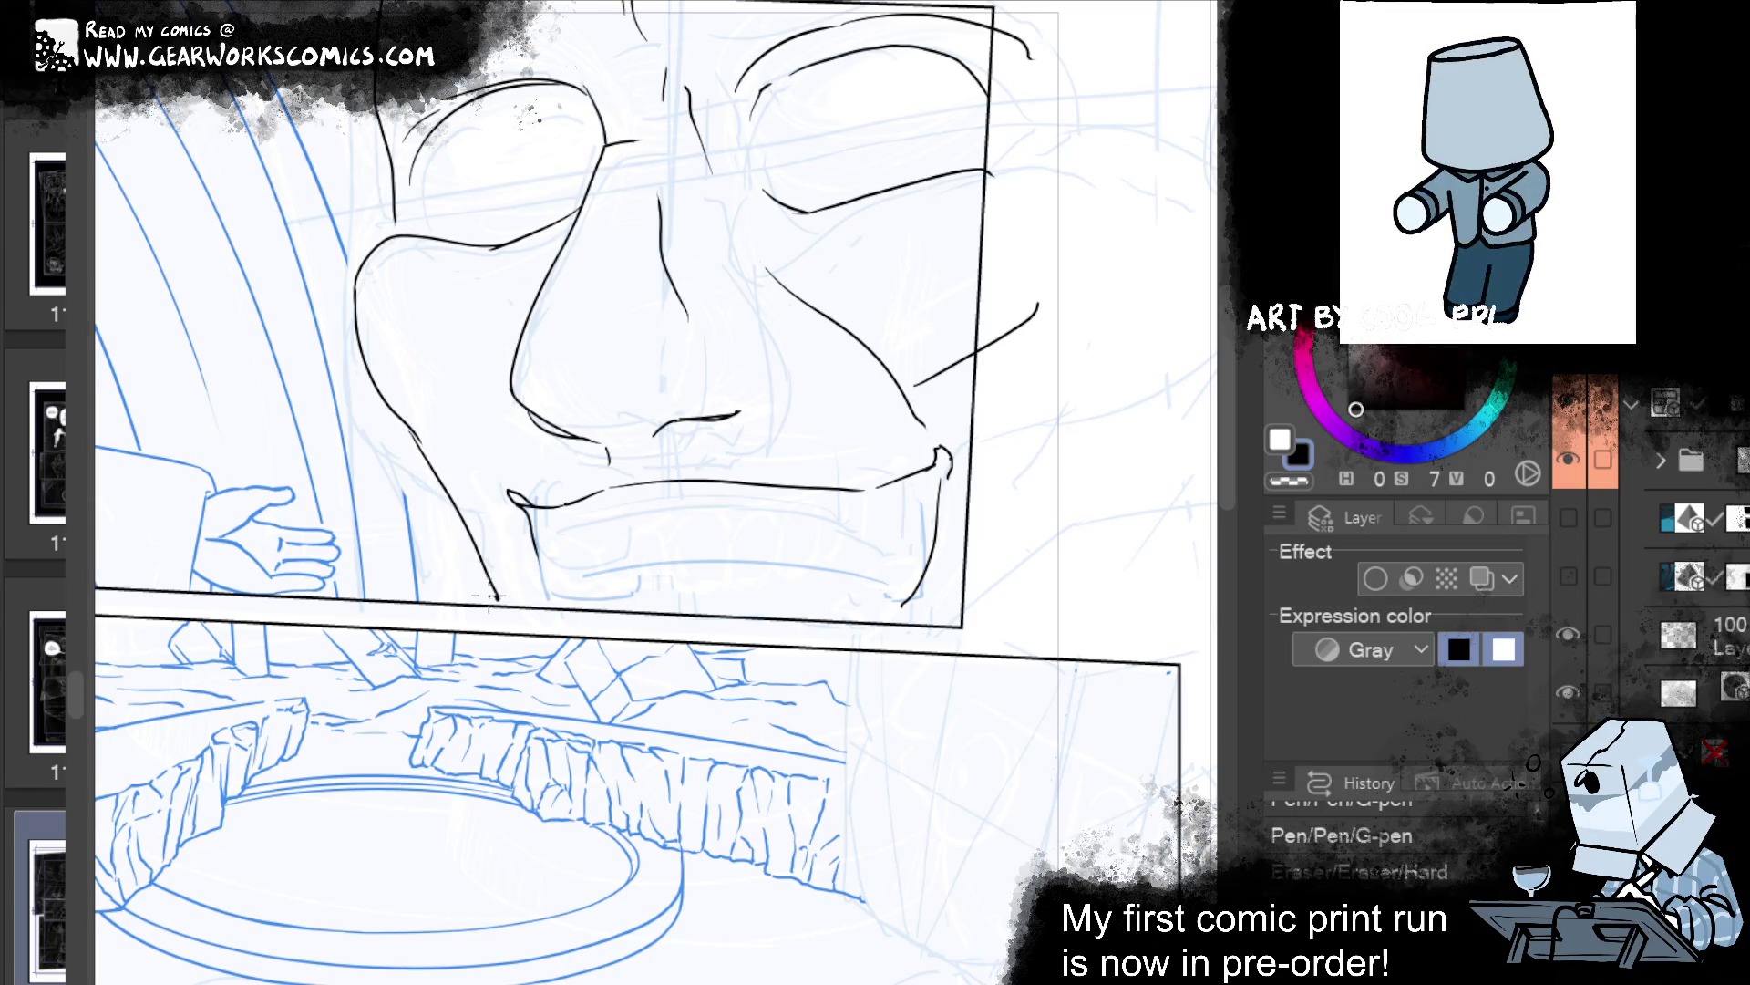
pyautogui.hotkey('ctrl', 'z')
pyautogui.moveTo(425, 447); pyautogui.dragTo(513, 627)
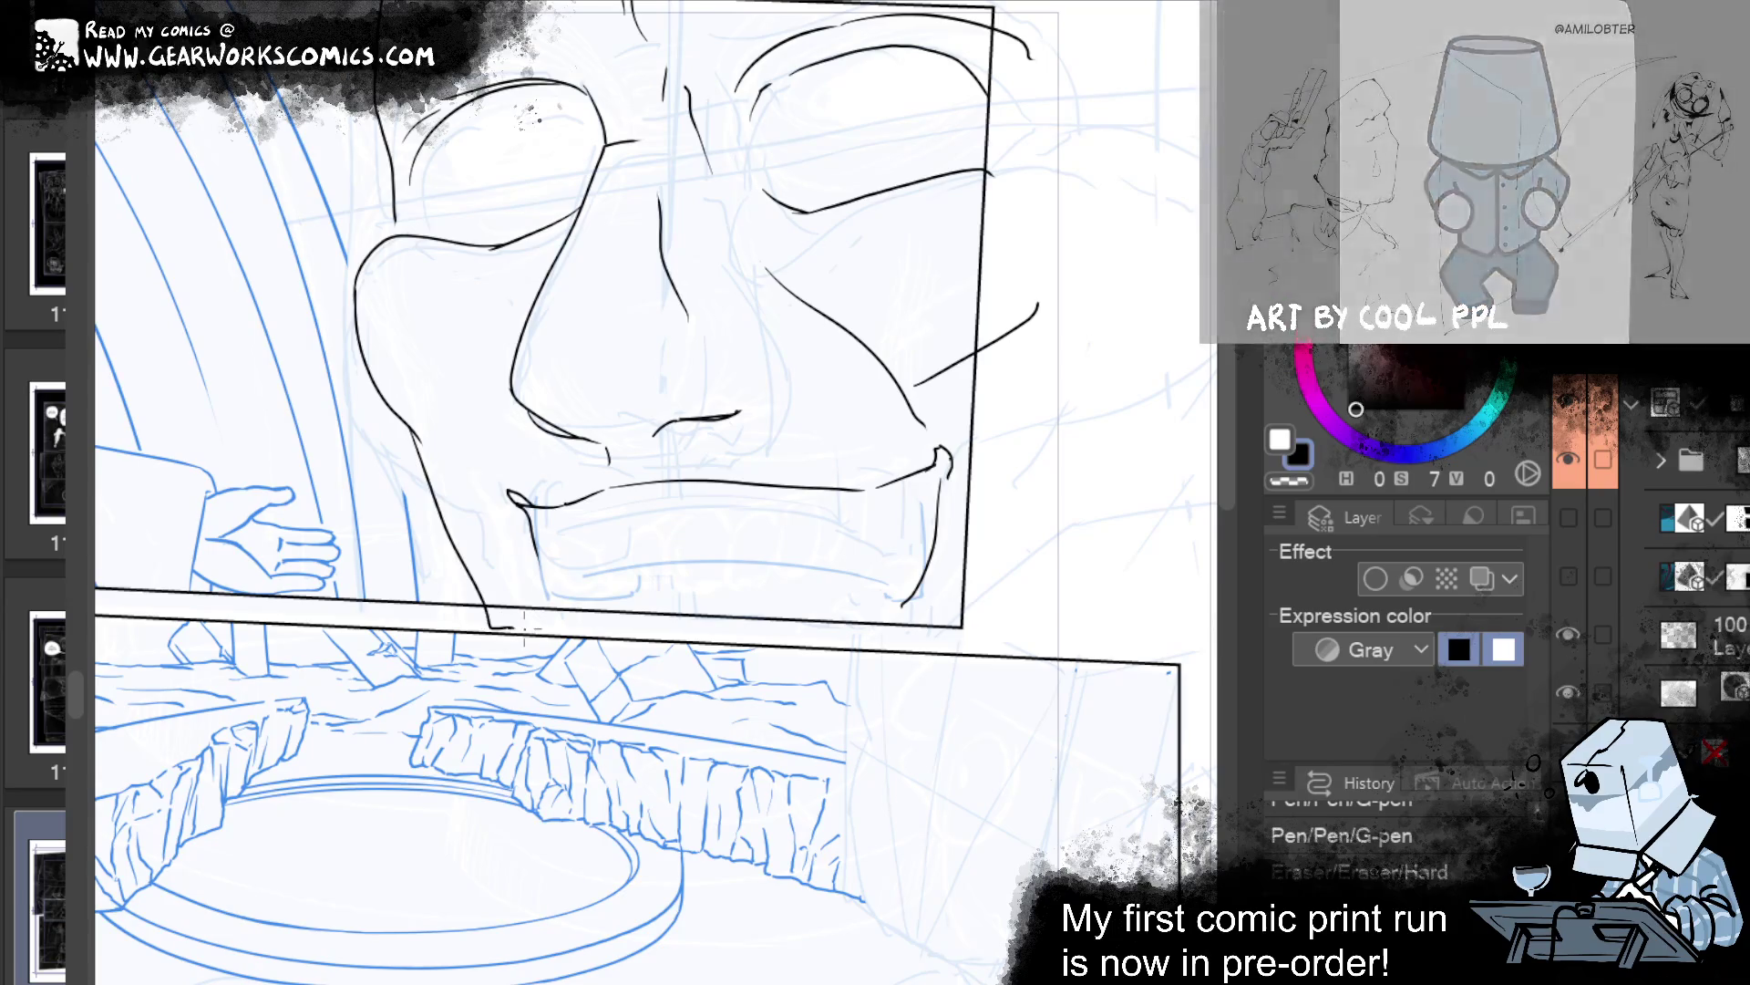
pyautogui.moveTo(975, 131); pyautogui.dragTo(1086, 258)
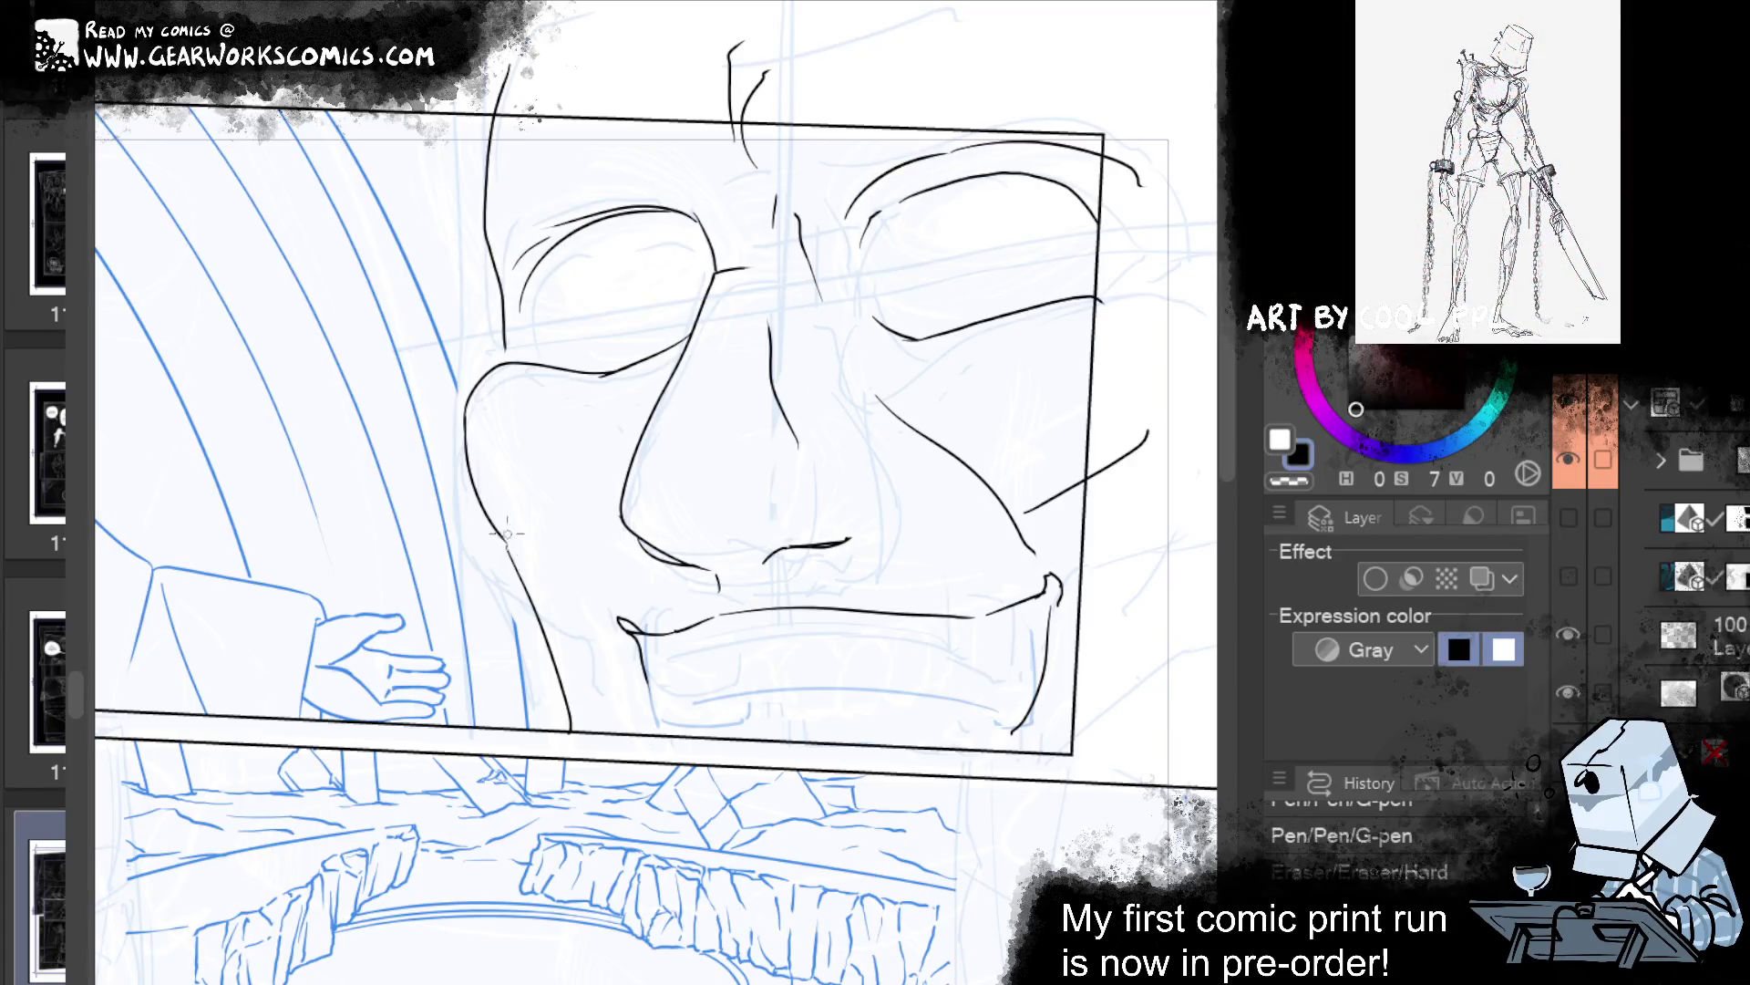
pyautogui.moveTo(511, 549); pyautogui.dragTo(547, 602)
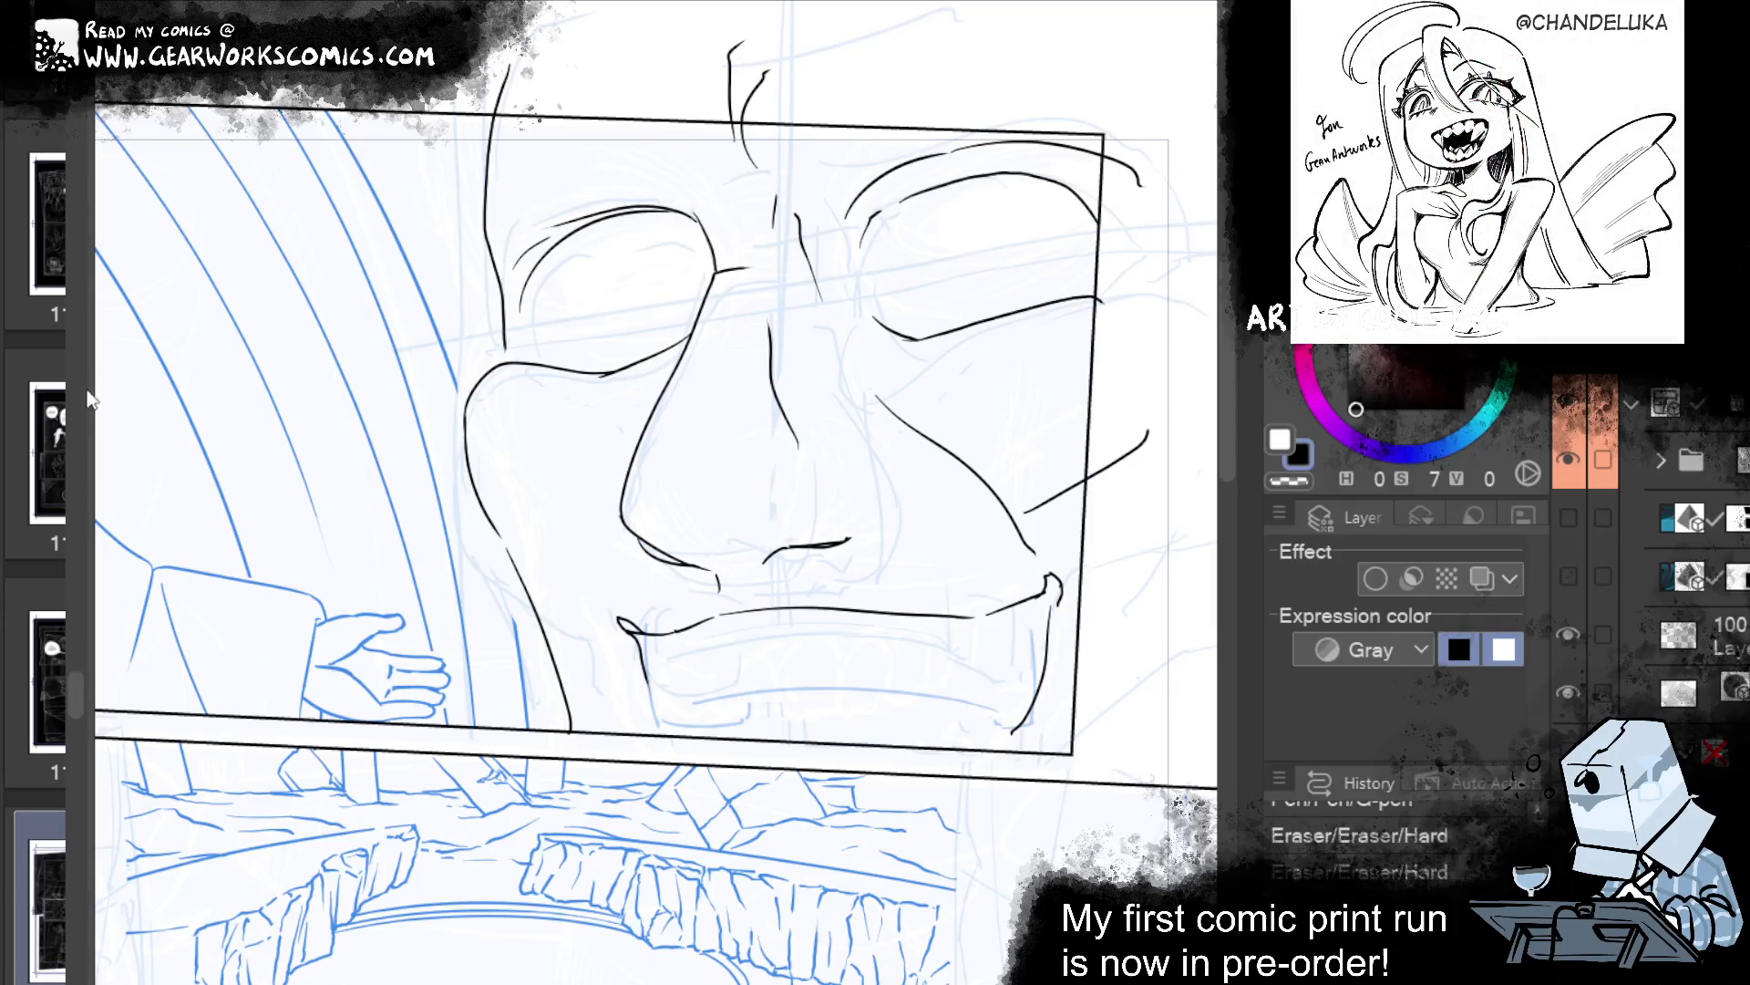
pyautogui.moveTo(87, 401); pyautogui.dragTo(1148, 401)
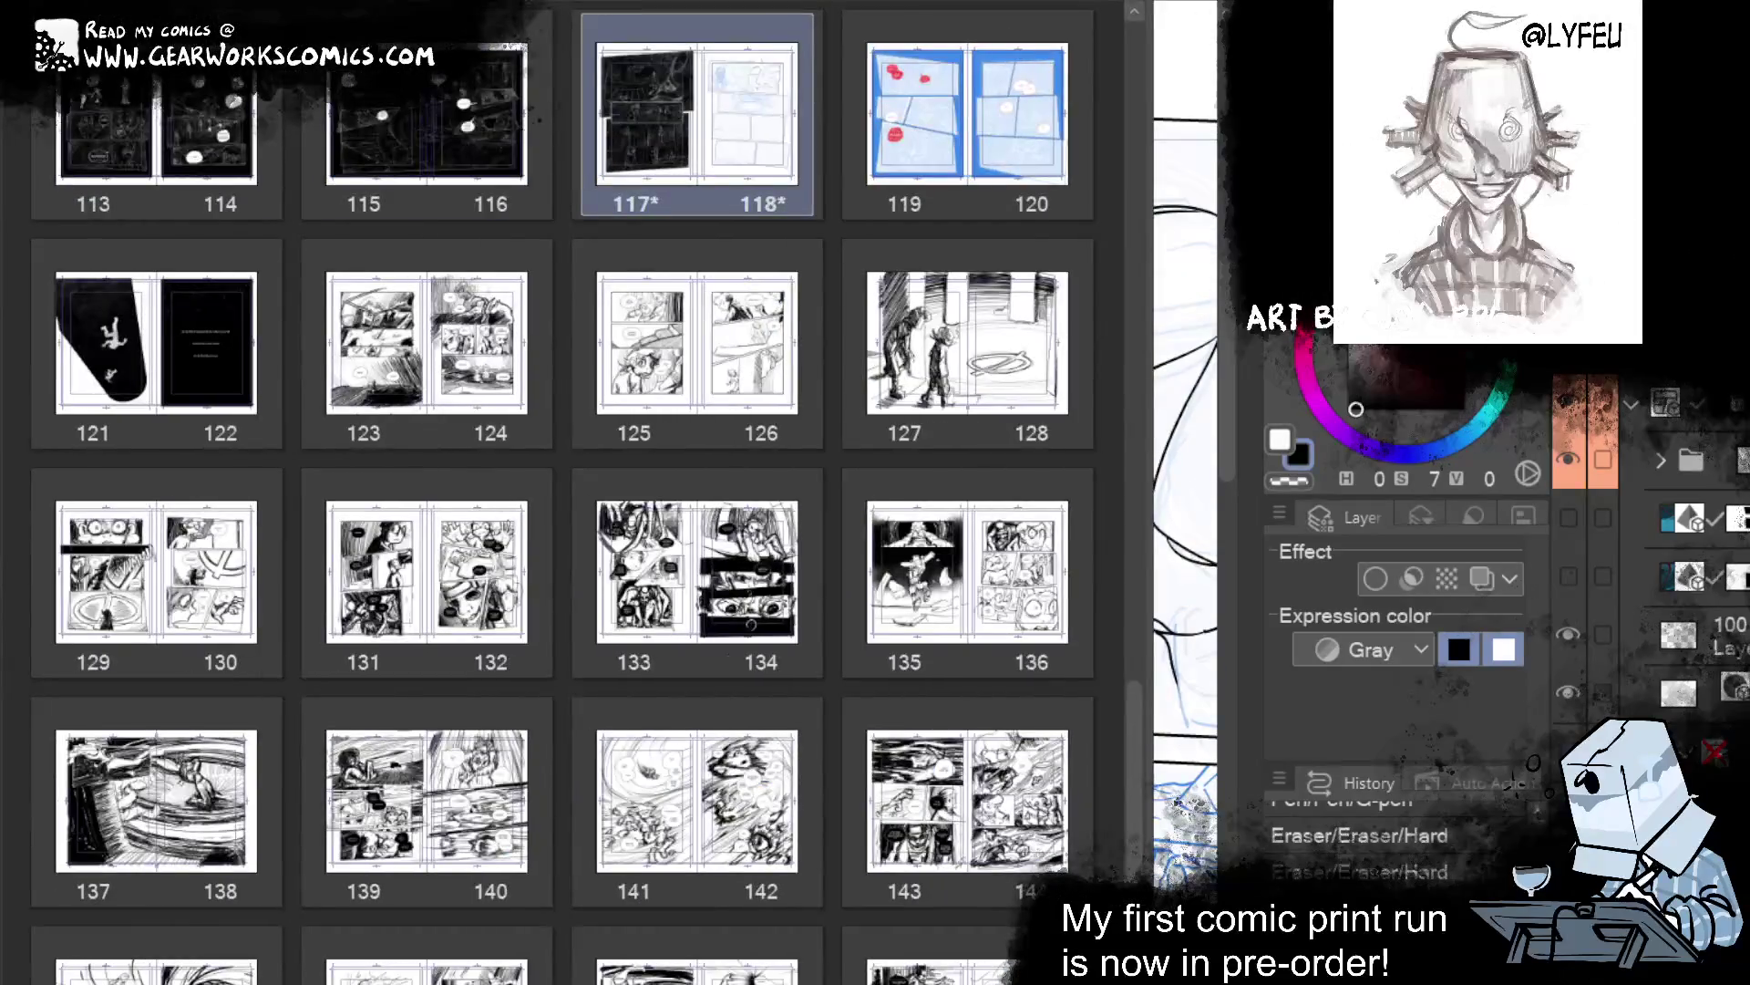
# Browse the Page Manager and inspect spread 111–112, then return to the giant face page.
pyautogui.scroll(1, 1122, 413)
pyautogui.scroll(5, 1131, 600)
pyautogui.scroll(2, 1042, 551)
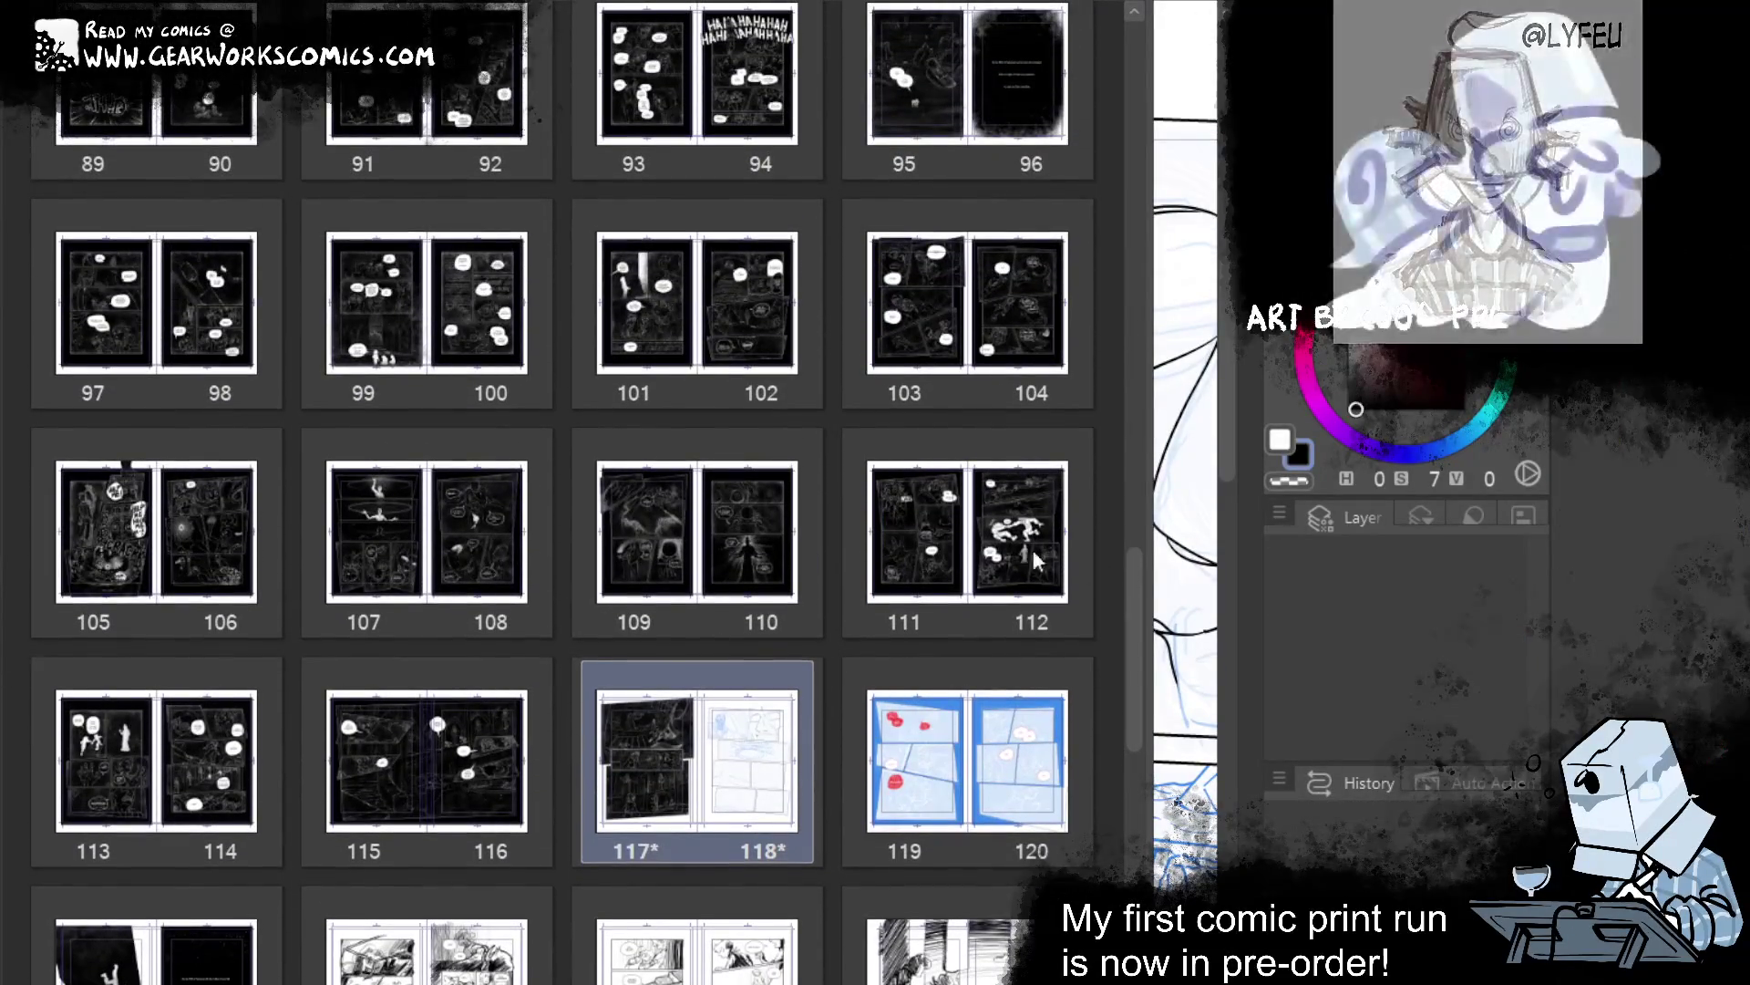
pyautogui.click(993, 529)
pyautogui.scroll(4, 976, 543)
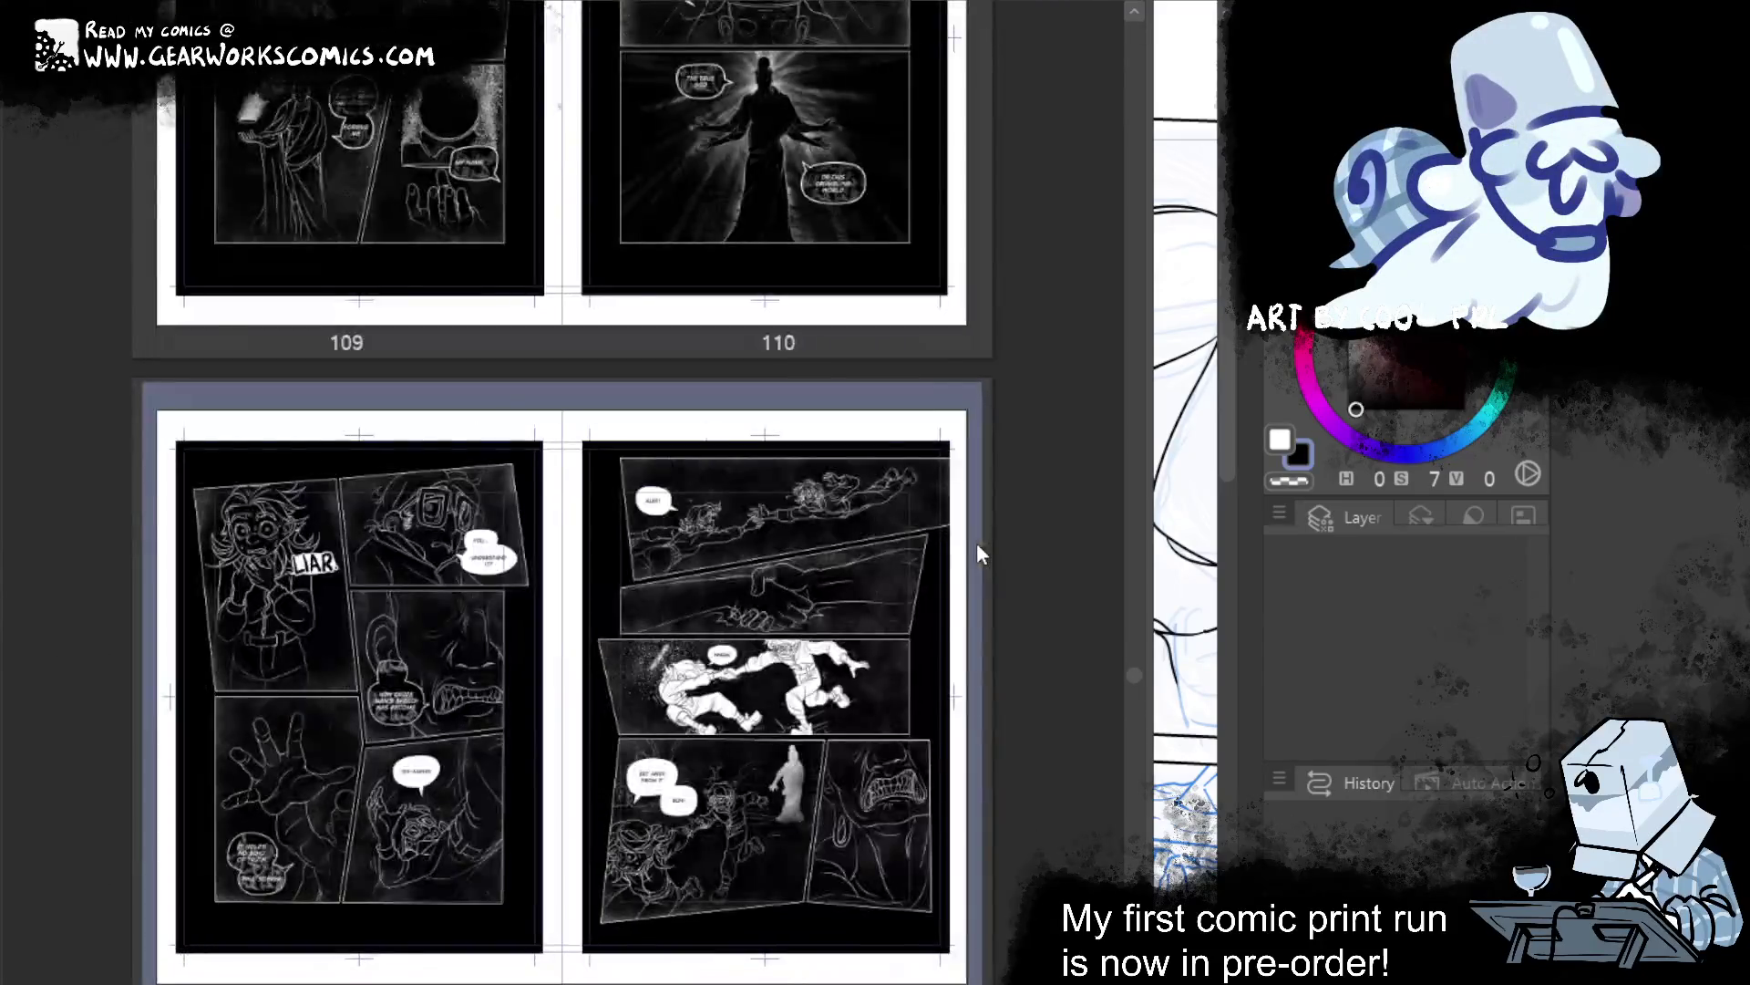
pyautogui.scroll(2, 976, 543)
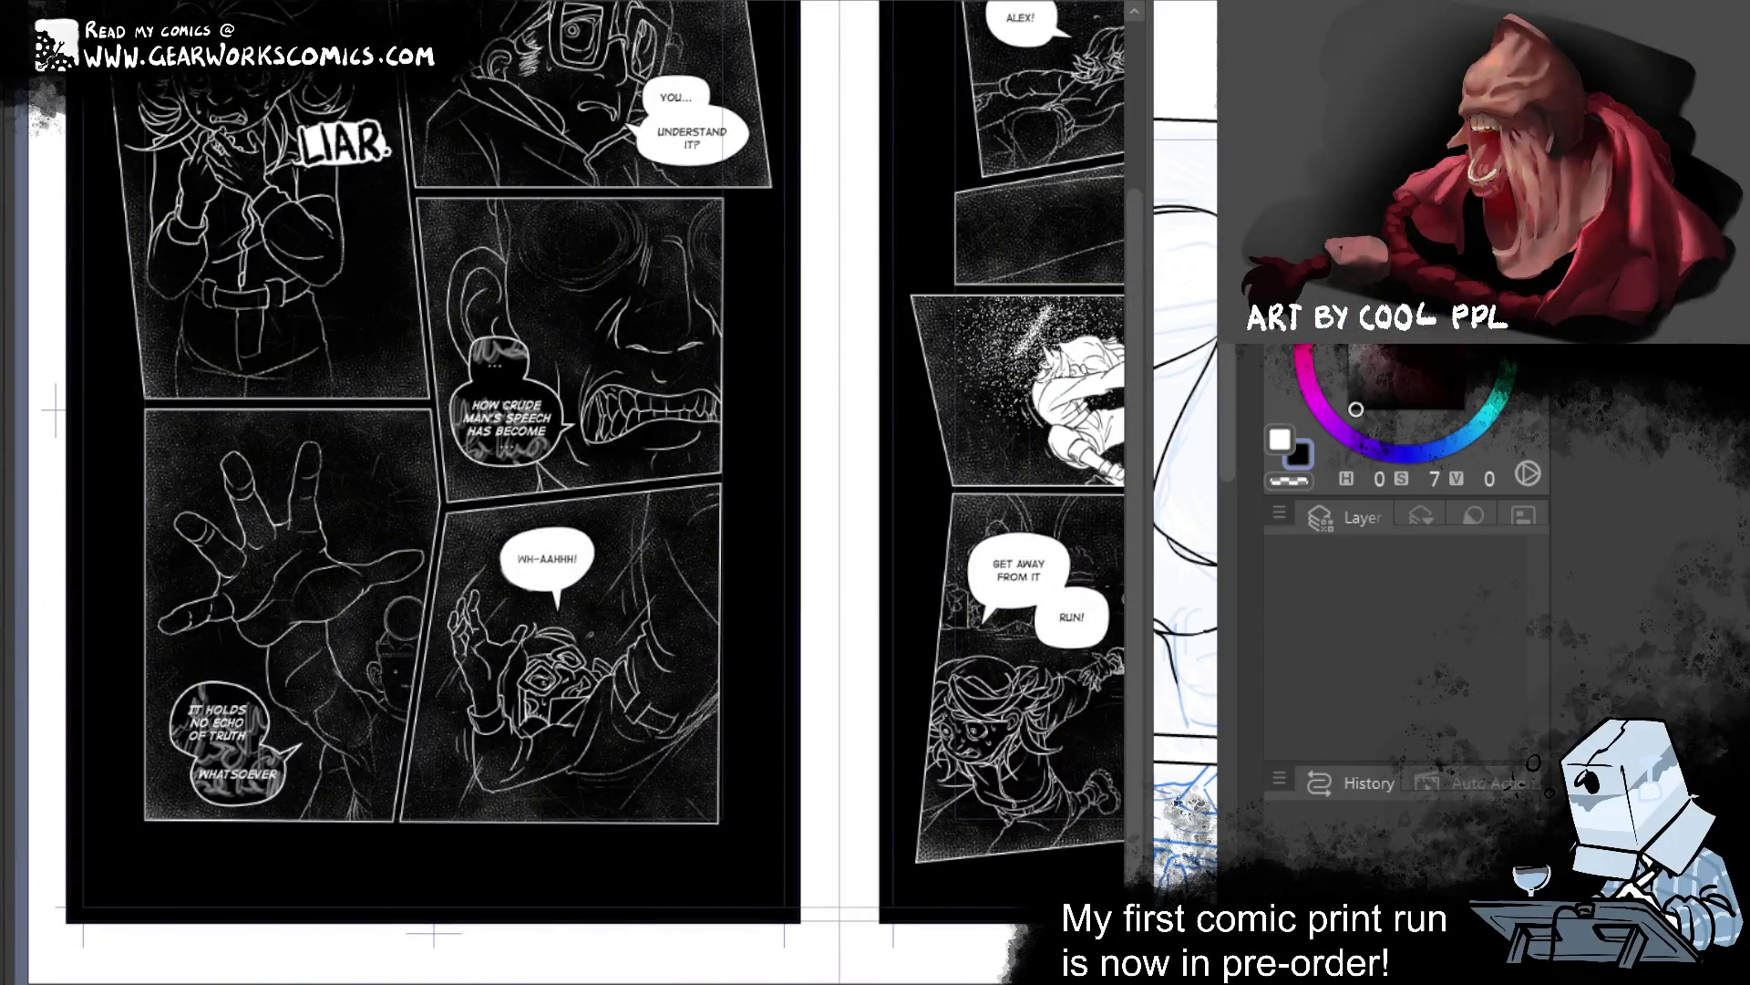
pyautogui.scroll(-3, 565, 493)
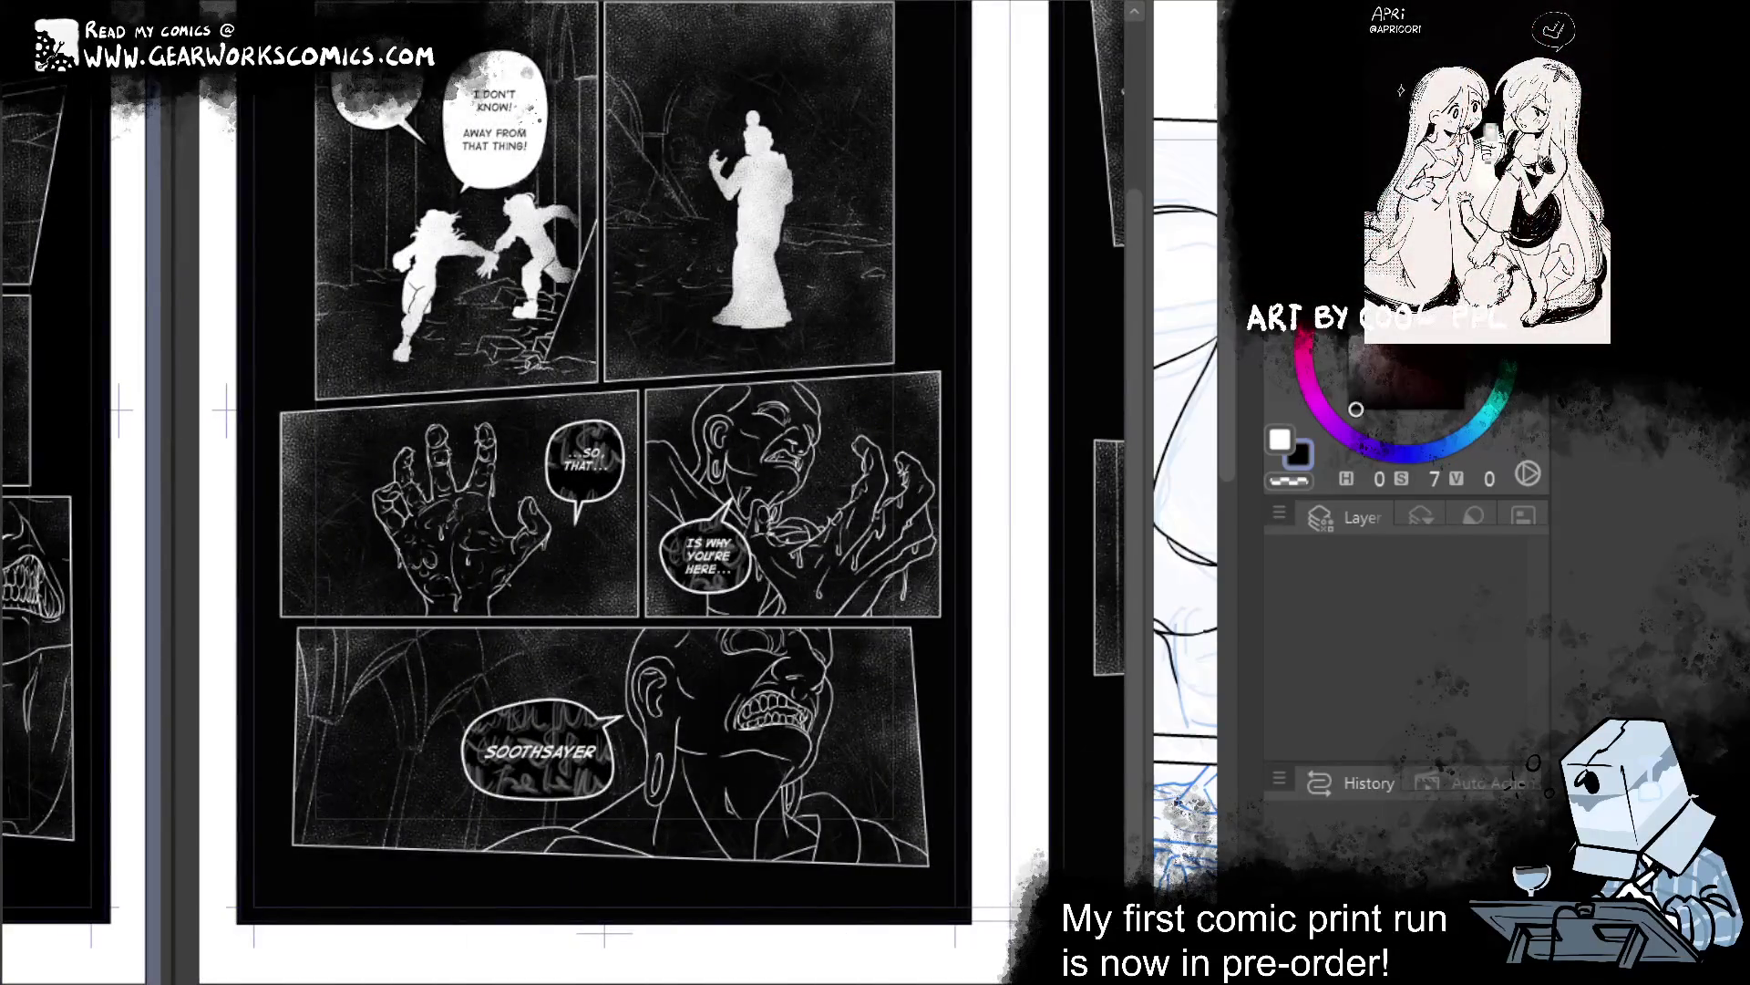
pyautogui.scroll(-3, 563, 493)
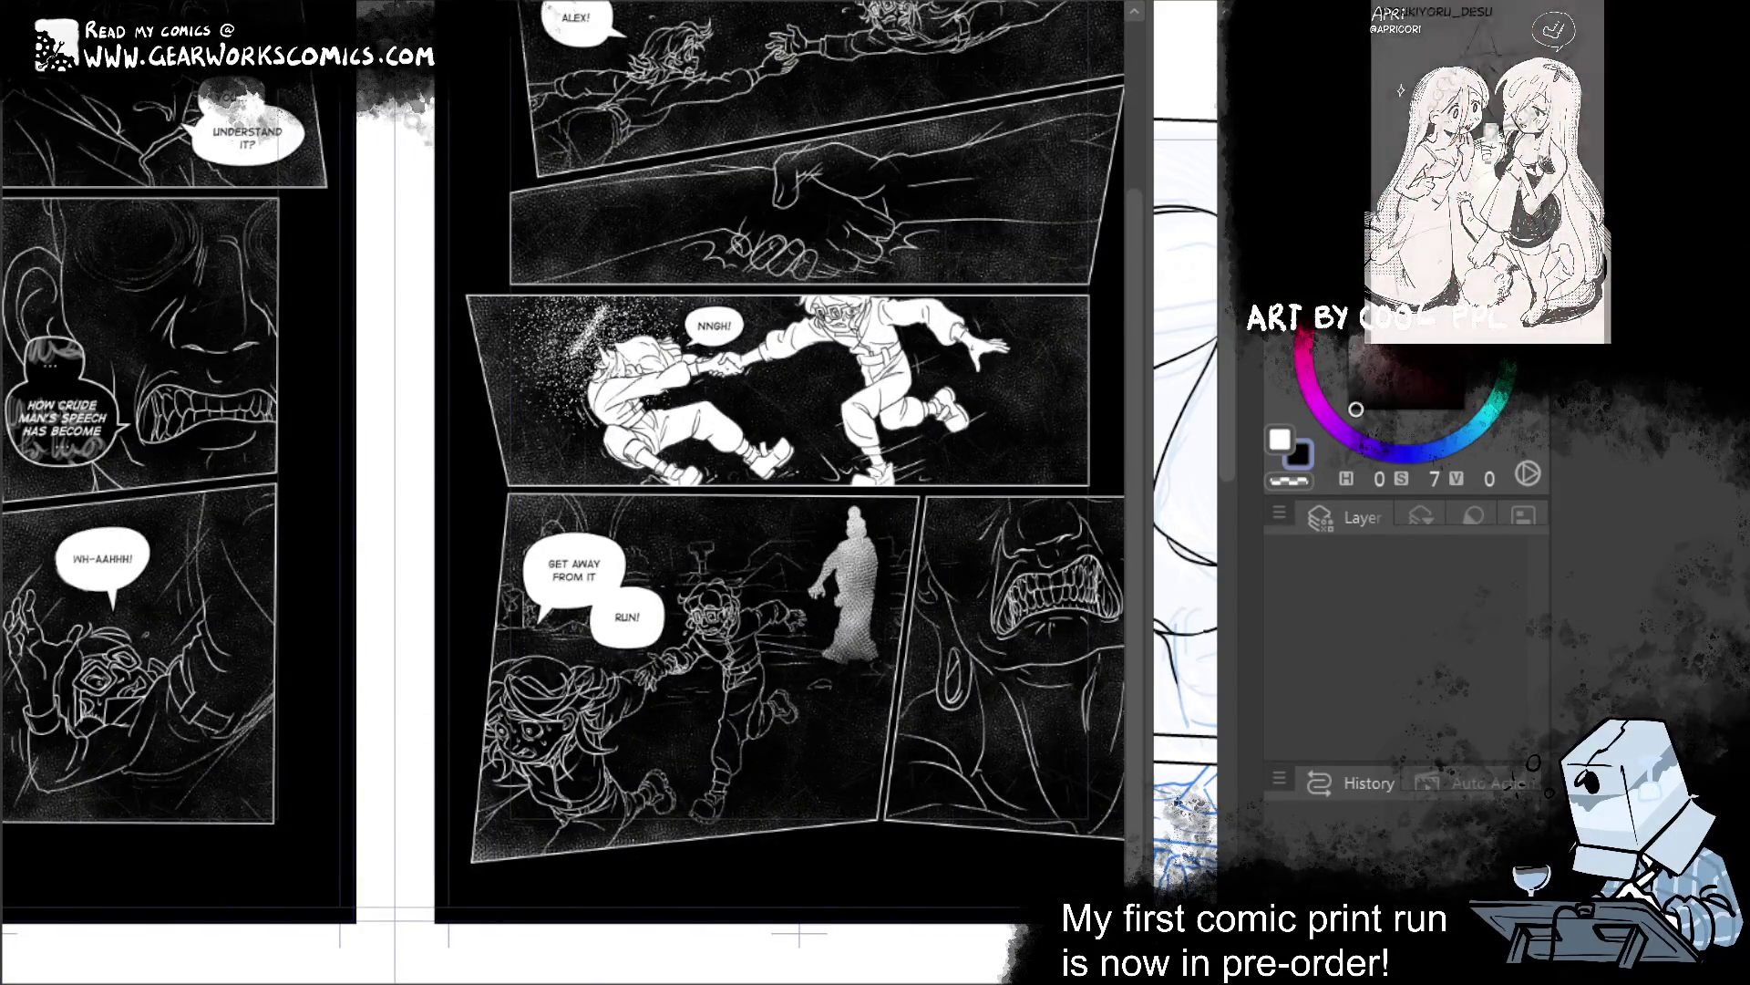
pyautogui.hscroll(3, 564, 492)
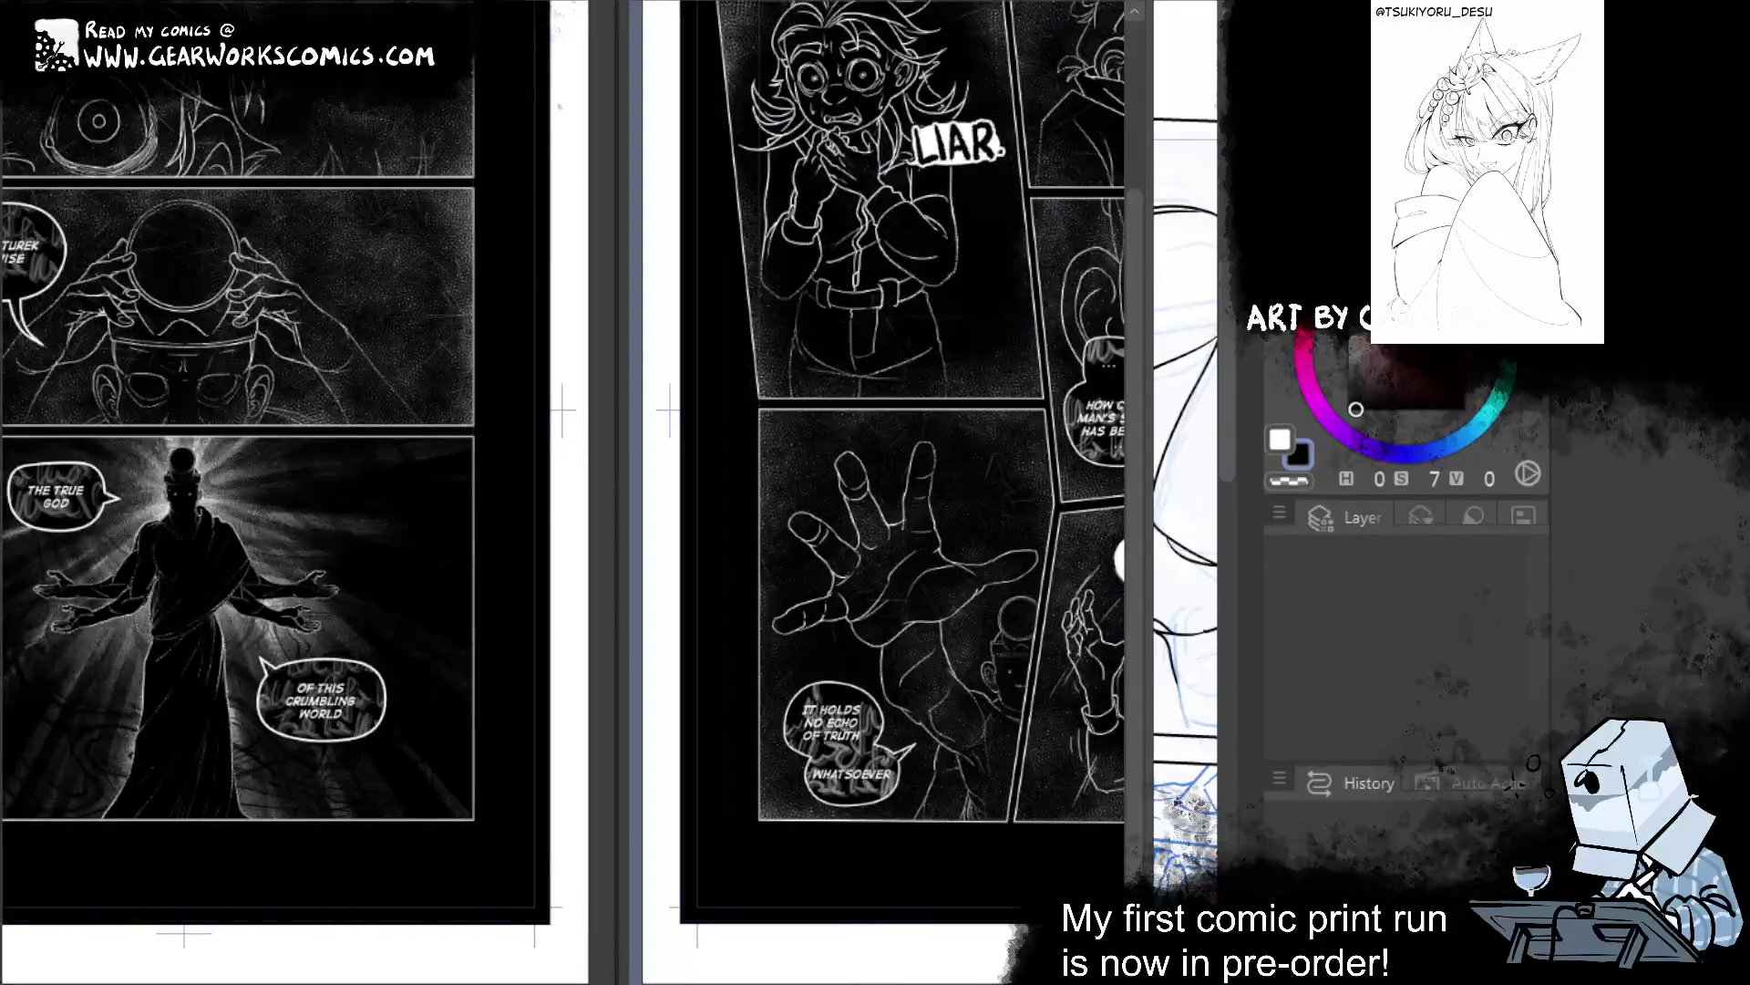
pyautogui.hscroll(-3, 564, 493)
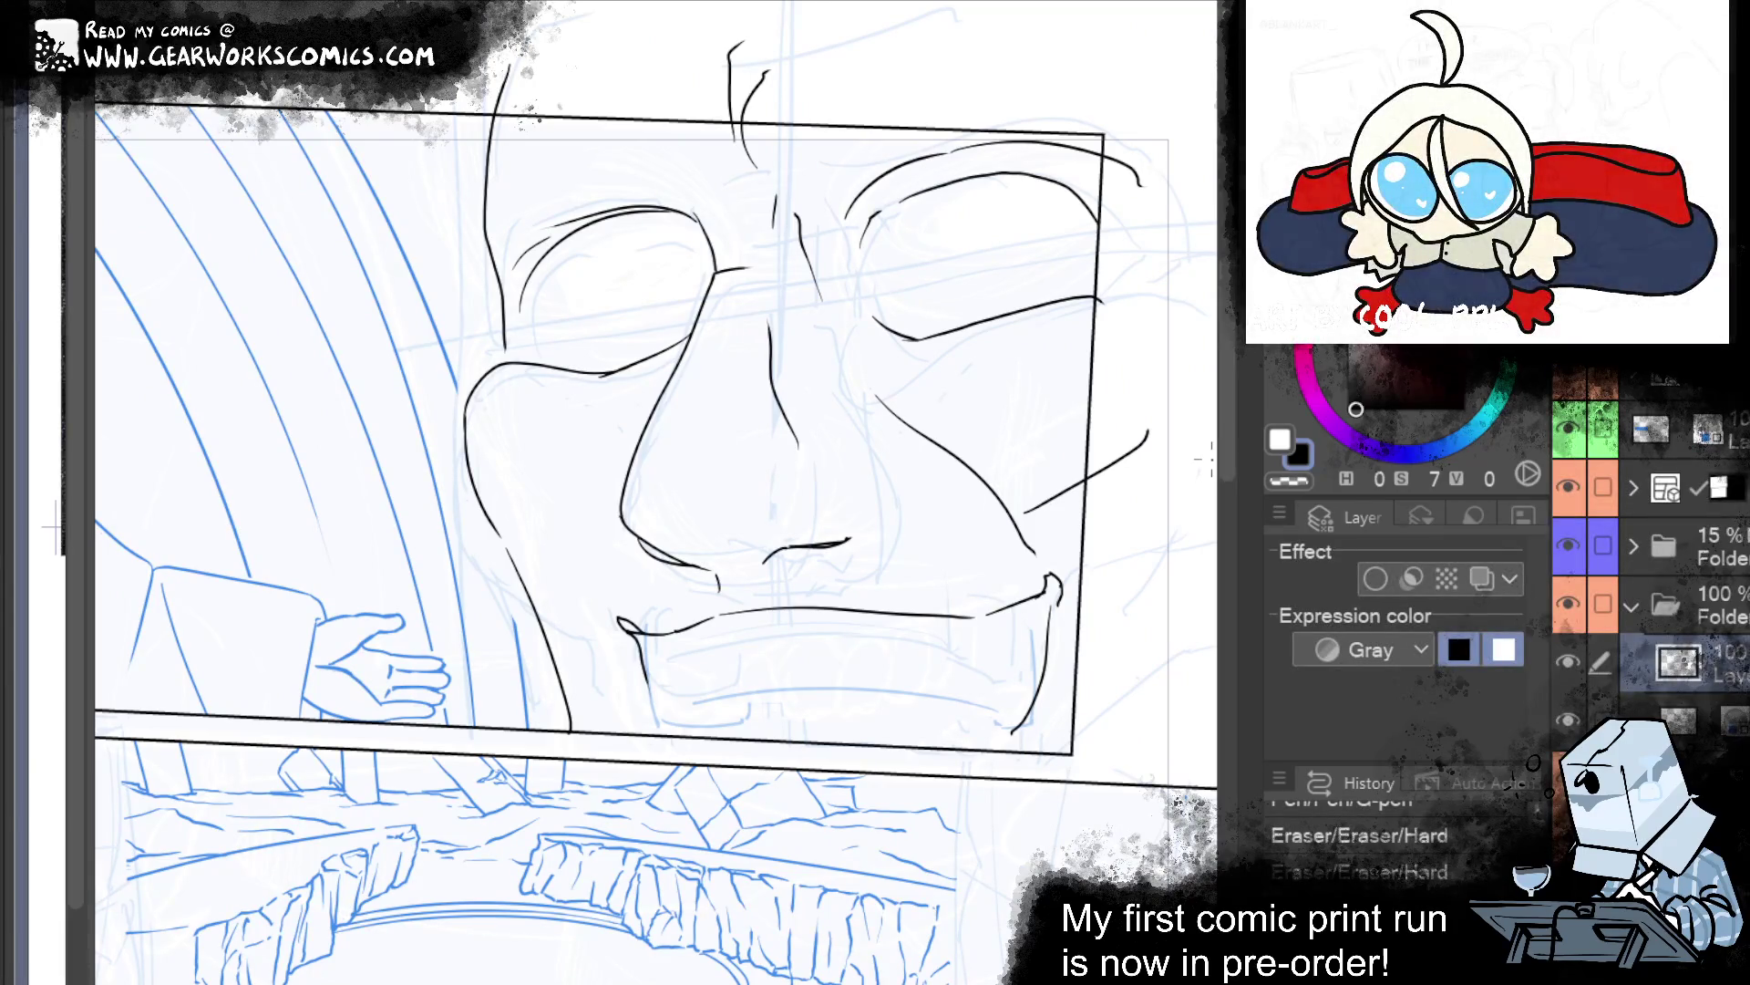
# Ink a stroke along the left side of the nose, then erase part of it.
pyautogui.moveTo(665, 398)
pyautogui.mouseDown()
pyautogui.moveTo(685, 438)
pyautogui.moveTo(721, 368)
pyautogui.mouseUp()
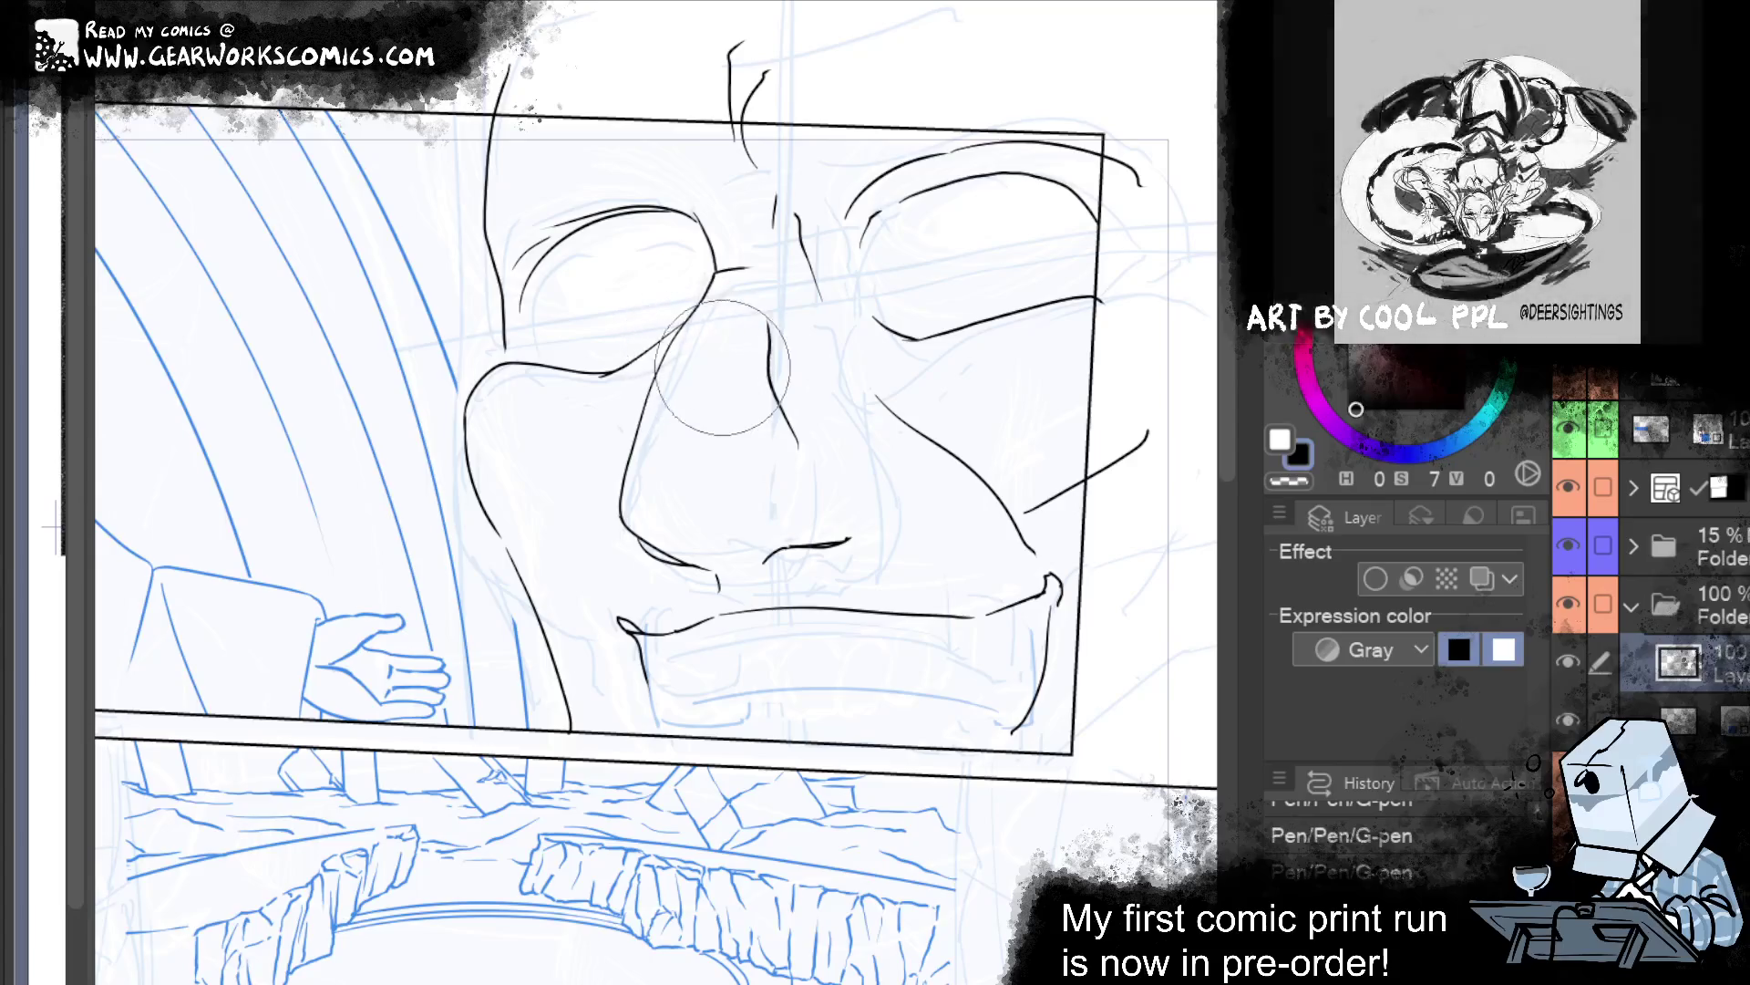
pyautogui.moveTo(680, 378)
pyautogui.mouseDown()
pyautogui.moveTo(730, 301)
pyautogui.moveTo(663, 408)
pyautogui.mouseUp()
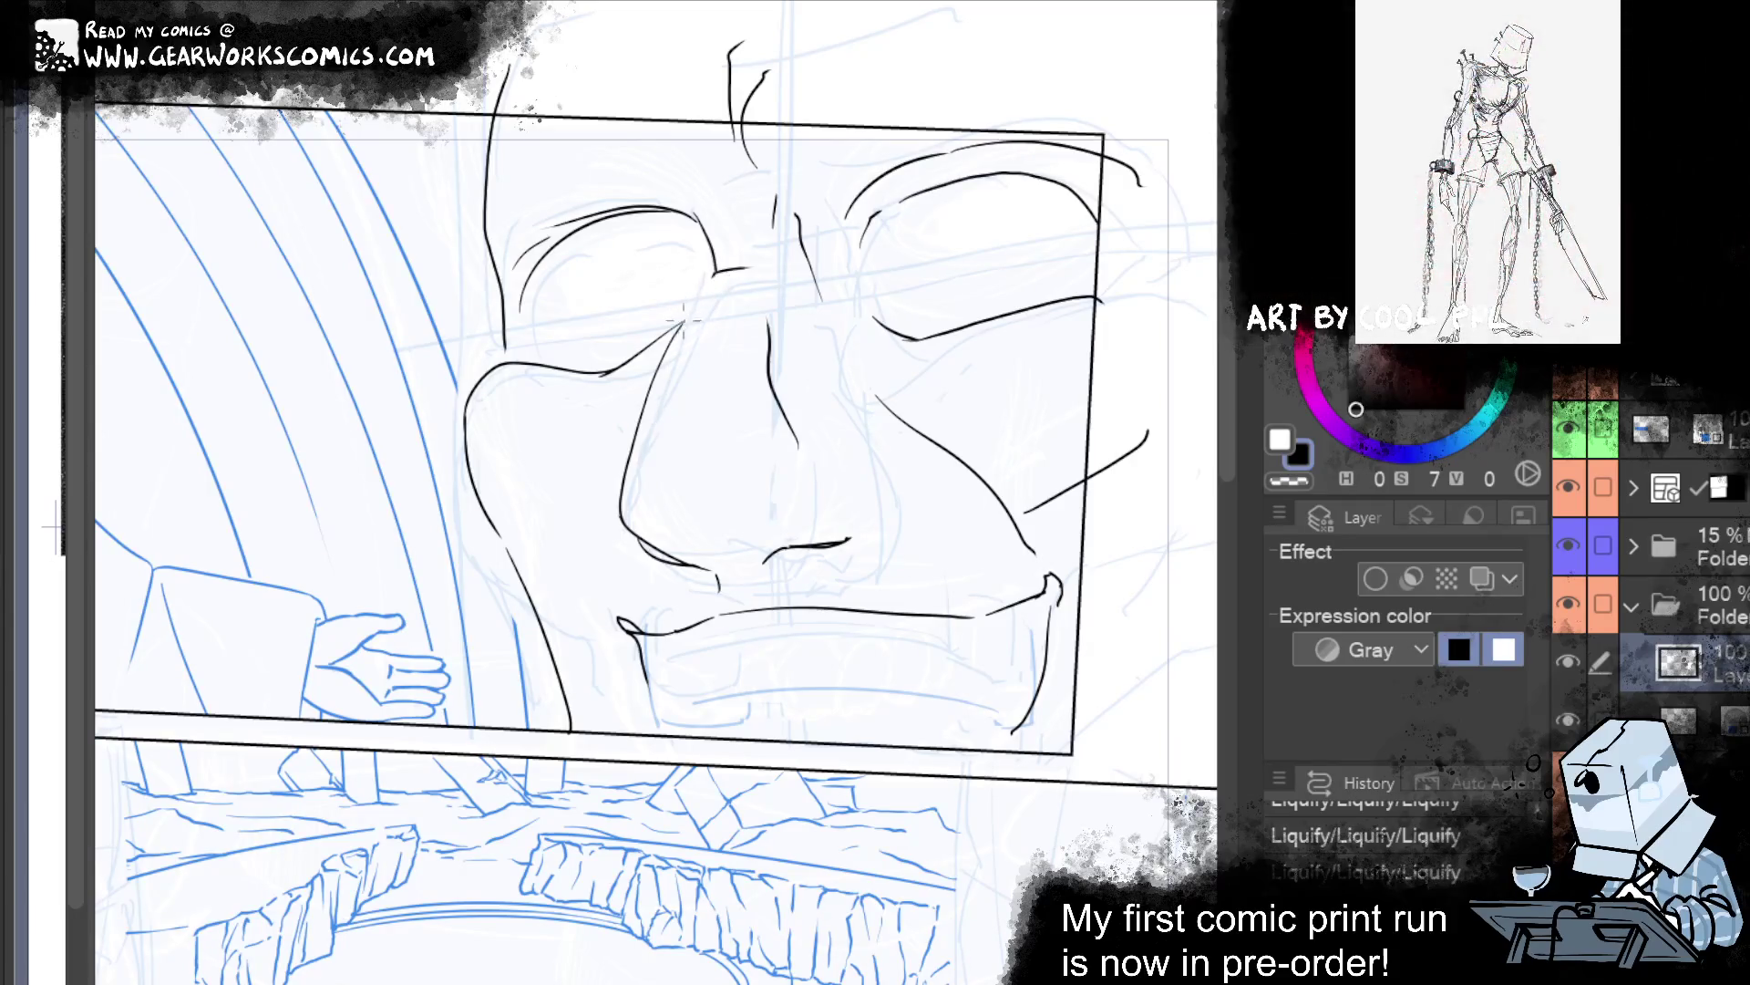
# Draw a line from the eye corner down the nose, then erase the old nose-side stroke.
pyautogui.moveTo(723, 270); pyautogui.dragTo(599, 444)
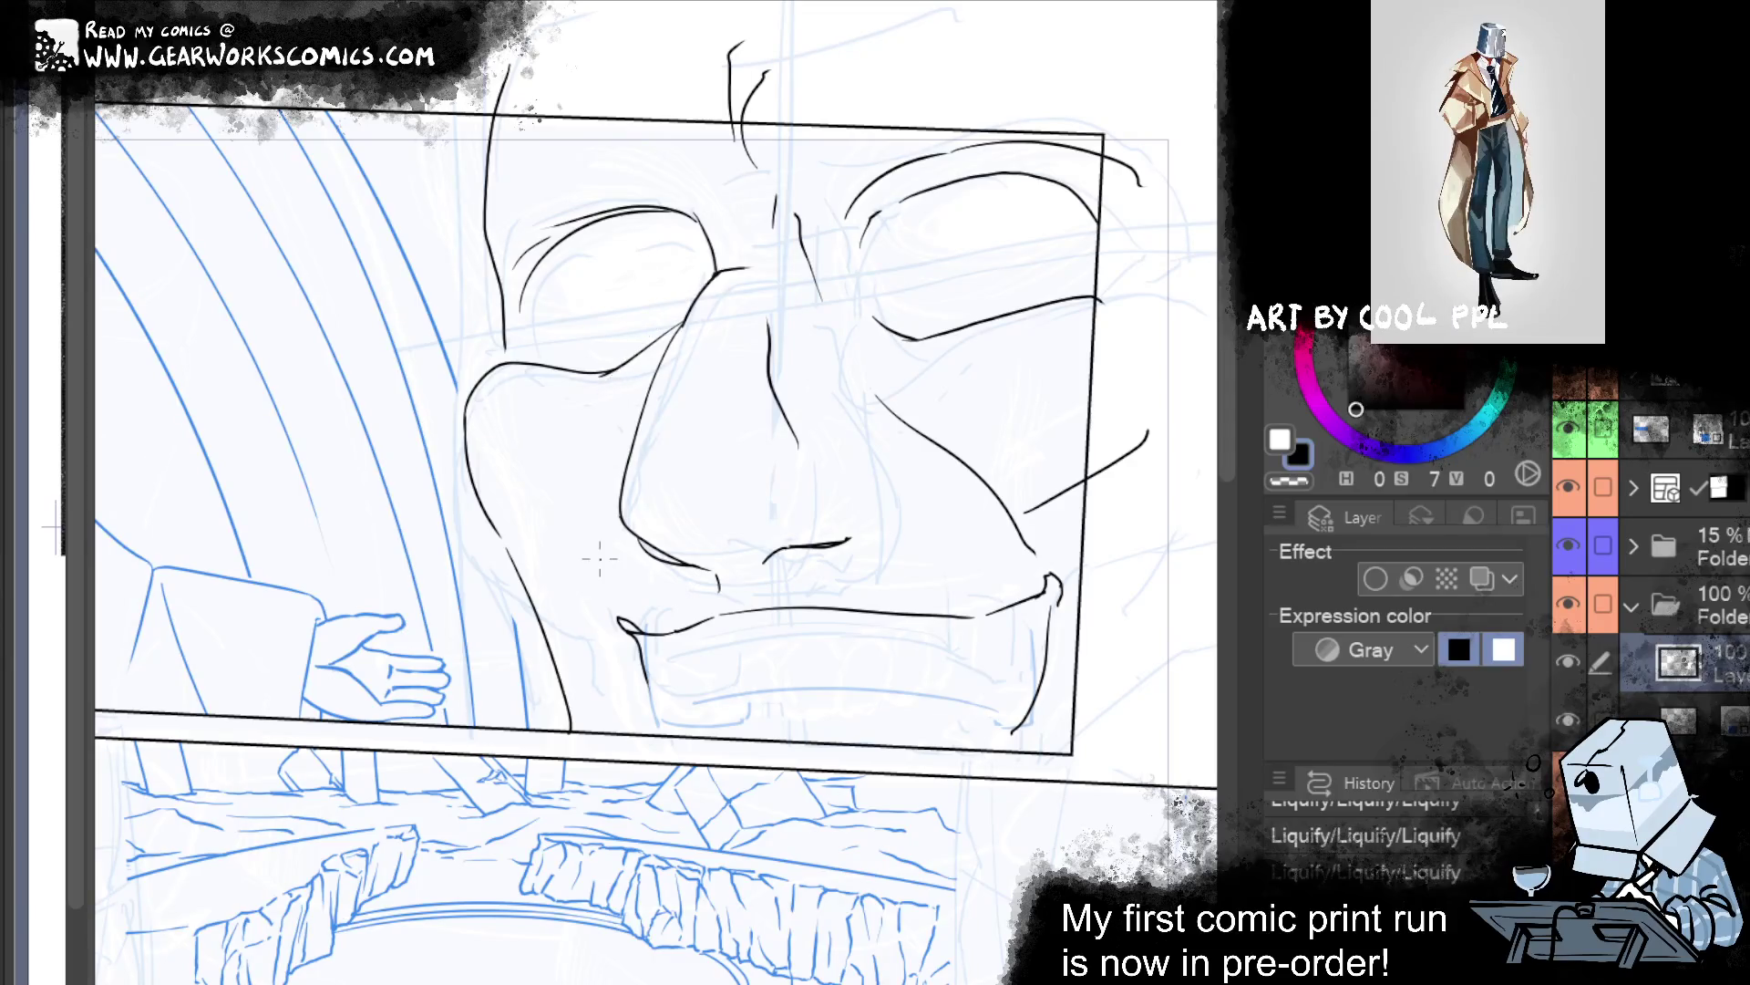
pyautogui.moveTo(600, 560); pyautogui.dragTo(628, 528)
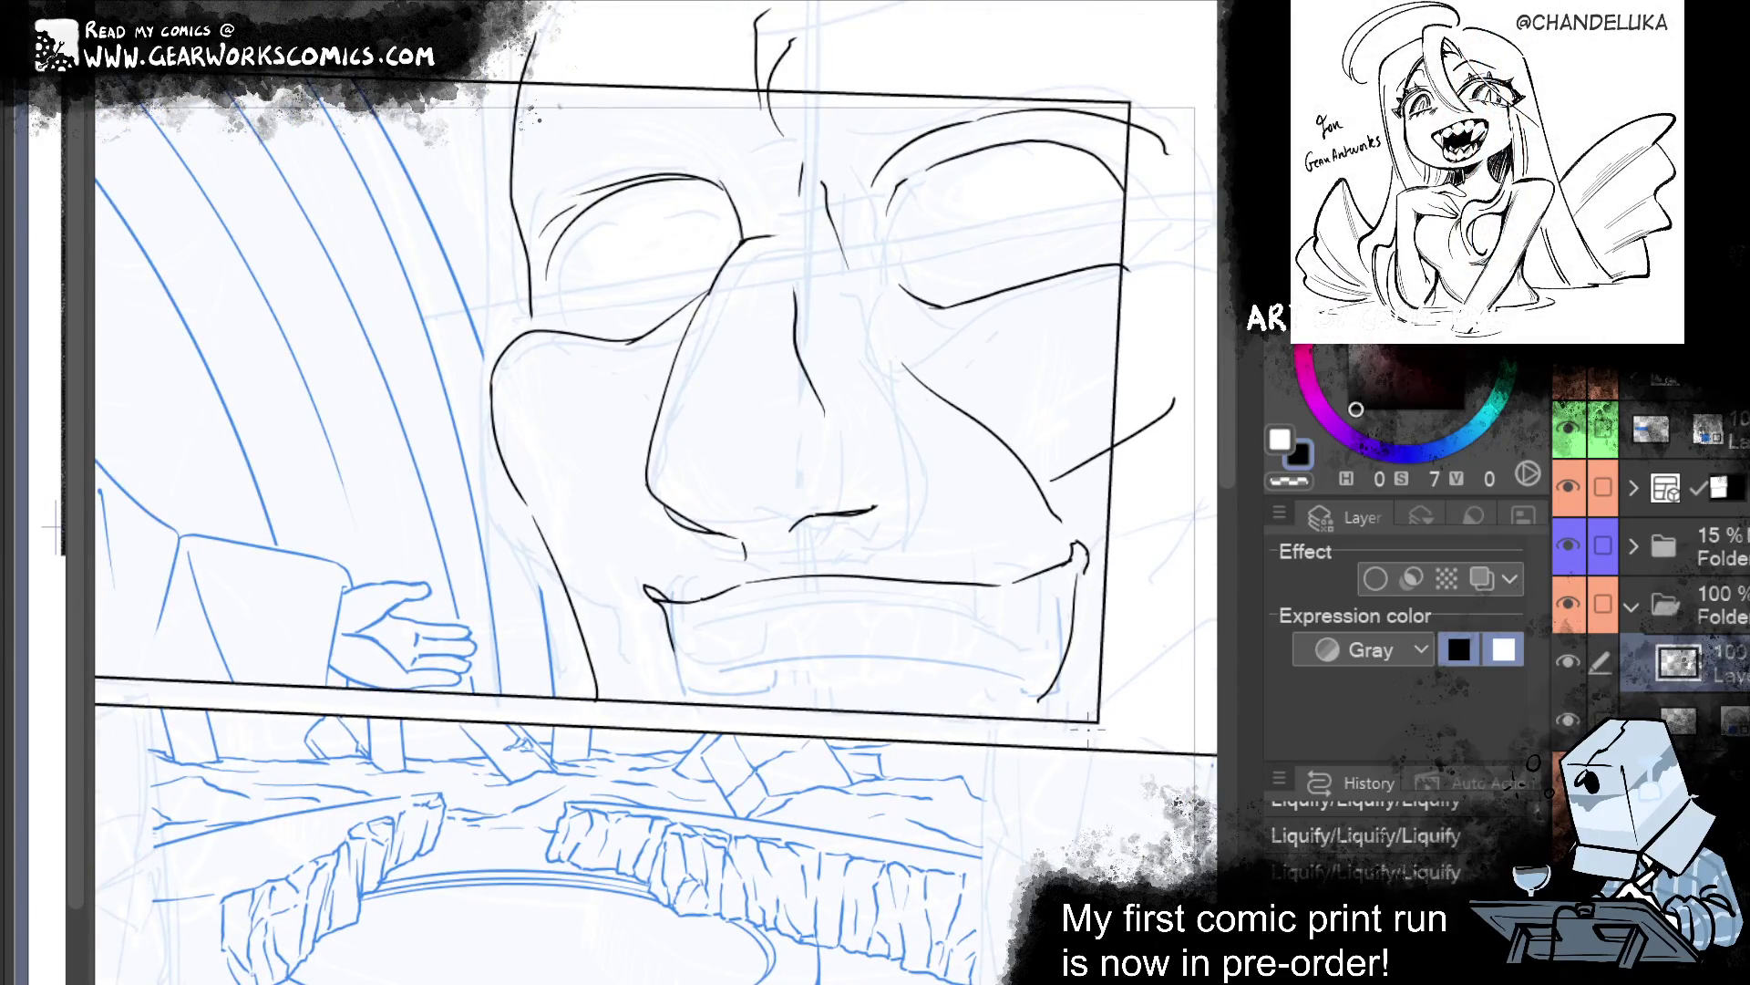
pyautogui.moveTo(649, 483); pyautogui.dragTo(697, 308)
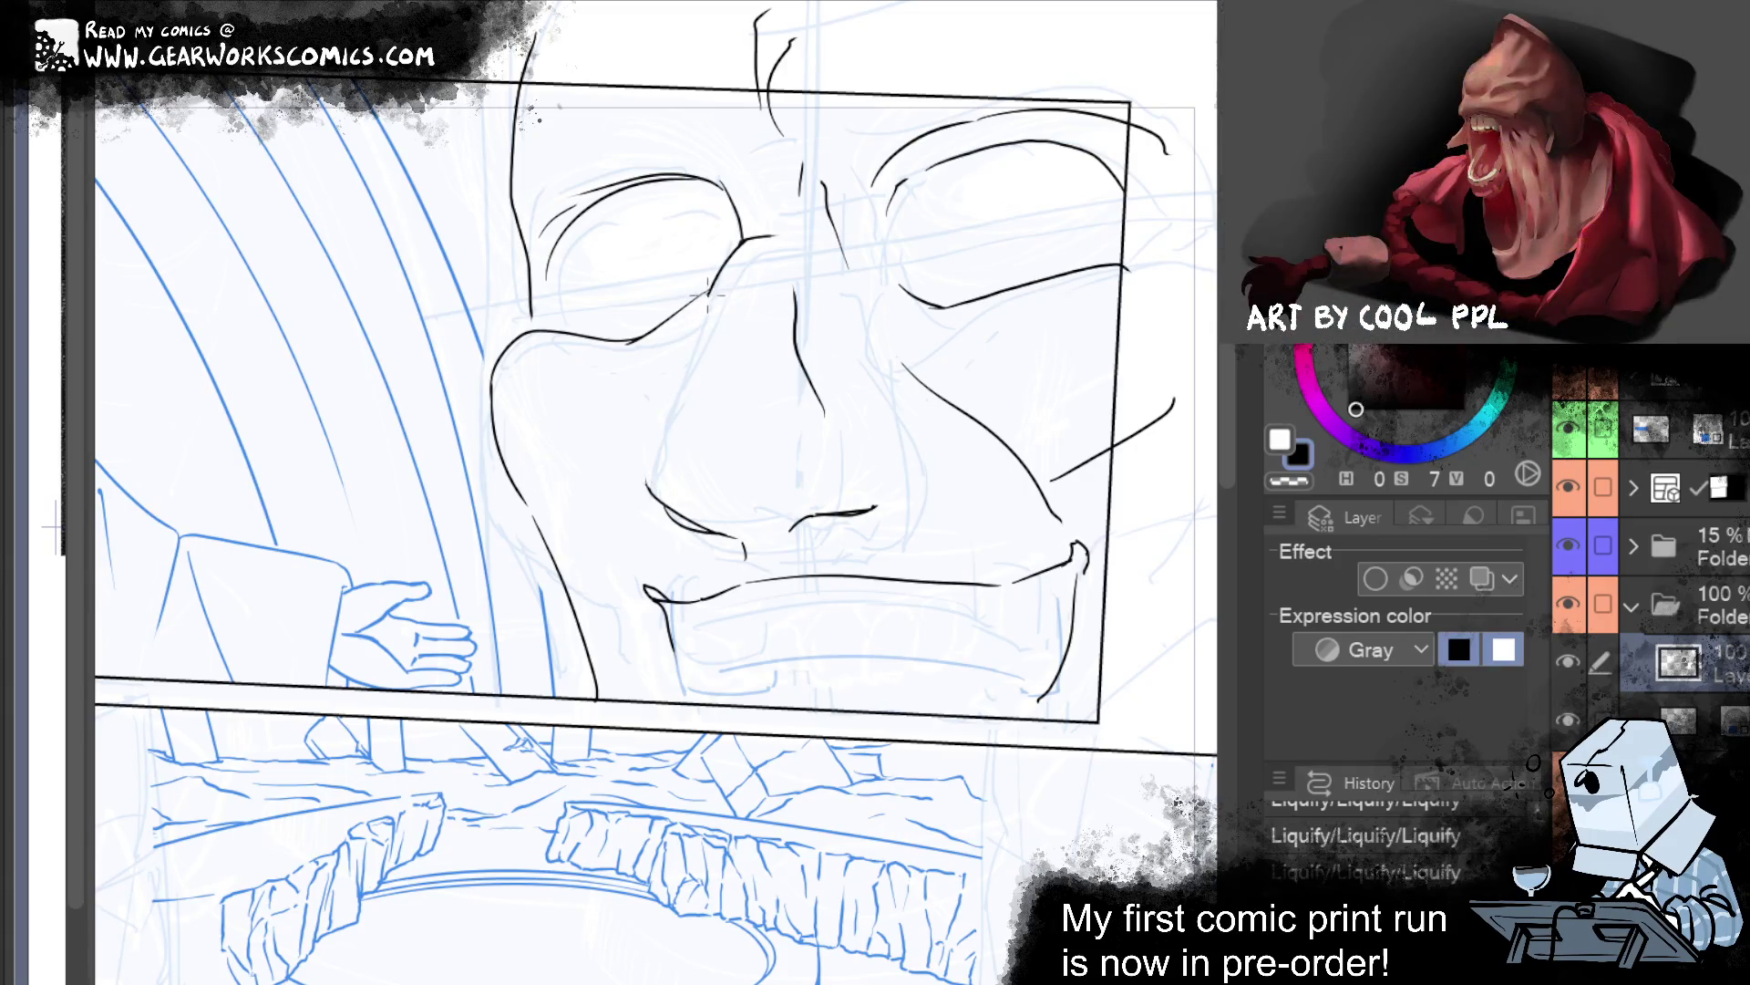
pyautogui.moveTo(661, 492); pyautogui.dragTo(720, 261)
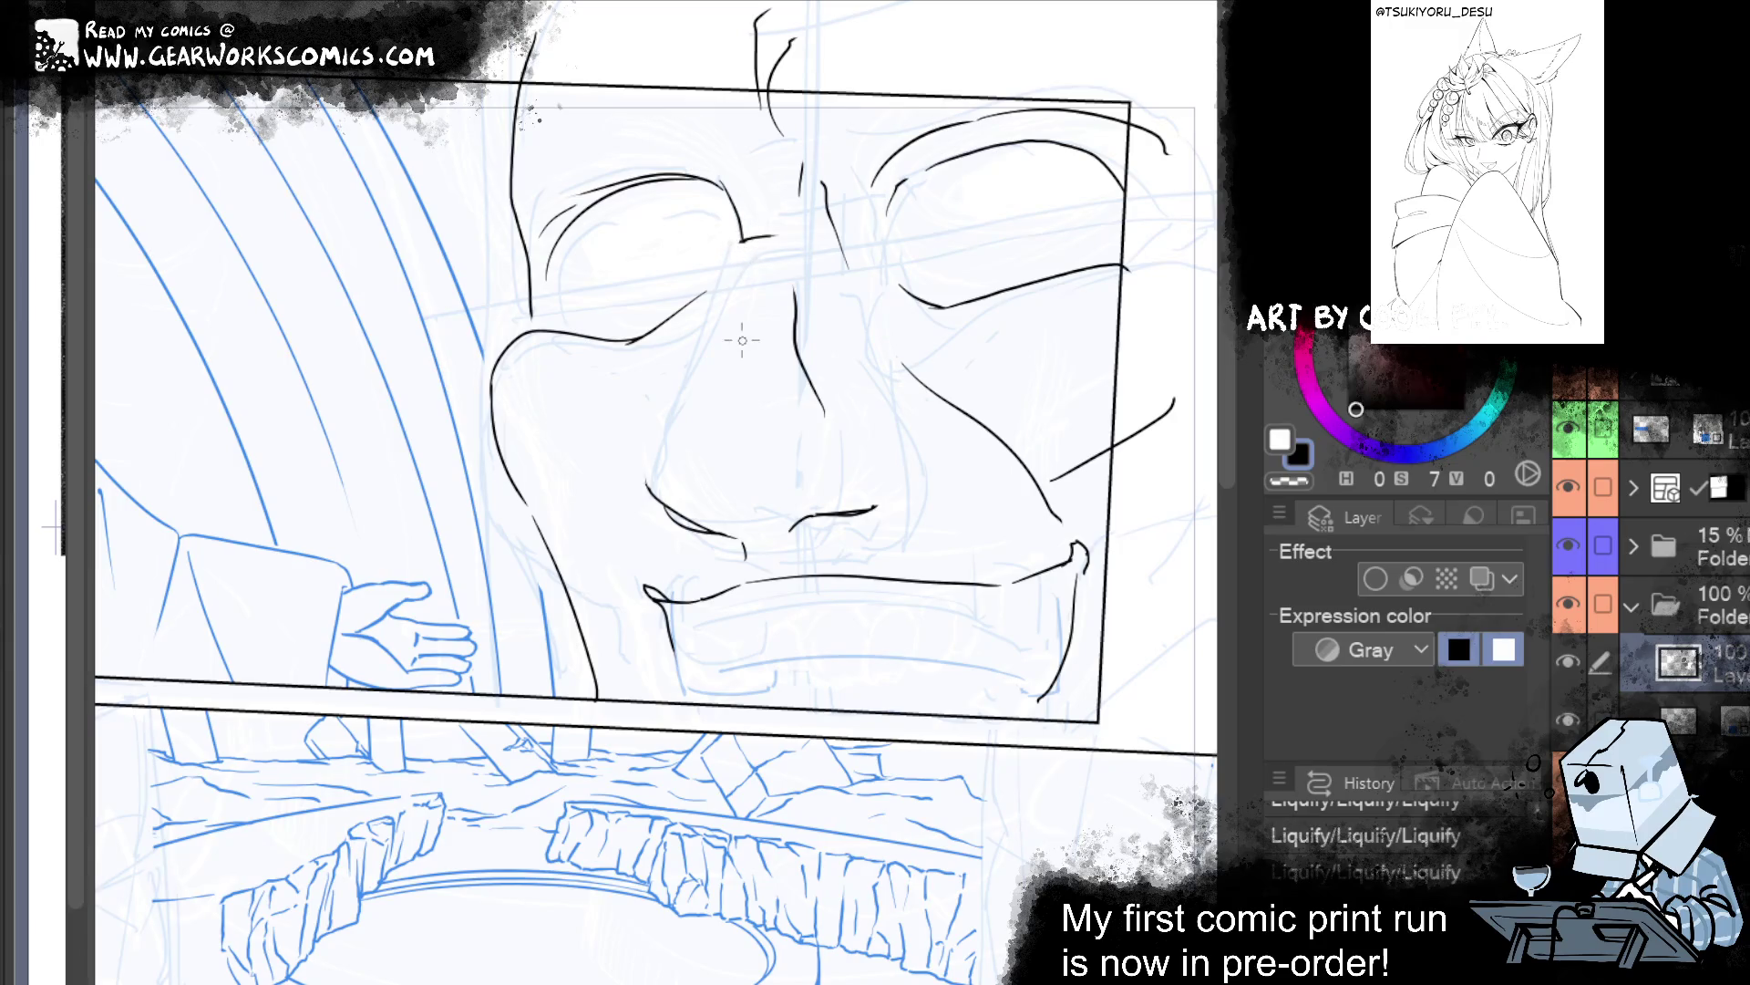
# Clear faint lines below the nose and redraw the curved line down its left side.
pyautogui.moveTo(737, 241); pyautogui.dragTo(658, 381)
pyautogui.hotkey('ctrl', 'z')
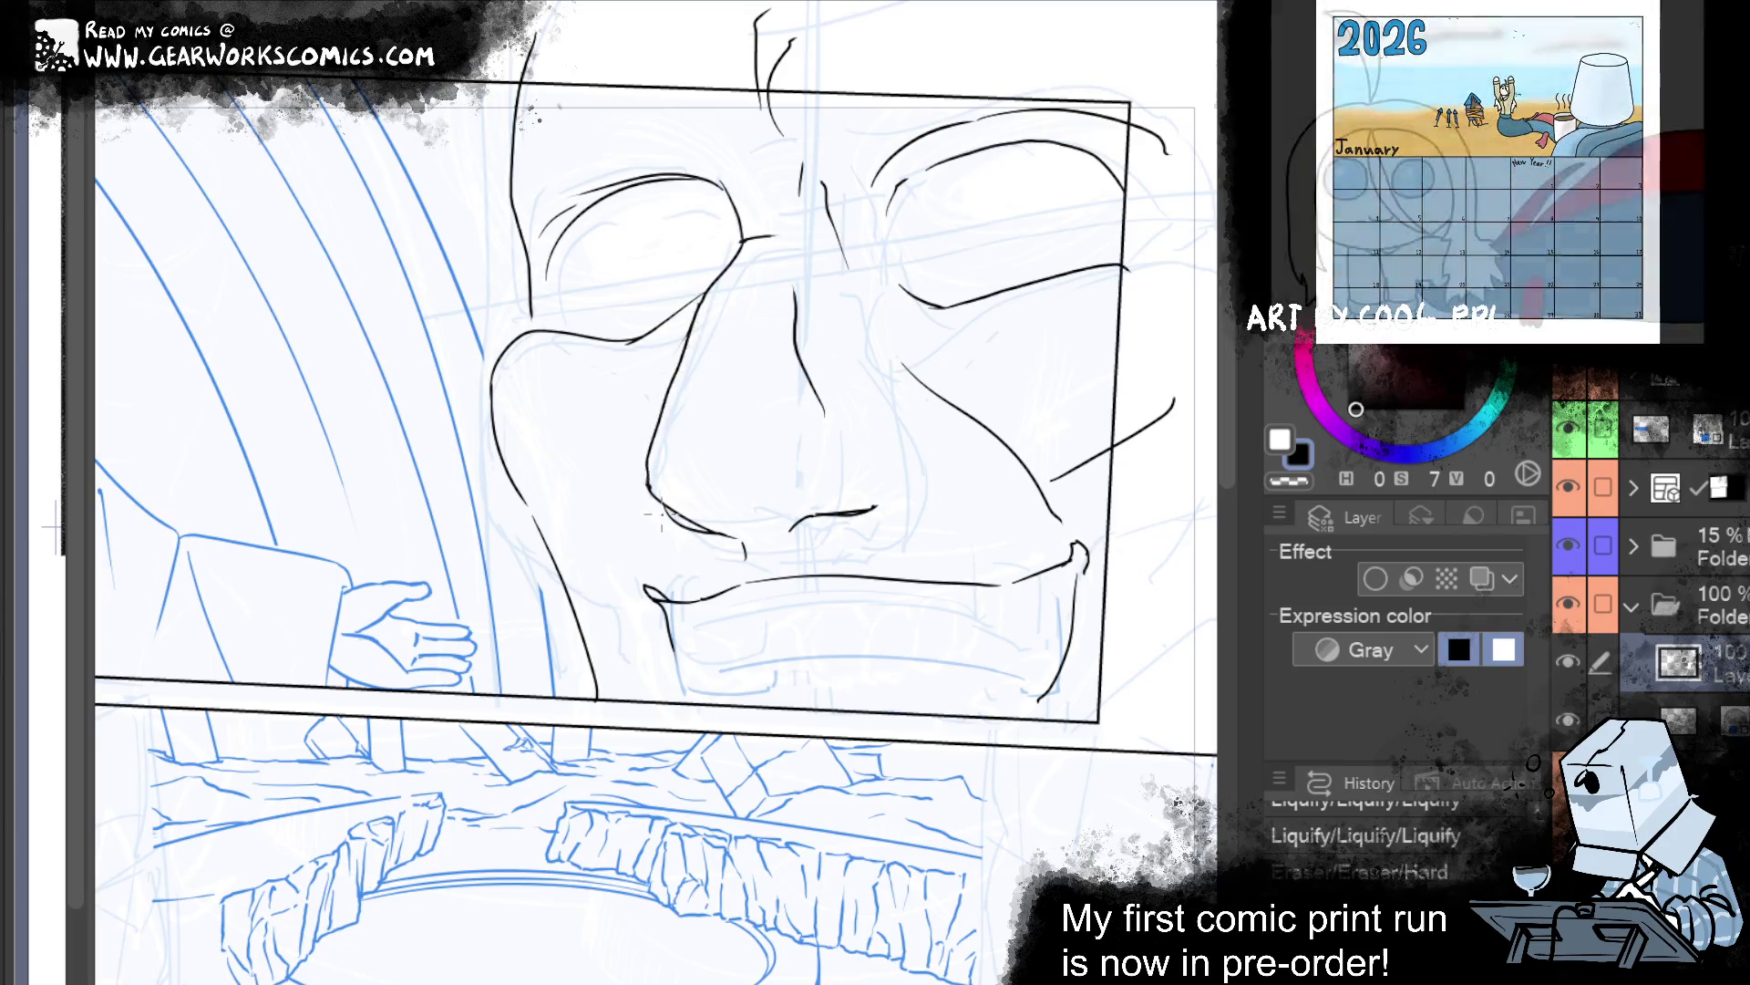
pyautogui.moveTo(667, 394); pyautogui.dragTo(650, 456)
pyautogui.moveTo(694, 315); pyautogui.dragTo(677, 511)
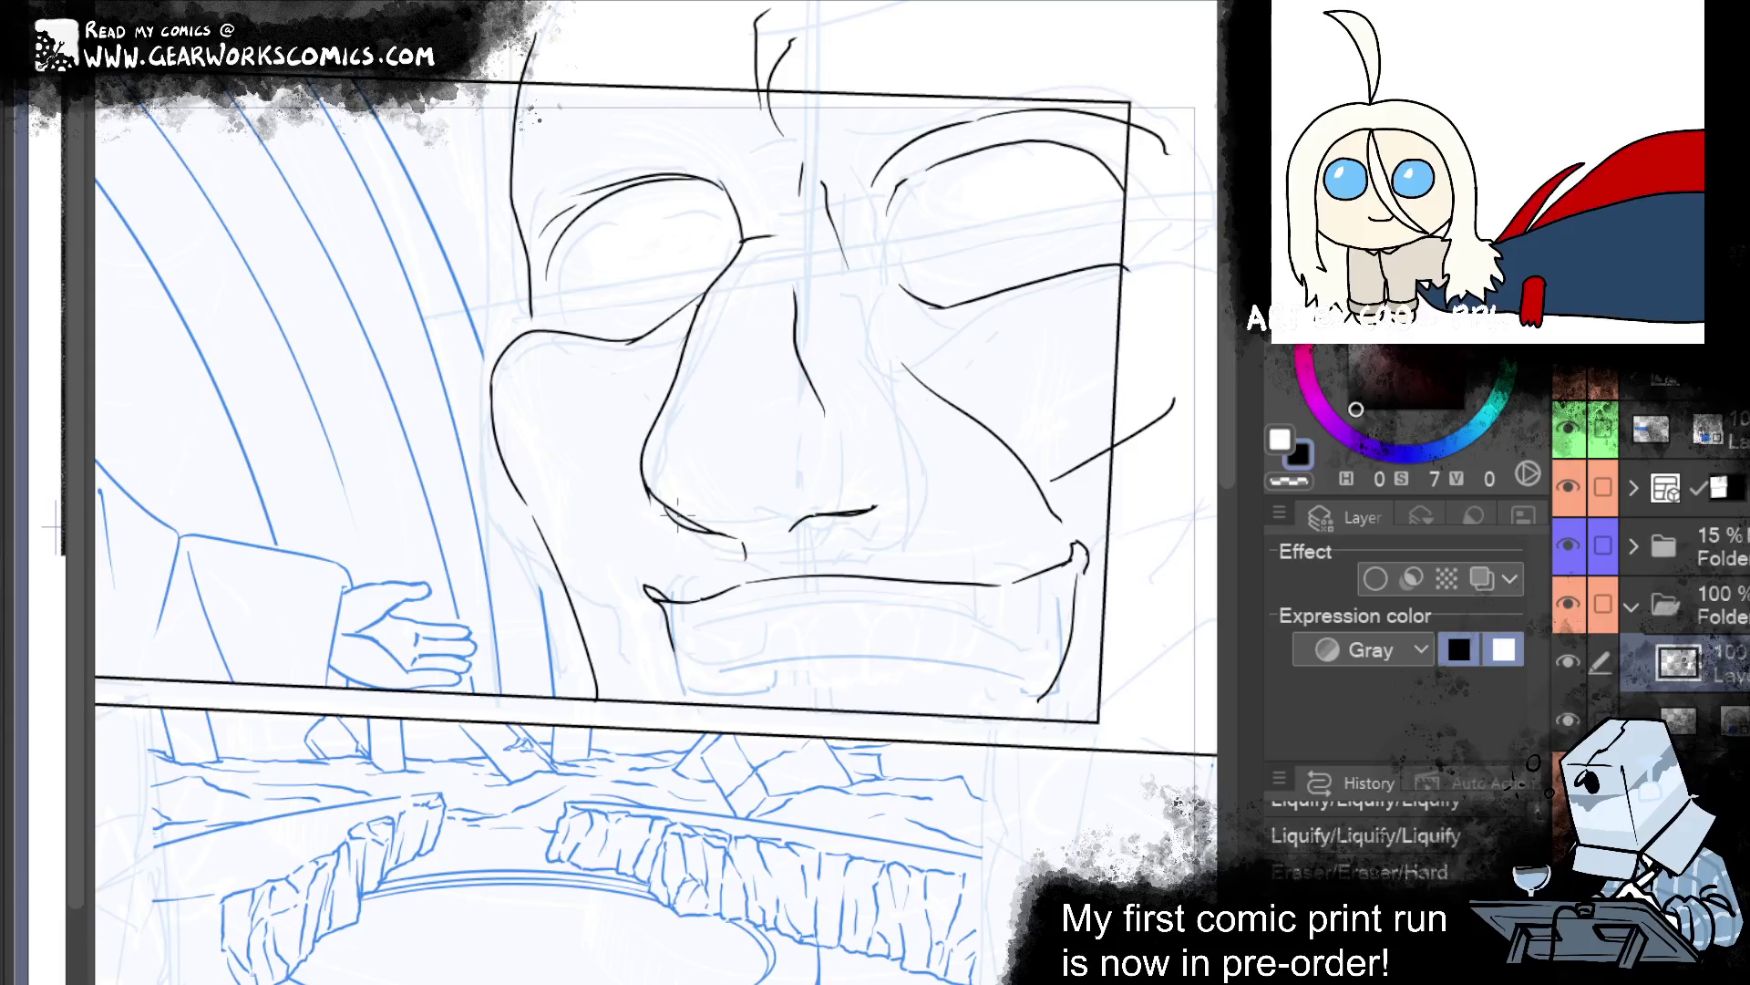
pyautogui.moveTo(1078, 308); pyautogui.dragTo(1081, 417)
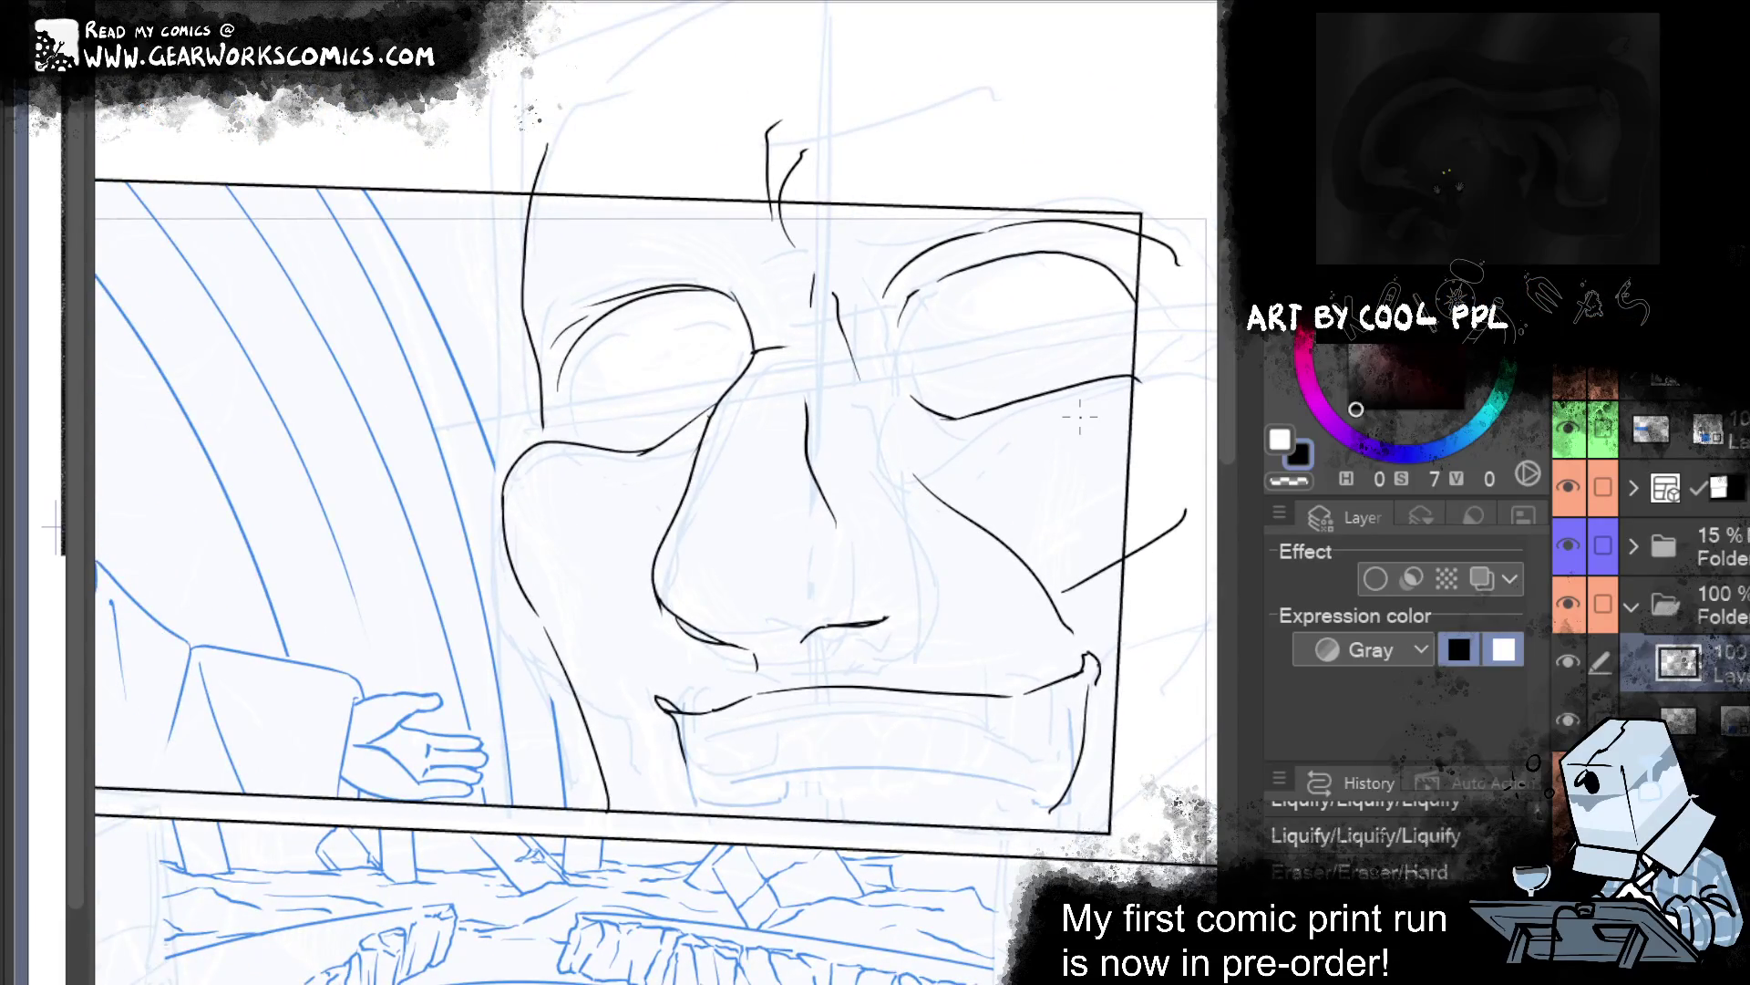
# Try several nose-side strokes, including one ending in a hook, and undo them.
pyautogui.hotkey('ctrl', 'z')
pyautogui.moveTo(702, 444); pyautogui.dragTo(653, 575)
pyautogui.hotkey('ctrl', 'z')
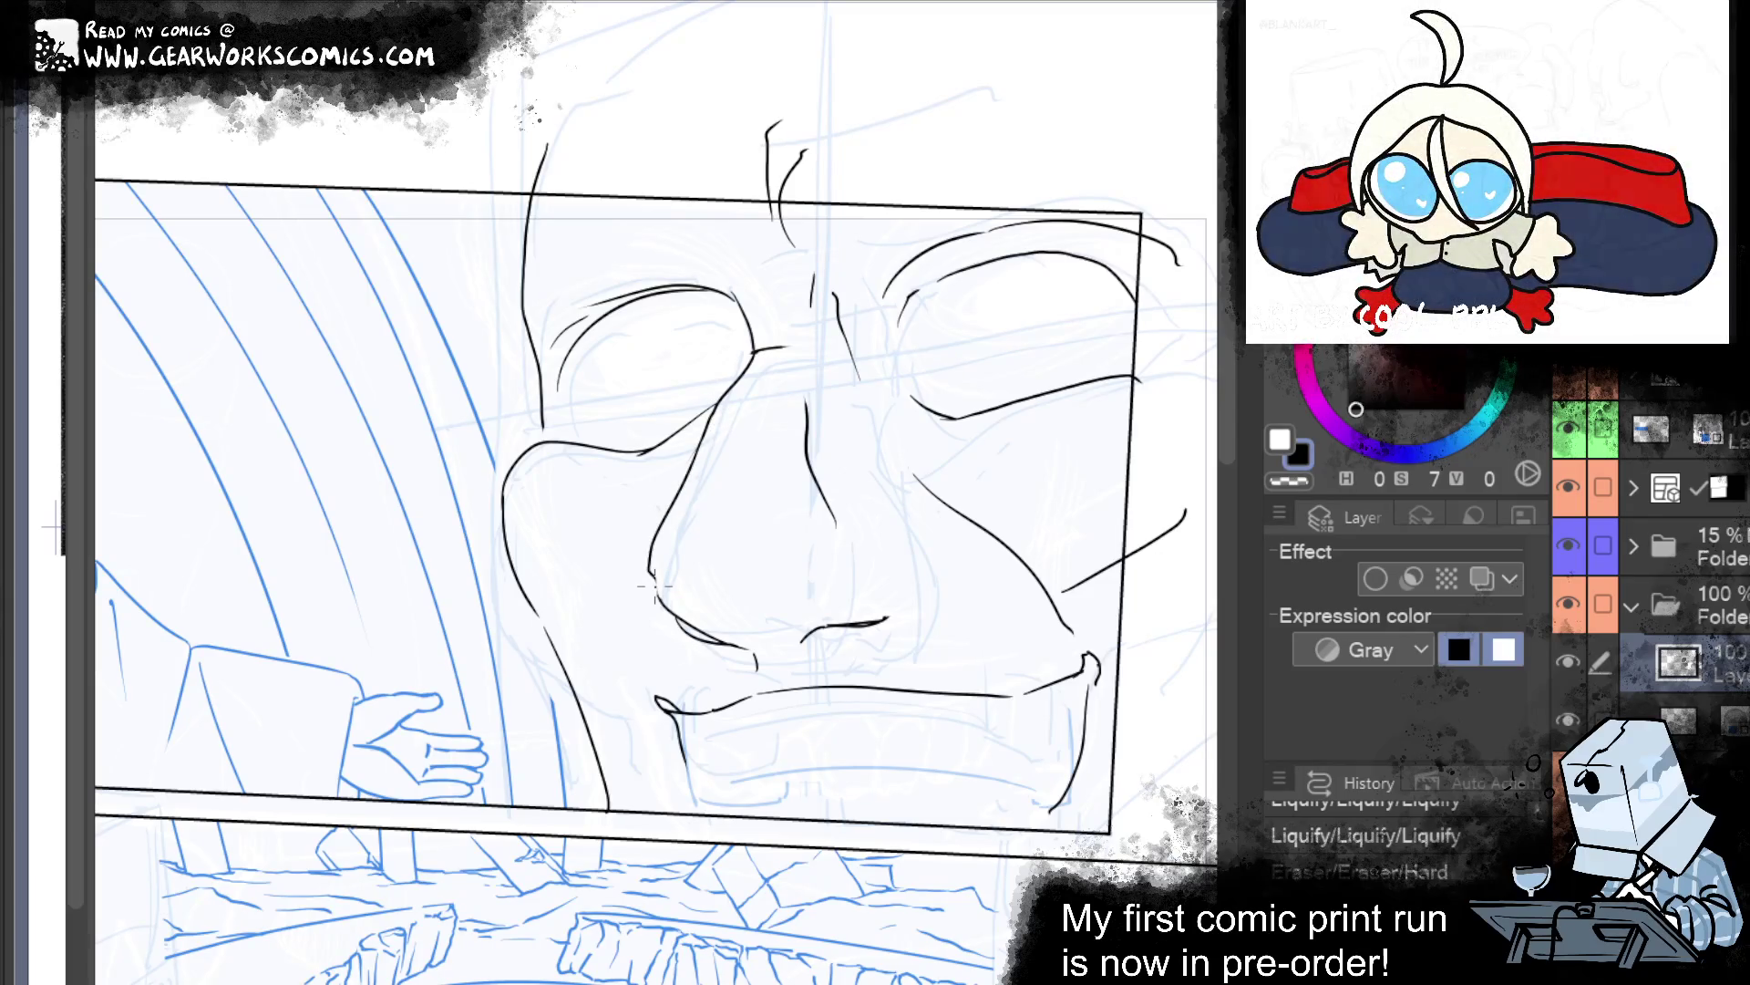
pyautogui.moveTo(710, 411); pyautogui.dragTo(674, 598)
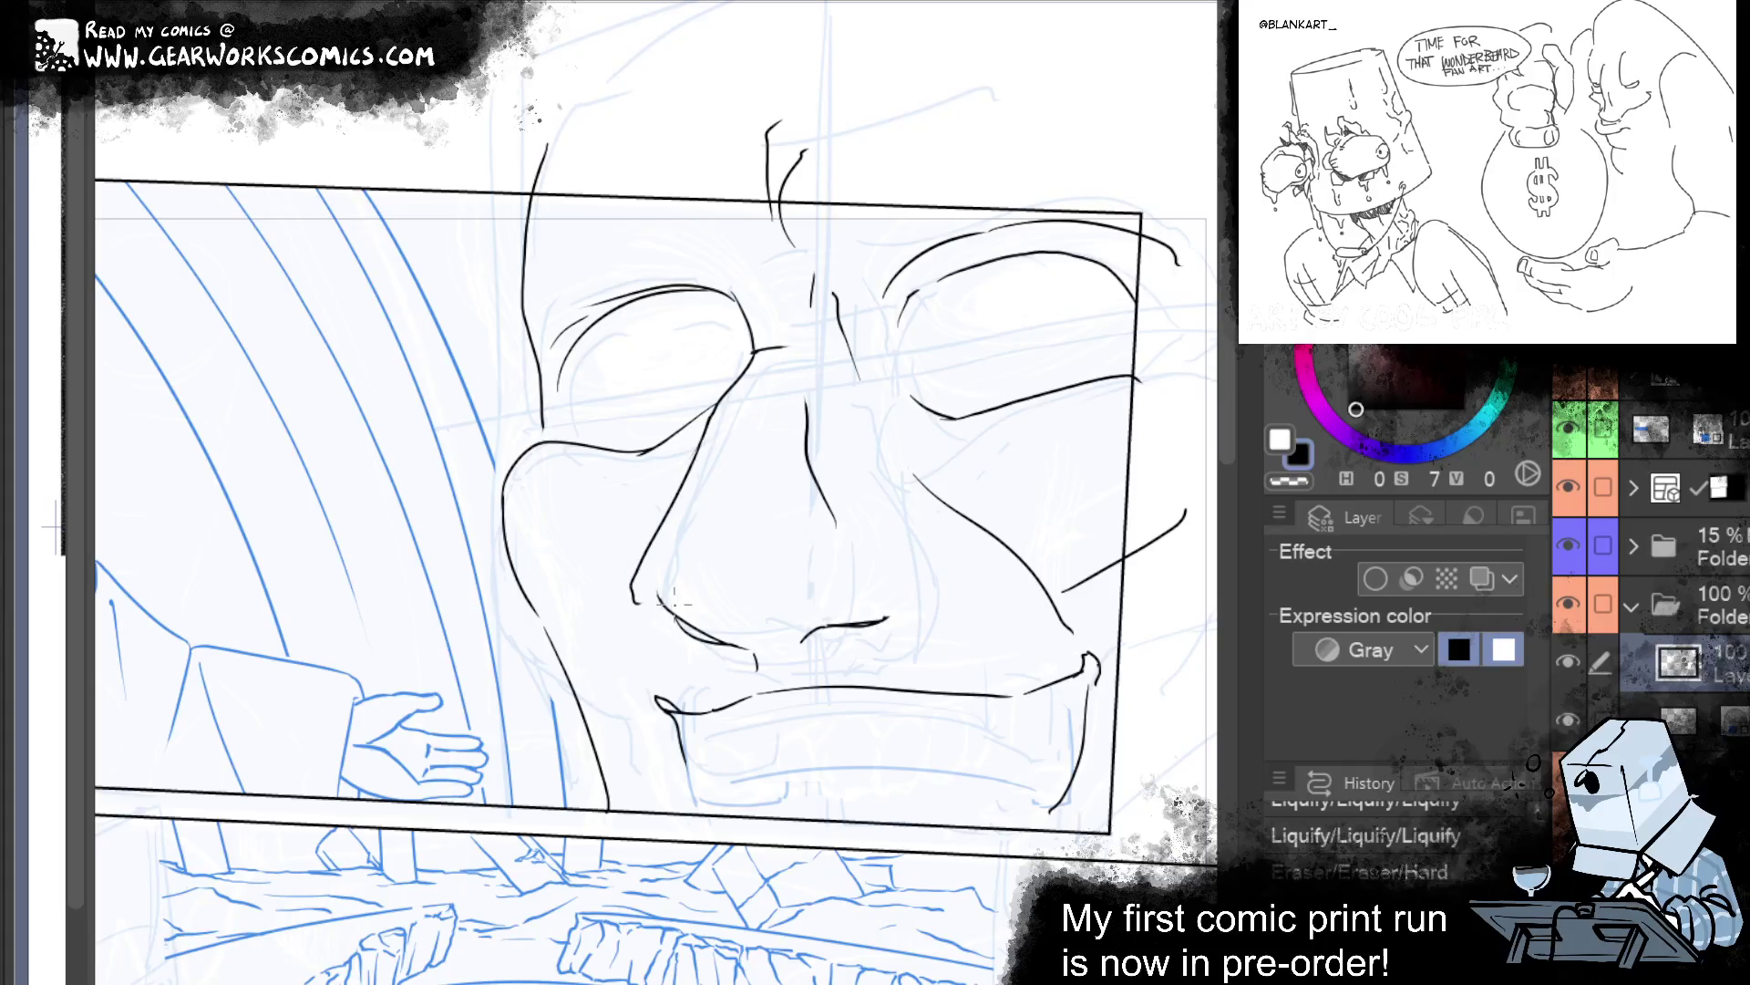
pyautogui.moveTo(997, 580); pyautogui.dragTo(992, 735)
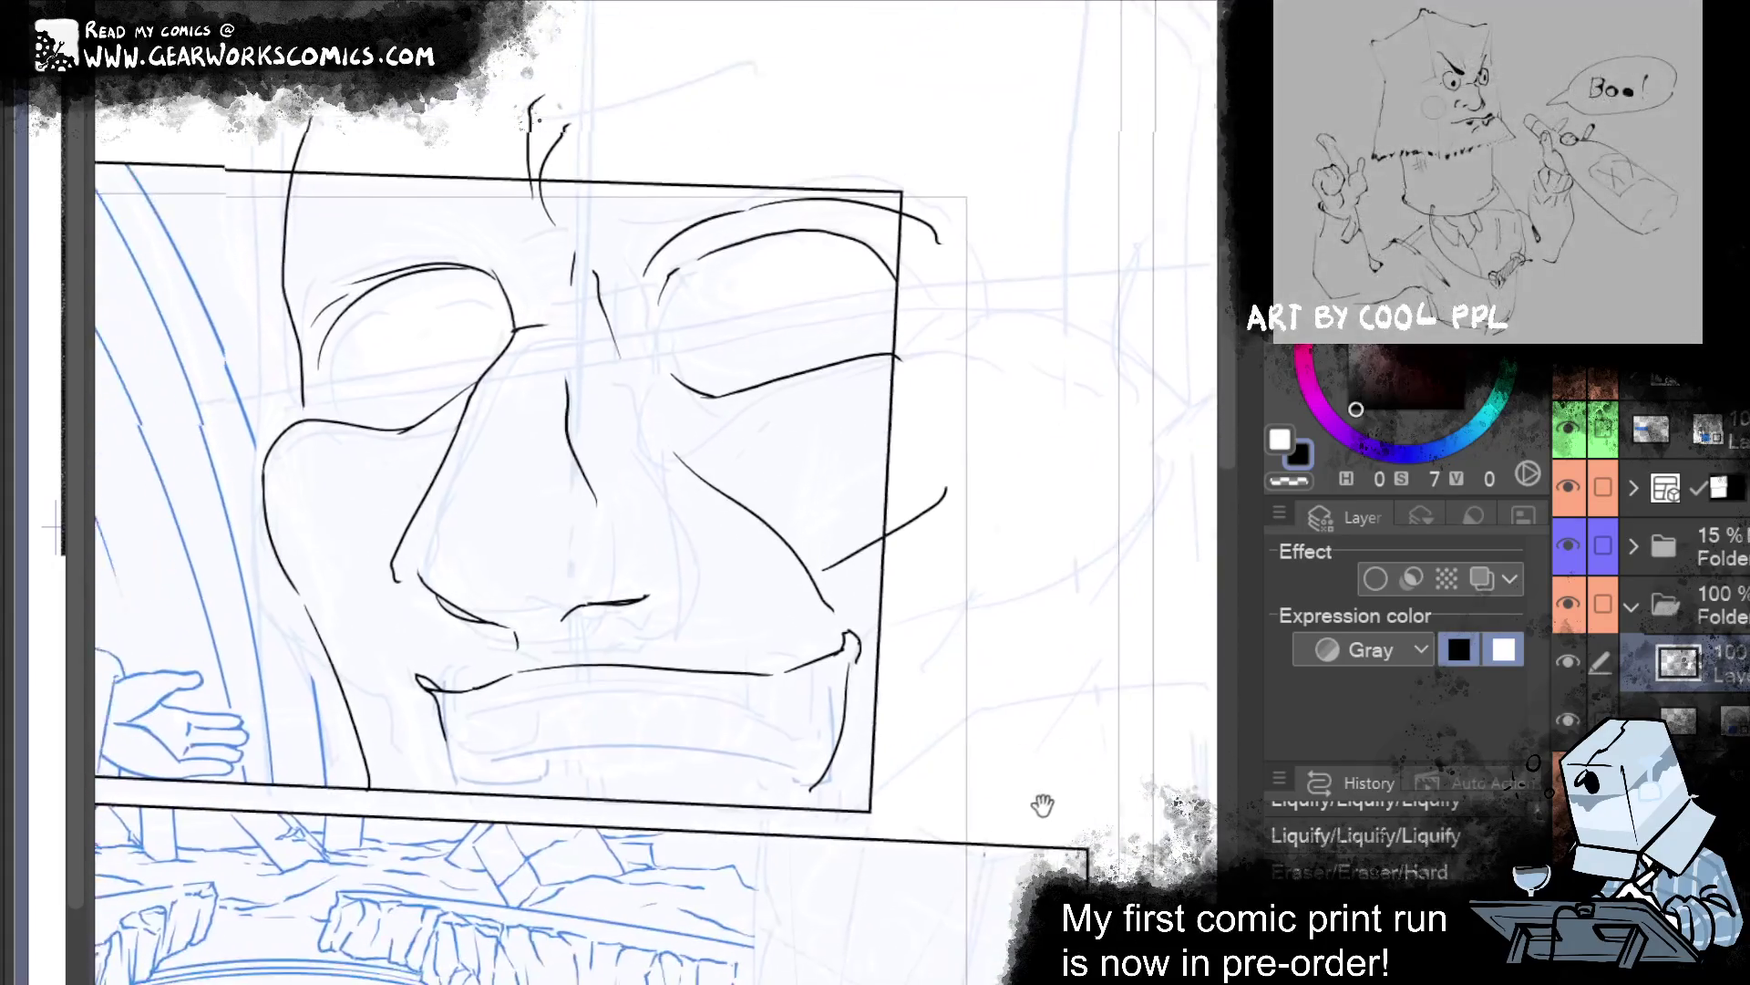
pyautogui.hotkey('ctrl', 'z')
pyautogui.hotkey('ctrl', 'z')
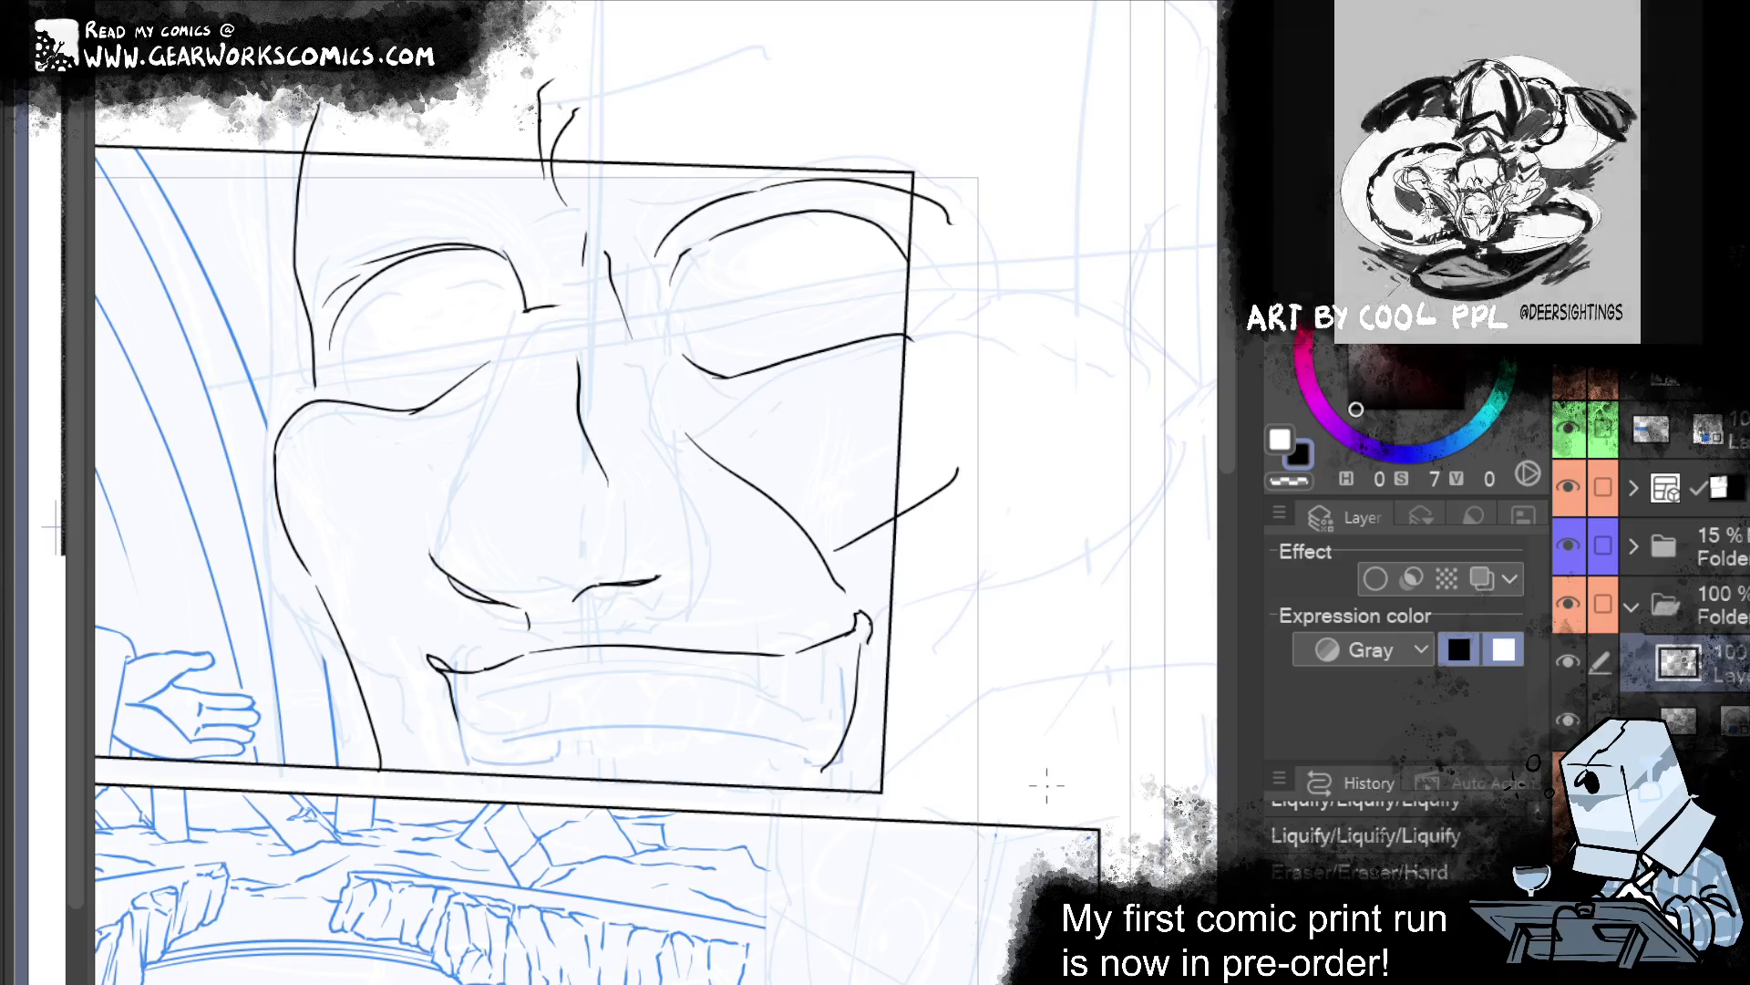
# Erase the upper nose line and ink new lines down and along the nose's left side.
pyautogui.moveTo(585, 410); pyautogui.dragTo(591, 472)
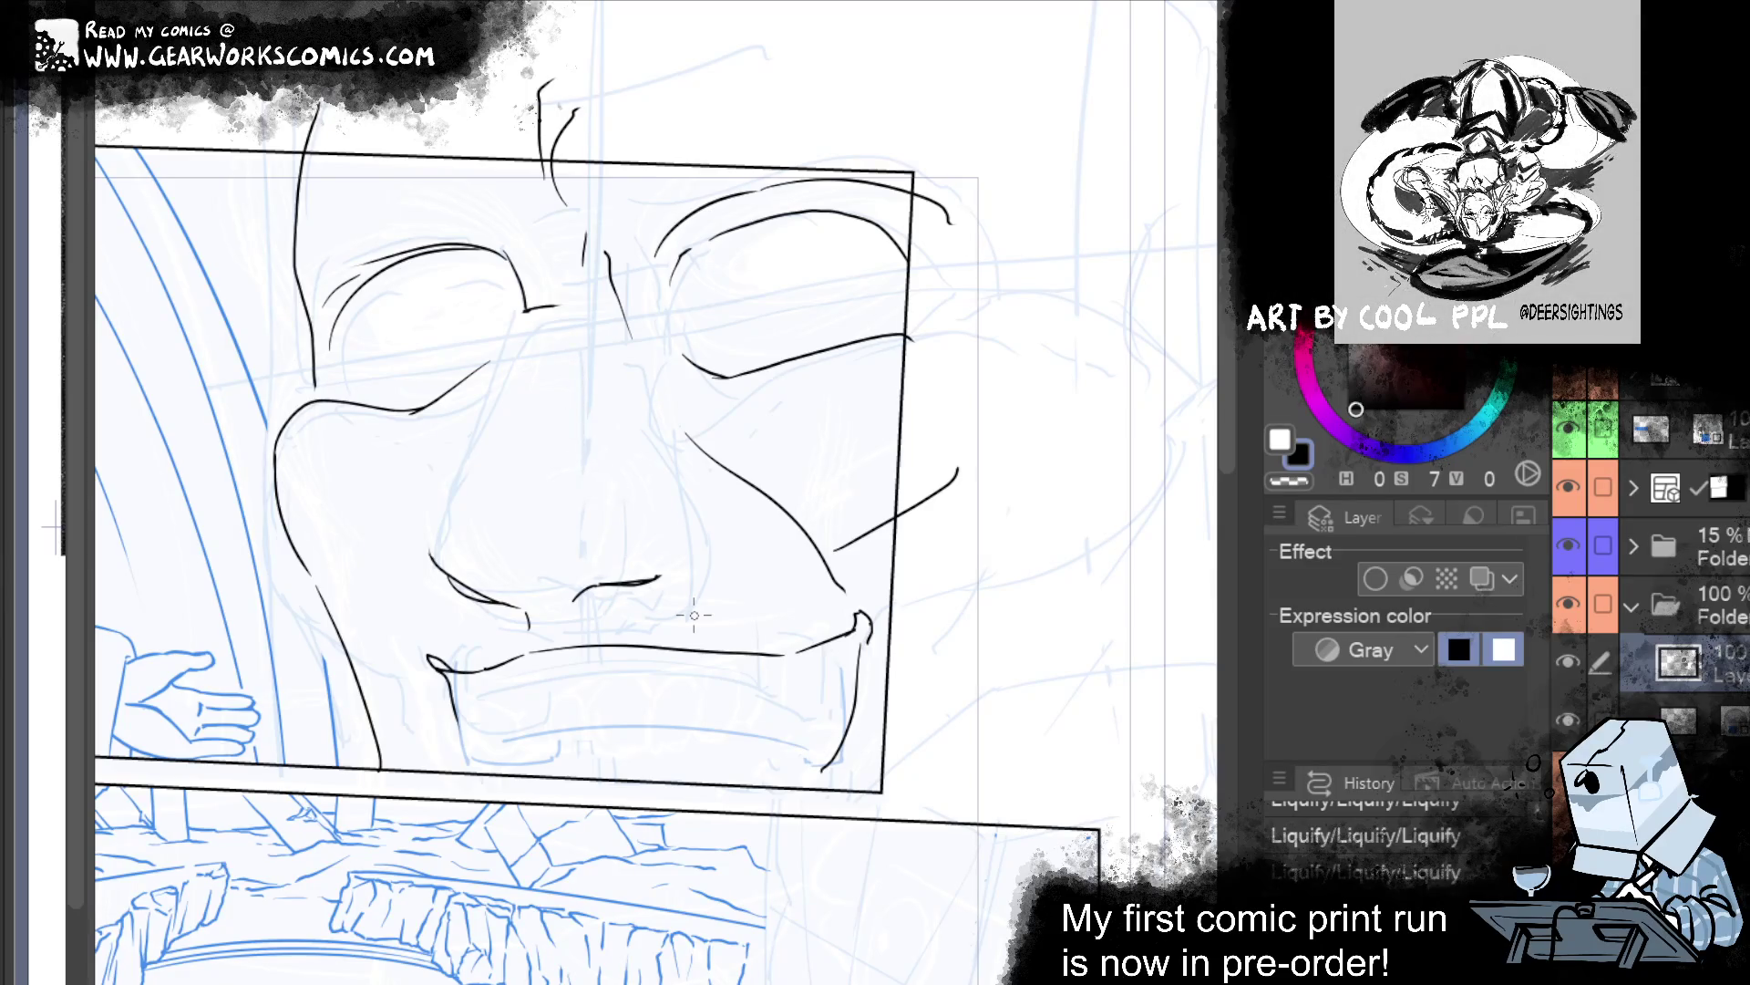
pyautogui.moveTo(575, 412); pyautogui.dragTo(598, 527)
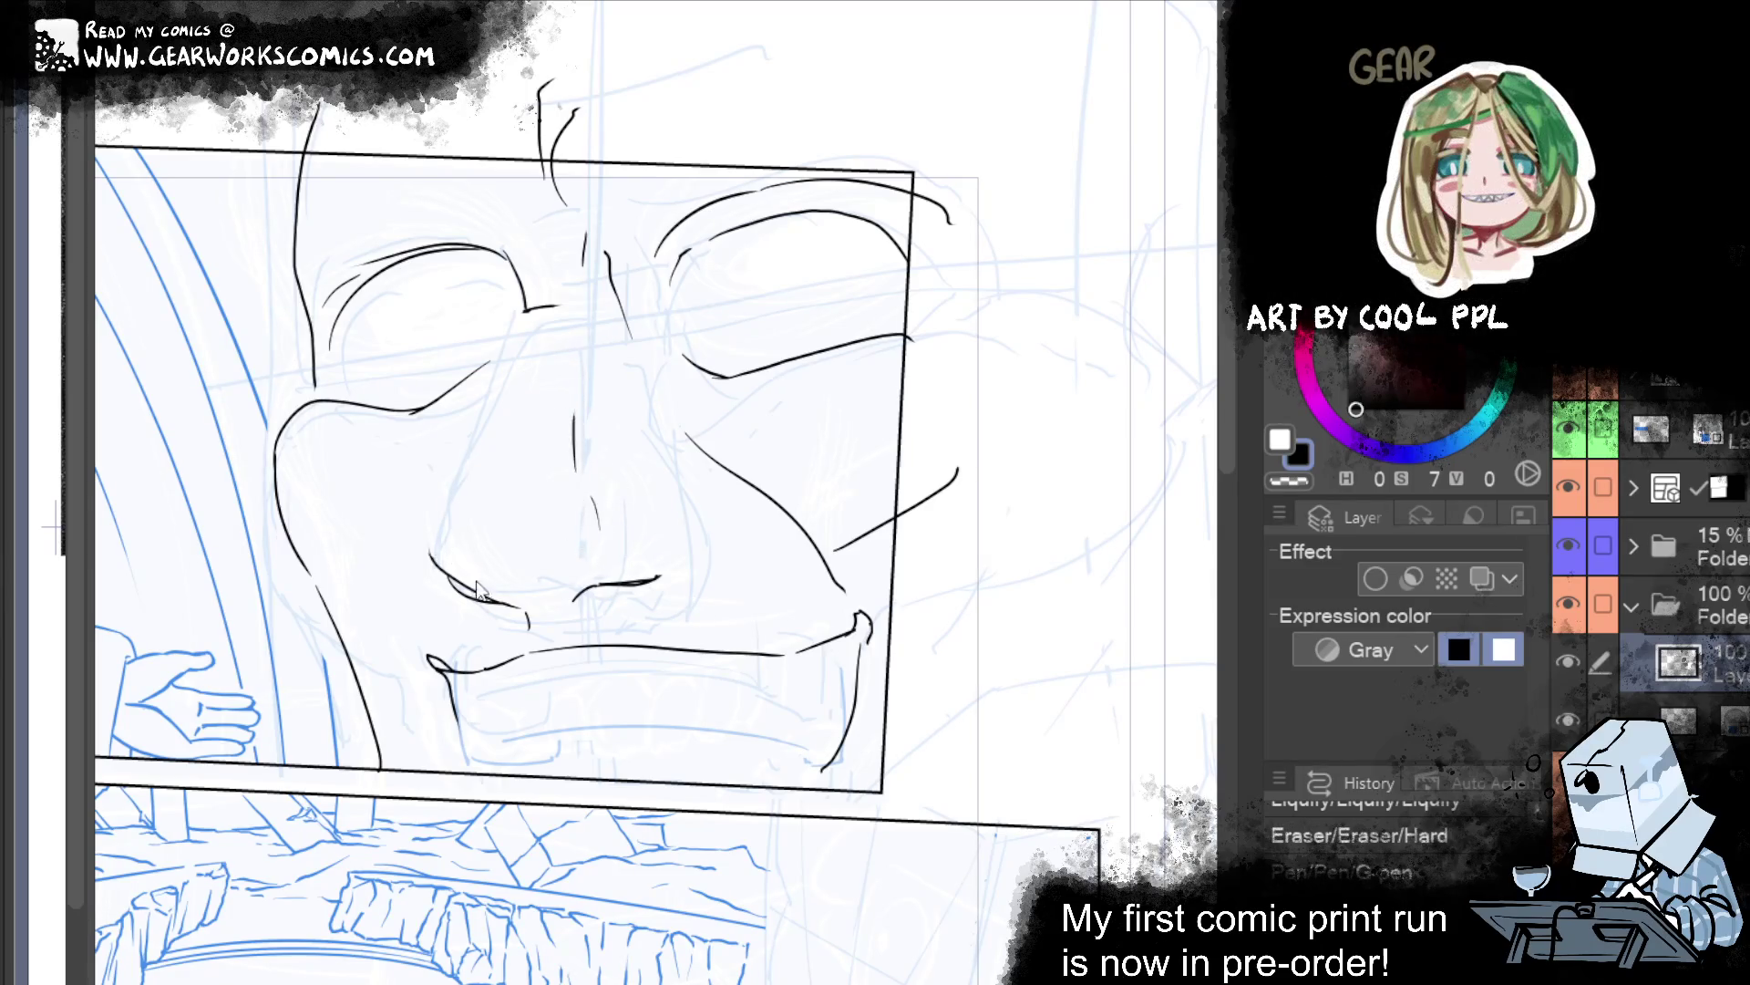
pyautogui.moveTo(471, 469); pyautogui.dragTo(444, 549)
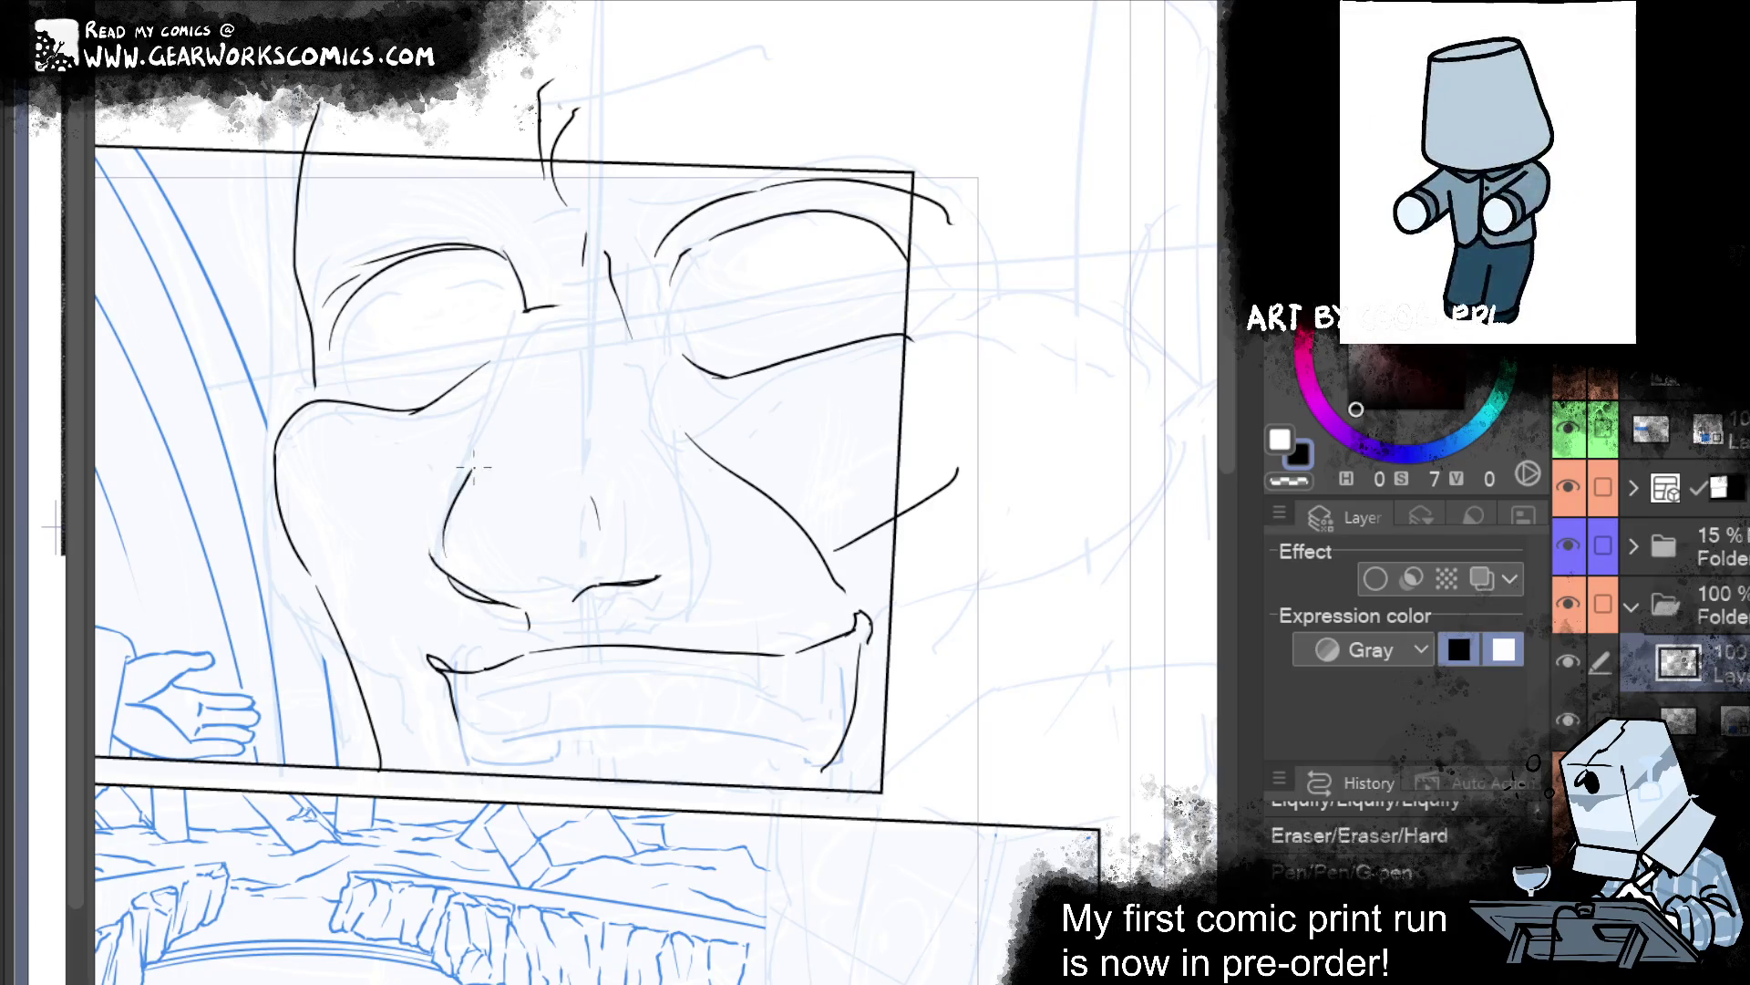
pyautogui.moveTo(470, 470); pyautogui.dragTo(528, 305)
pyautogui.hotkey('ctrl', 'z')
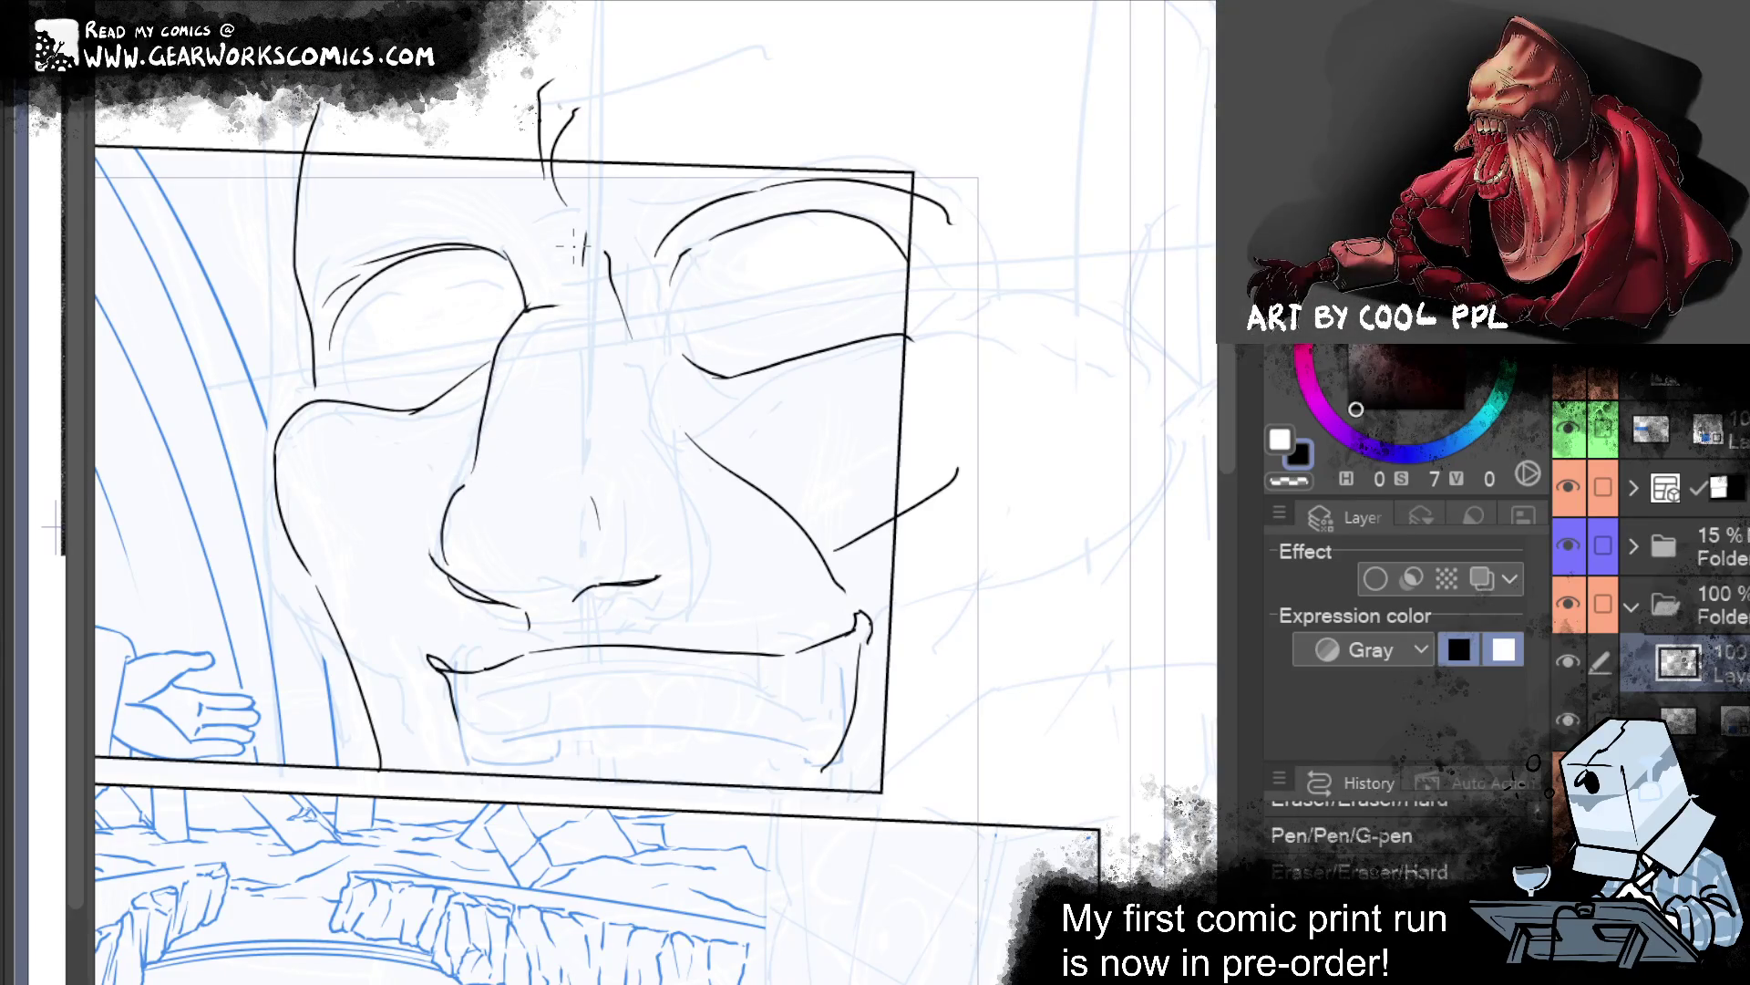
# Touch up small marks by the nose, ink its right-side curve, and lasso the jaw and mouth.
pyautogui.moveTo(544, 291); pyautogui.dragTo(560, 293)
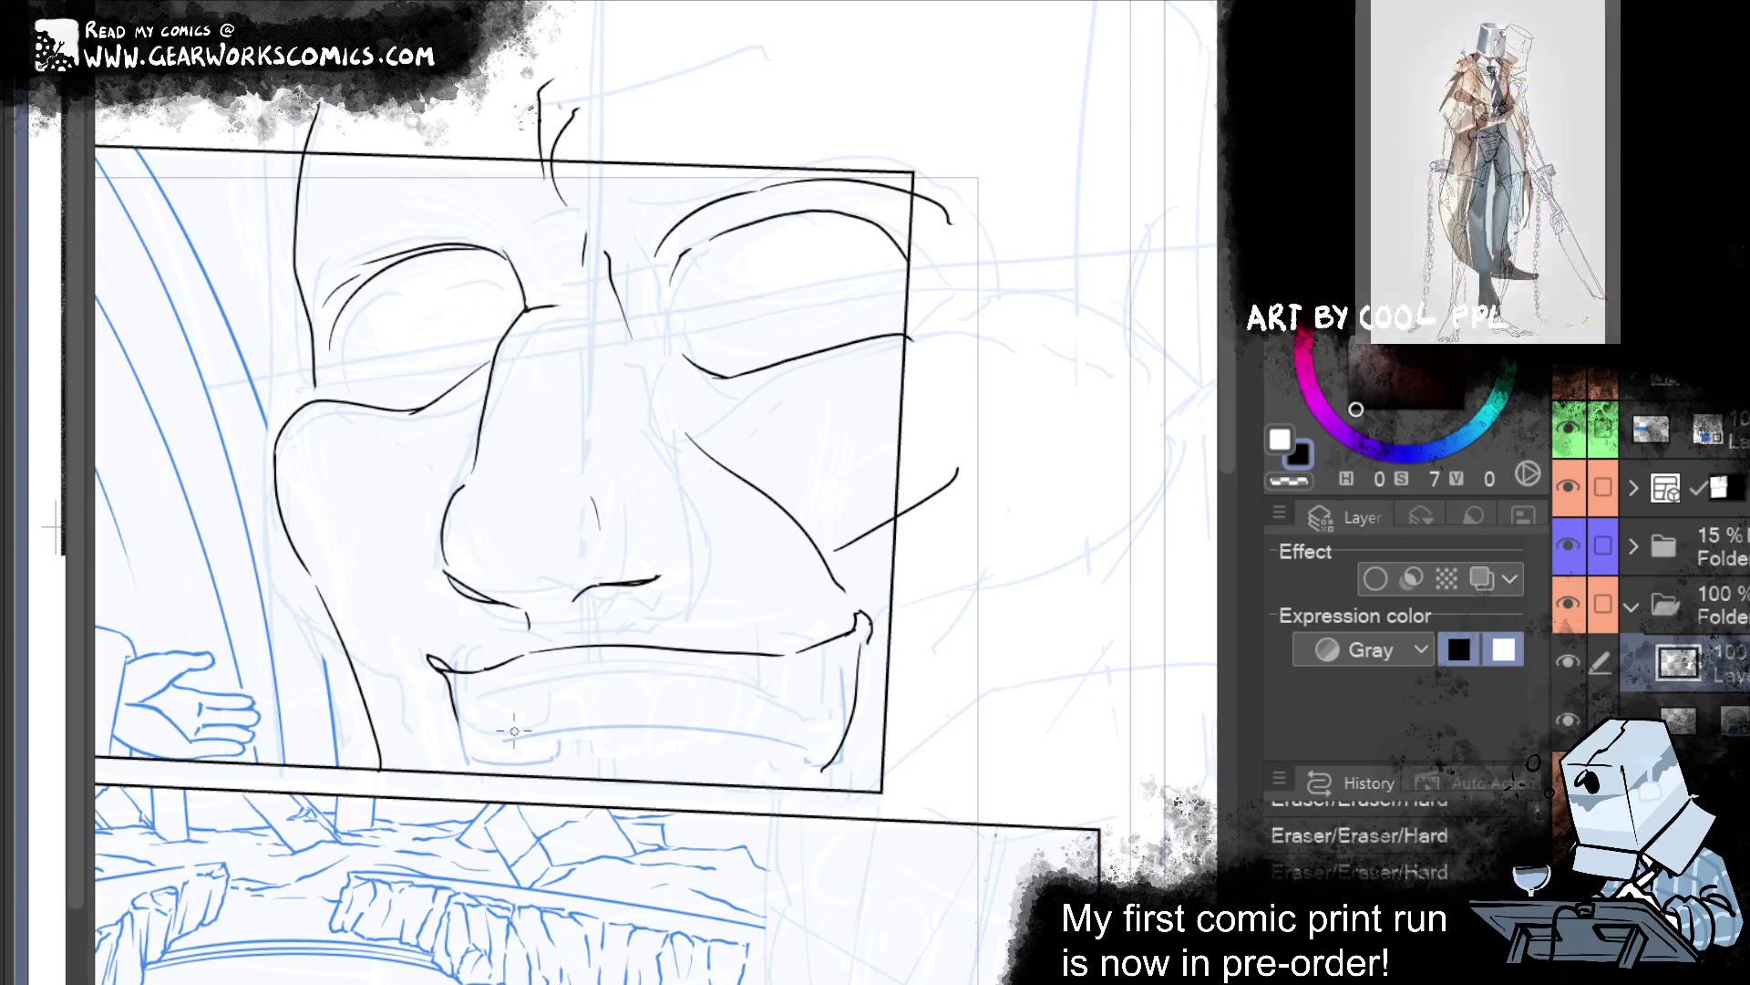
pyautogui.moveTo(436, 548); pyautogui.dragTo(434, 547)
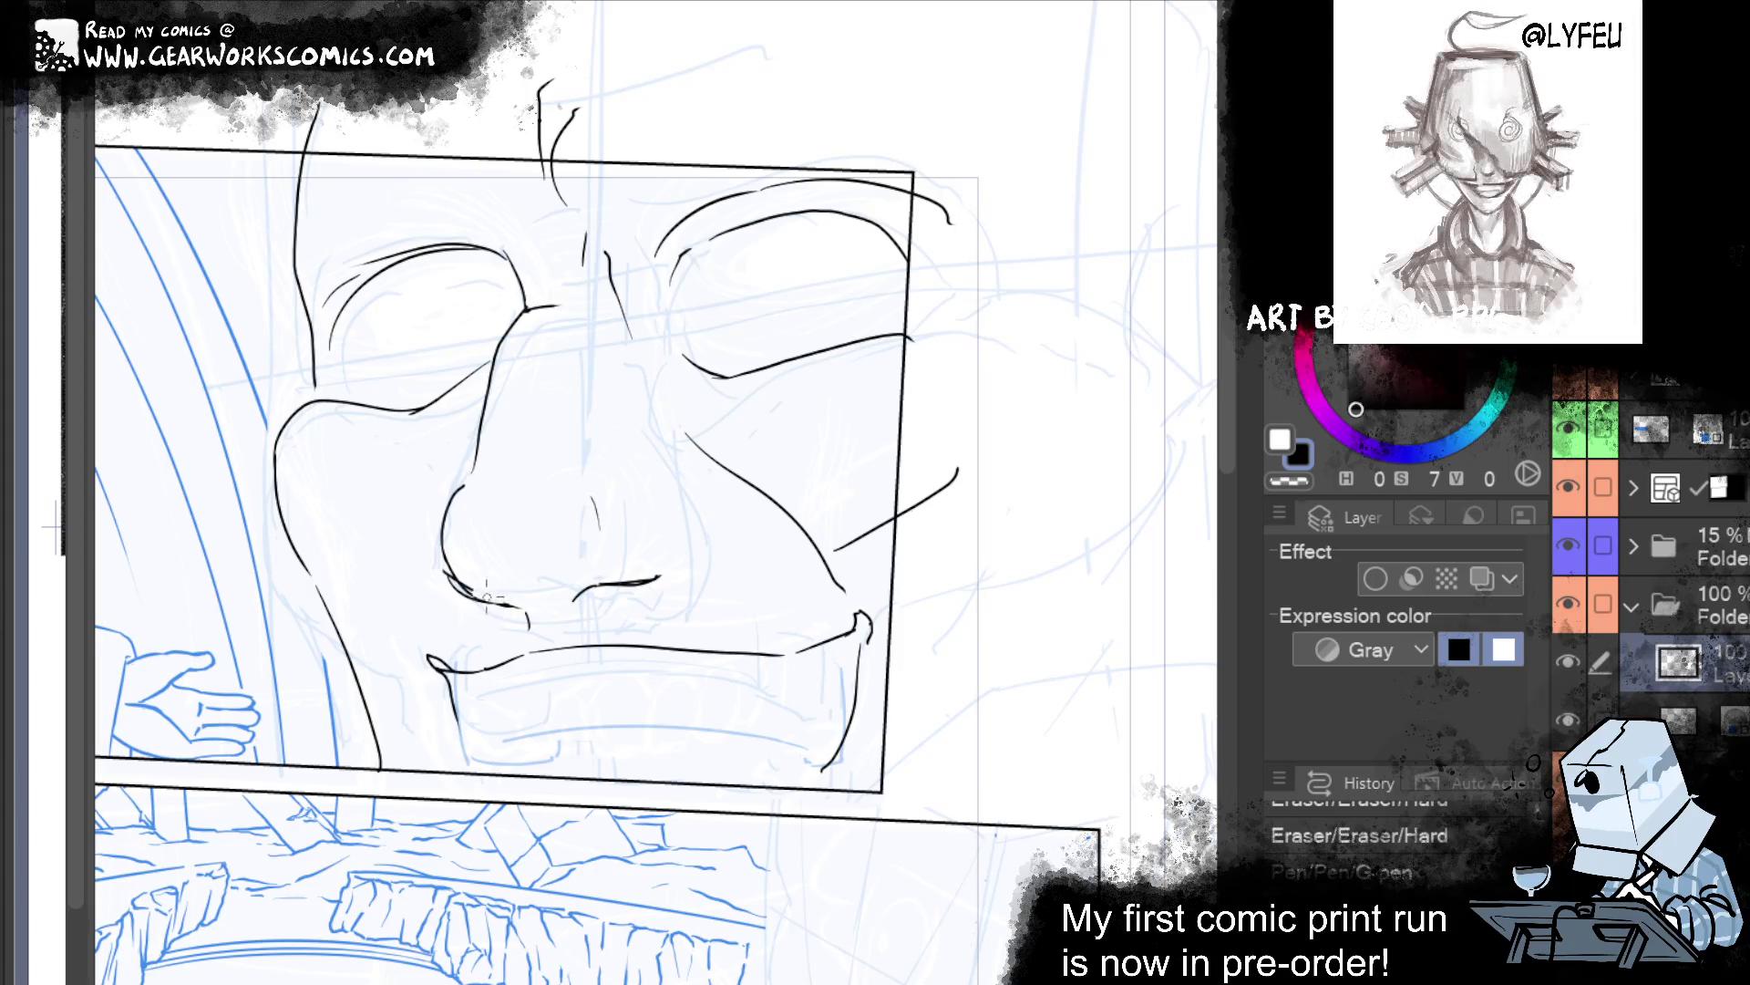
pyautogui.moveTo(447, 558); pyautogui.dragTo(459, 576)
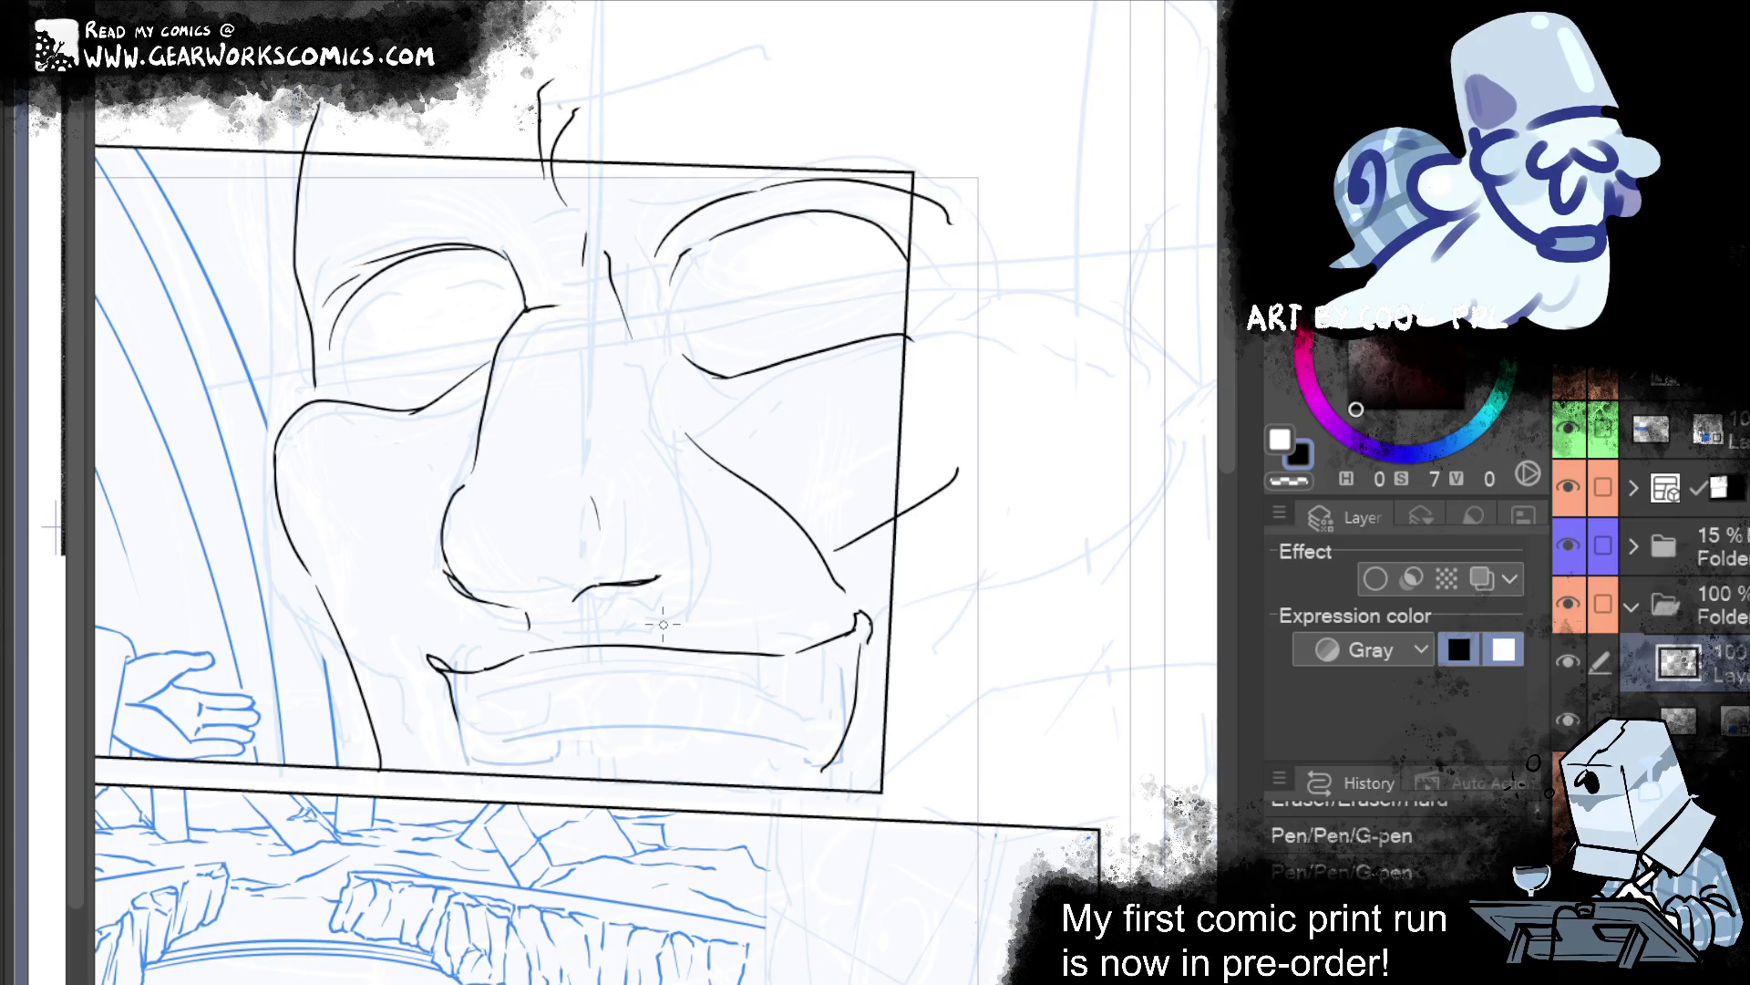
pyautogui.moveTo(628, 473); pyautogui.dragTo(672, 549)
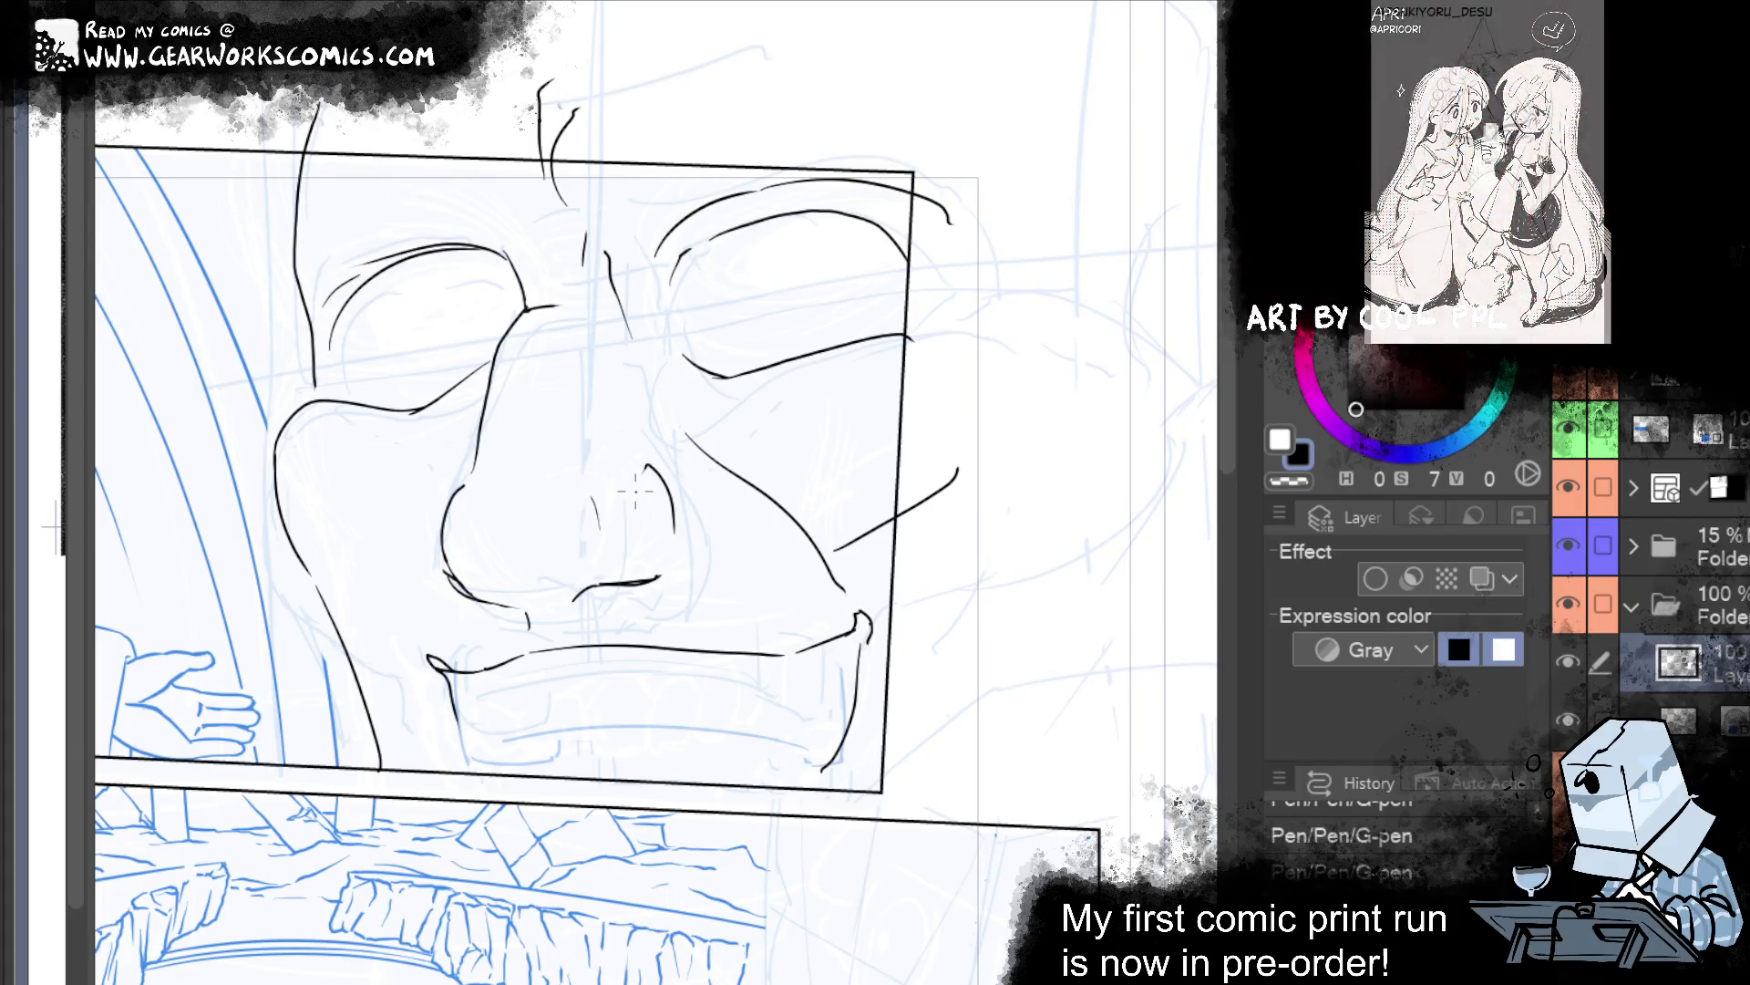
pyautogui.moveTo(884, 591)
pyautogui.mouseDown()
pyautogui.moveTo(901, 795)
pyautogui.moveTo(985, 590)
pyautogui.moveTo(948, 601)
pyautogui.mouseUp()
# Squeeze the selected jaw narrower with Scale/Rotate, apply it, and deselect.
pyautogui.click(845, 907)
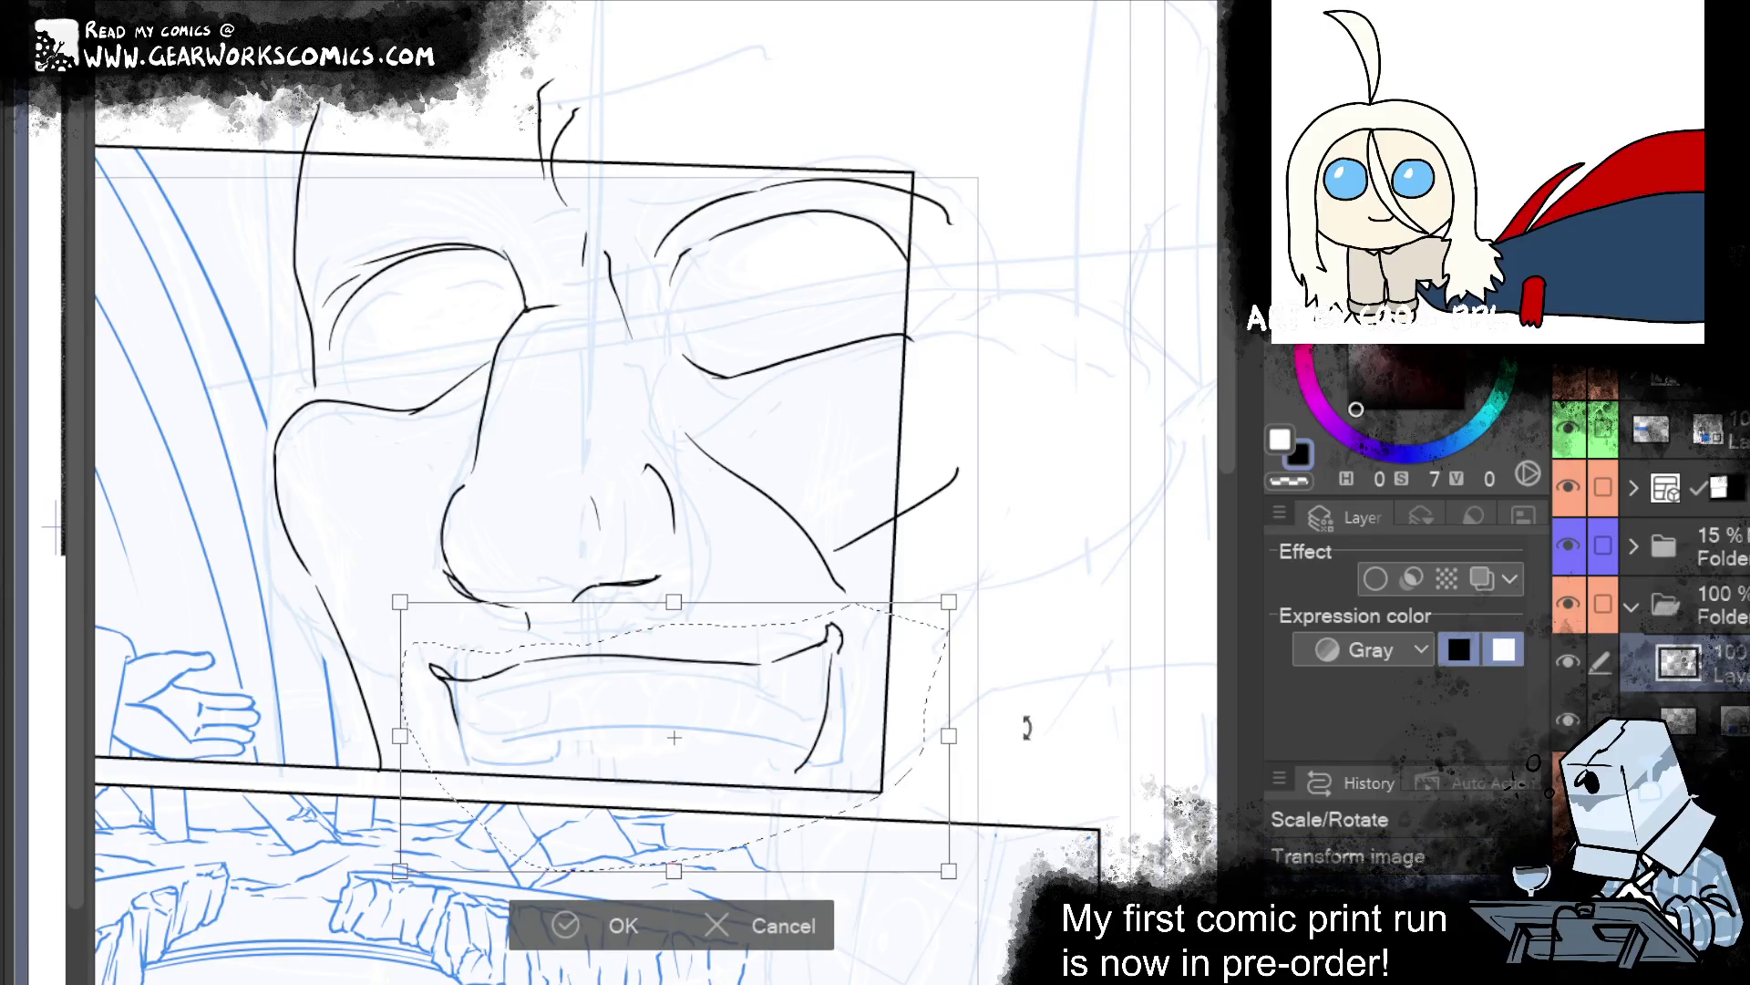
pyautogui.click(629, 923)
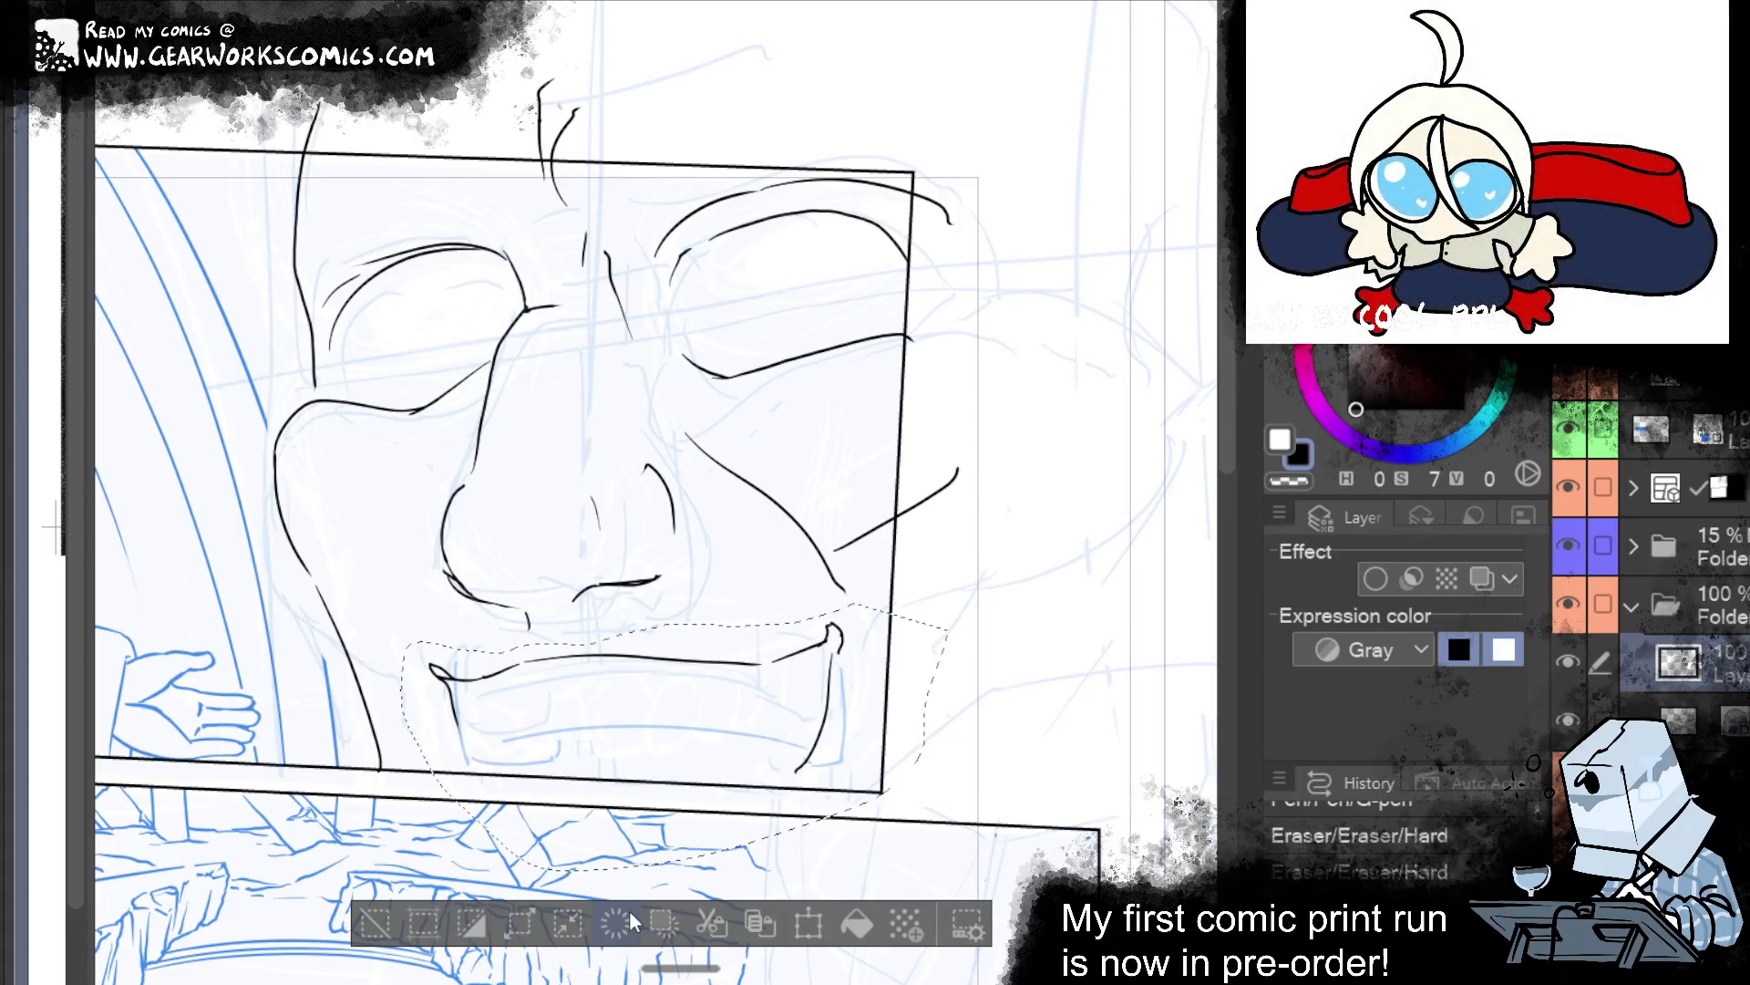
pyautogui.hotkey('ctrl', 'd')
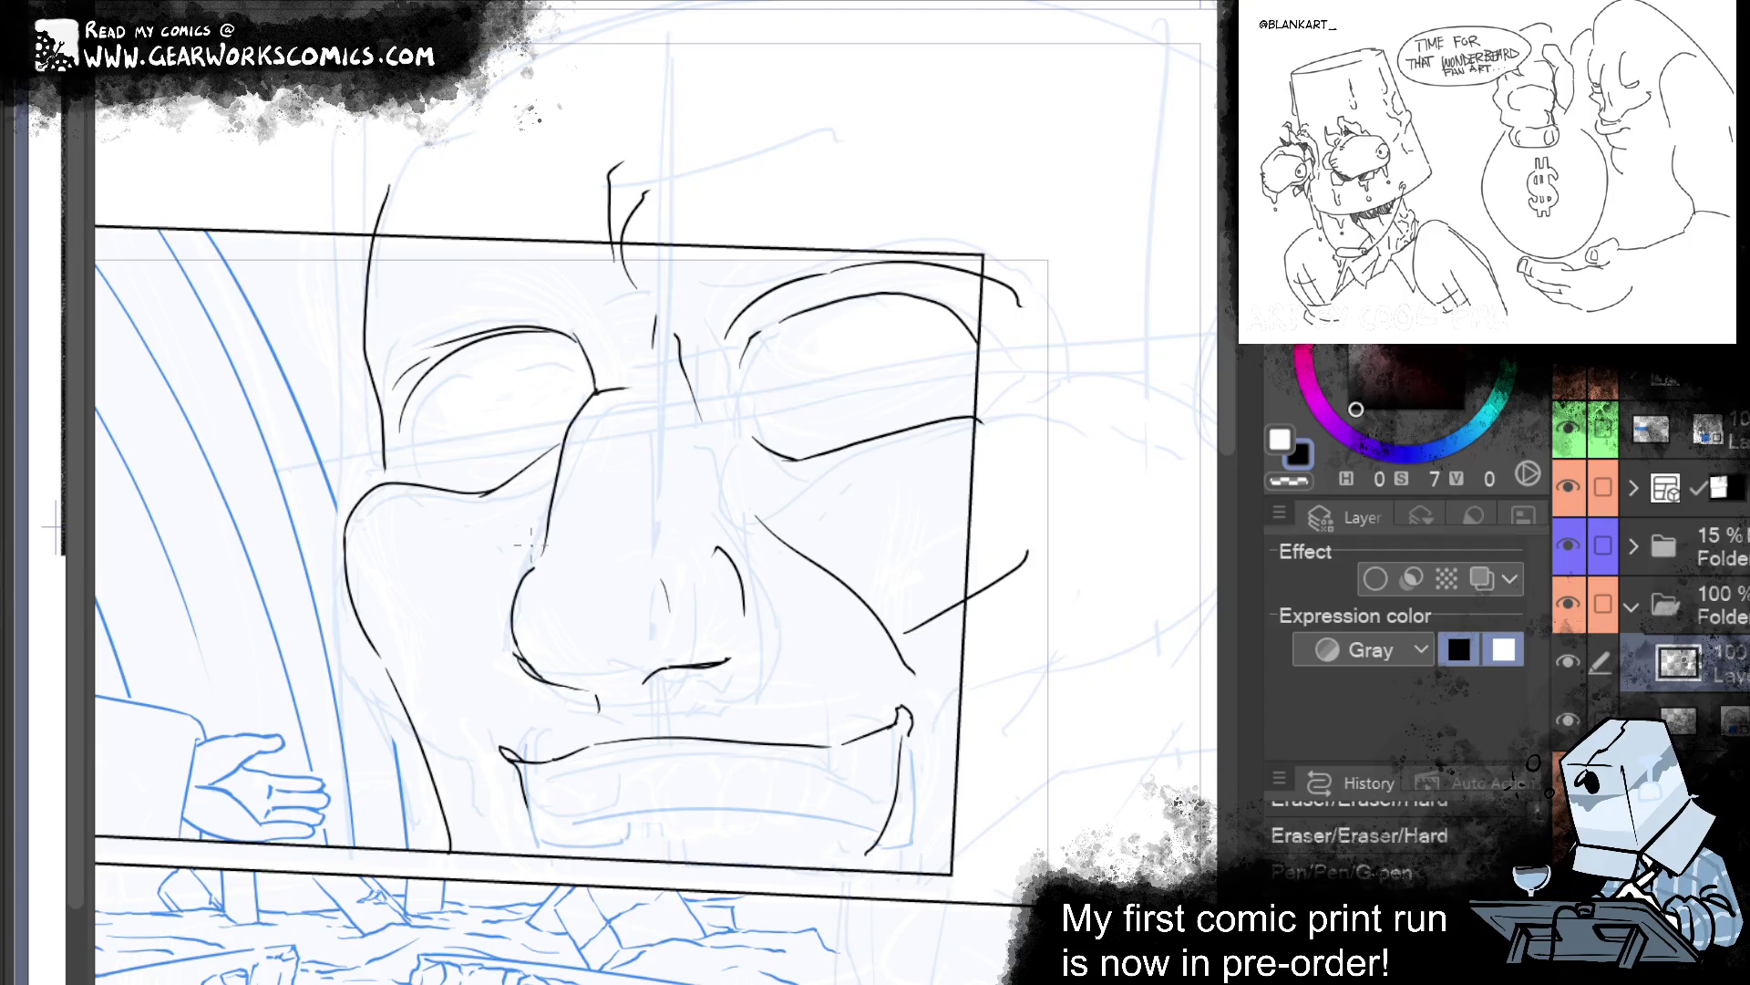
# Drop a stroke below the nose and ink a short line under the left mouth corner.
pyautogui.moveTo(514, 654); pyautogui.dragTo(499, 758)
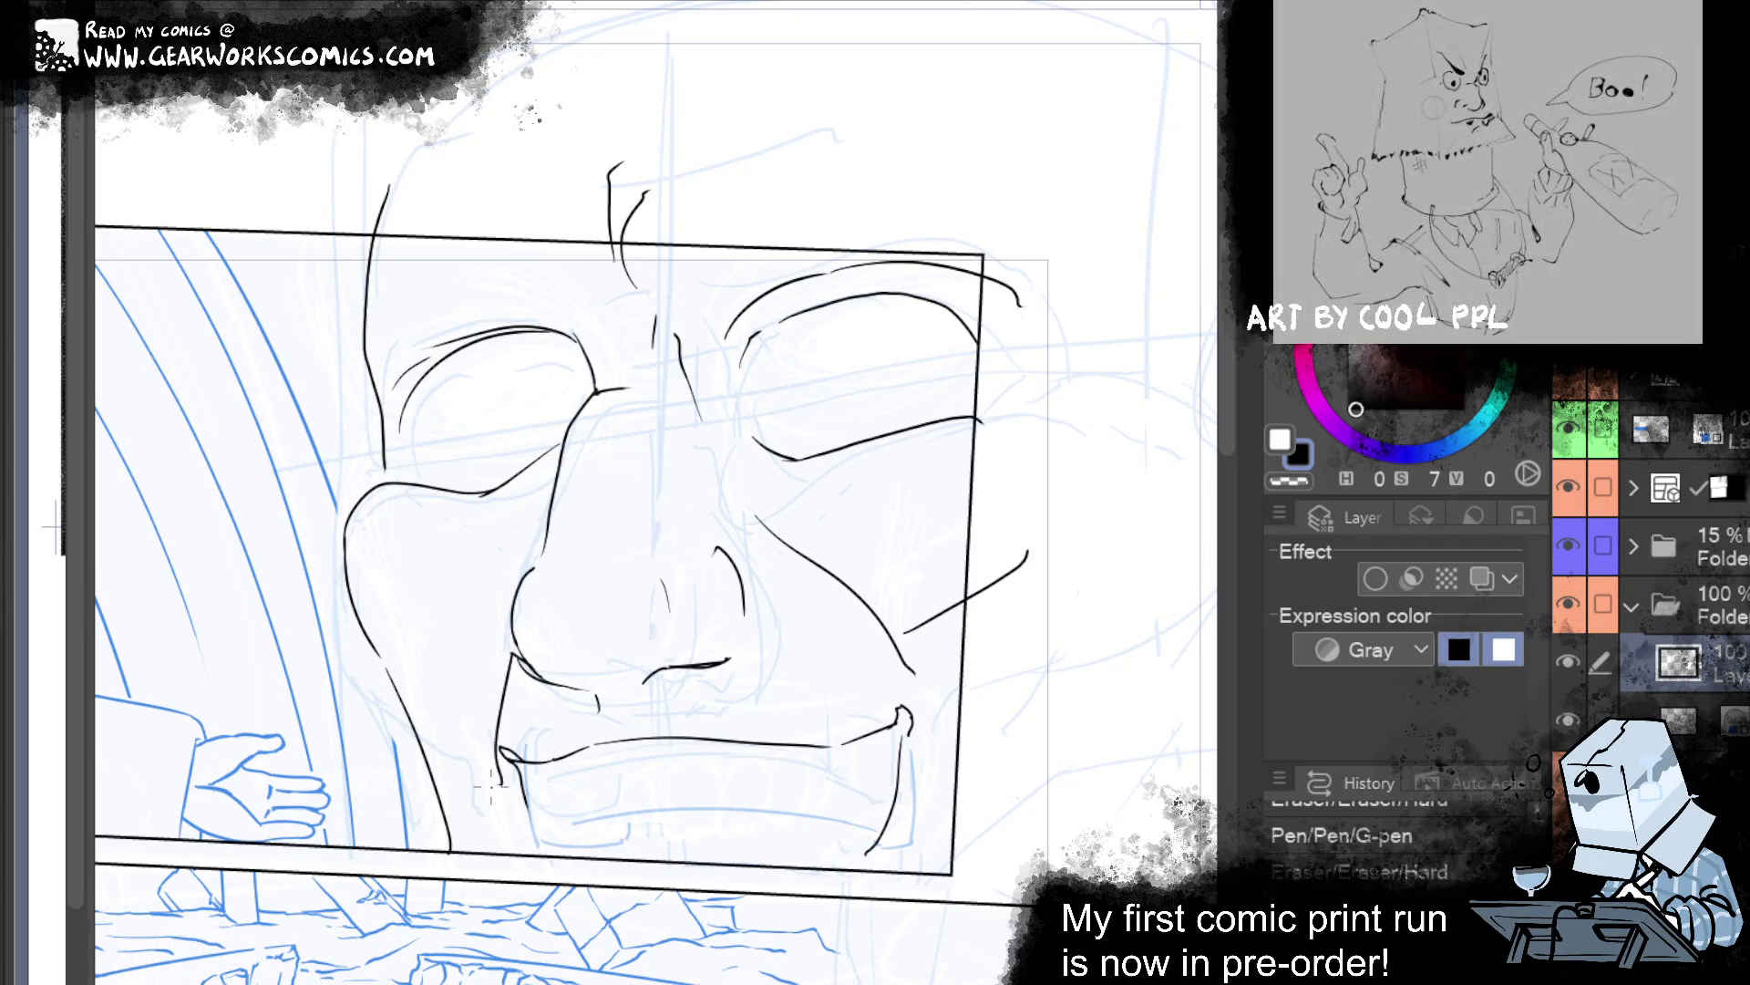
pyautogui.moveTo(1019, 818); pyautogui.dragTo(1087, 508)
pyautogui.hotkey('ctrl', 'z')
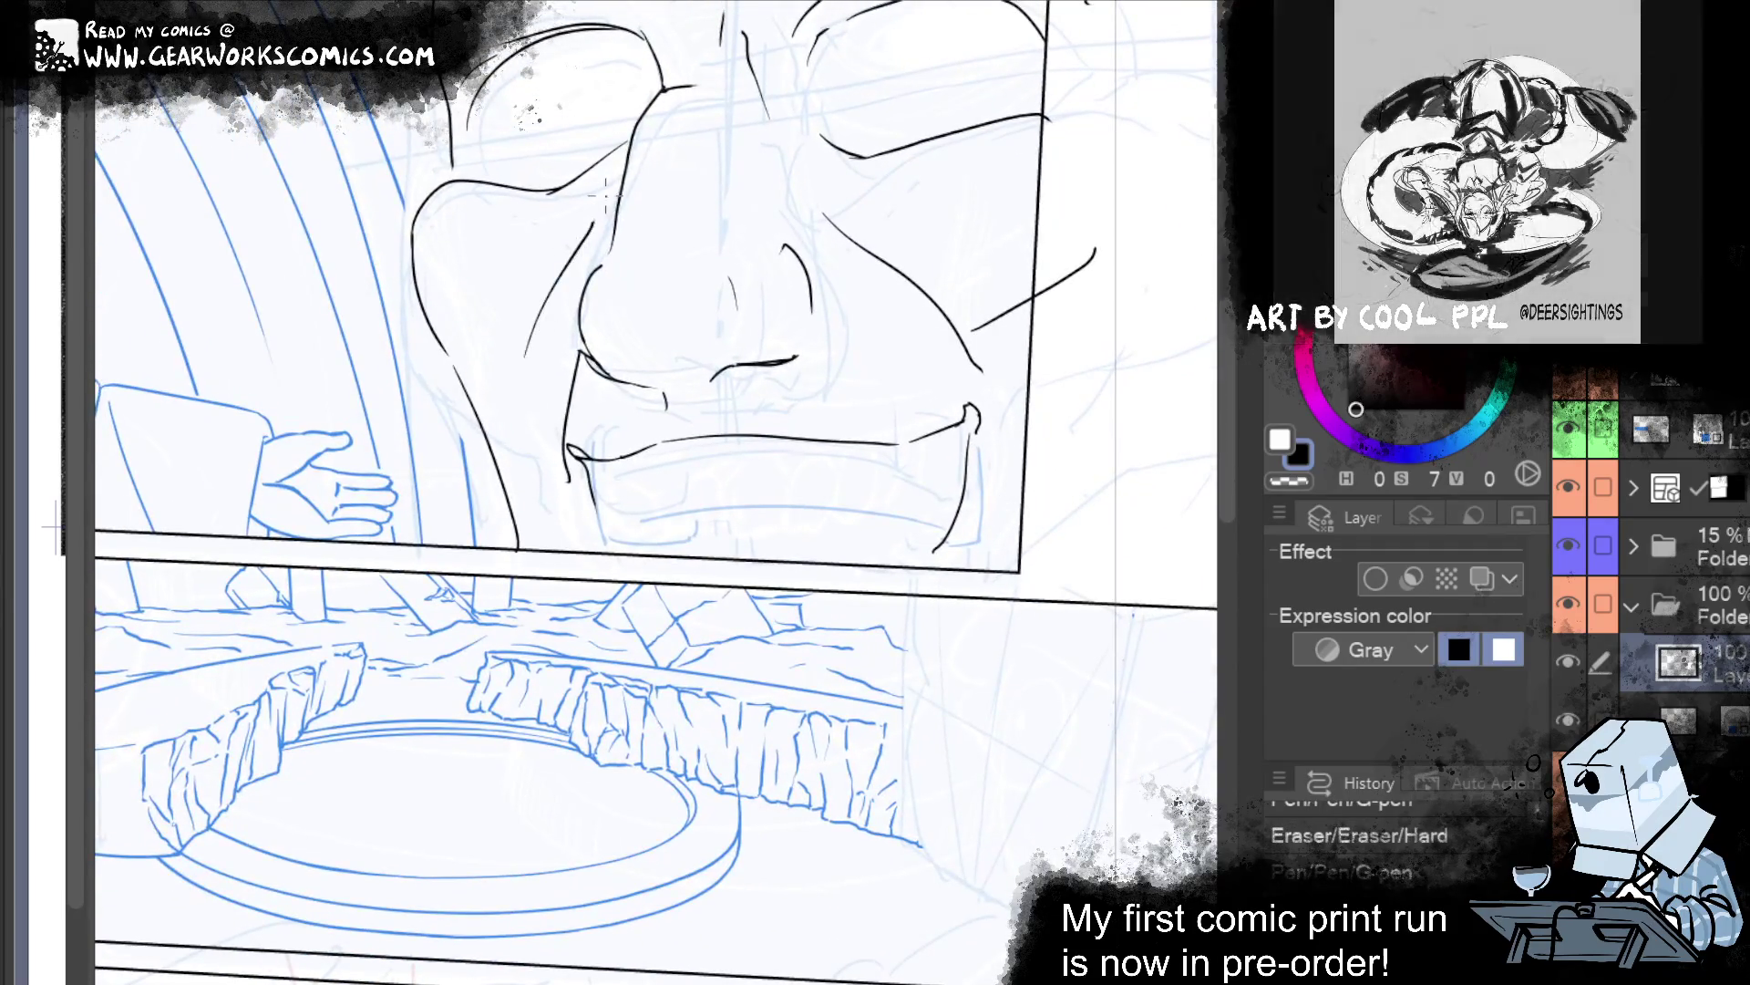
pyautogui.moveTo(1139, 497); pyautogui.dragTo(1007, 606)
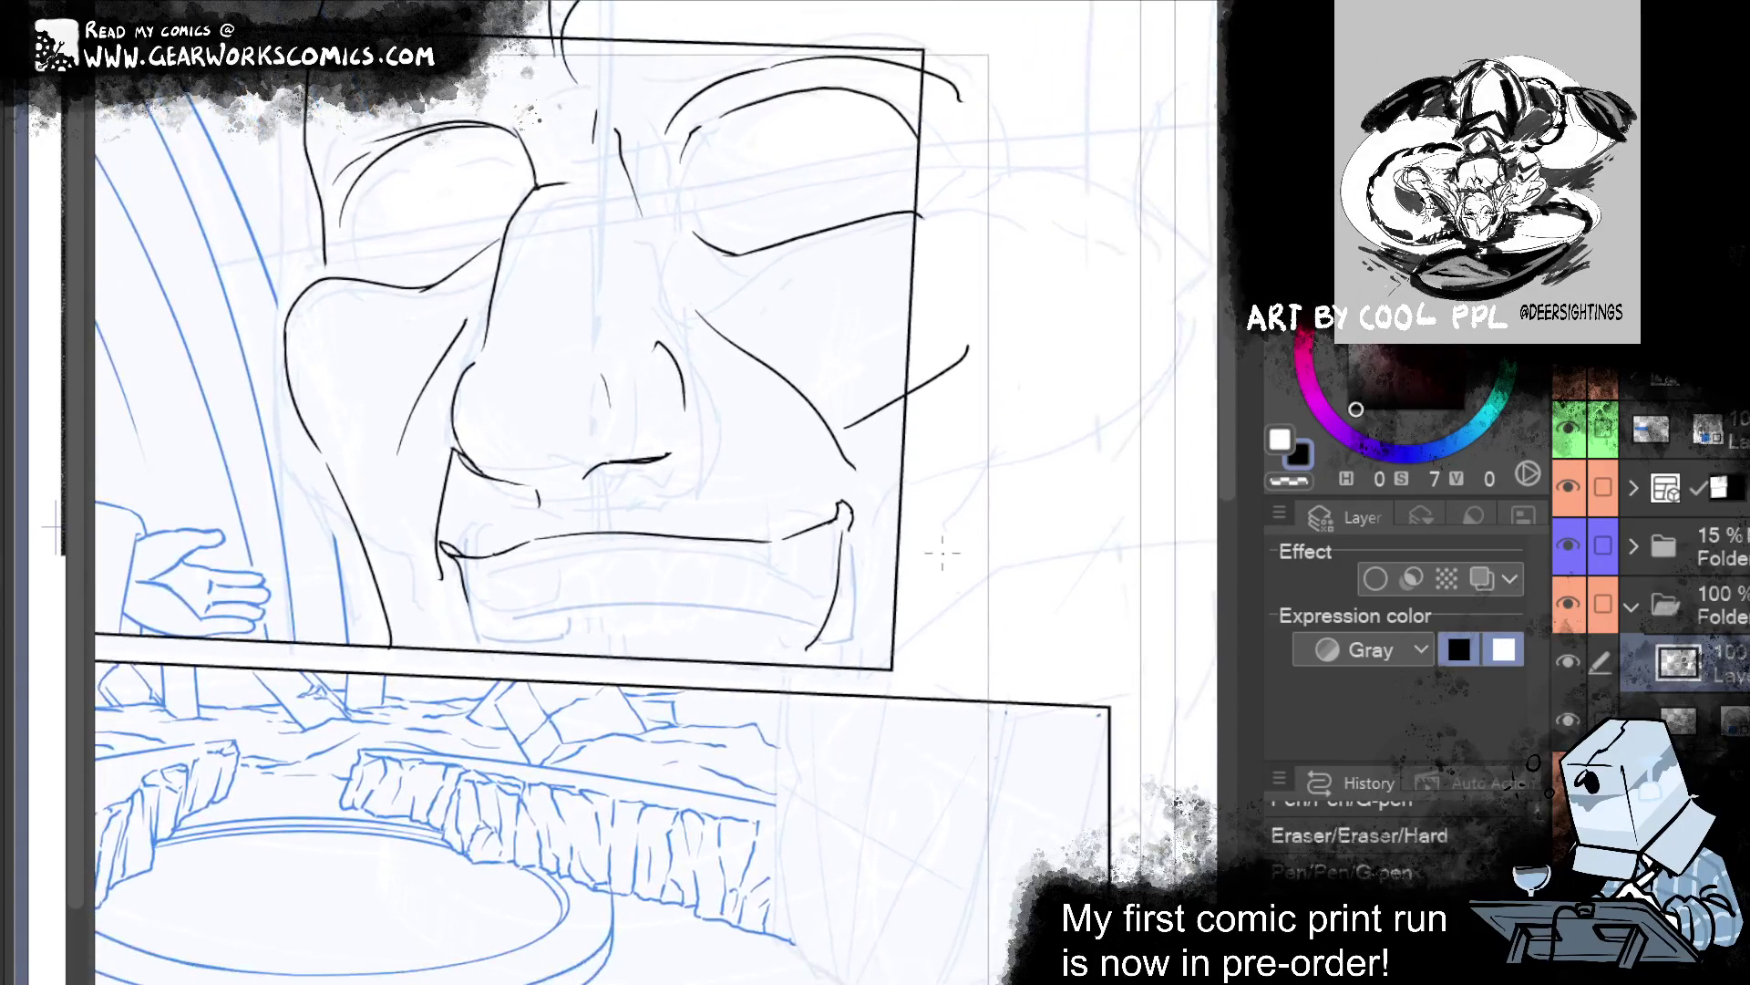
pyautogui.moveTo(462, 556); pyautogui.dragTo(476, 616)
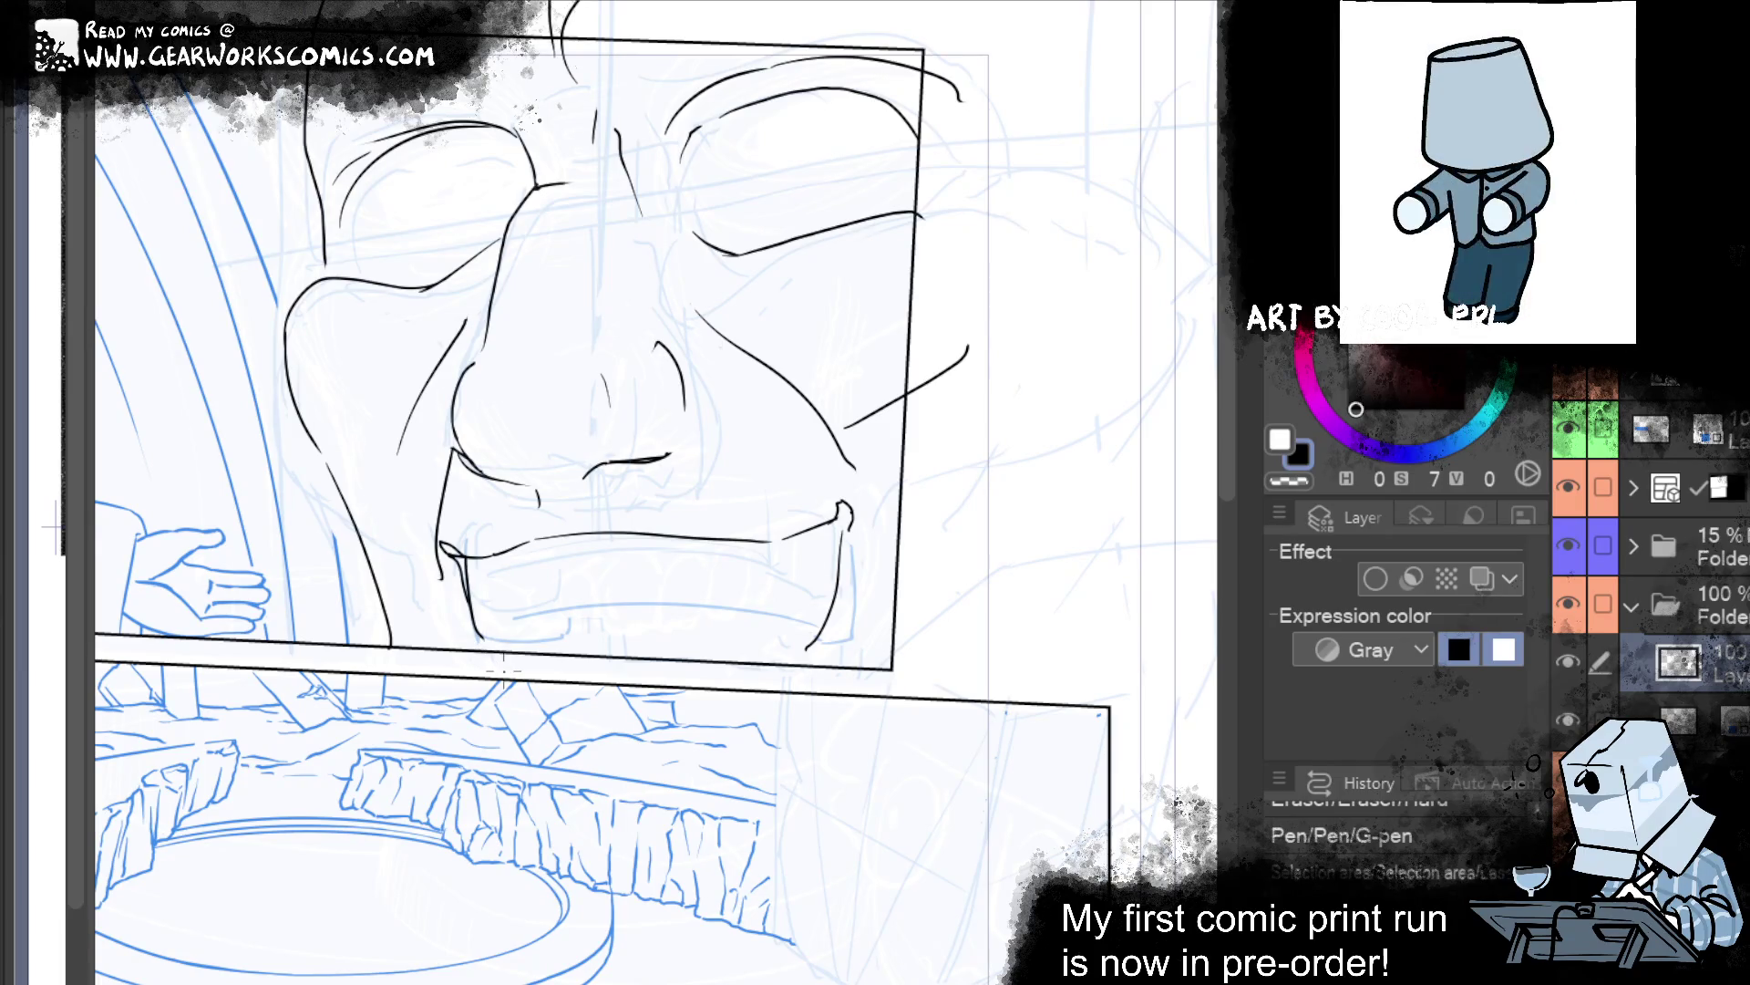
# Reapply the mouth squeeze and deselection, then ink teeth marks at the chin below the lip.
pyautogui.hotkey('ctrl', 'y')
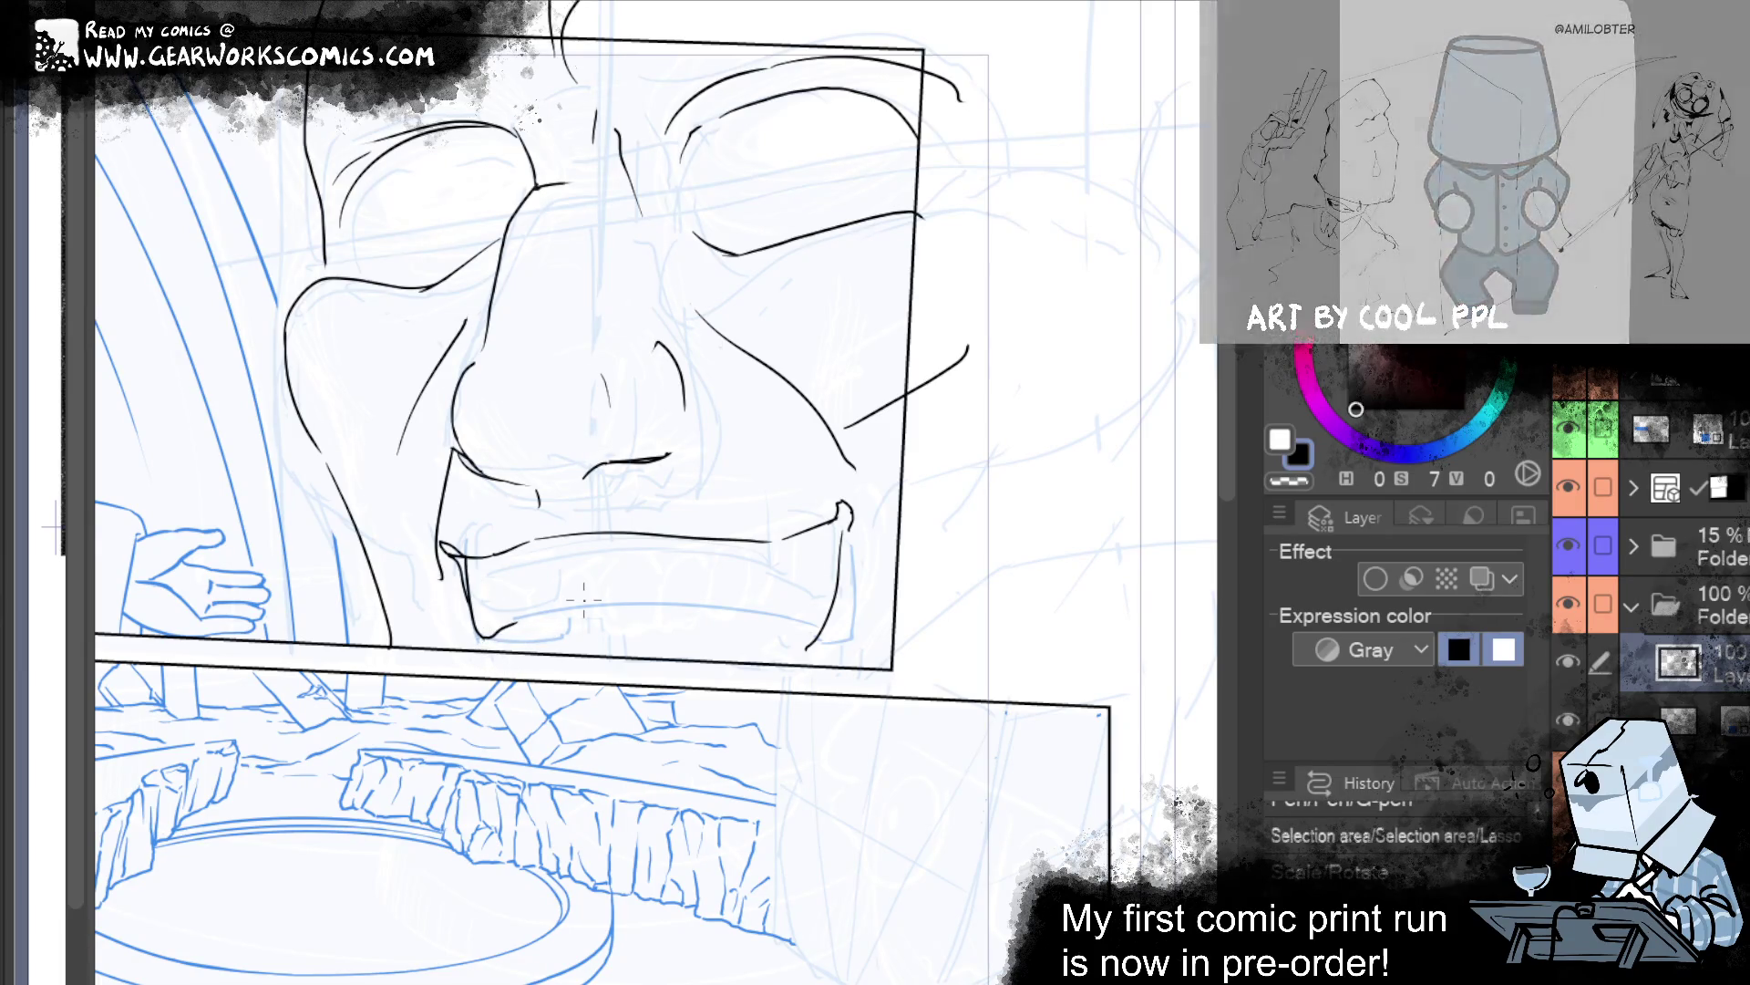
pyautogui.hotkey('ctrl', 'y')
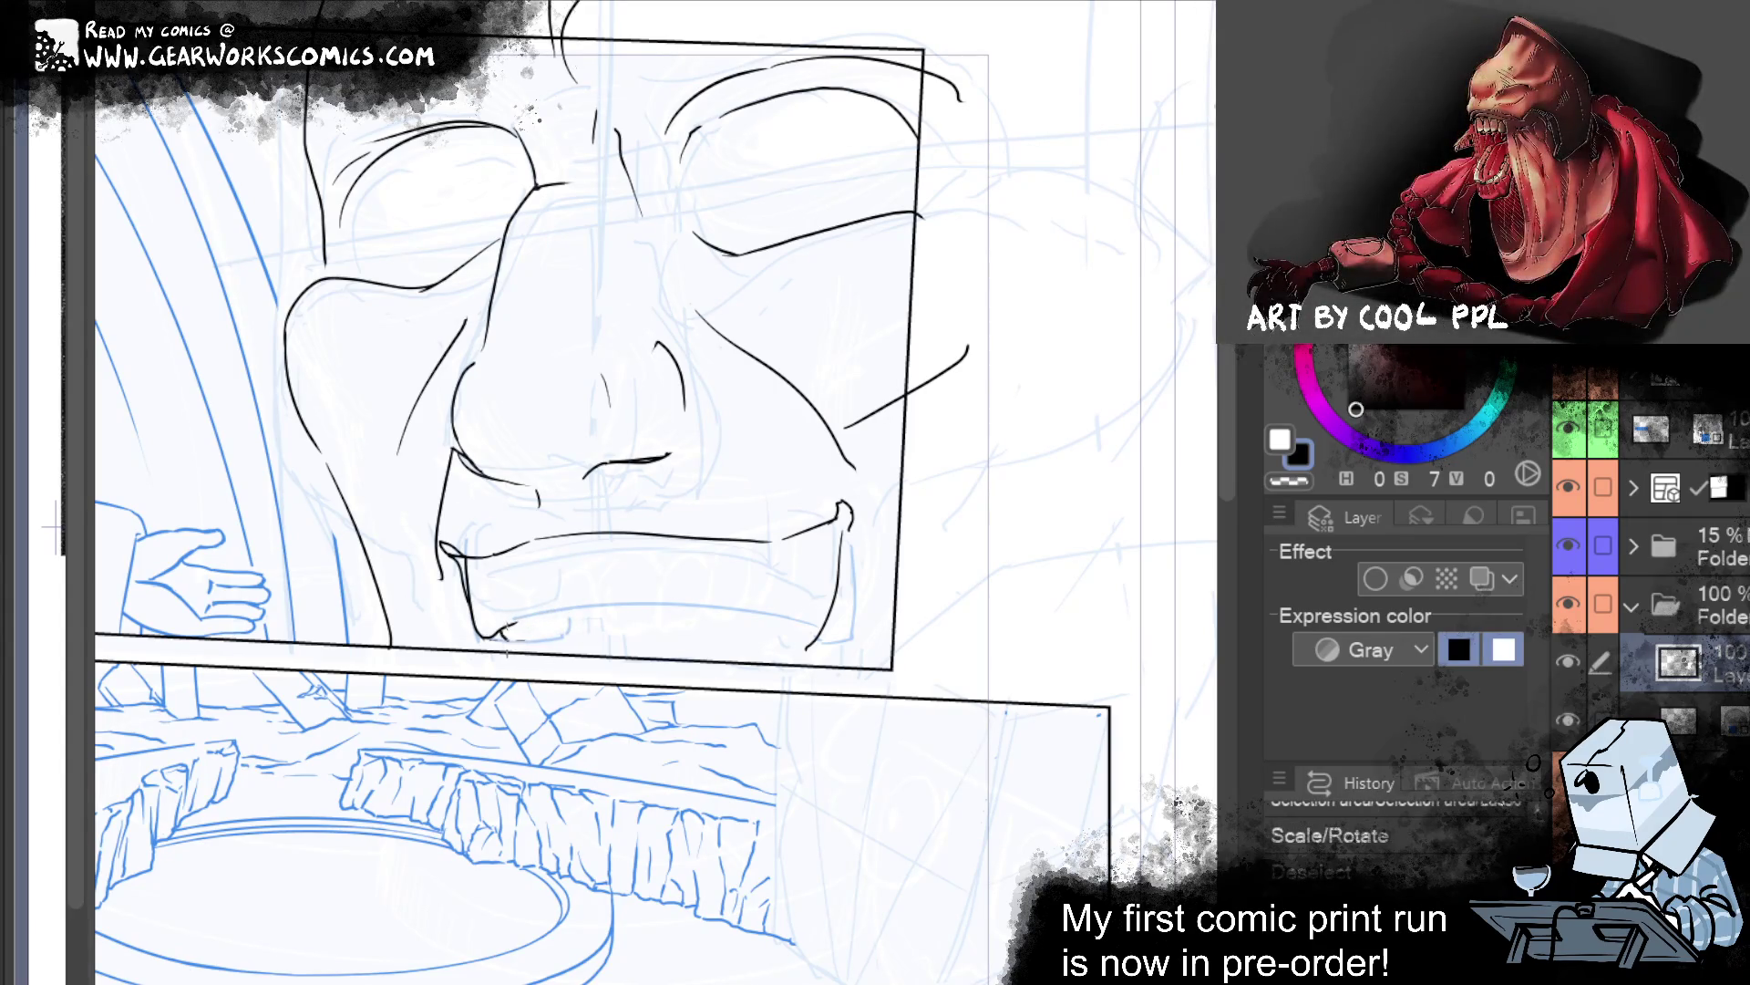
pyautogui.hotkey('ctrl', 'y')
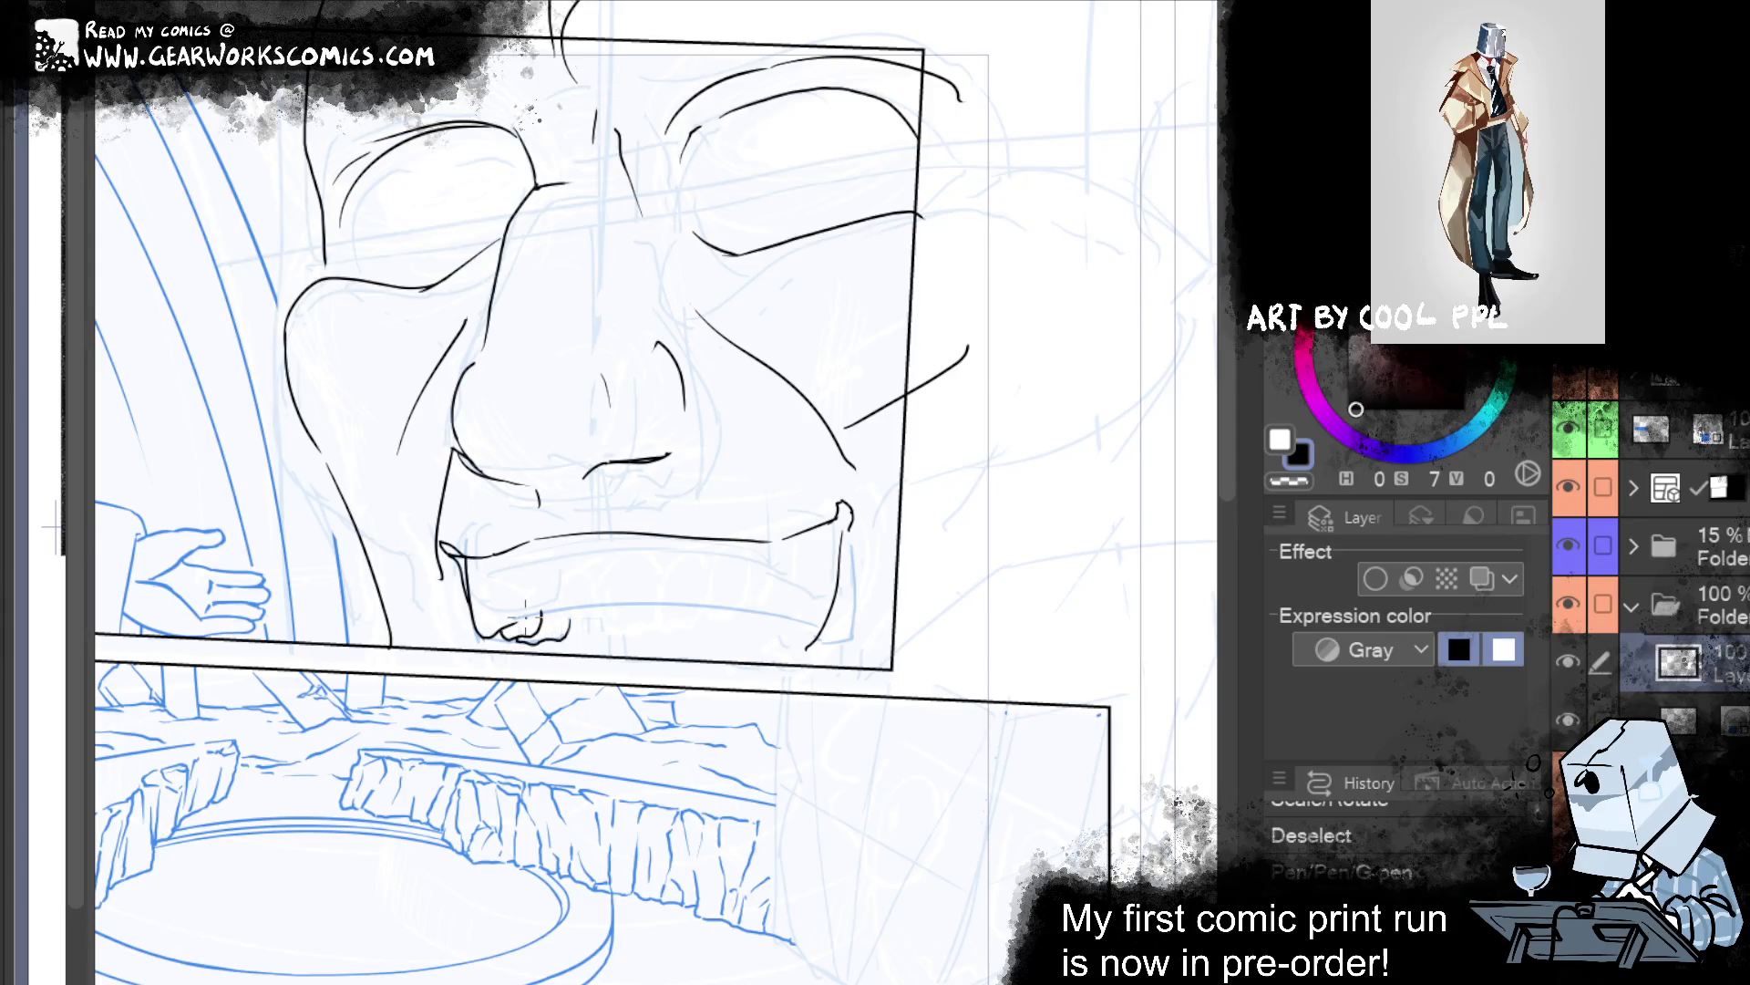
pyautogui.moveTo(498, 635); pyautogui.dragTo(547, 644)
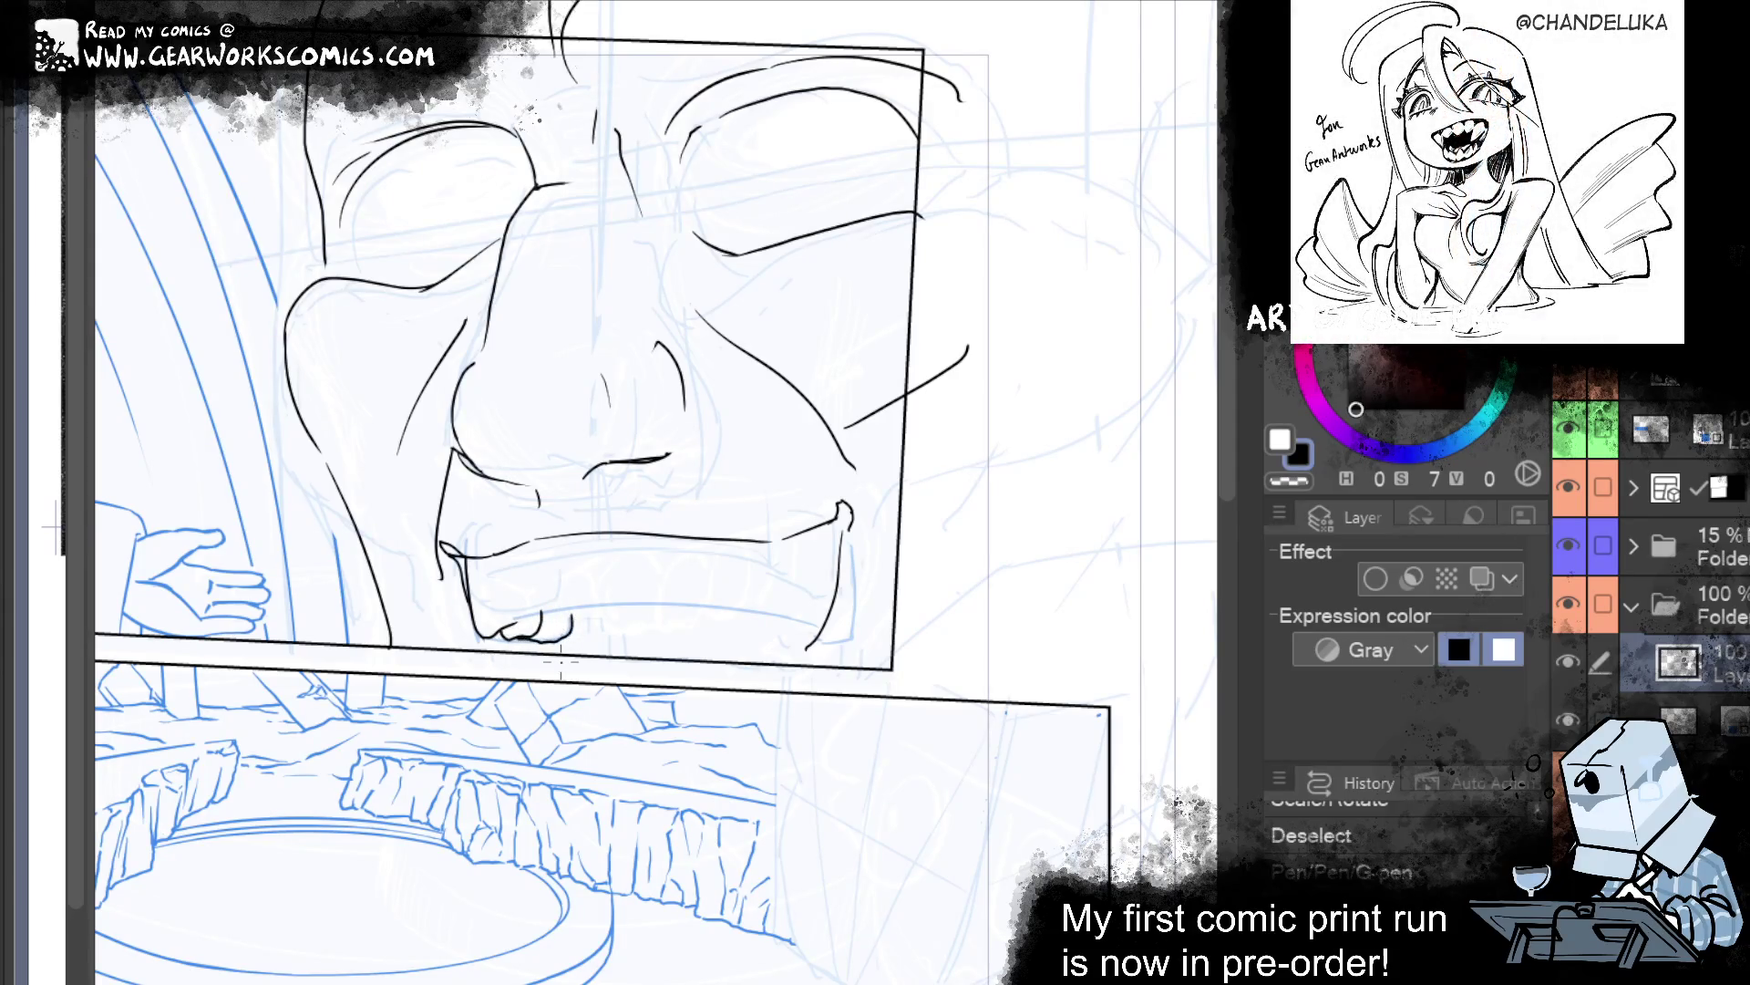
pyautogui.hotkey('ctrl', 'y')
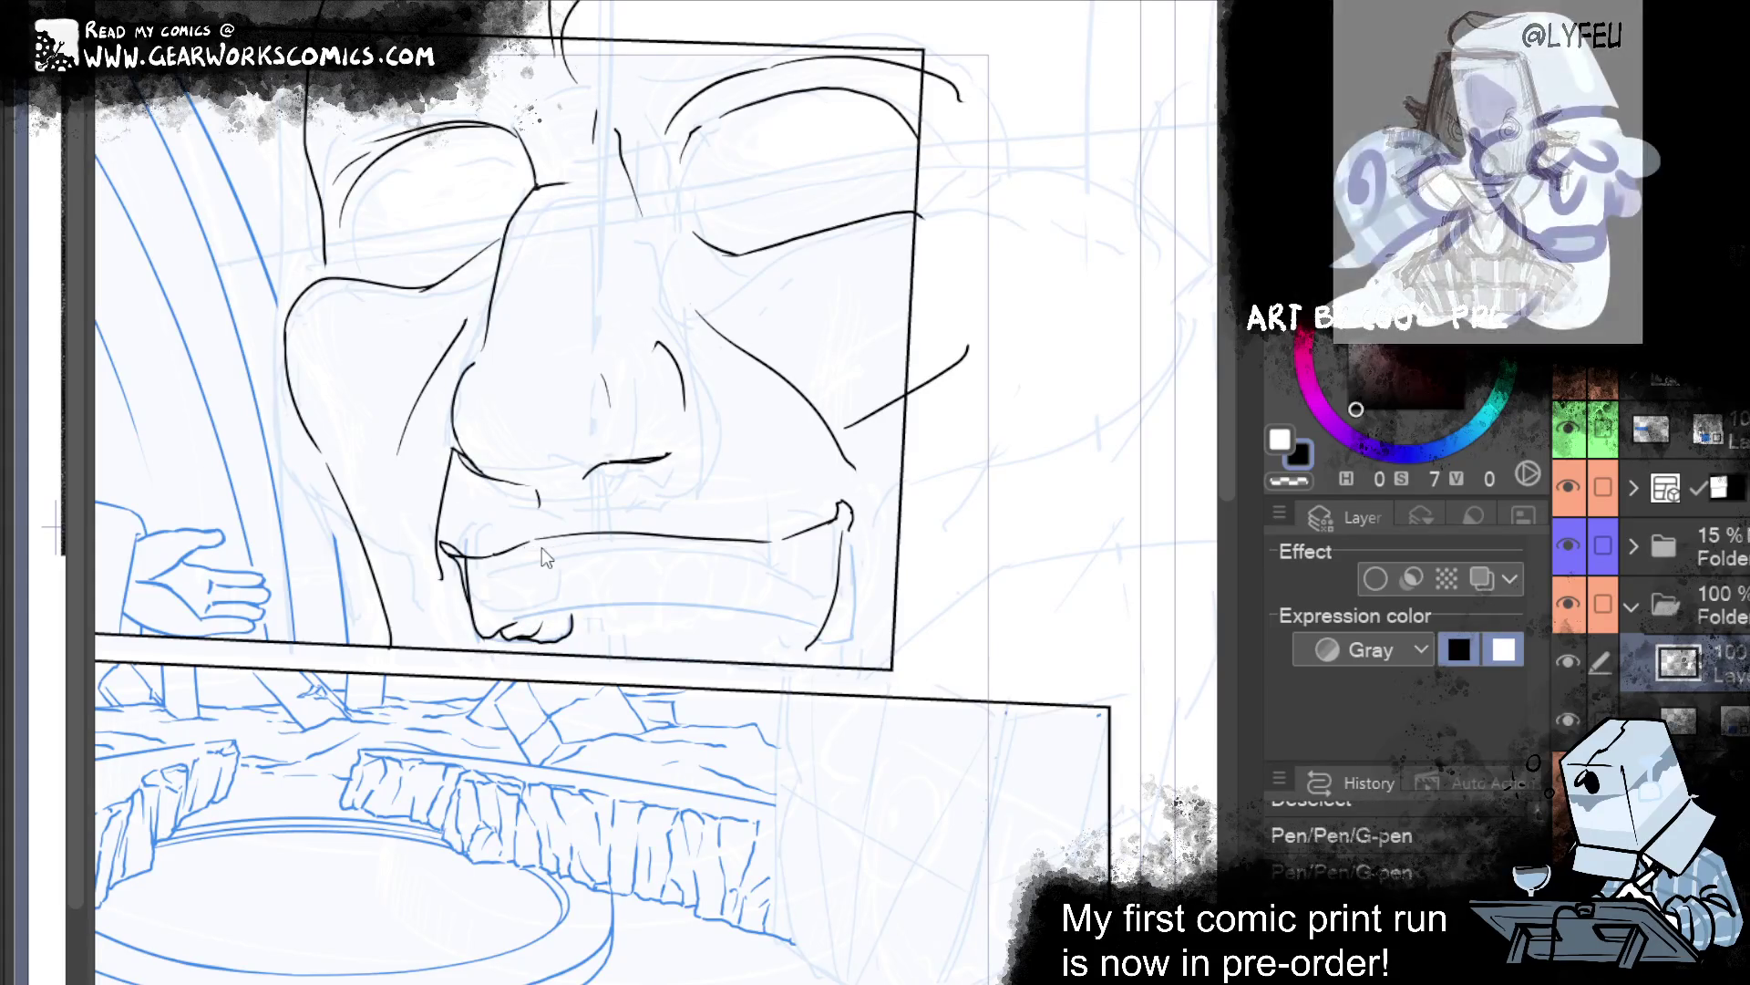
pyautogui.moveTo(1089, 514); pyautogui.dragTo(1124, 536)
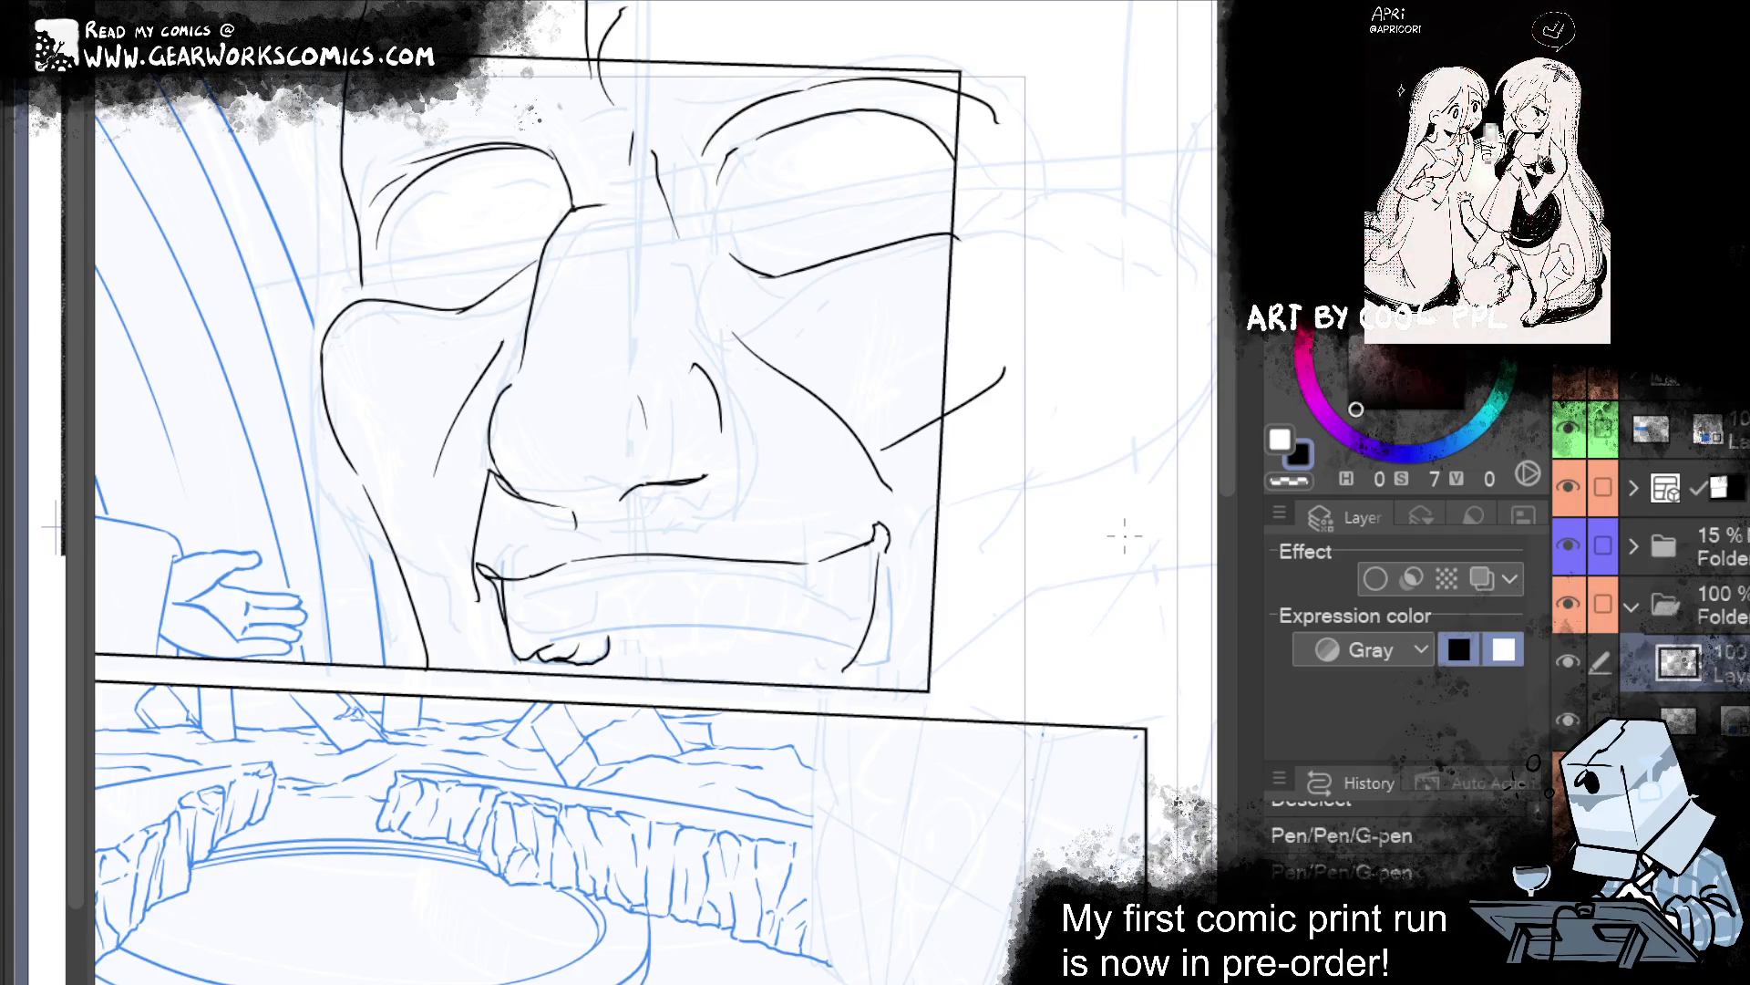
# Ink a small tooth under the left side of the lip, discarding rejected tooth and lip strokes.
pyautogui.moveTo(1125, 535); pyautogui.dragTo(1043, 501)
pyautogui.moveTo(830, 712); pyautogui.dragTo(814, 671)
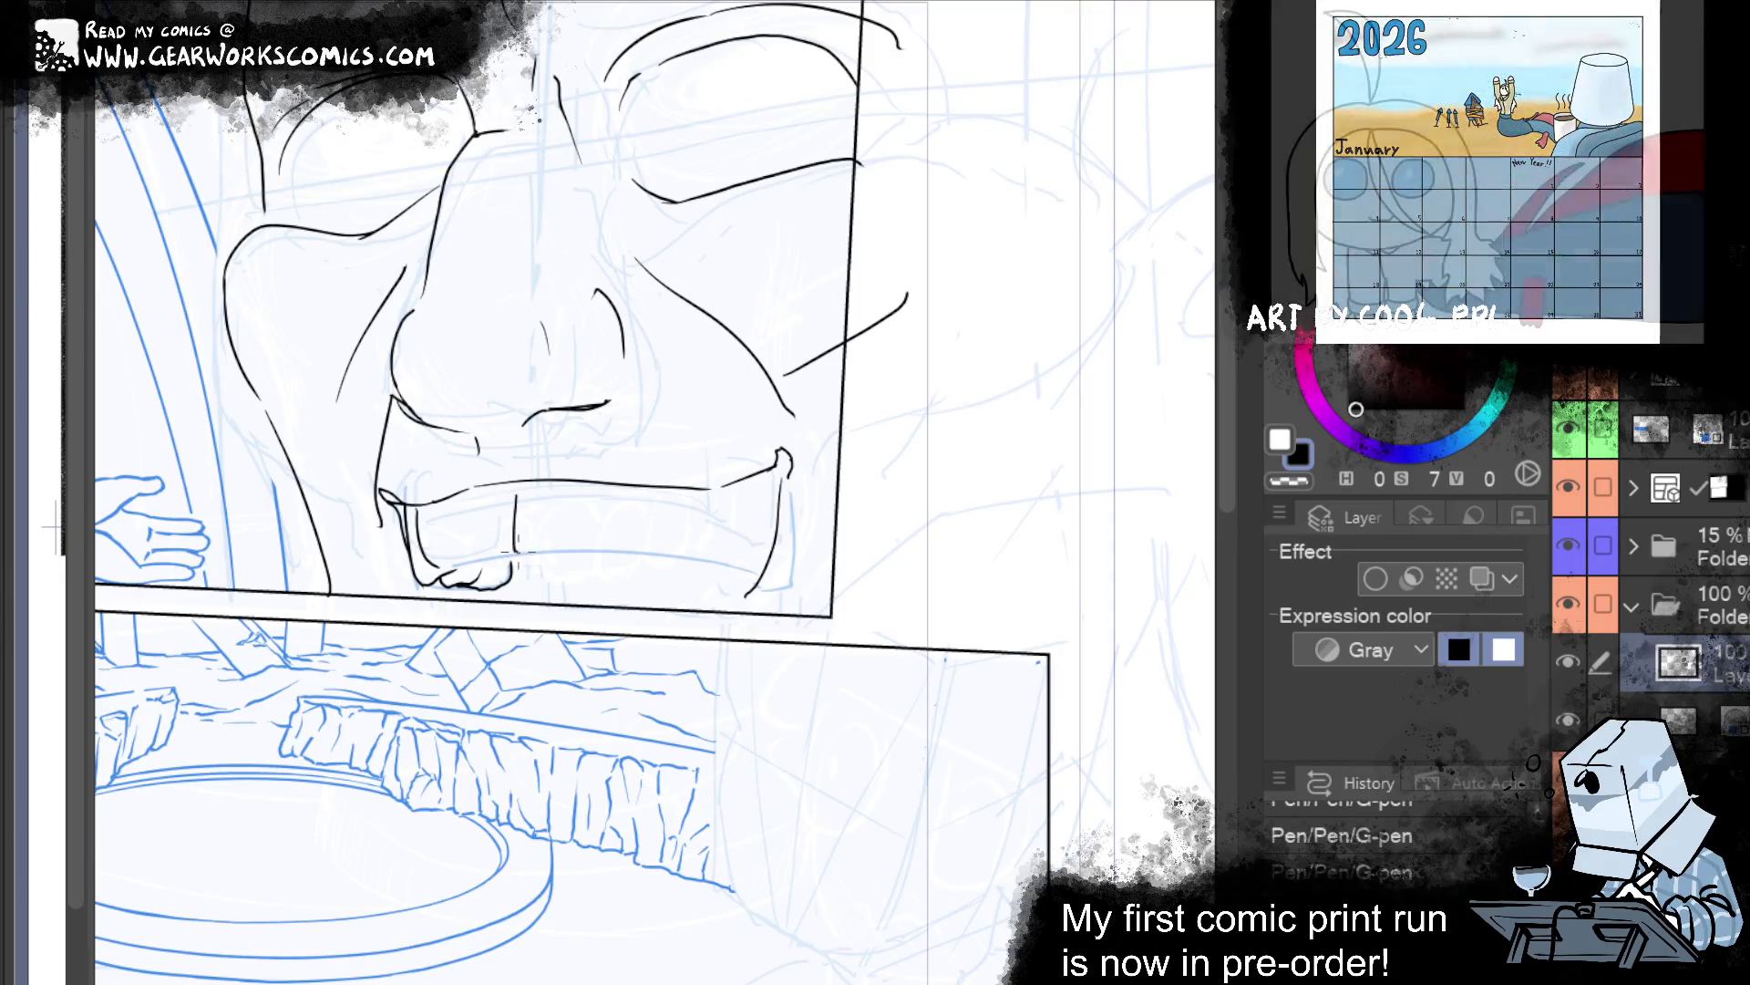
pyautogui.hotkey('ctrl', 'z')
pyautogui.moveTo(514, 550); pyautogui.dragTo(569, 549)
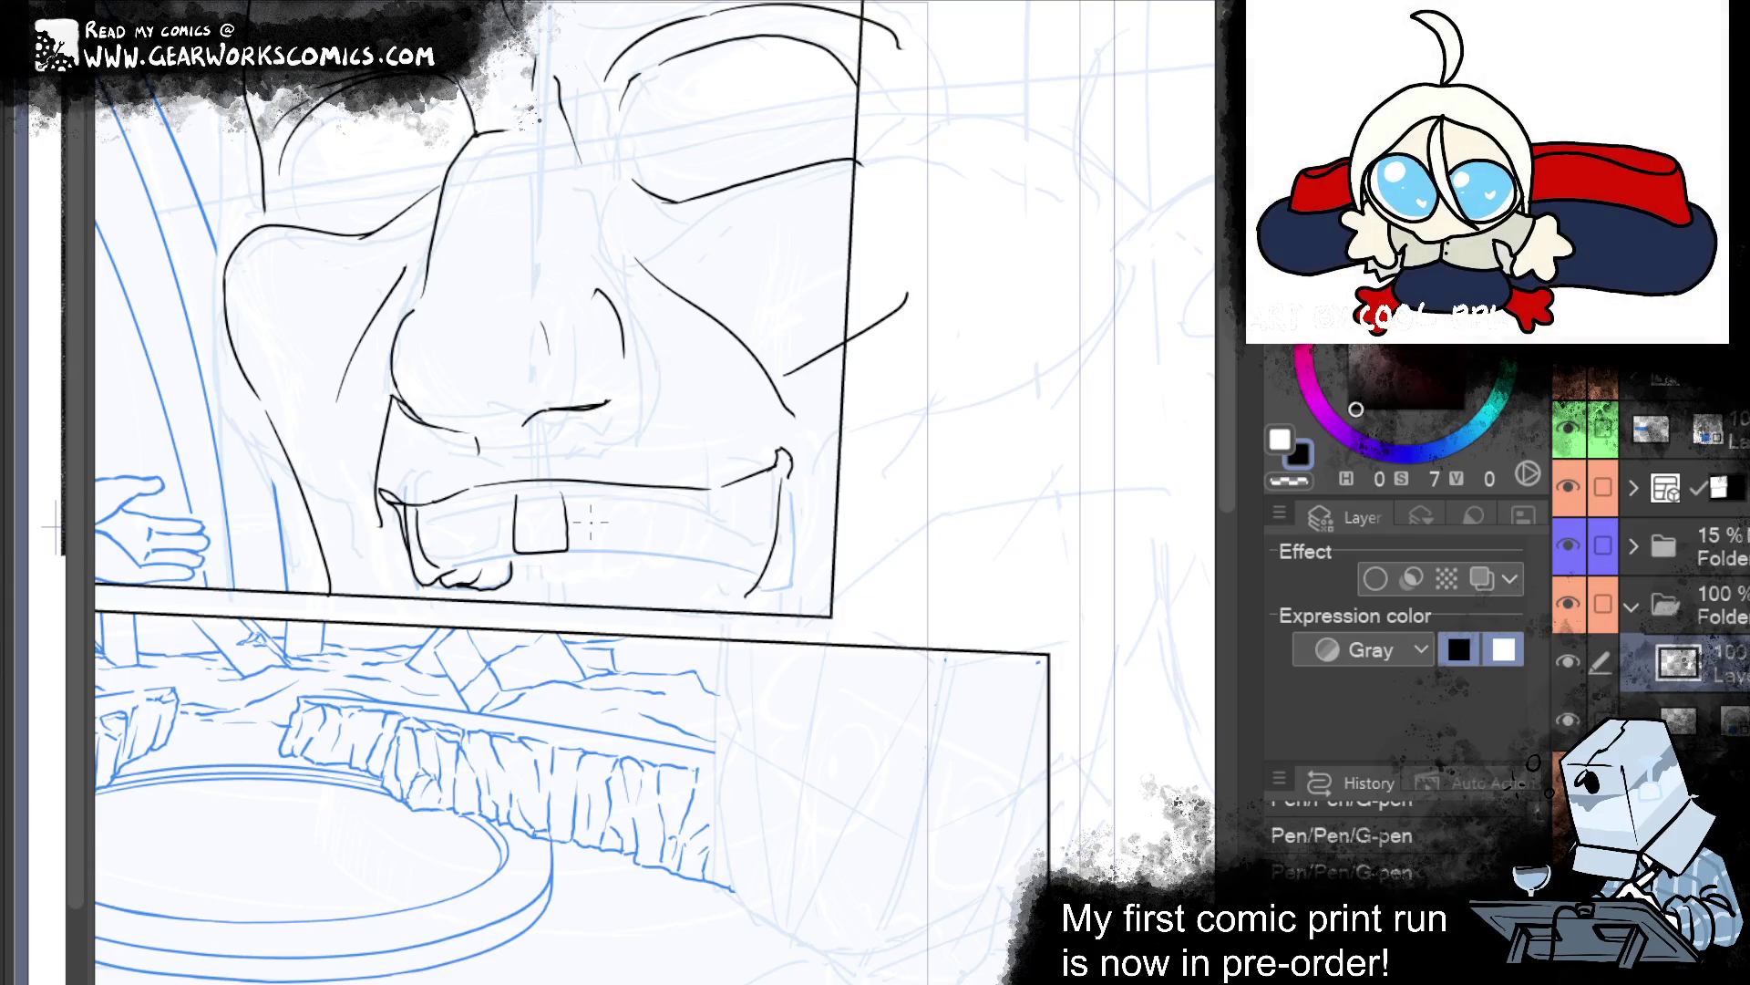
pyautogui.hotkey('ctrl', 'z')
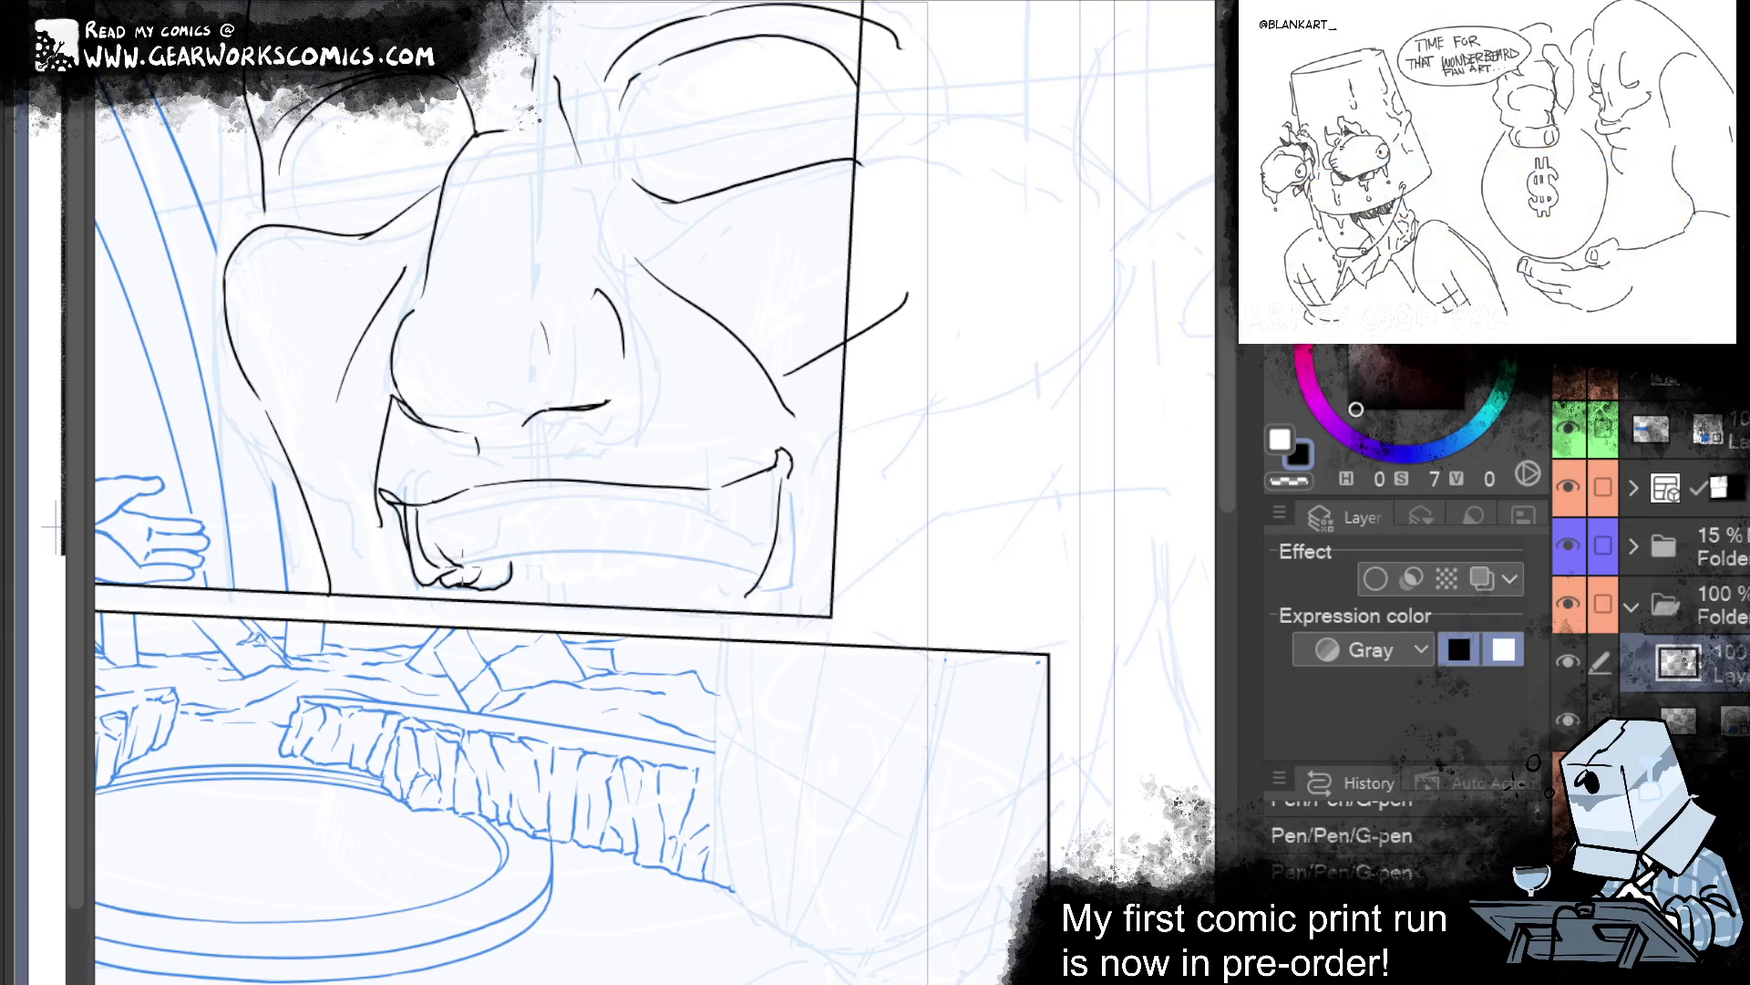
pyautogui.moveTo(442, 561); pyautogui.dragTo(480, 569)
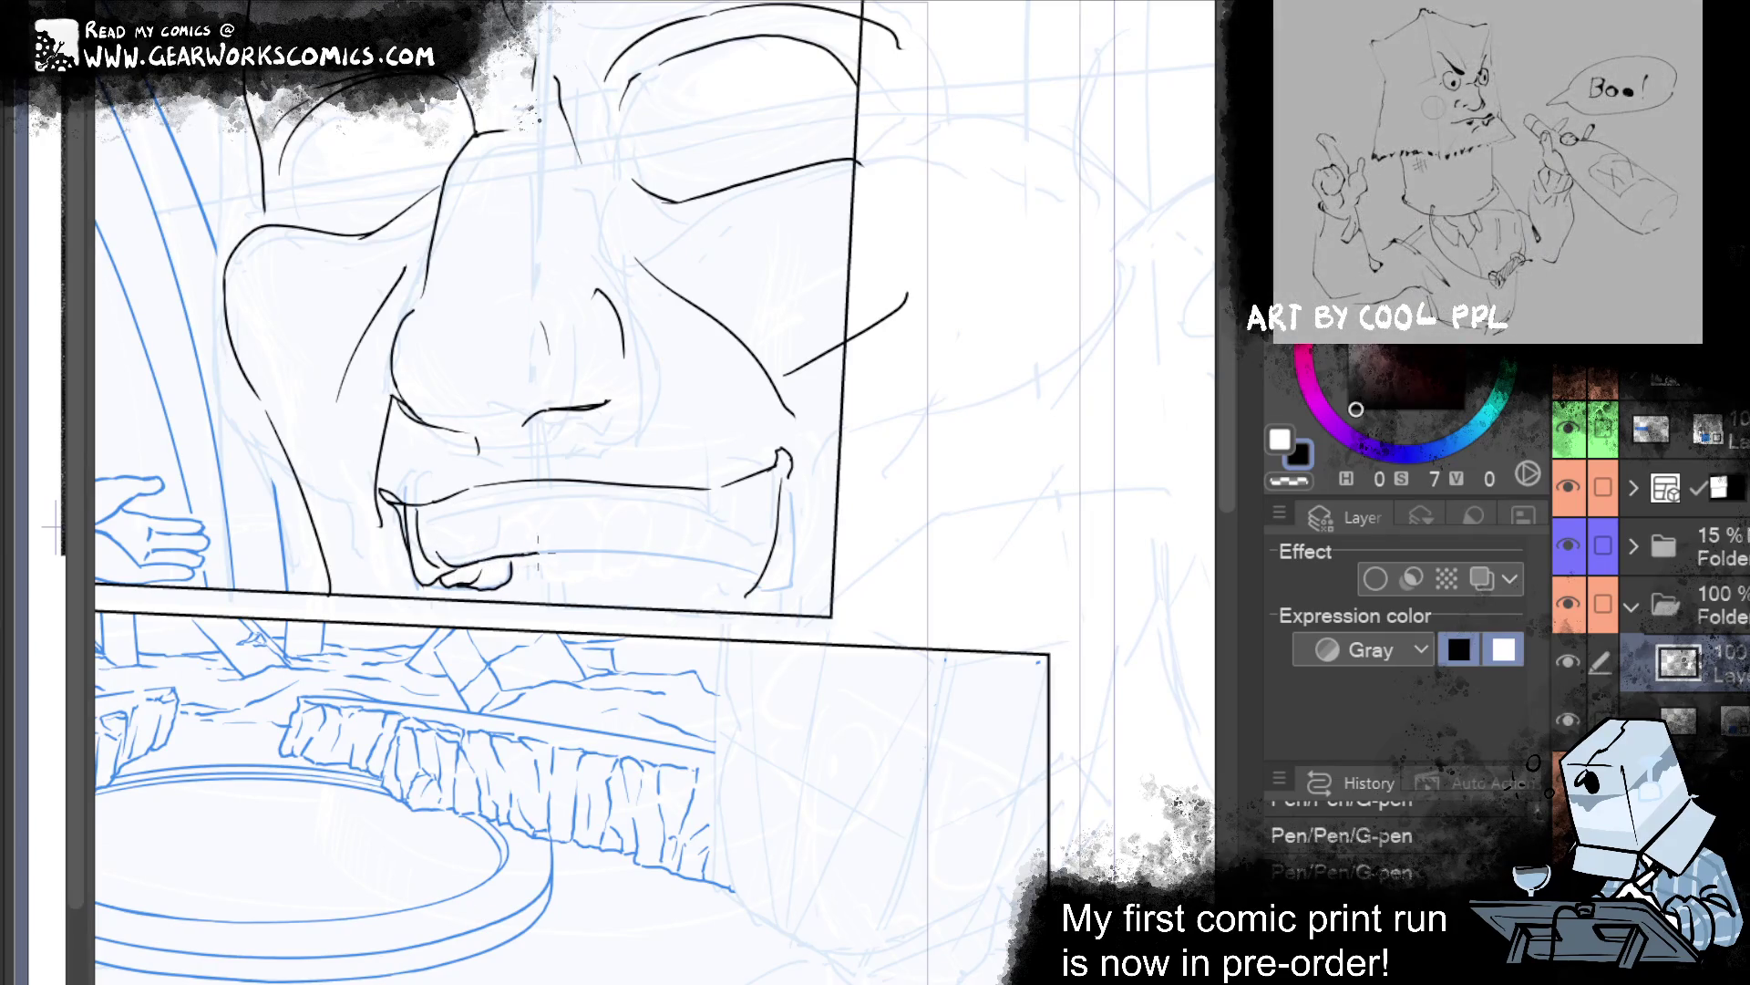
pyautogui.moveTo(651, 554); pyautogui.dragTo(748, 567)
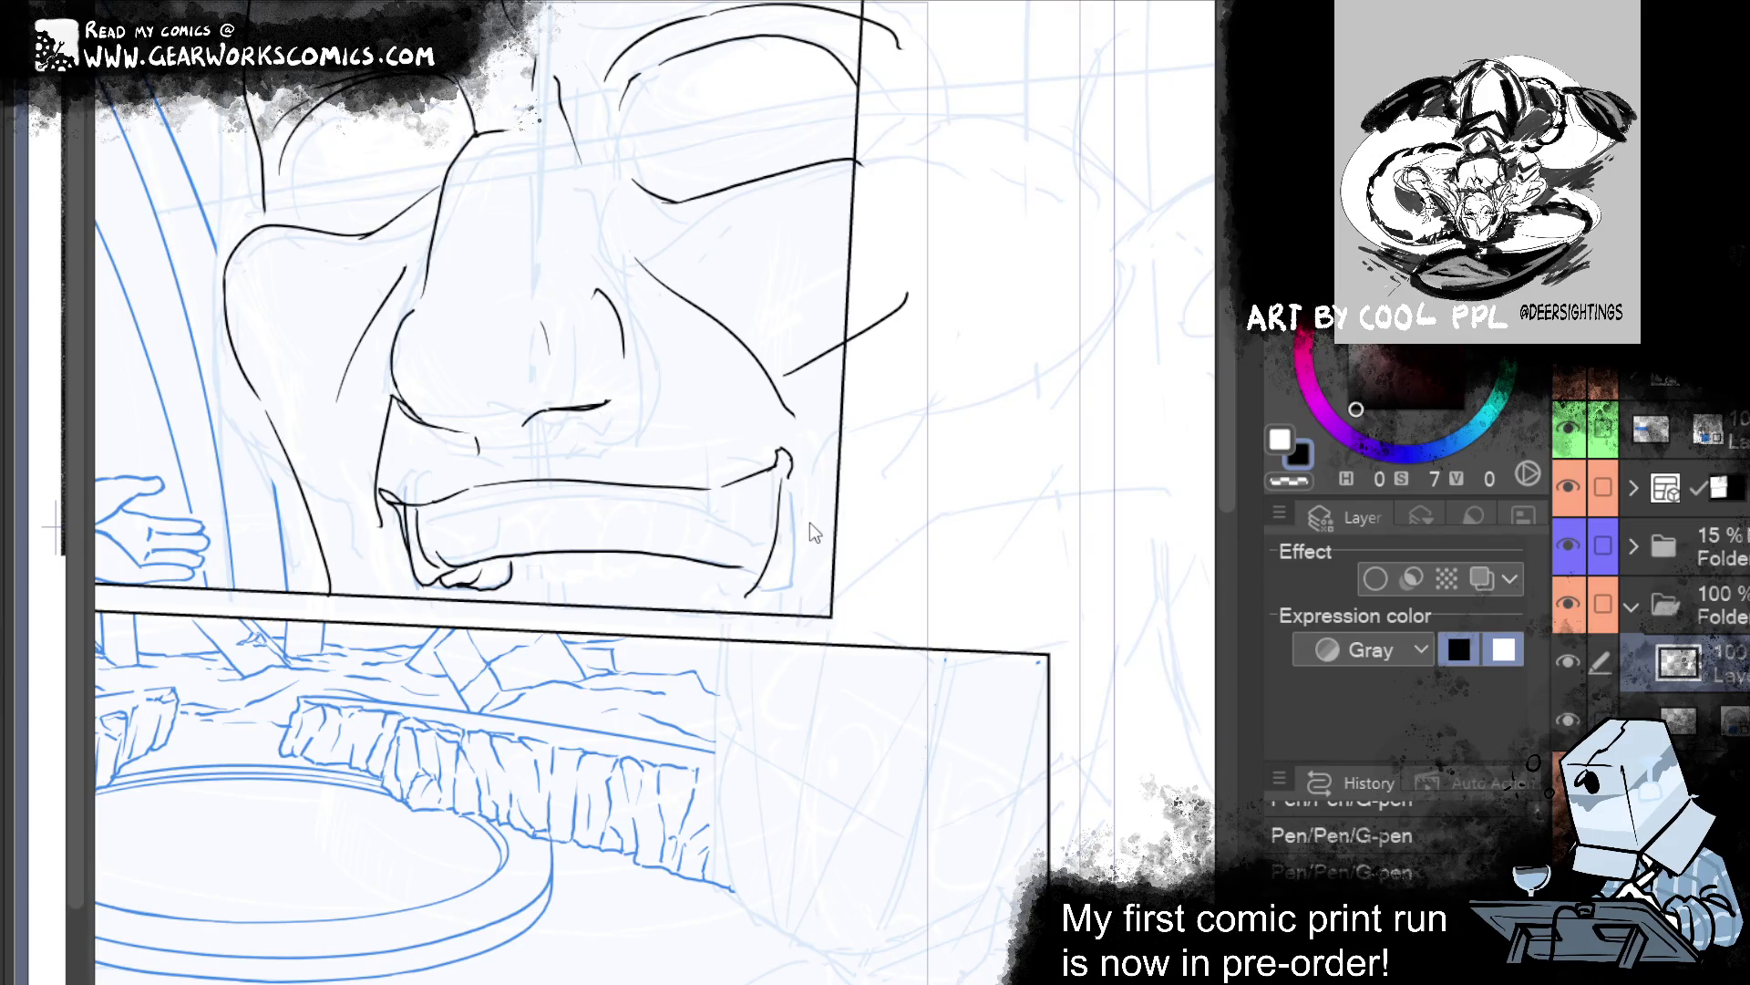
pyautogui.hotkey('ctrl', 'z')
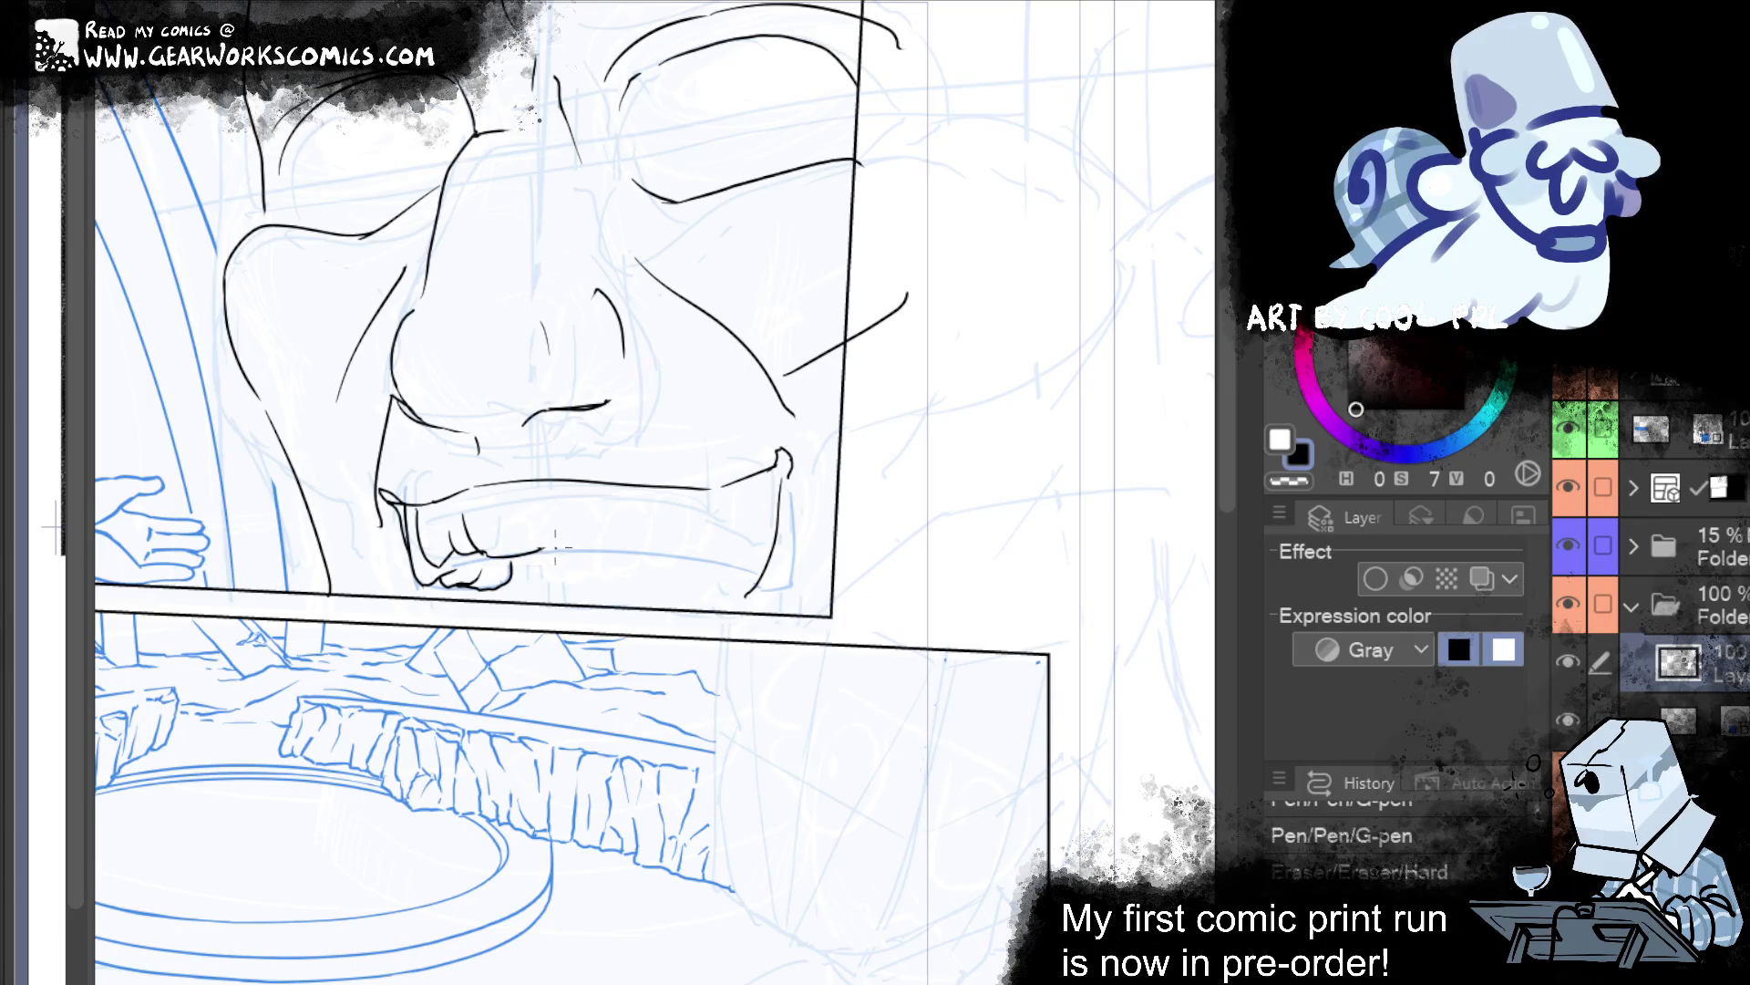
# Step through edits near the mouth and redraw the mouth line shorter.
pyautogui.moveTo(538, 550); pyautogui.dragTo(515, 552)
pyautogui.hotkey('ctrl', 'z')
pyautogui.hotkey('ctrl', 'z')
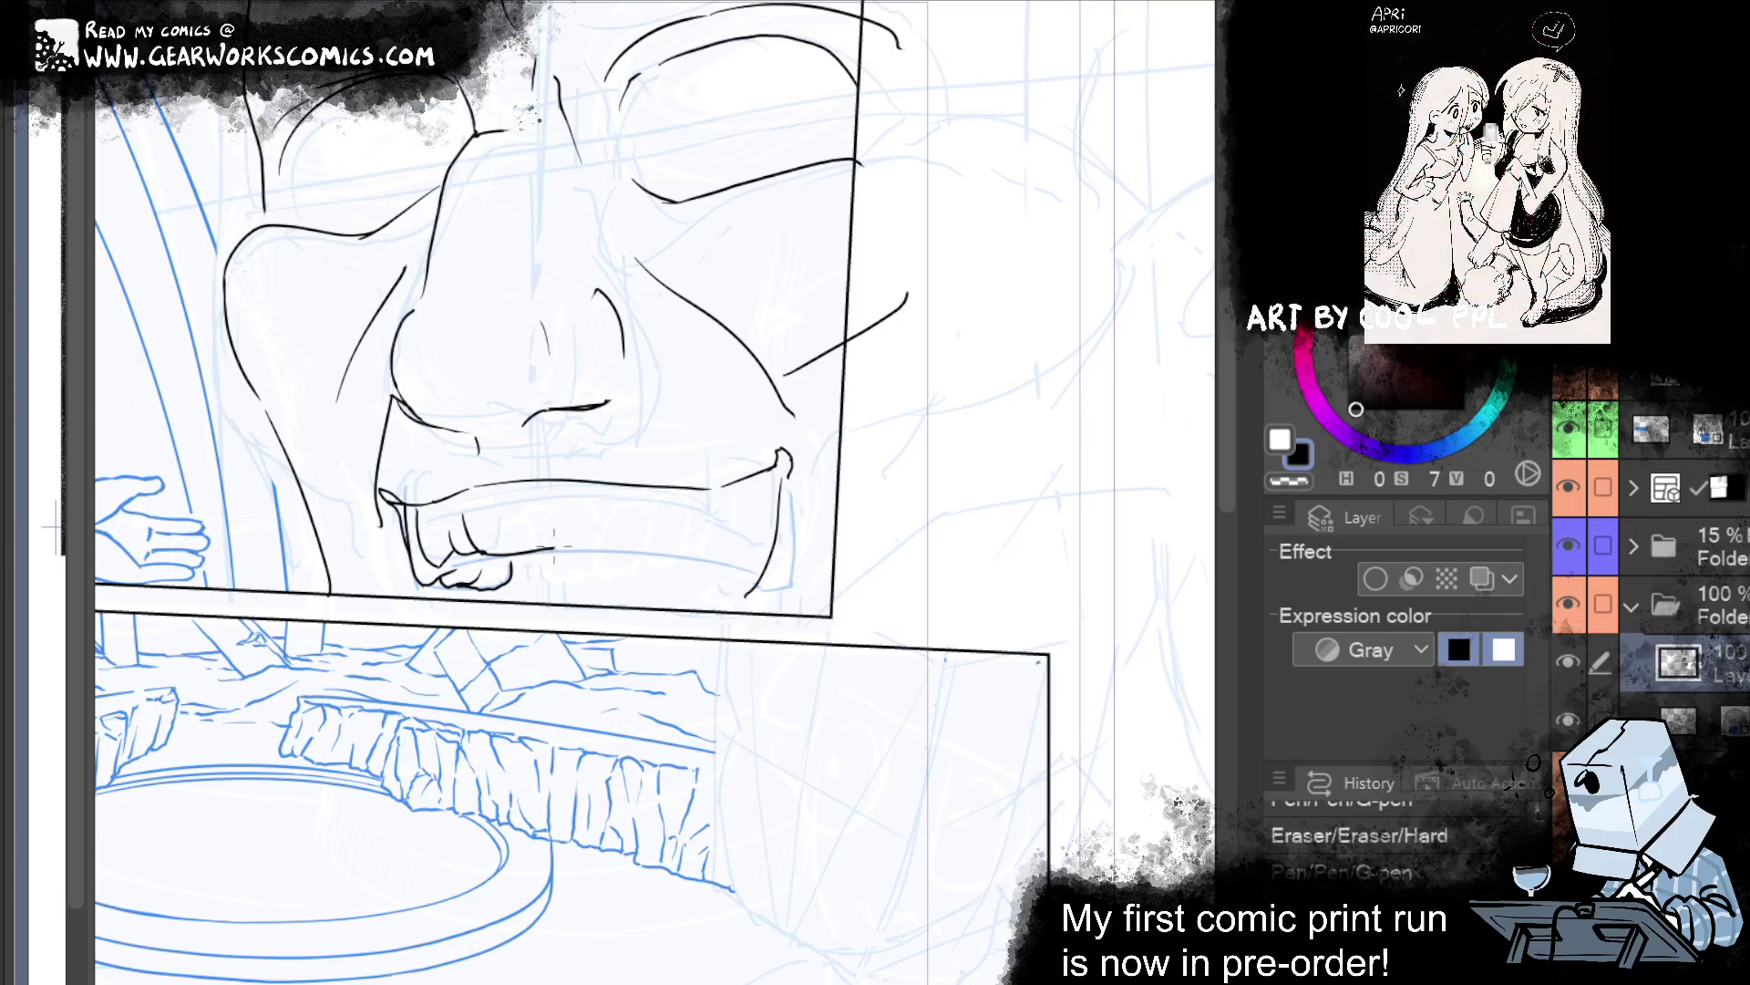
pyautogui.hotkey('ctrl', 'y')
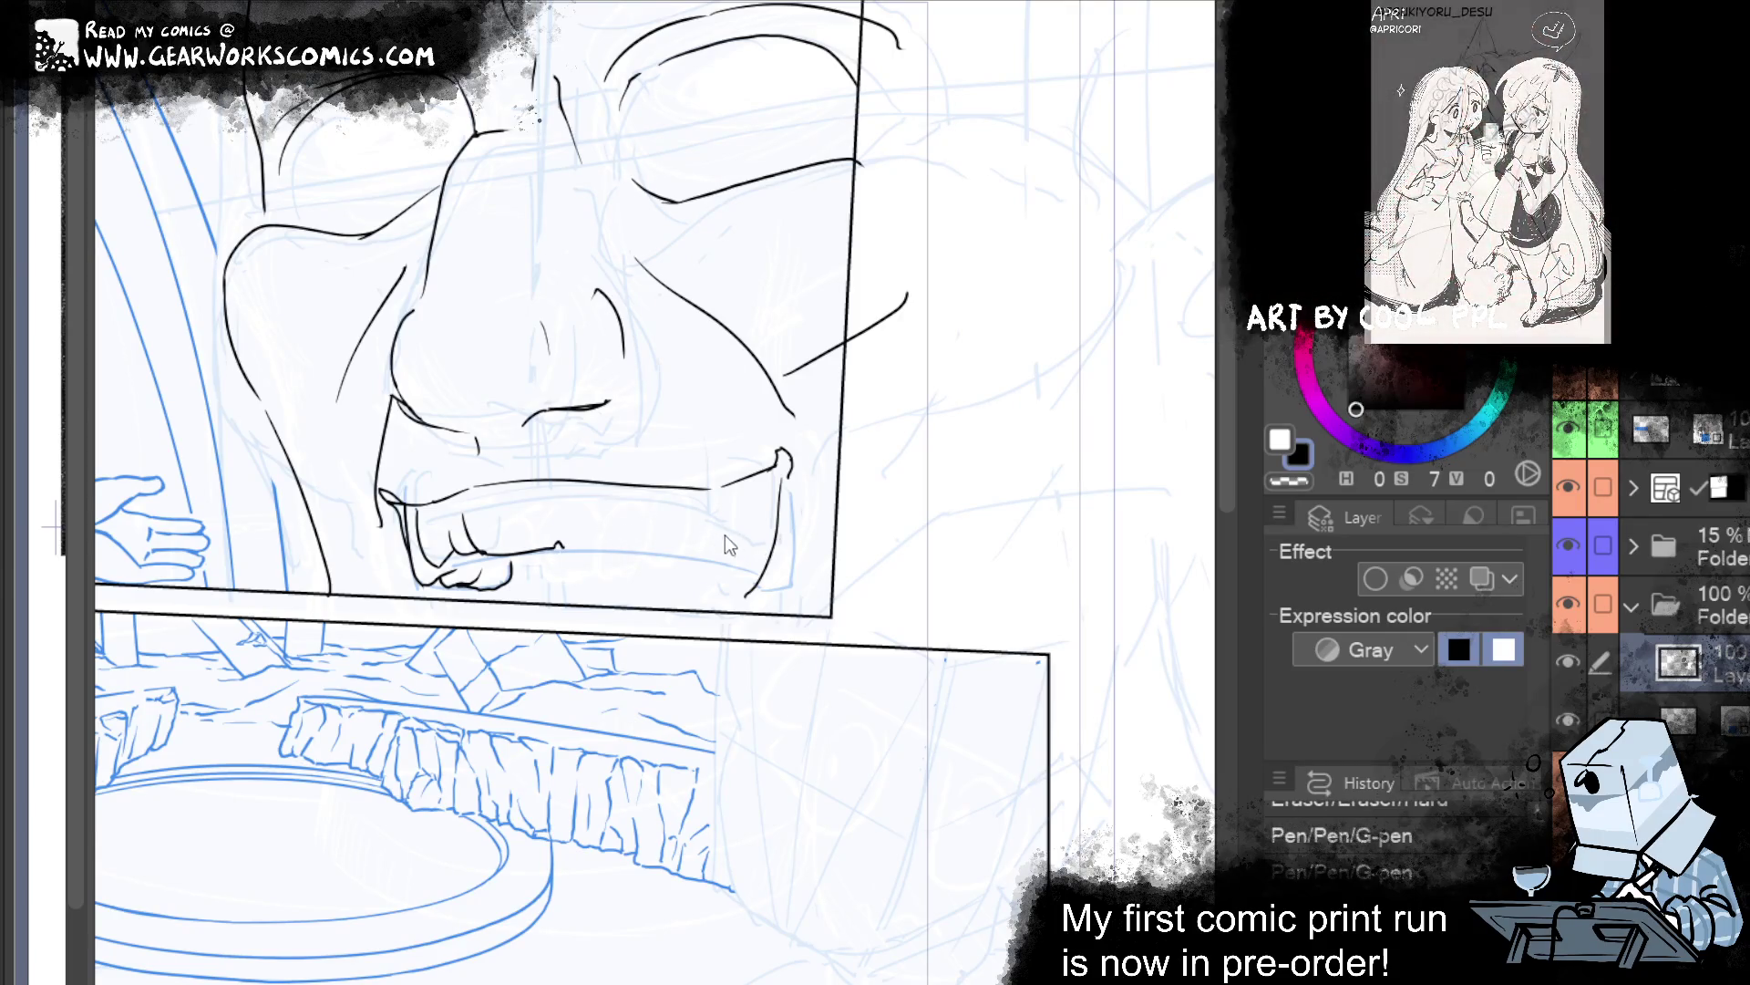
pyautogui.hotkey('ctrl', 'y')
pyautogui.hotkey('ctrl', 'z')
pyautogui.moveTo(509, 558); pyautogui.dragTo(690, 562)
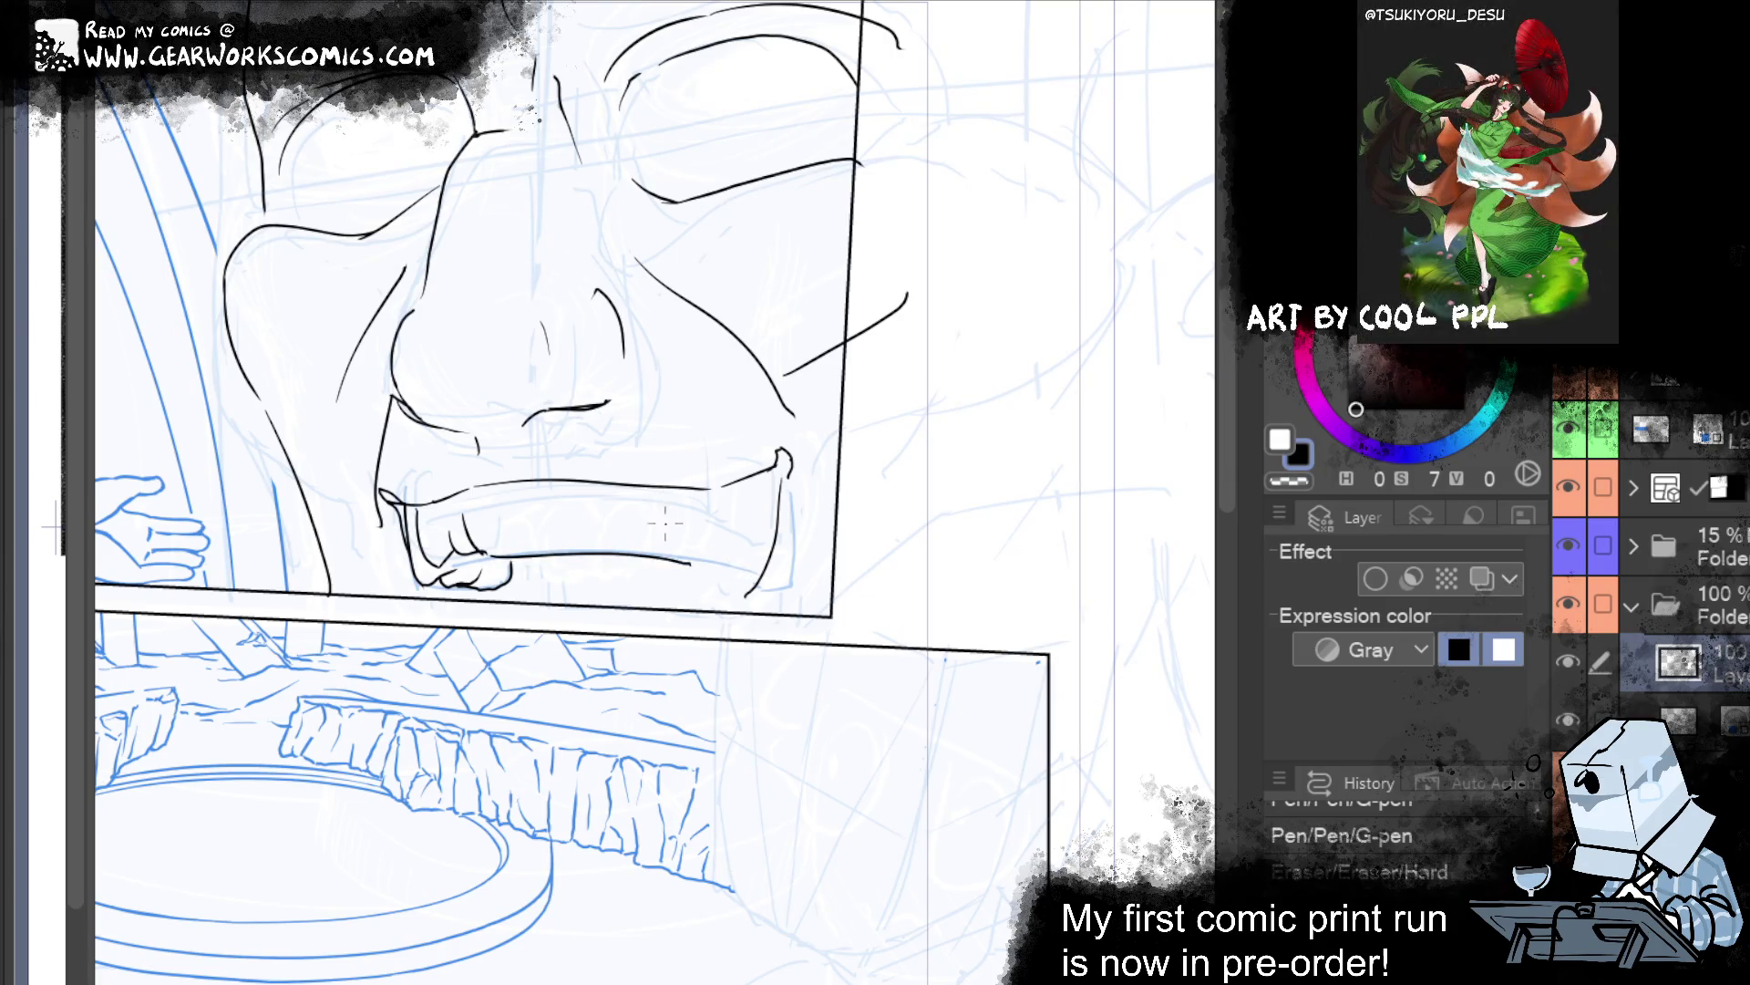
# Restore the right mouth-corner fang strokes and erase stray marks beside the right tooth.
pyautogui.hotkey('ctrl', 'y')
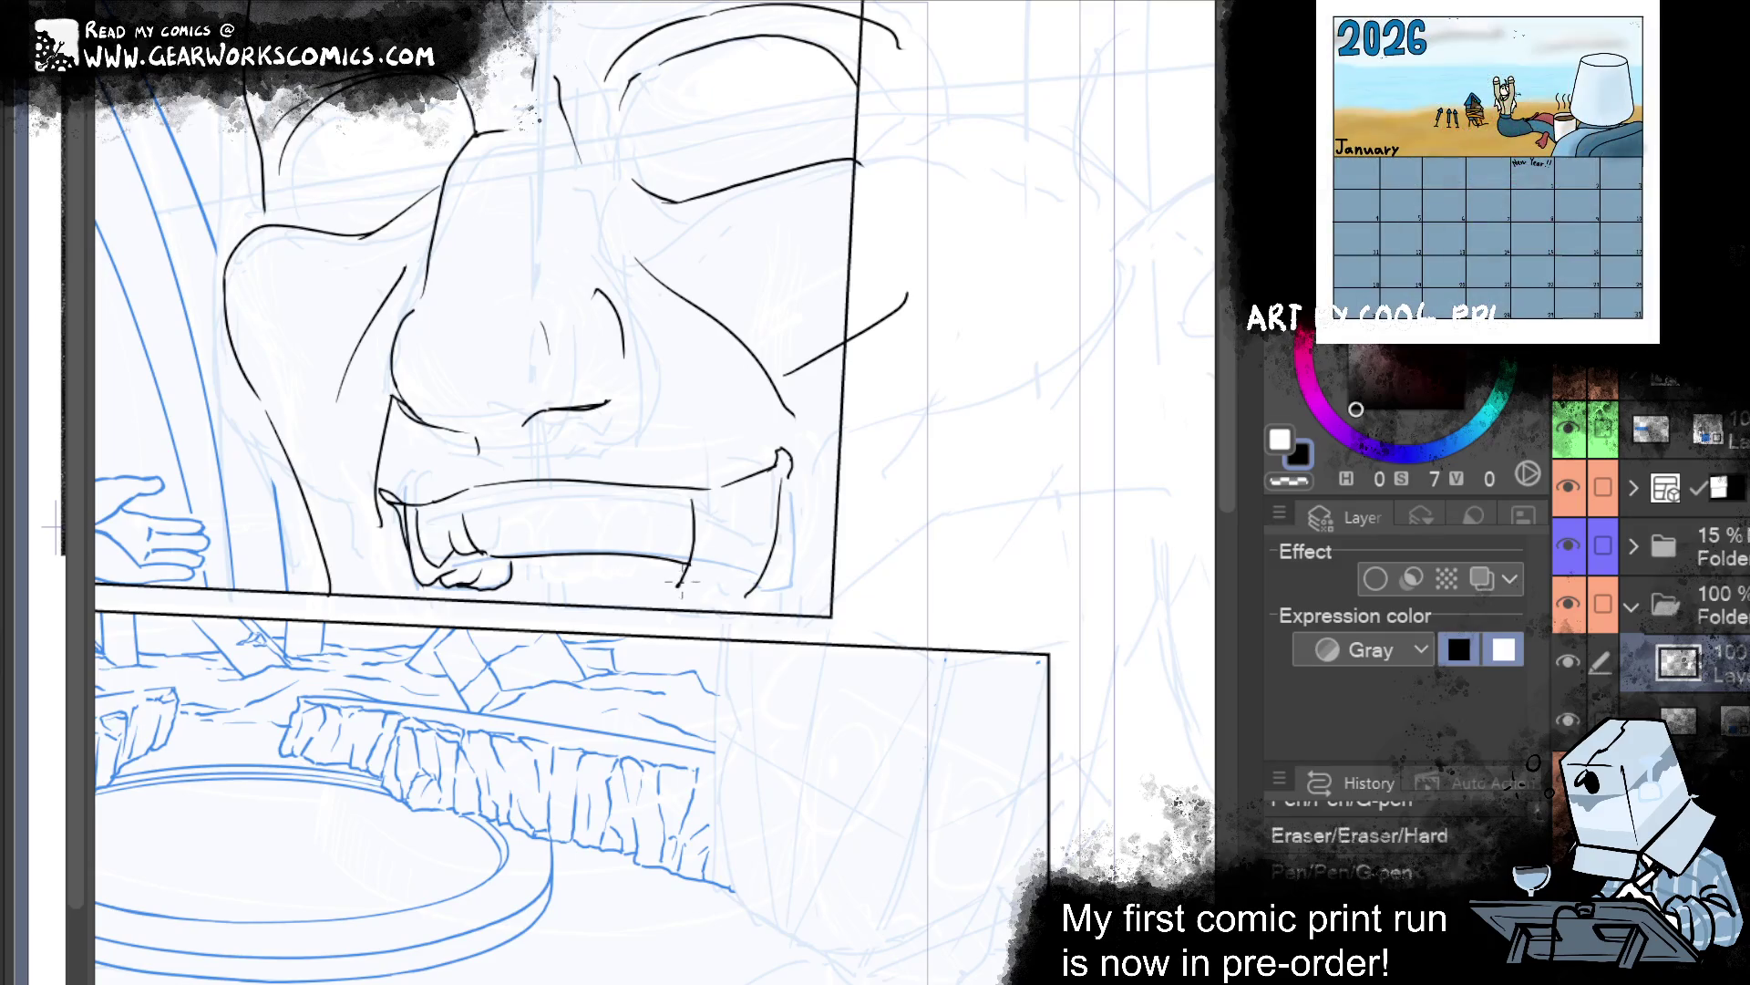
pyautogui.hotkey('ctrl', 'z')
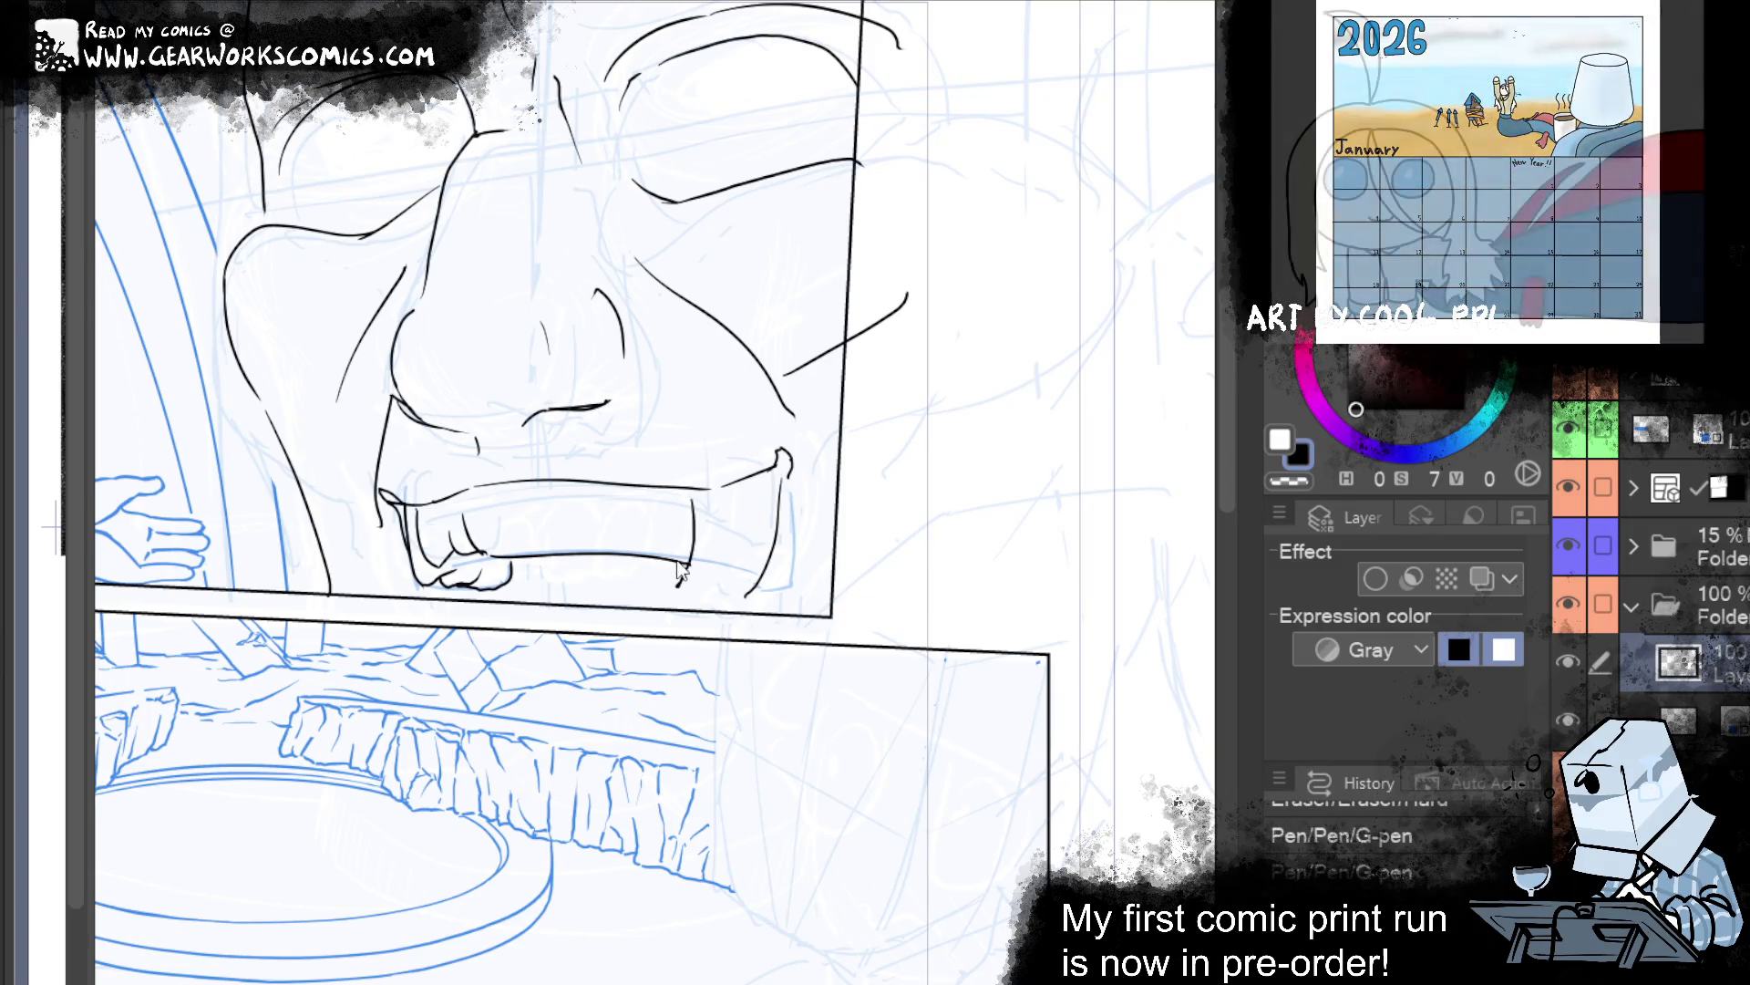
pyautogui.hotkey('ctrl', 'y')
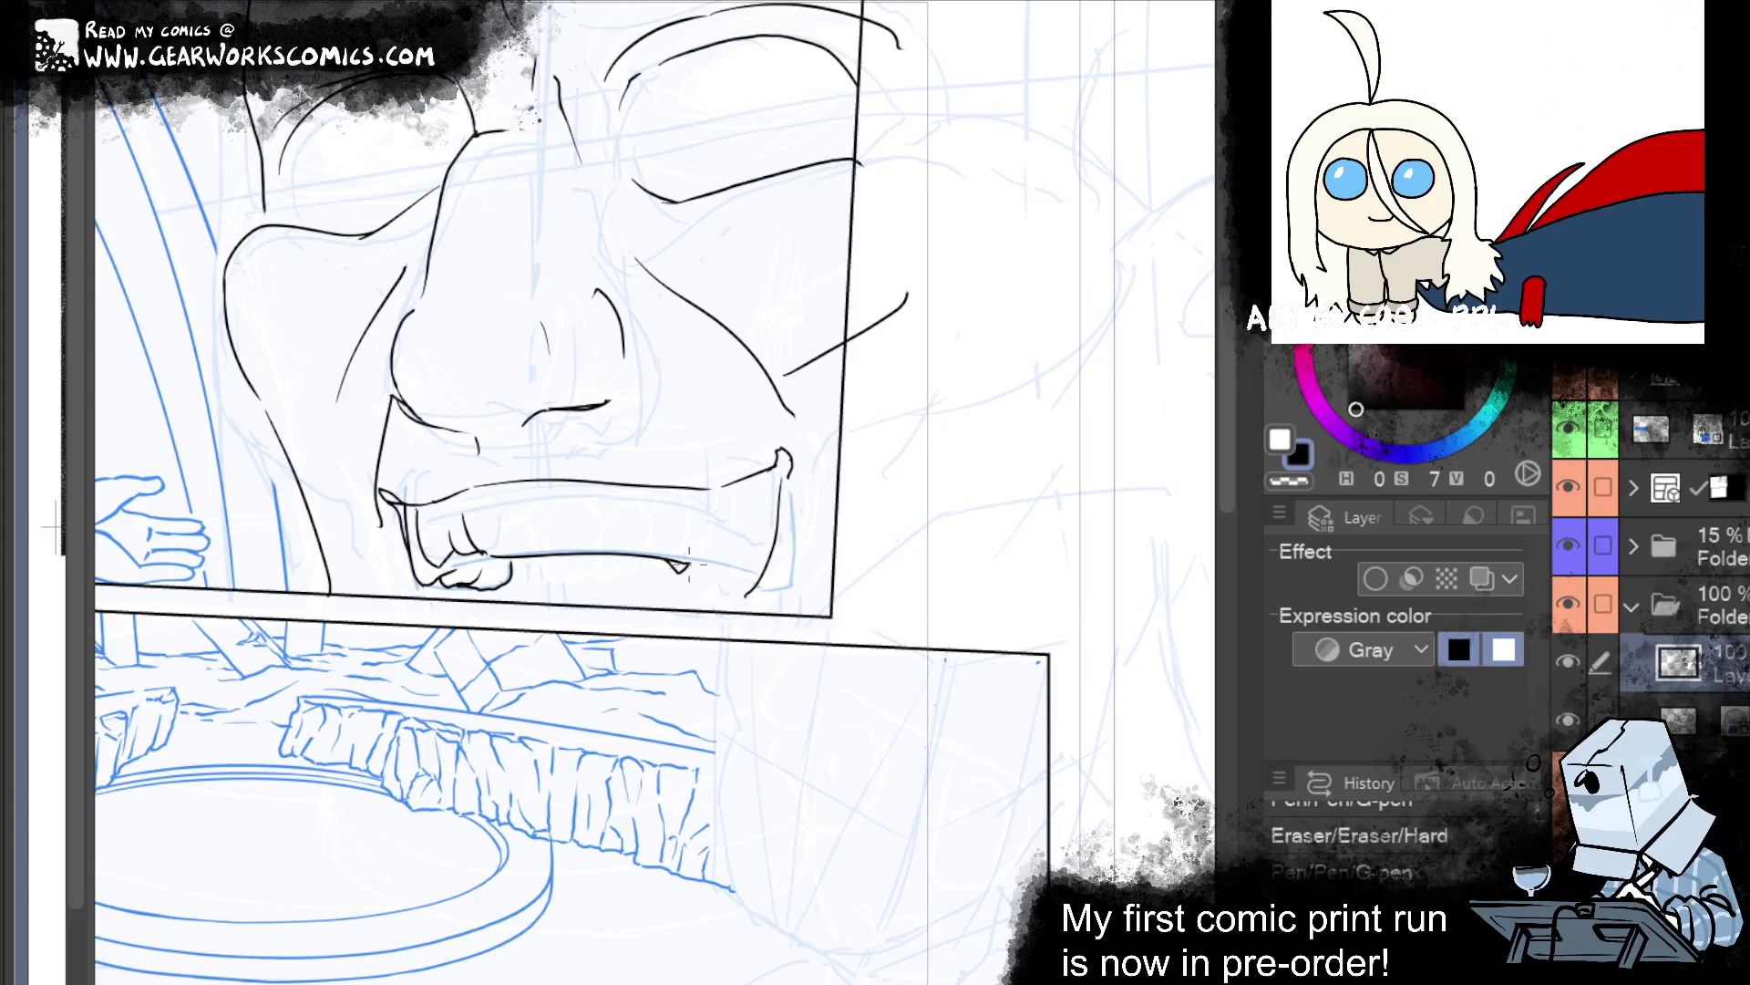
pyautogui.hotkey('ctrl', 'y')
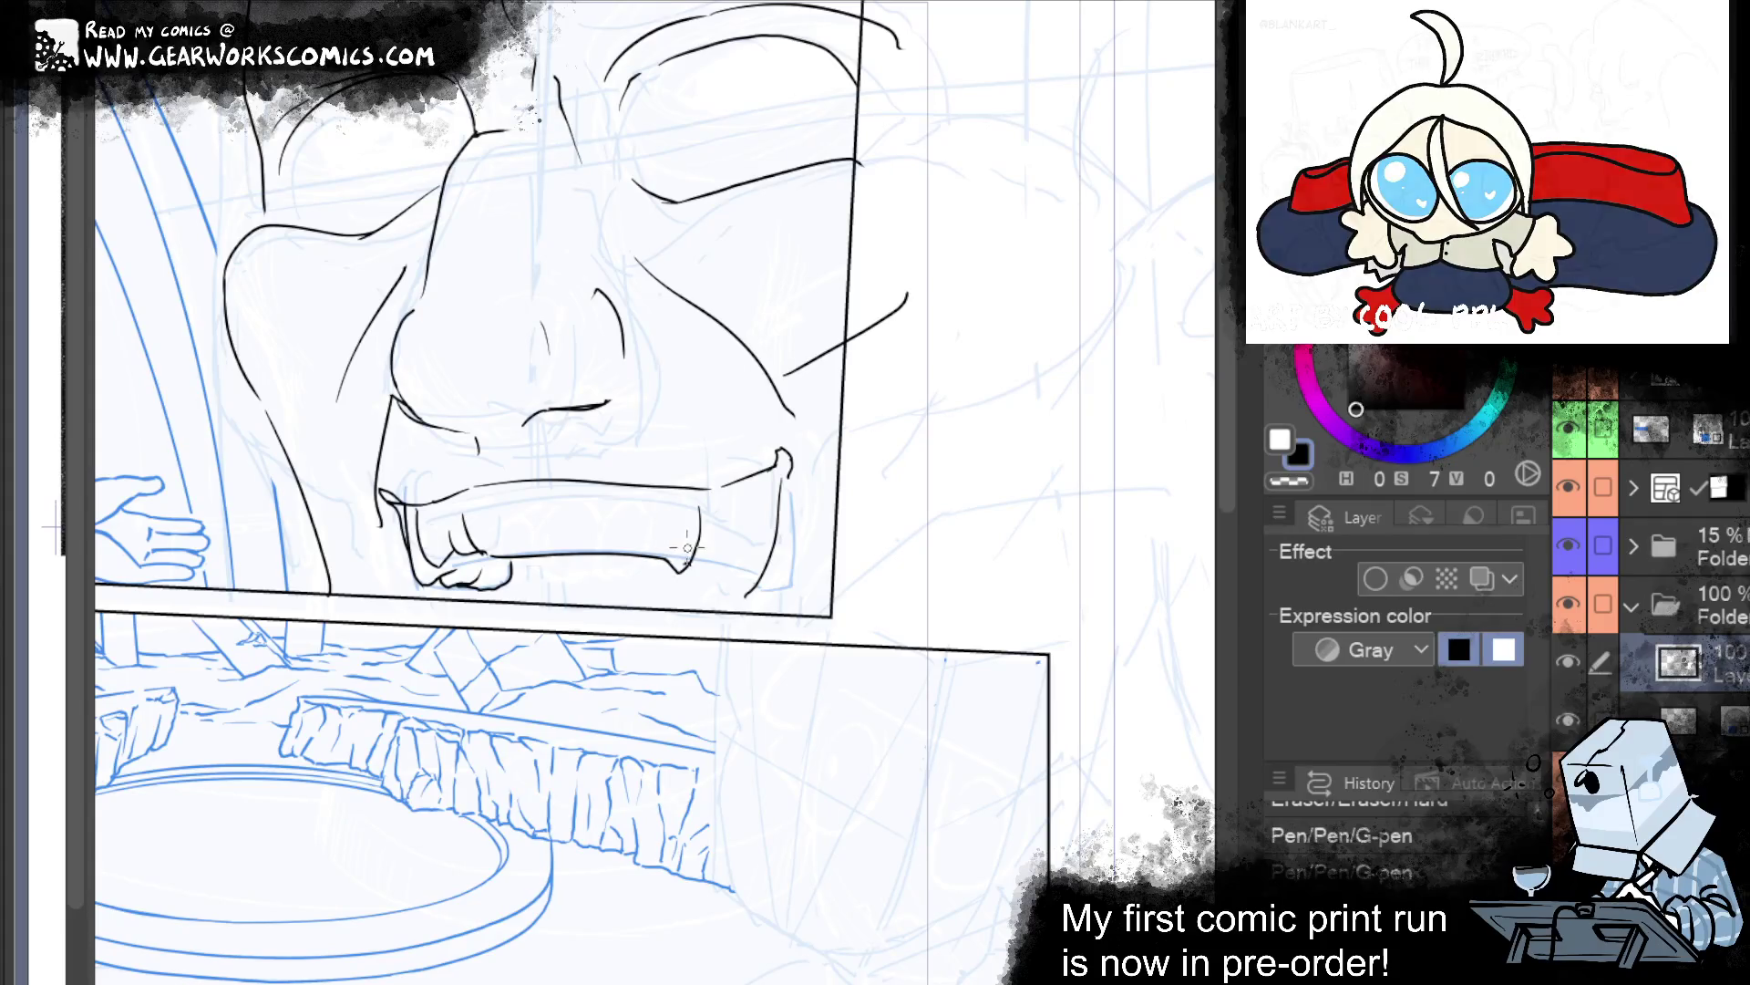
pyautogui.hotkey('ctrl', 'y')
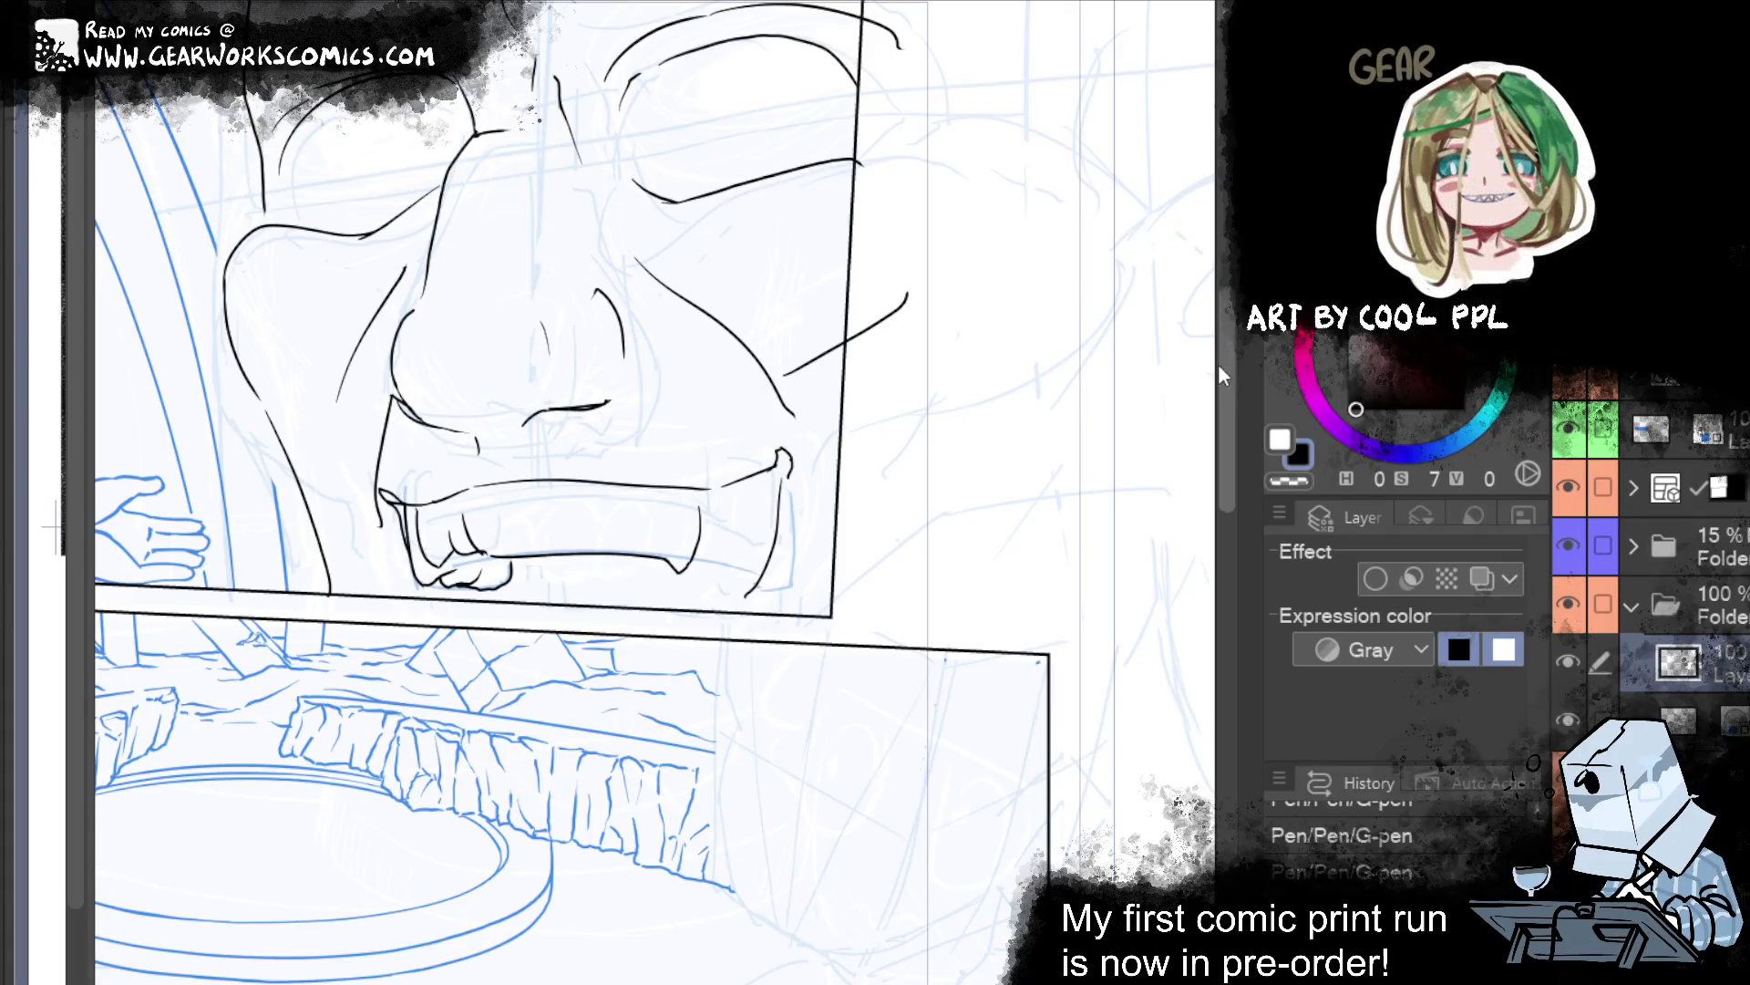
pyautogui.moveTo(1048, 404); pyautogui.dragTo(1043, 484)
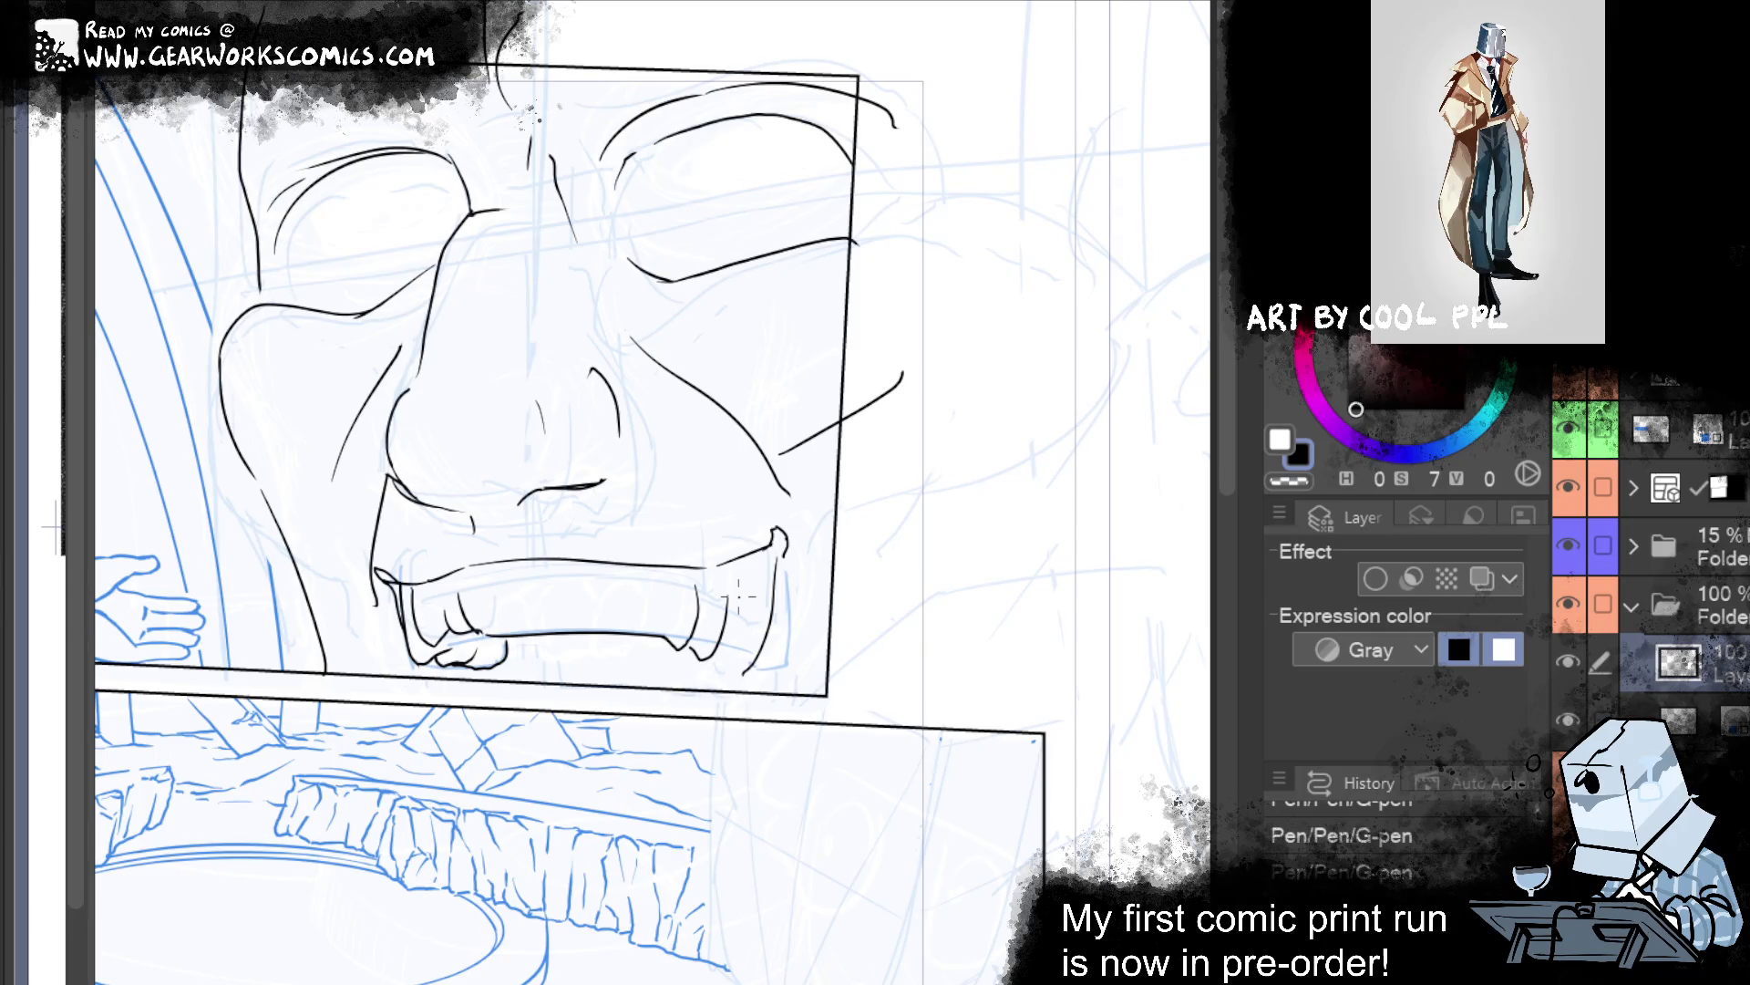
pyautogui.moveTo(725, 656); pyautogui.dragTo(757, 673)
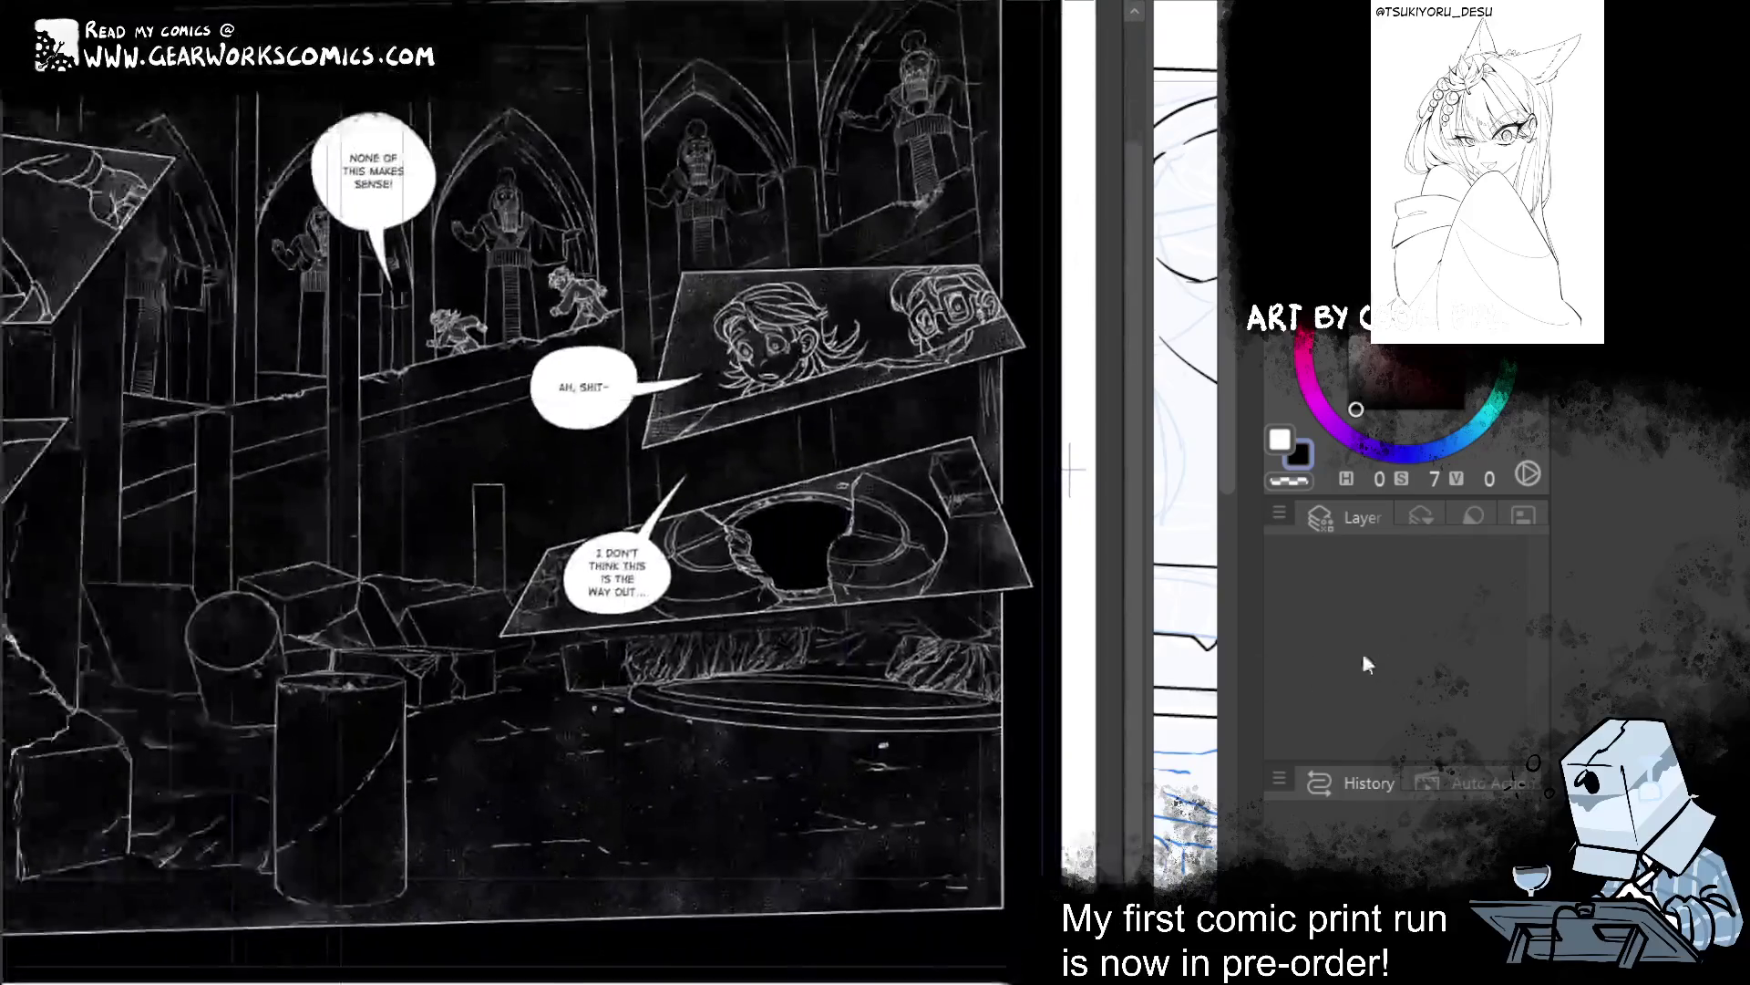
# Zoom out and pan across the neighbouring finished comic pages.
pyautogui.scroll(2, 697, 812)
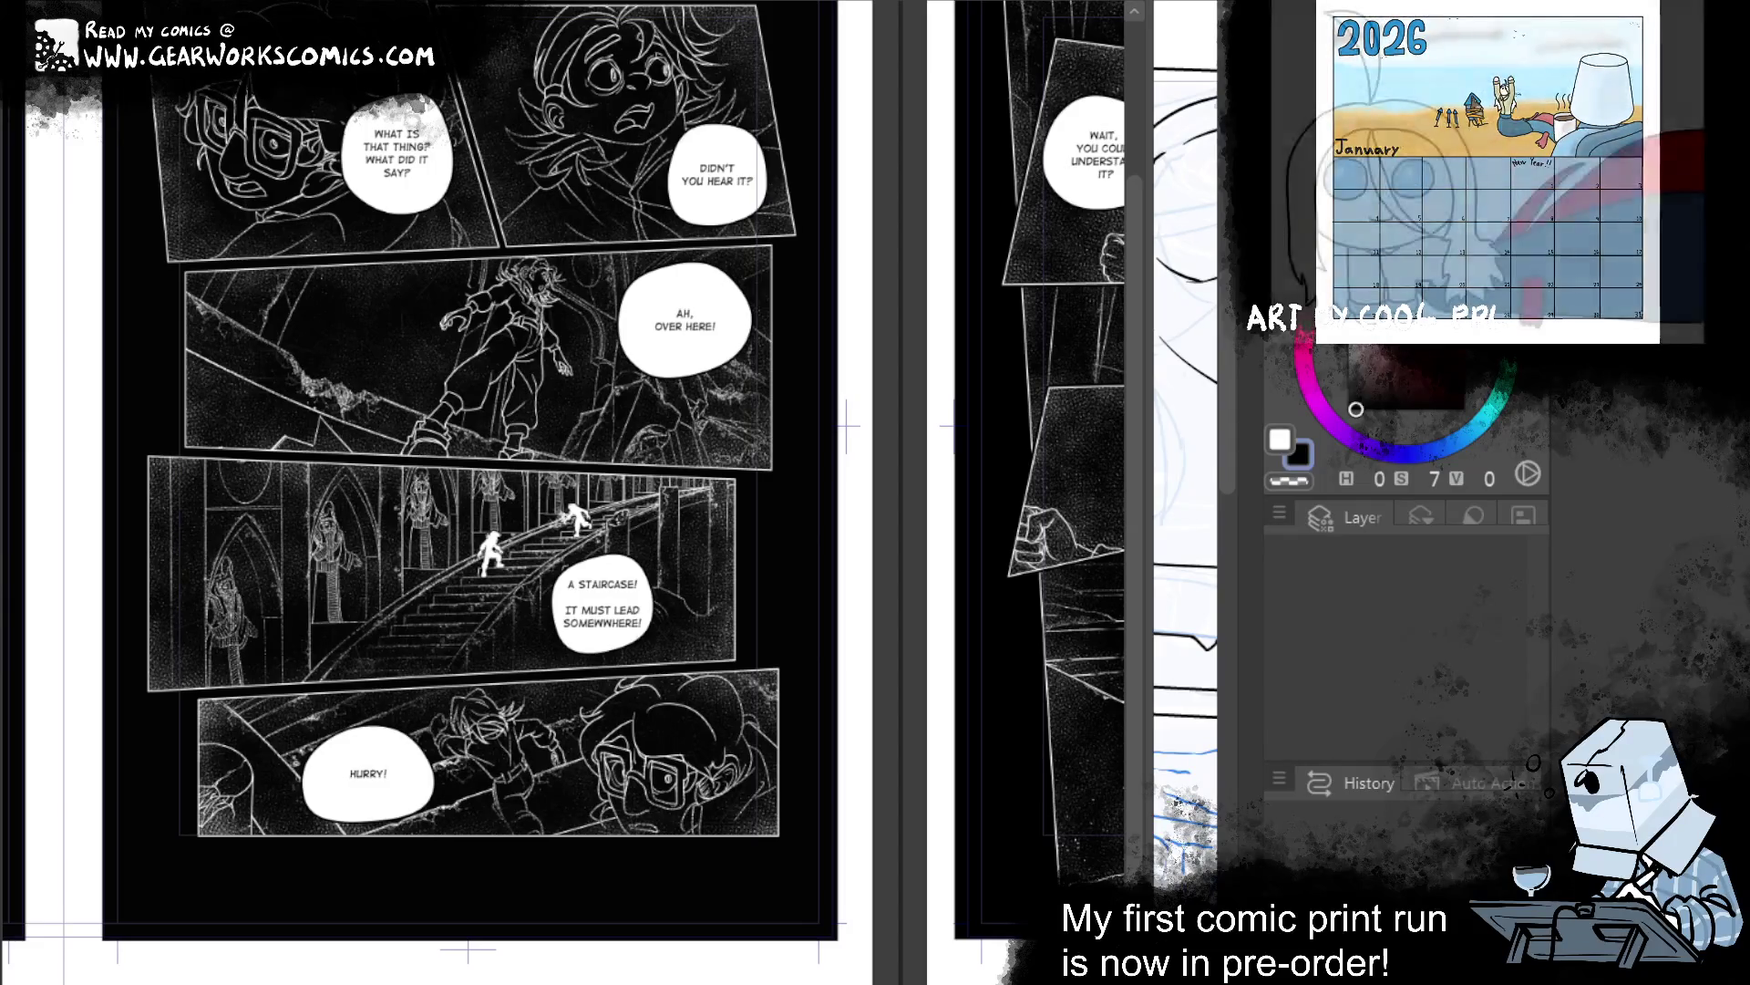
pyautogui.moveTo(452, 729)
pyautogui.mouseDown()
pyautogui.moveTo(707, 720)
pyautogui.moveTo(875, 834)
pyautogui.mouseUp()
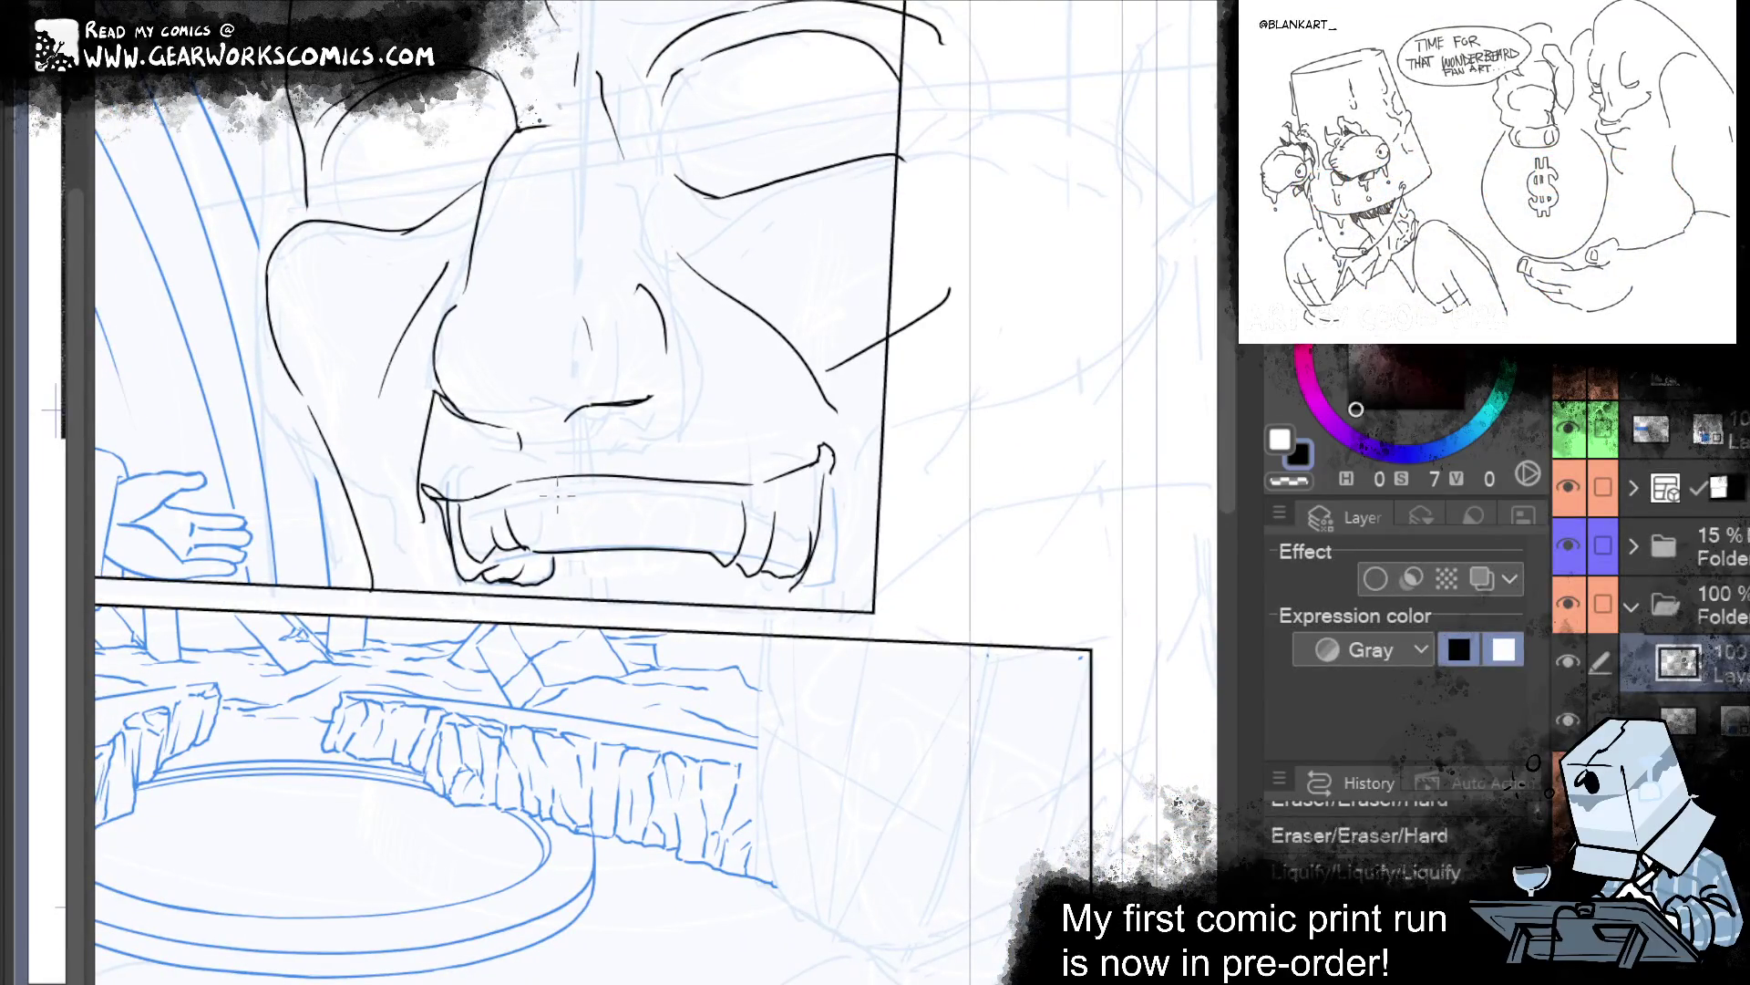
# Remove the stray short mouth line, then lasso the lower-right teeth and start Scale/Rotate.
pyautogui.moveTo(555, 500); pyautogui.dragTo(576, 576)
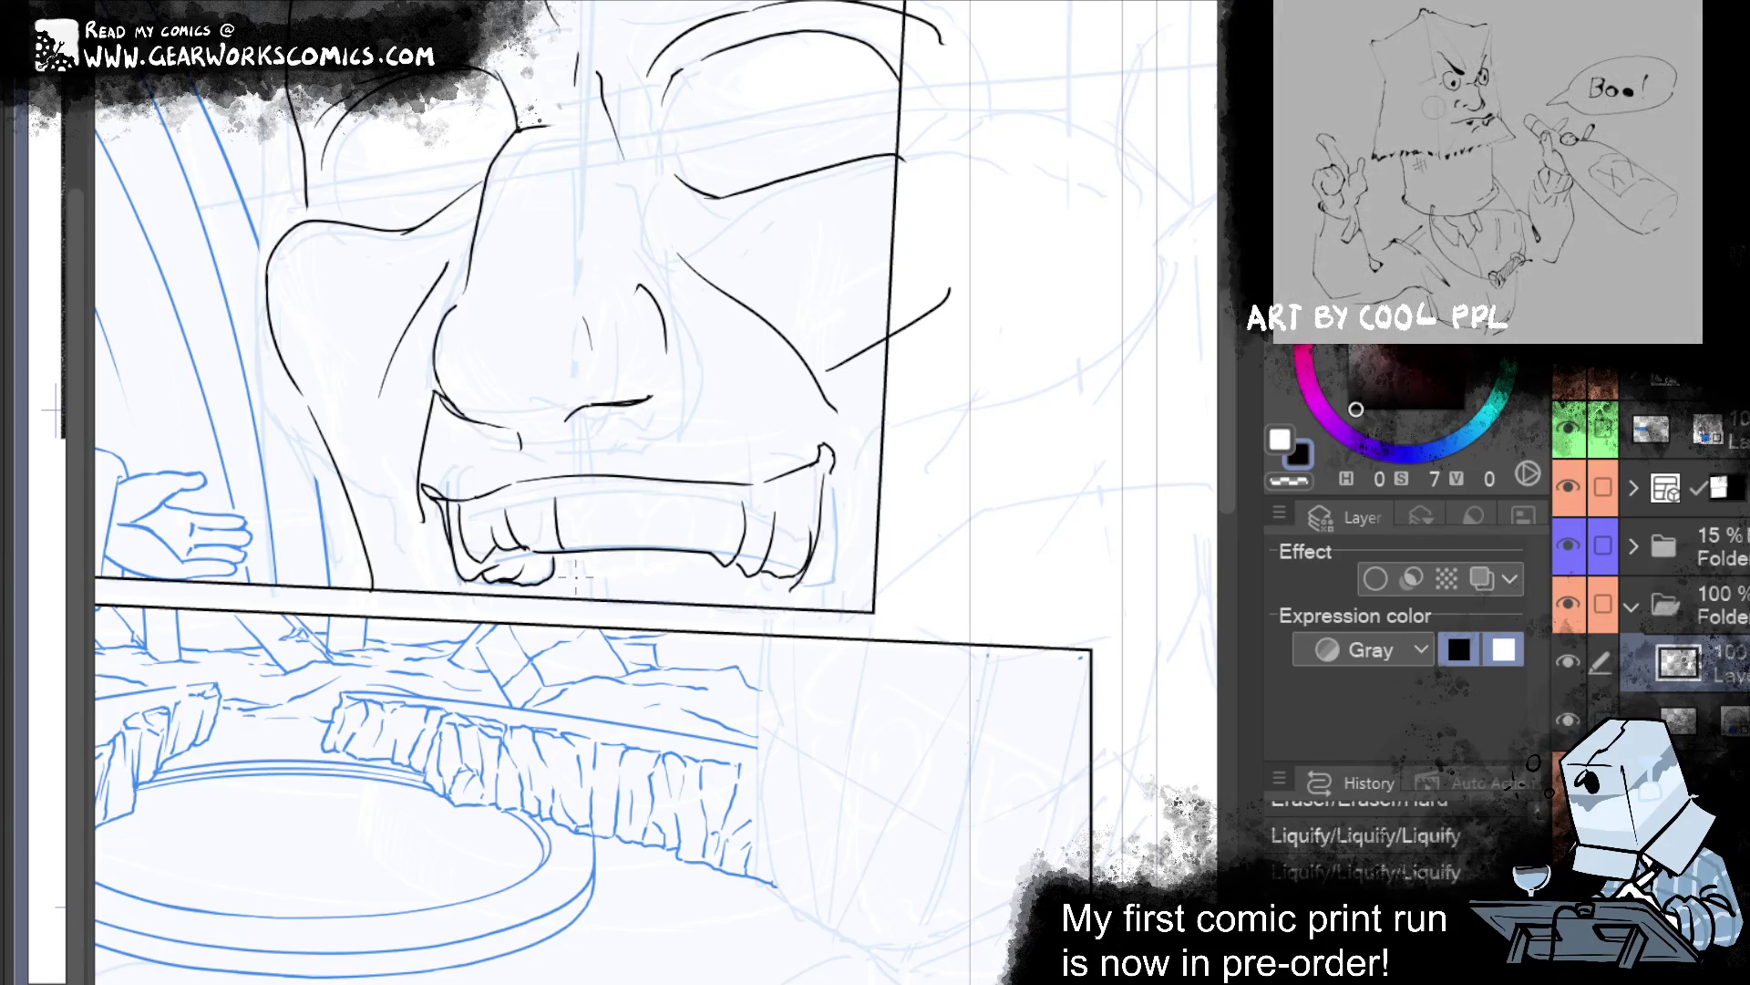
pyautogui.press('p')
pyautogui.moveTo(606, 503); pyautogui.dragTo(607, 550)
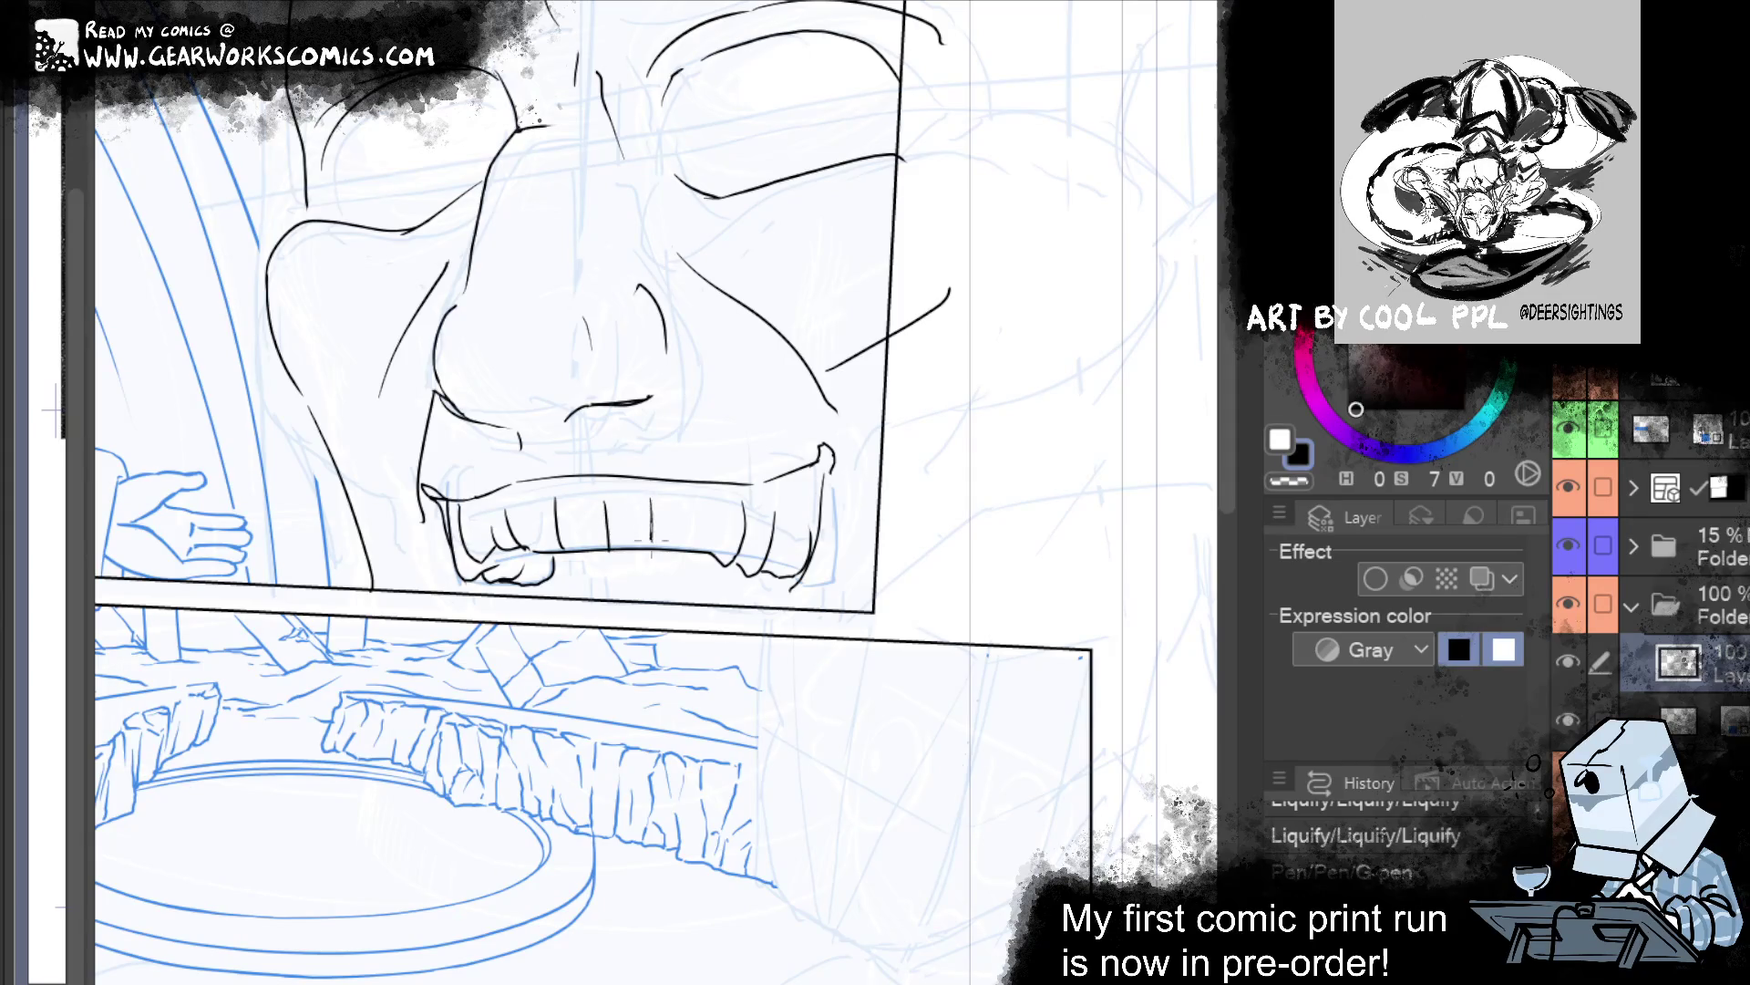
pyautogui.hotkey('ctrl', 'y')
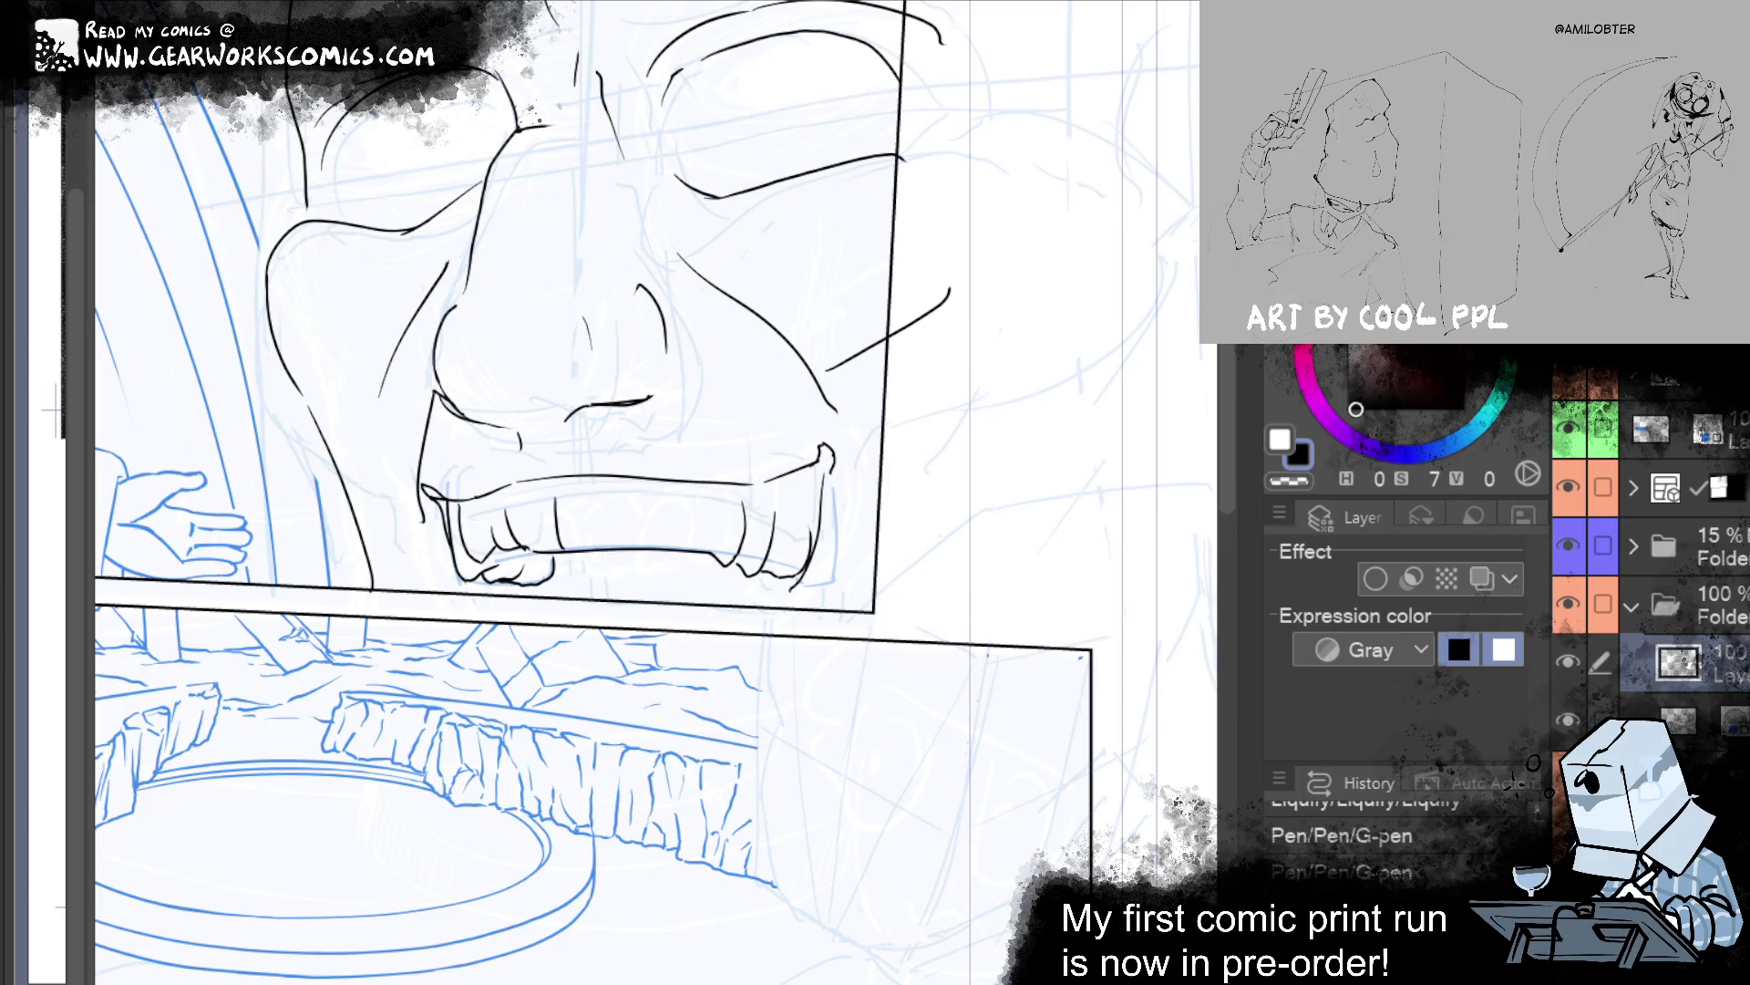
pyautogui.moveTo(786, 545); pyautogui.dragTo(736, 484)
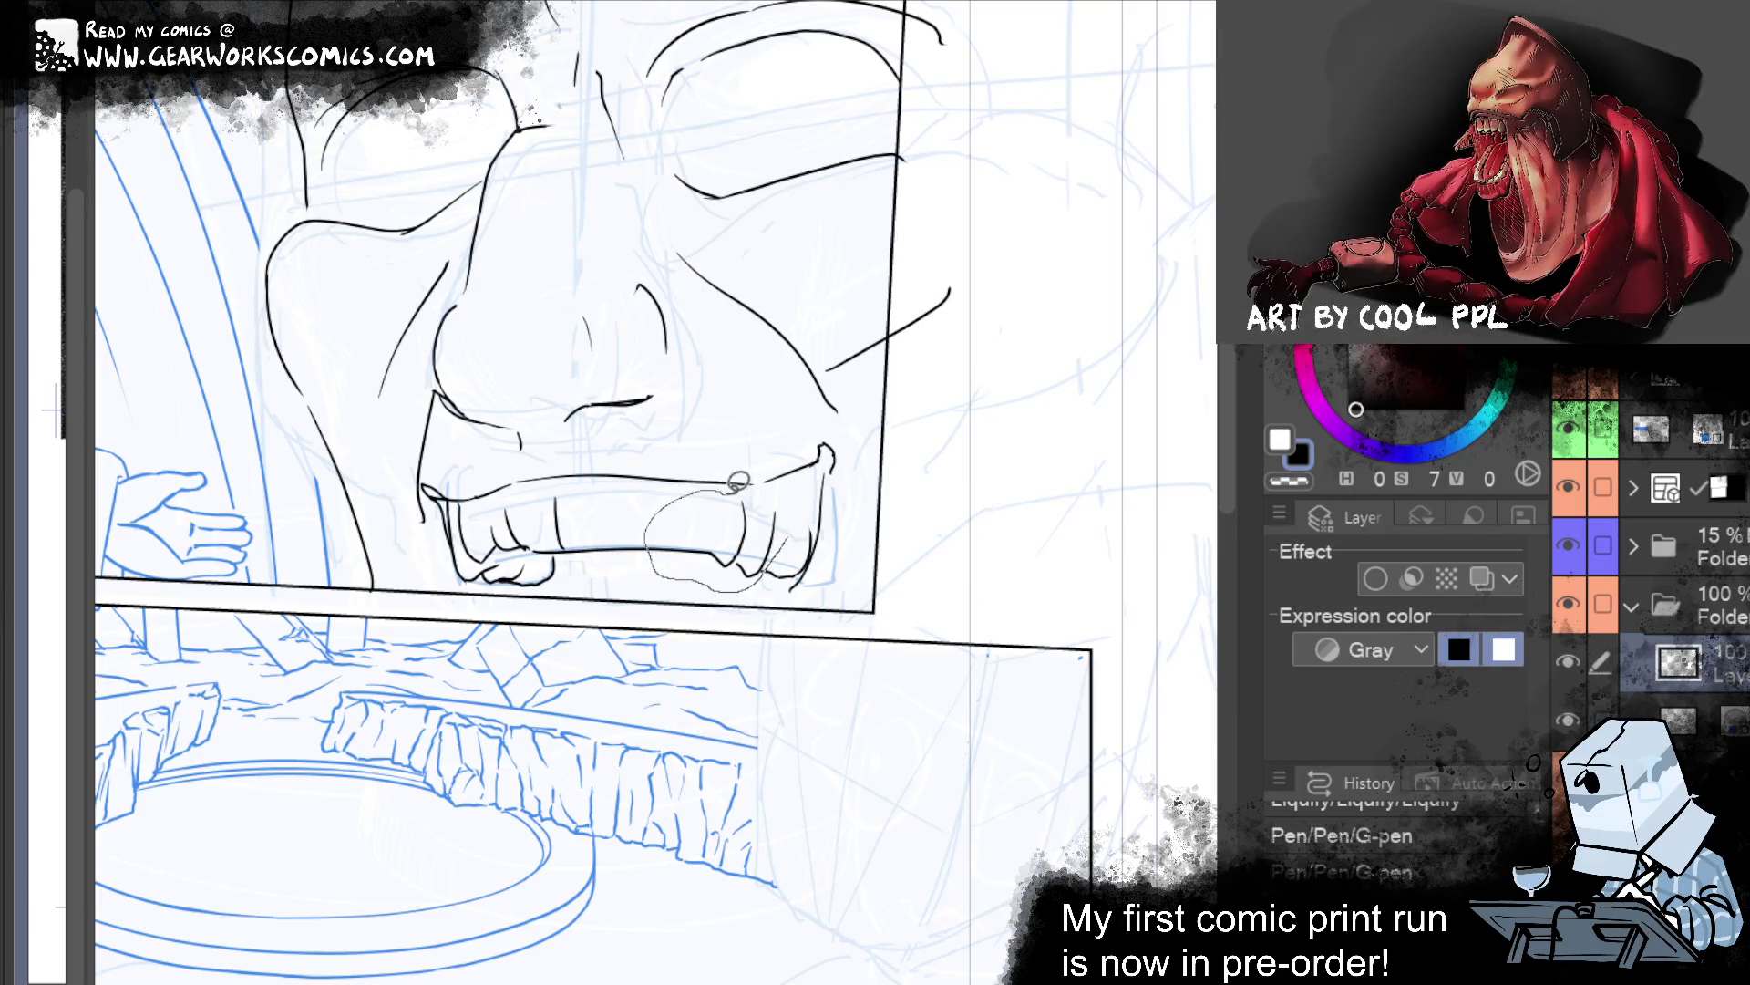
pyautogui.hotkey('ctrl', 't')
# Shift the lower-right teeth a few pixels up and left, confirm, and deselect.
pyautogui.moveTo(740, 575); pyautogui.dragTo(737, 571)
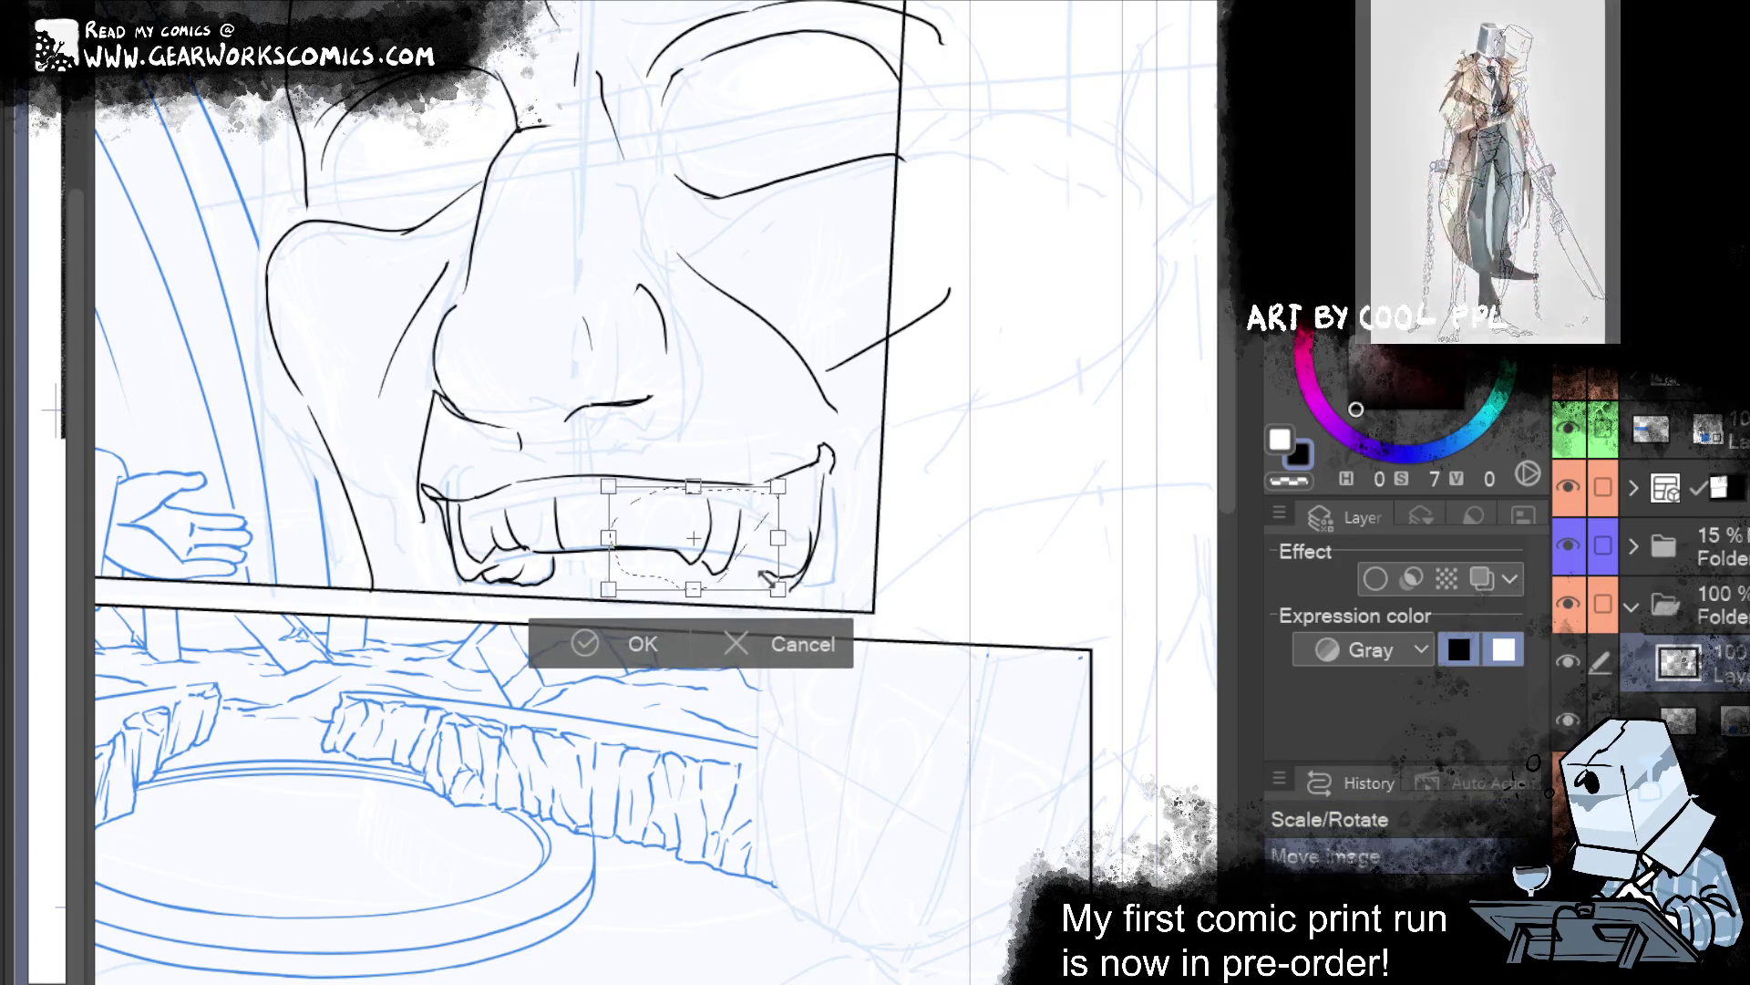
pyautogui.moveTo(741, 573); pyautogui.dragTo(734, 571)
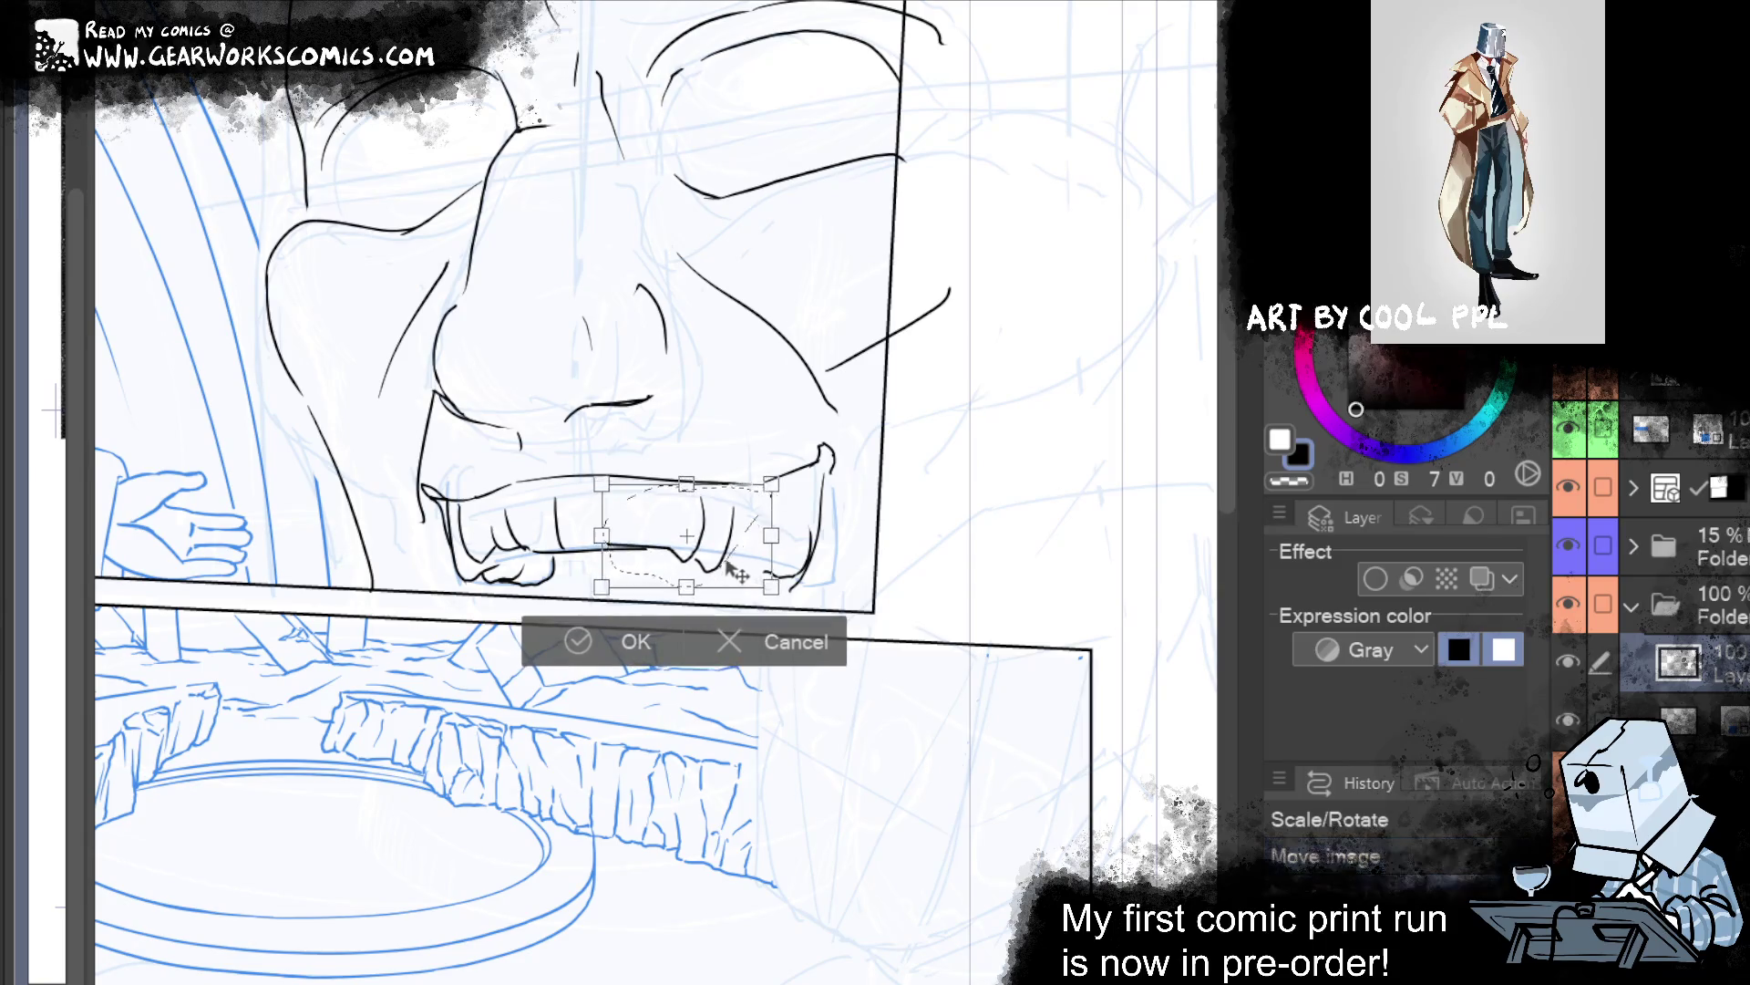
pyautogui.click(605, 644)
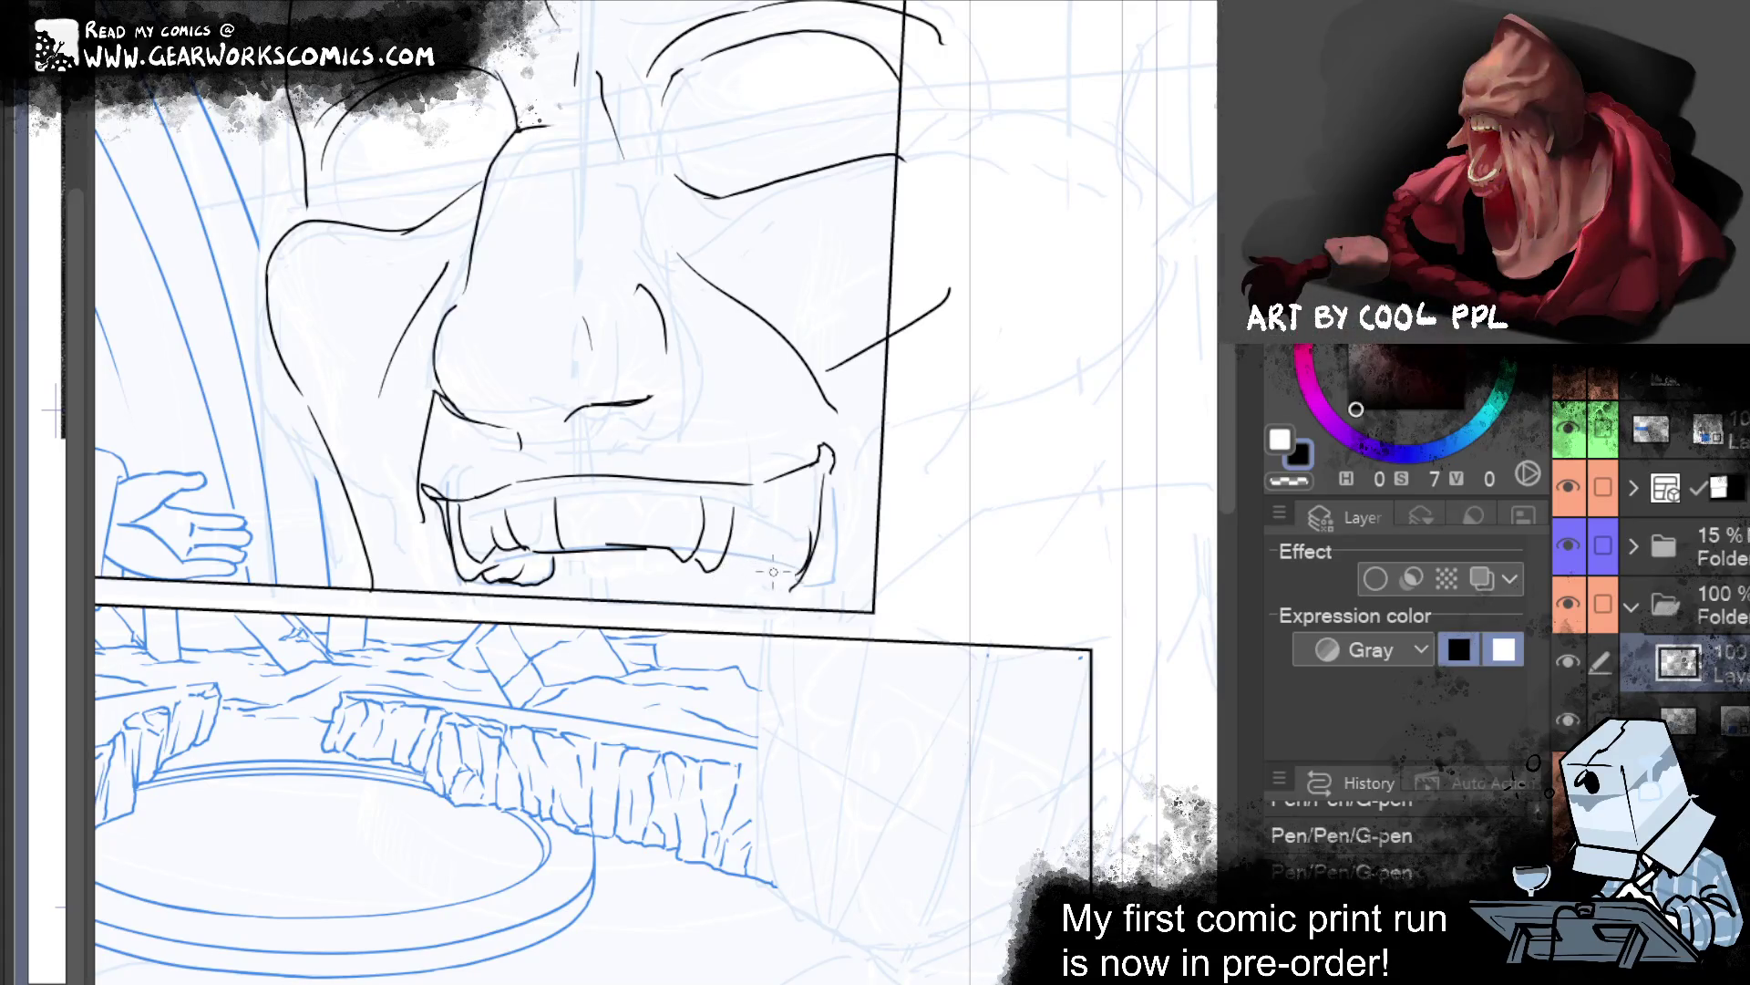
pyautogui.click(741, 547)
pyautogui.hotkey('ctrl', 't')
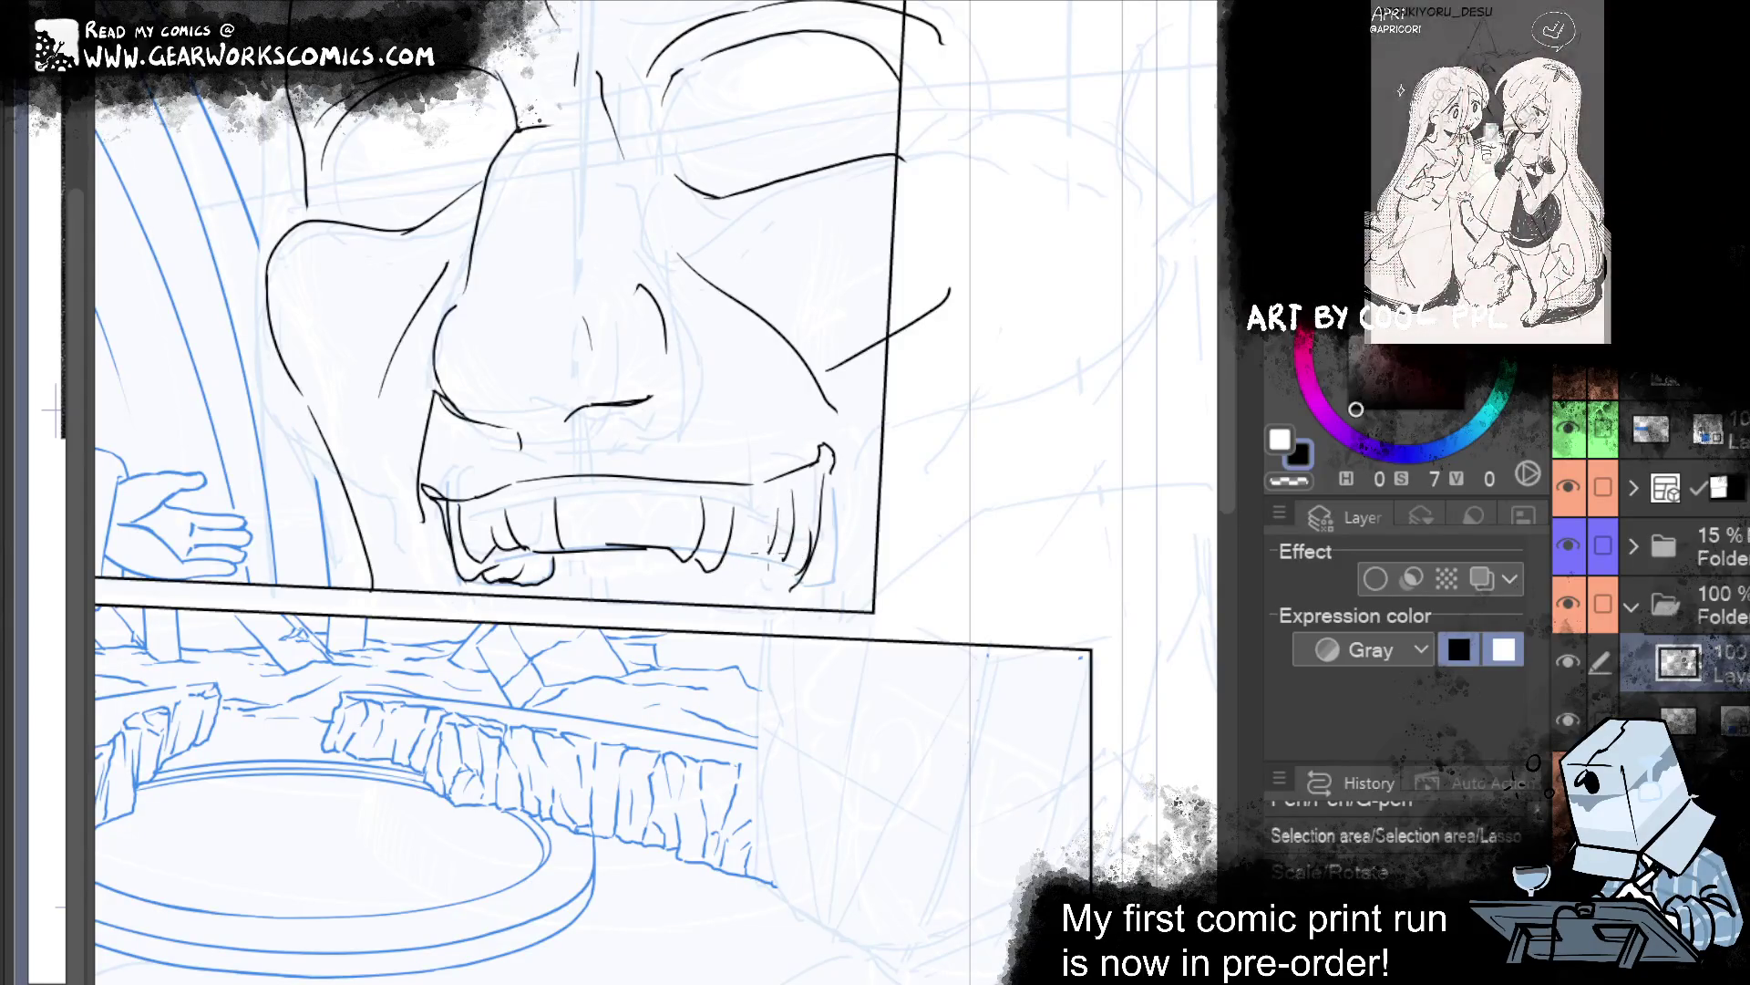
pyautogui.hotkey('ctrl', 'd')
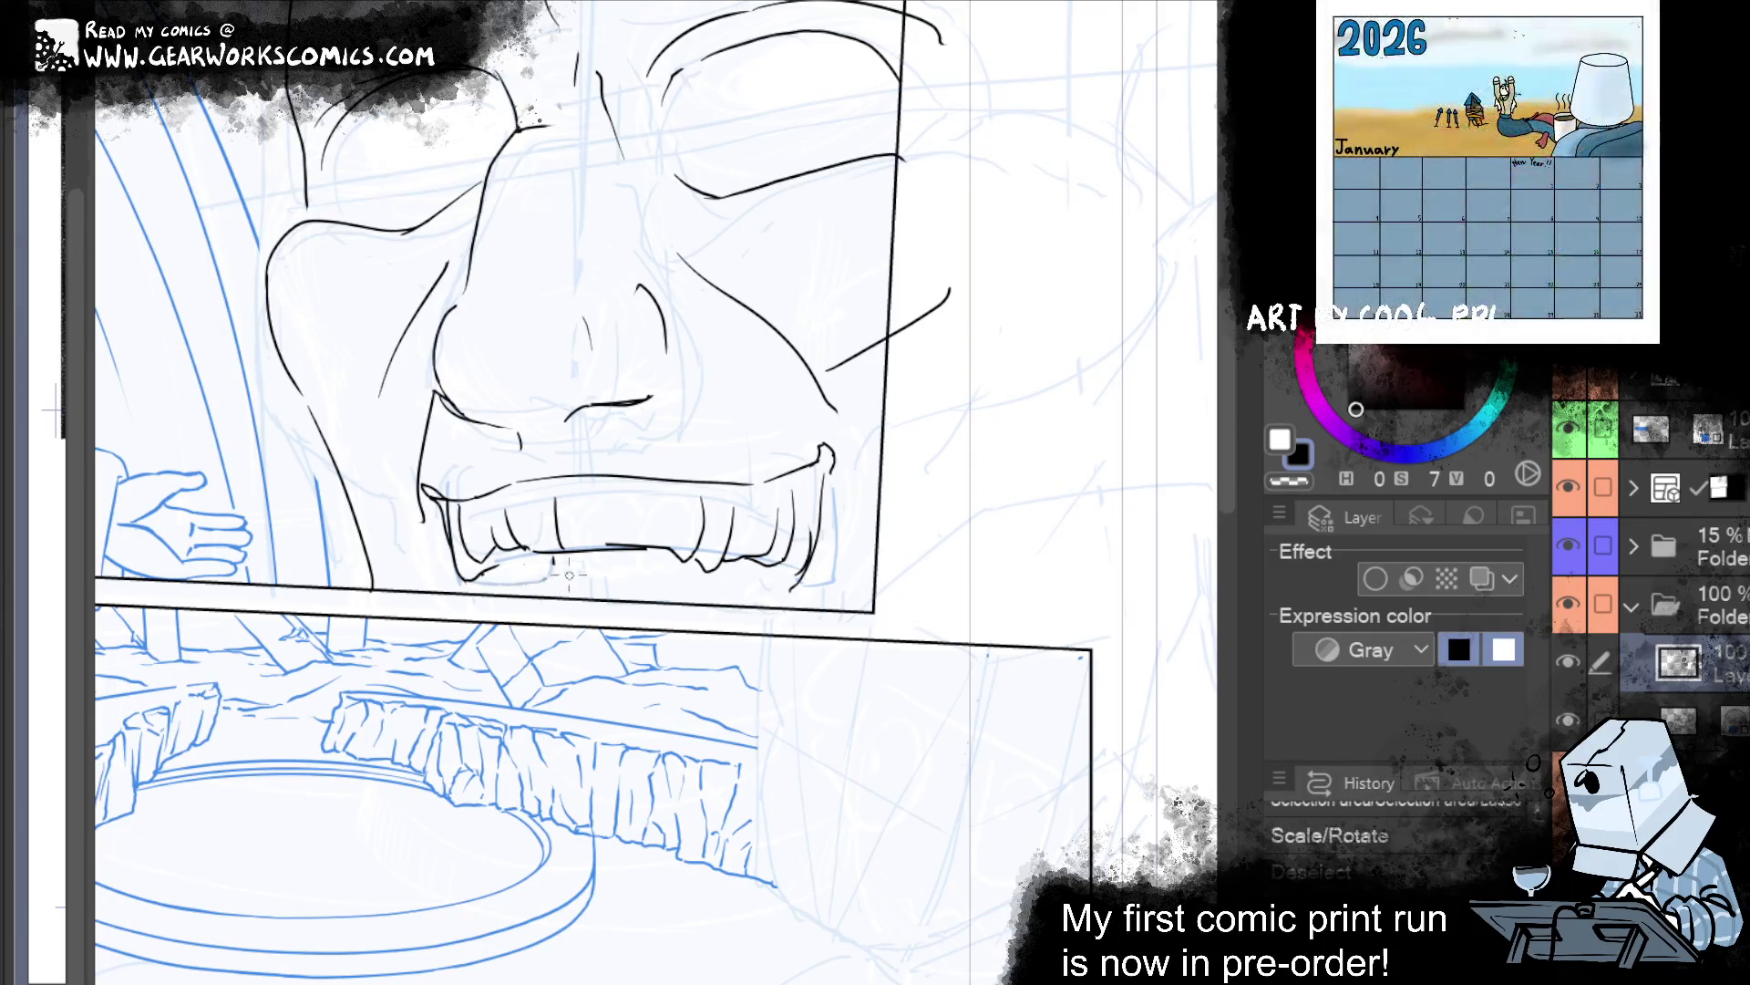
# Erase stray marks under the upper teeth and re-ink short strokes along their bottom edge.
pyautogui.moveTo(517, 577)
pyautogui.mouseDown()
pyautogui.moveTo(538, 566)
pyautogui.moveTo(483, 577)
pyautogui.mouseUp()
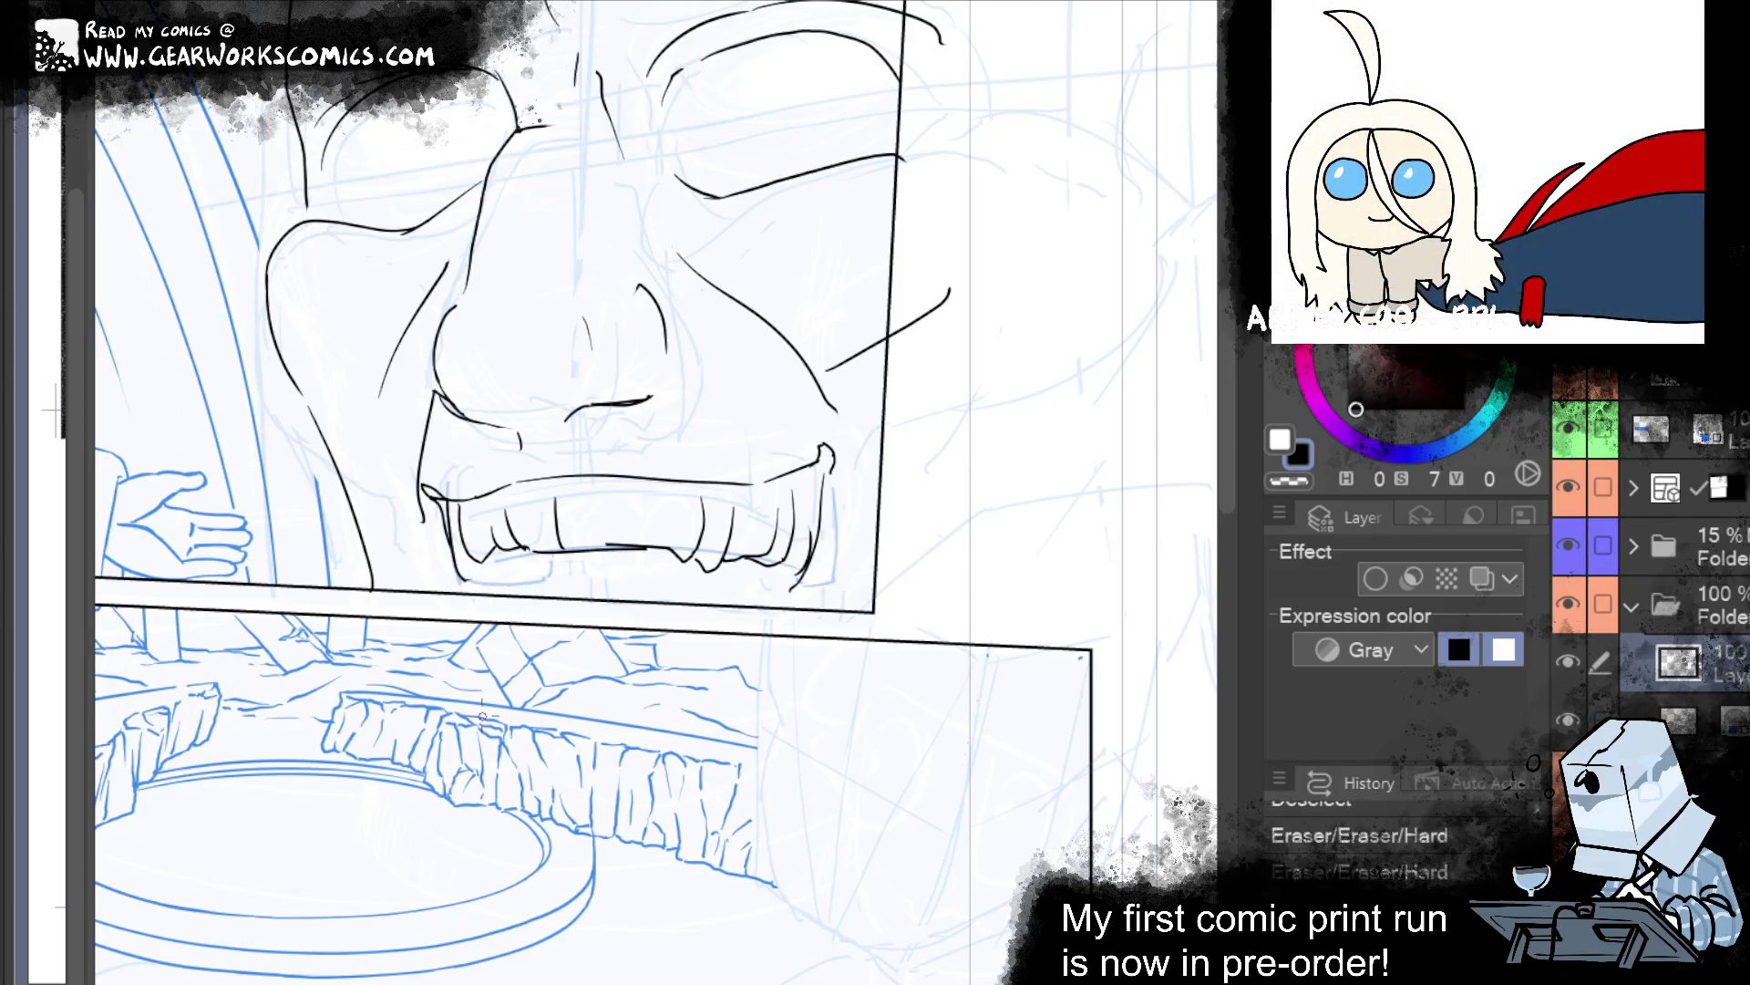
pyautogui.moveTo(480, 596)
pyautogui.mouseDown()
pyautogui.moveTo(501, 601)
pyautogui.moveTo(458, 570)
pyautogui.mouseUp()
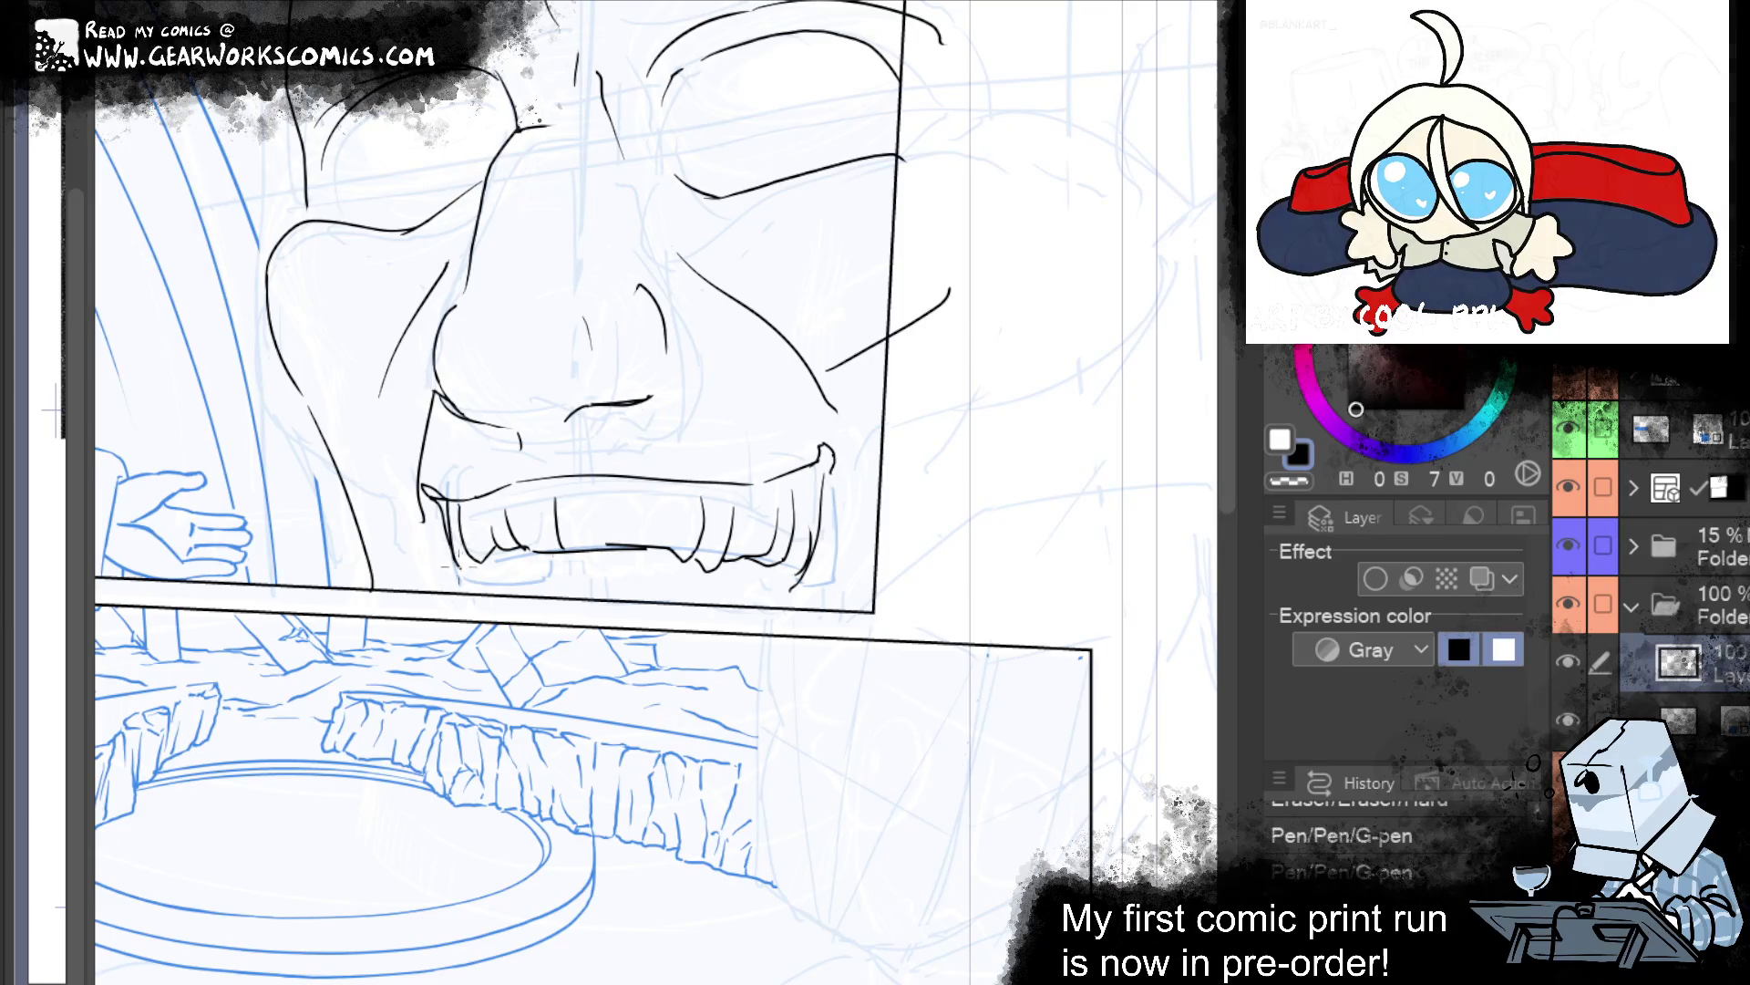
pyautogui.moveTo(461, 570); pyautogui.dragTo(475, 594)
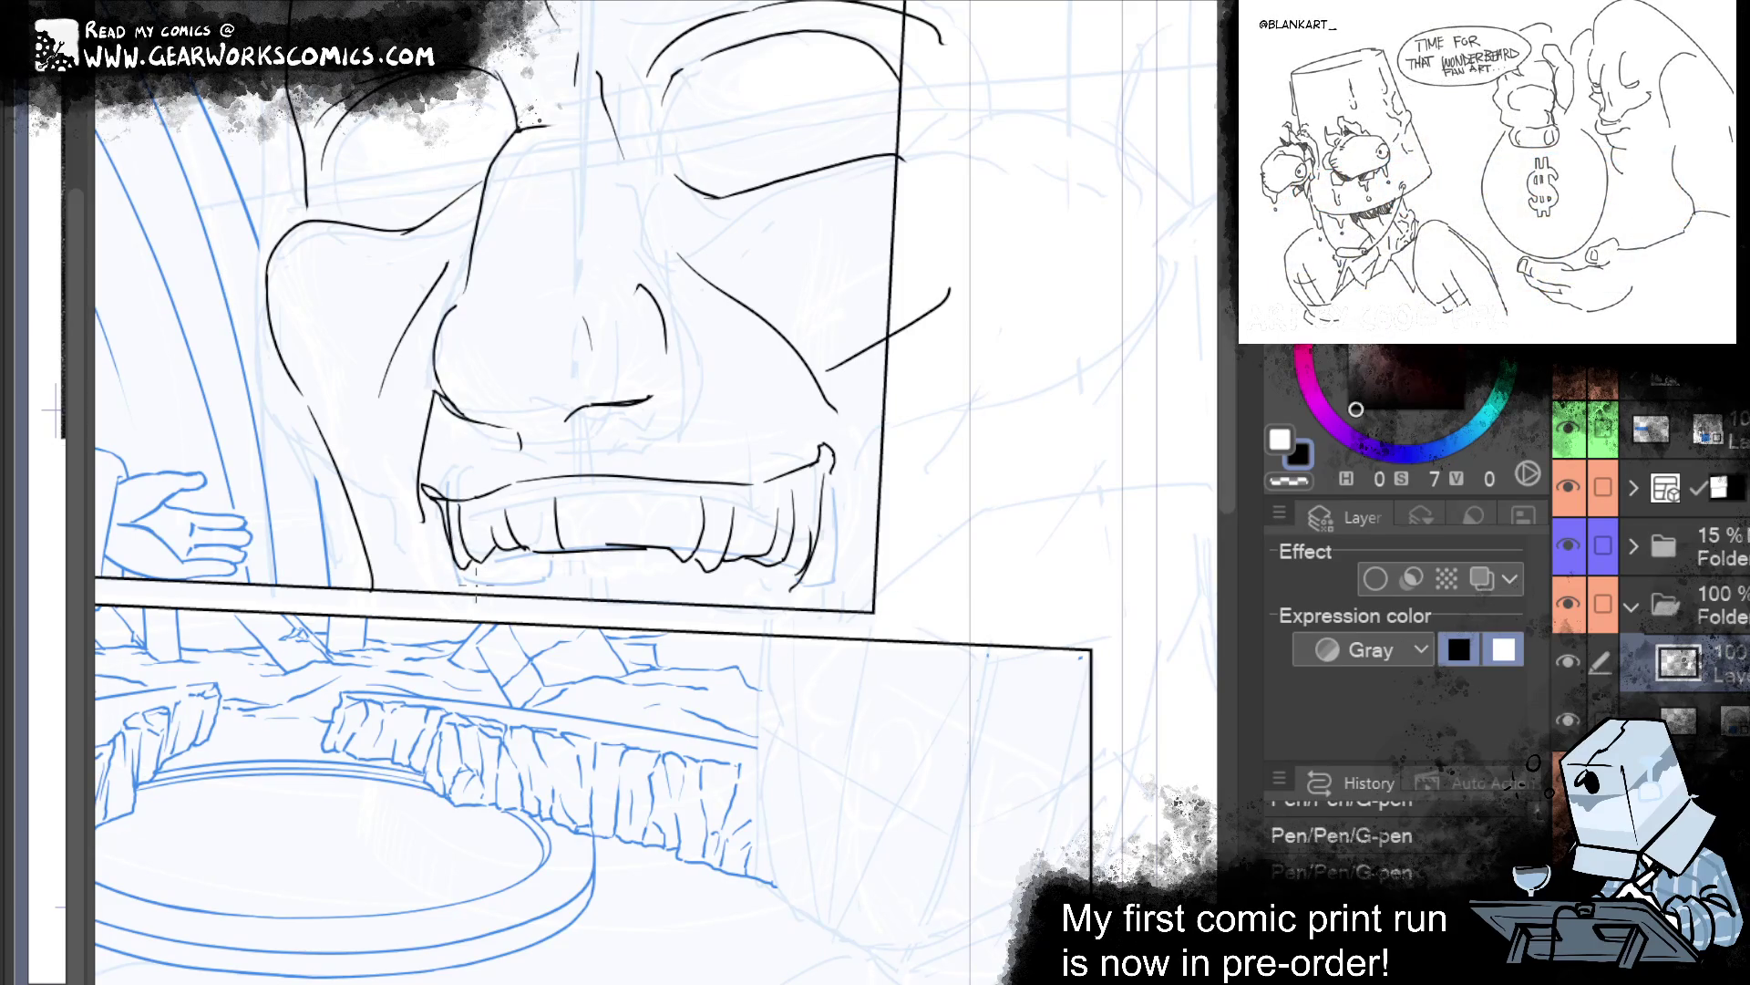
pyautogui.press('e')
pyautogui.moveTo(461, 583); pyautogui.dragTo(492, 602)
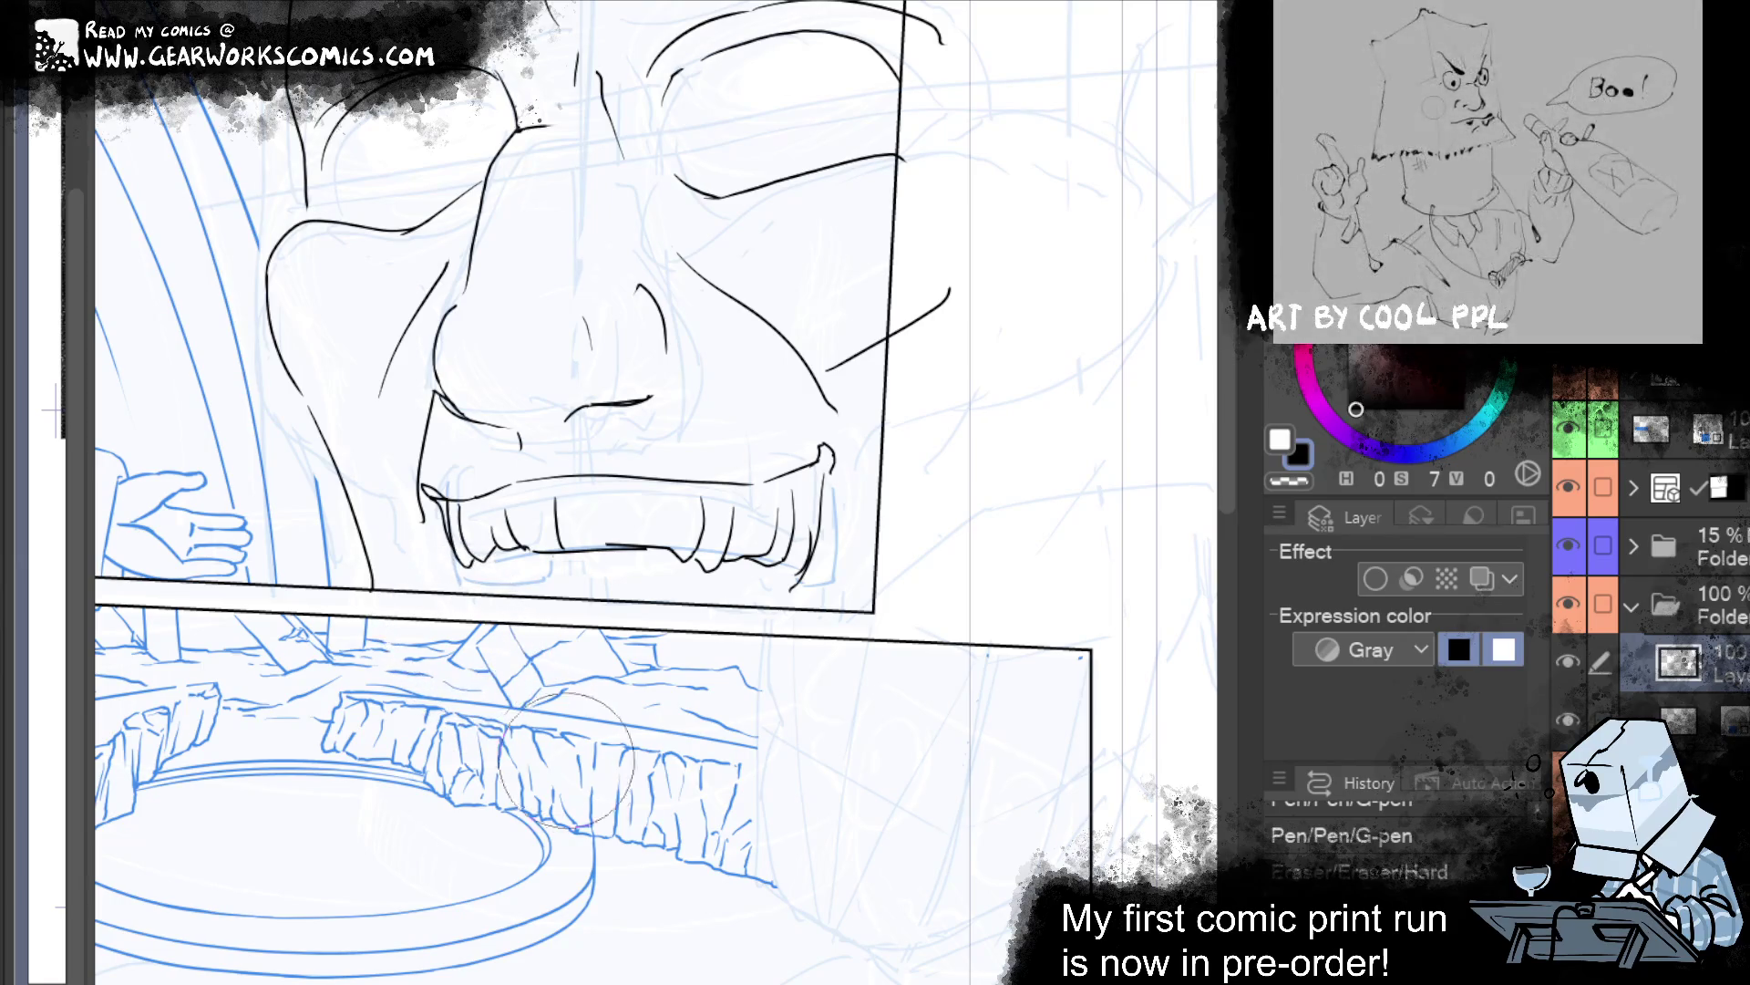
pyautogui.hotkey('ctrl', 'y')
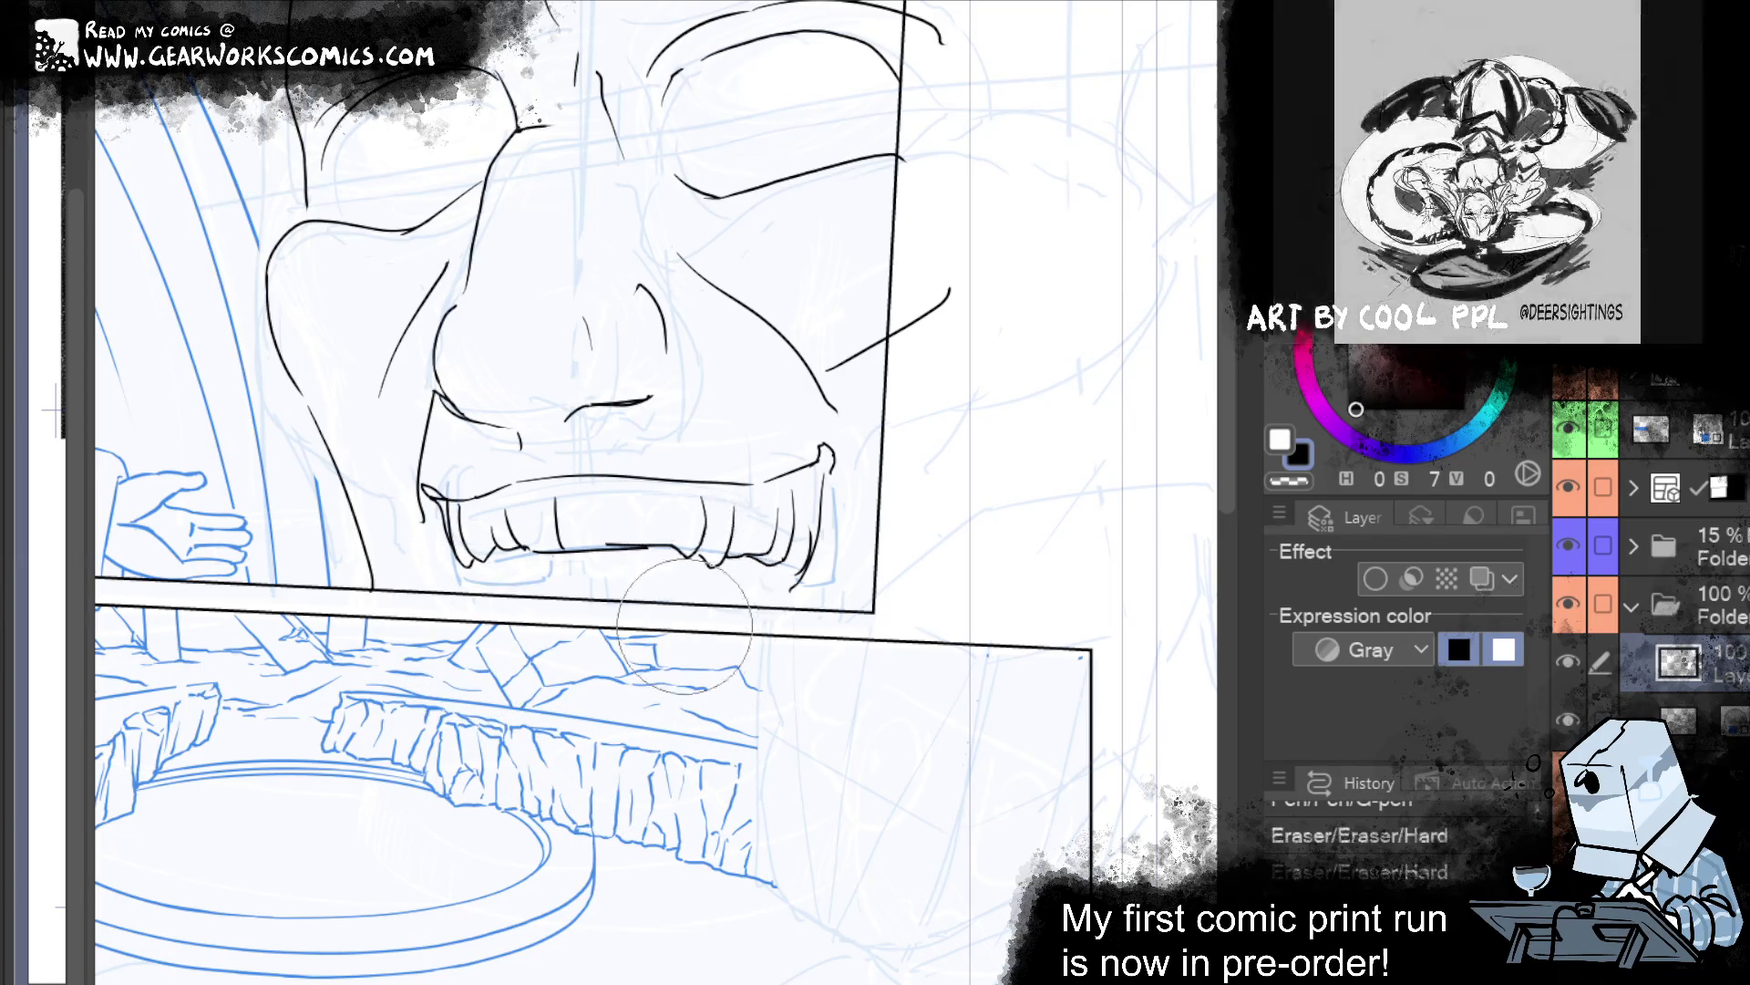
pyautogui.moveTo(772, 609); pyautogui.dragTo(766, 592)
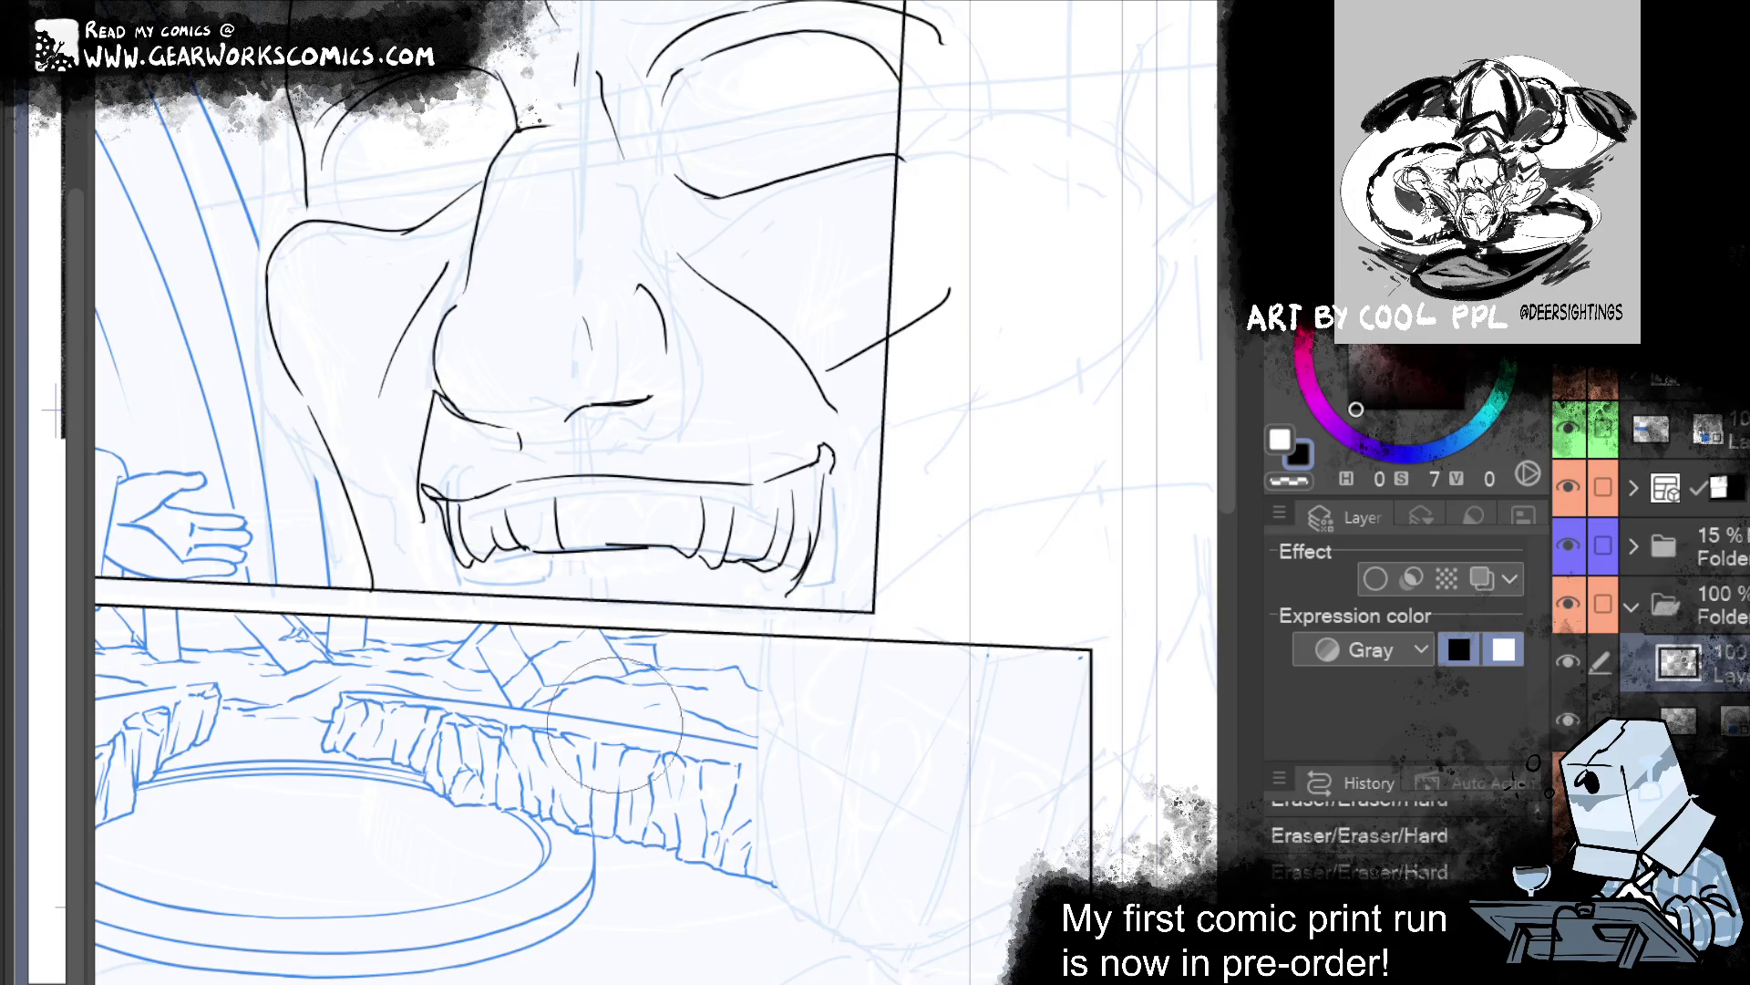
pyautogui.hotkey('ctrl', 'y')
pyautogui.hotkey('ctrl', 'y')
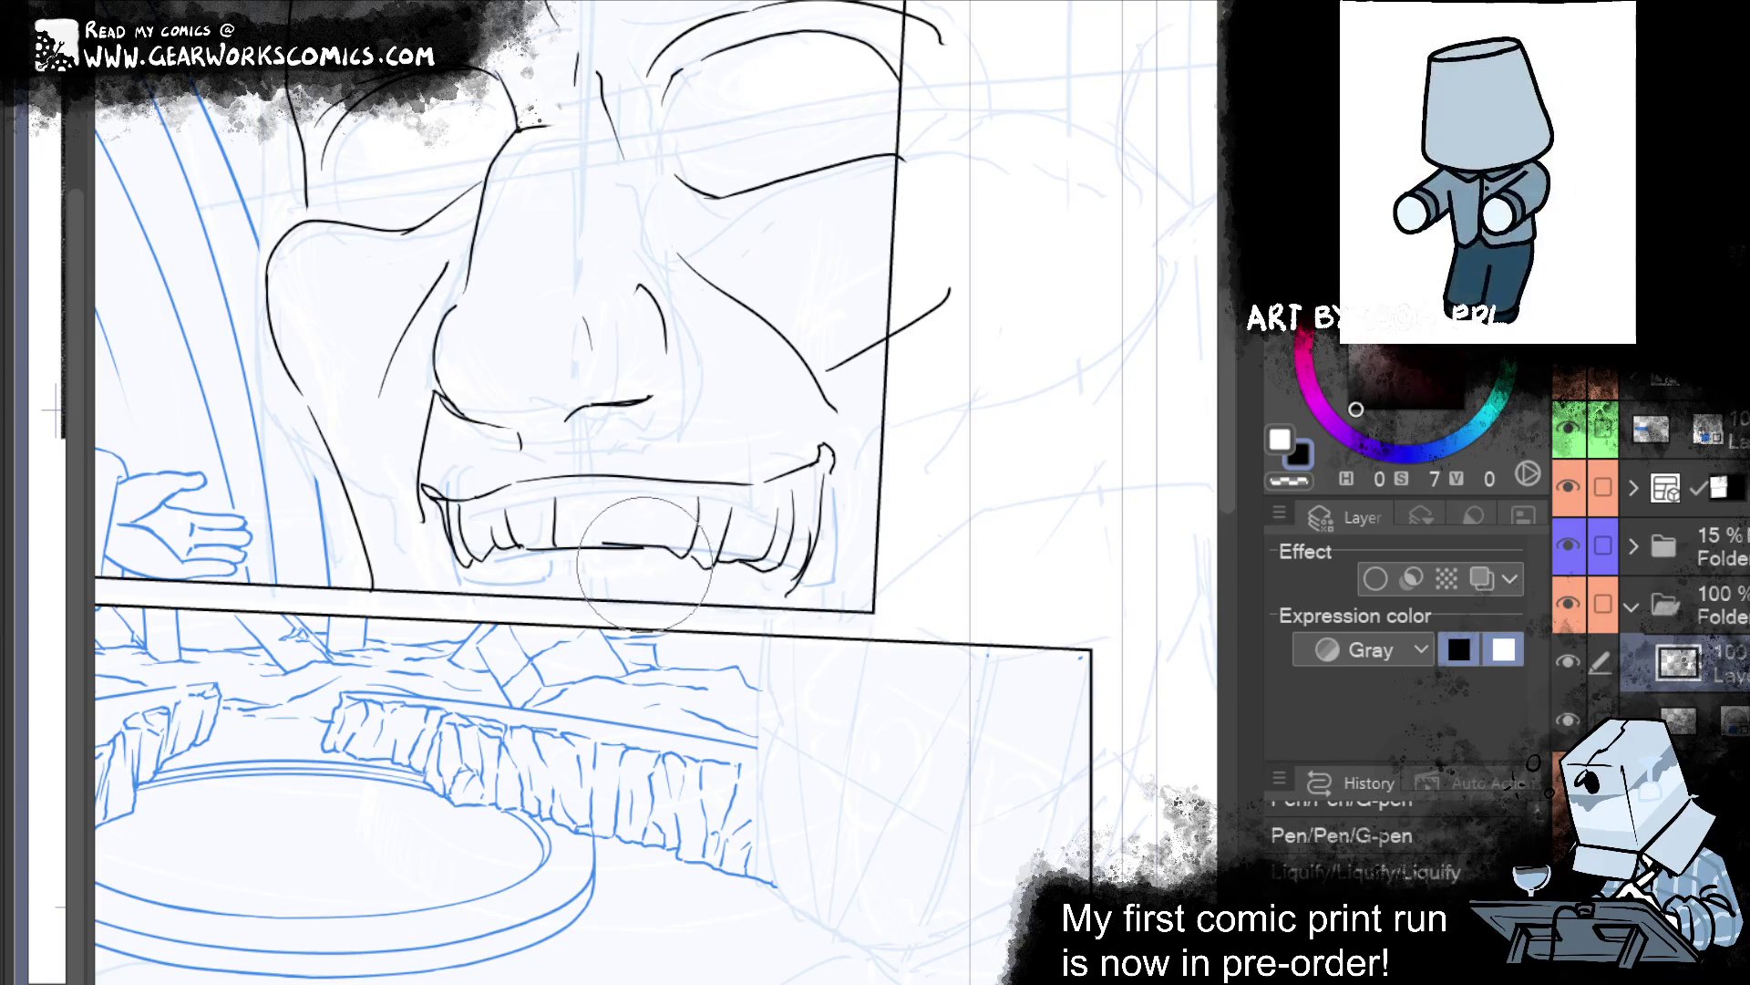
# Ink four short vertical dividers between the upper teeth, from the centre out to both sides.
pyautogui.hotkey('ctrl', 'y')
pyautogui.hotkey('ctrl', 'y')
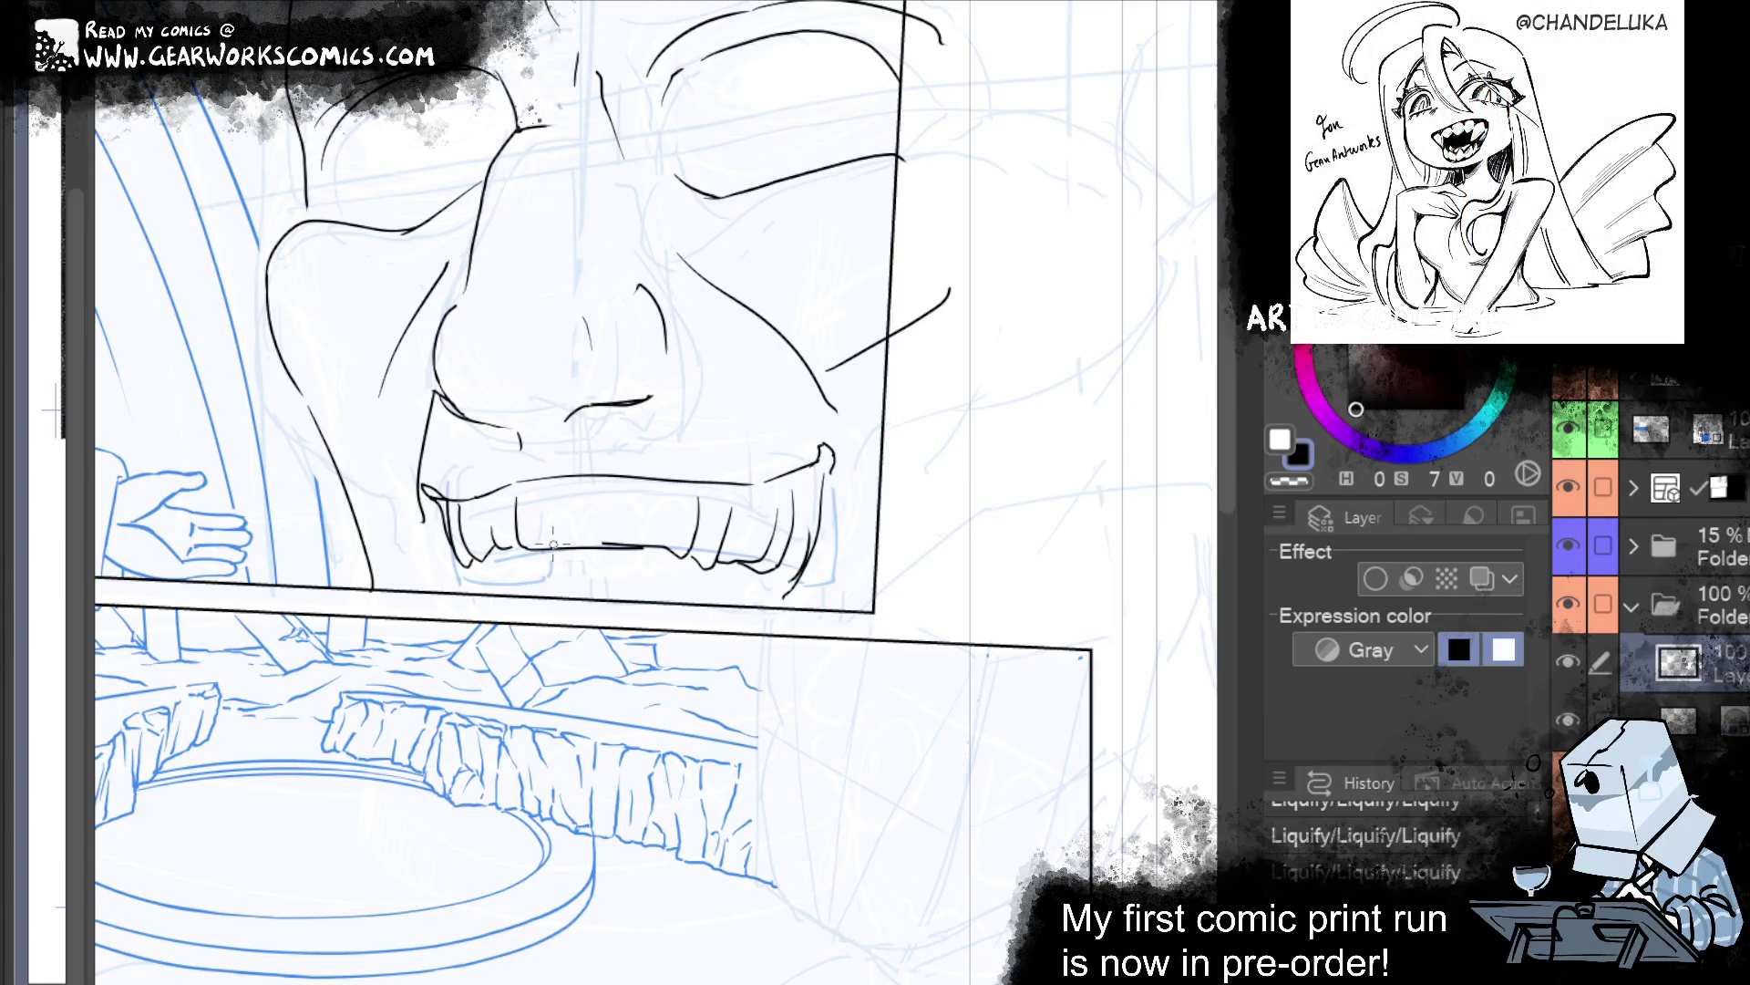
pyautogui.moveTo(547, 494); pyautogui.dragTo(555, 547)
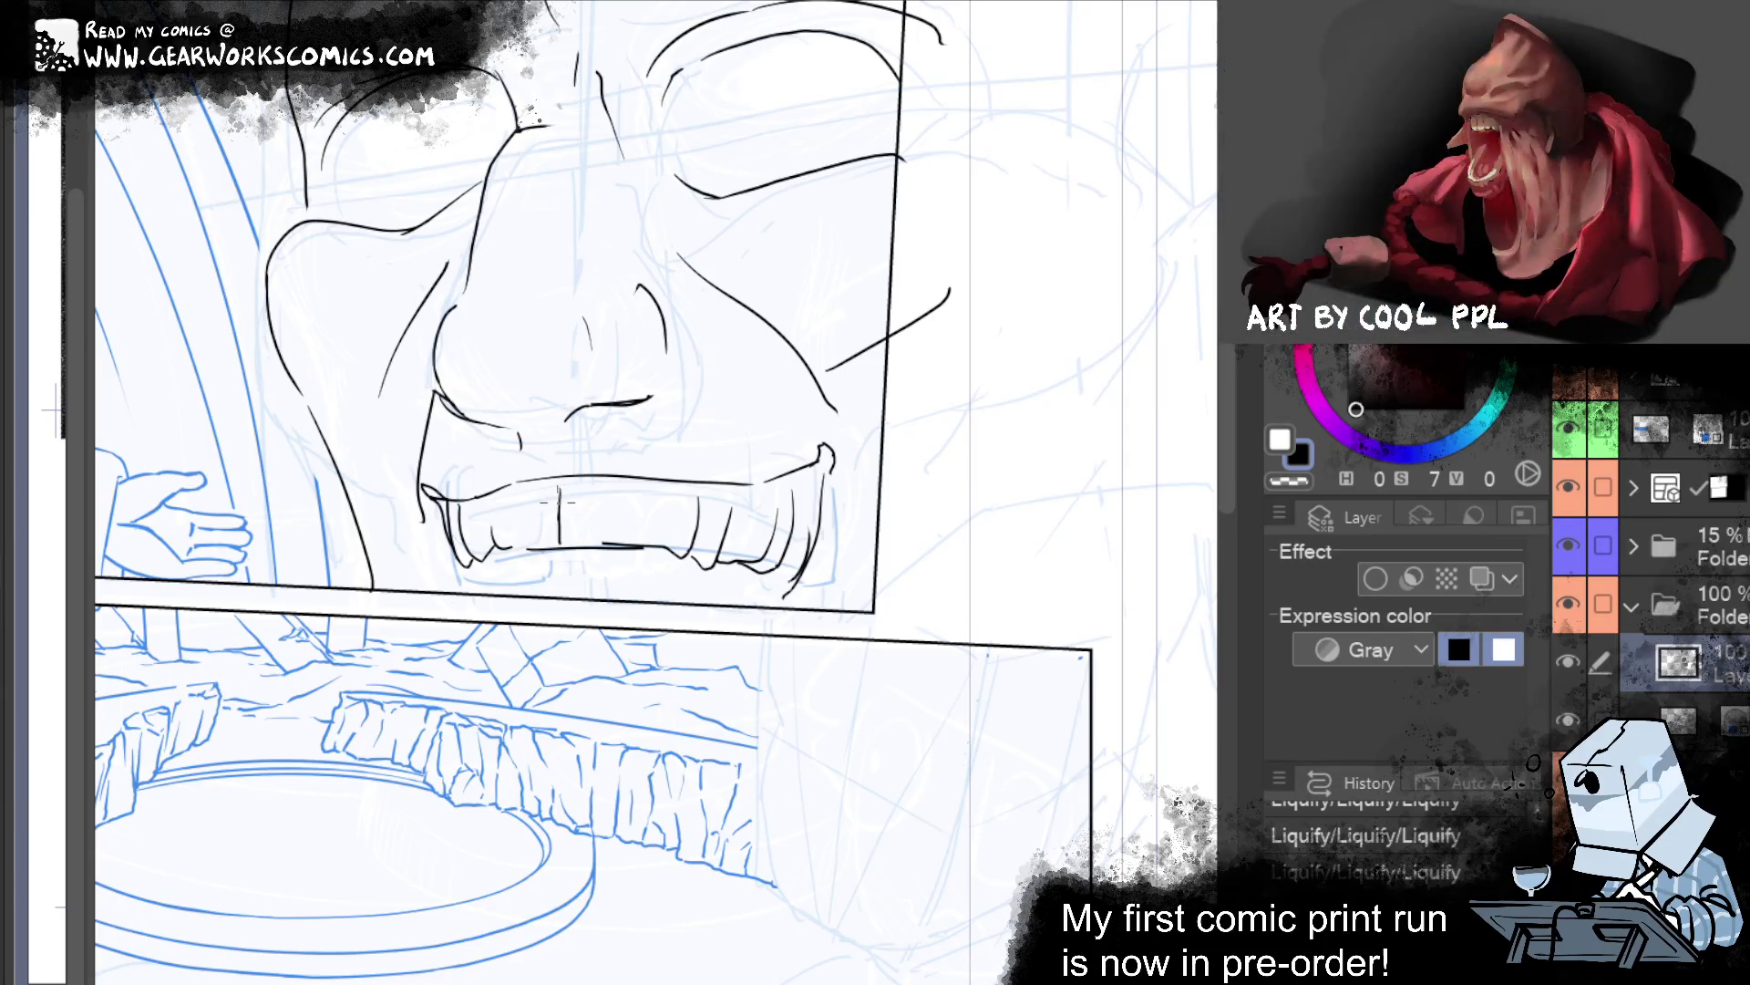
pyautogui.moveTo(513, 504); pyautogui.dragTo(511, 551)
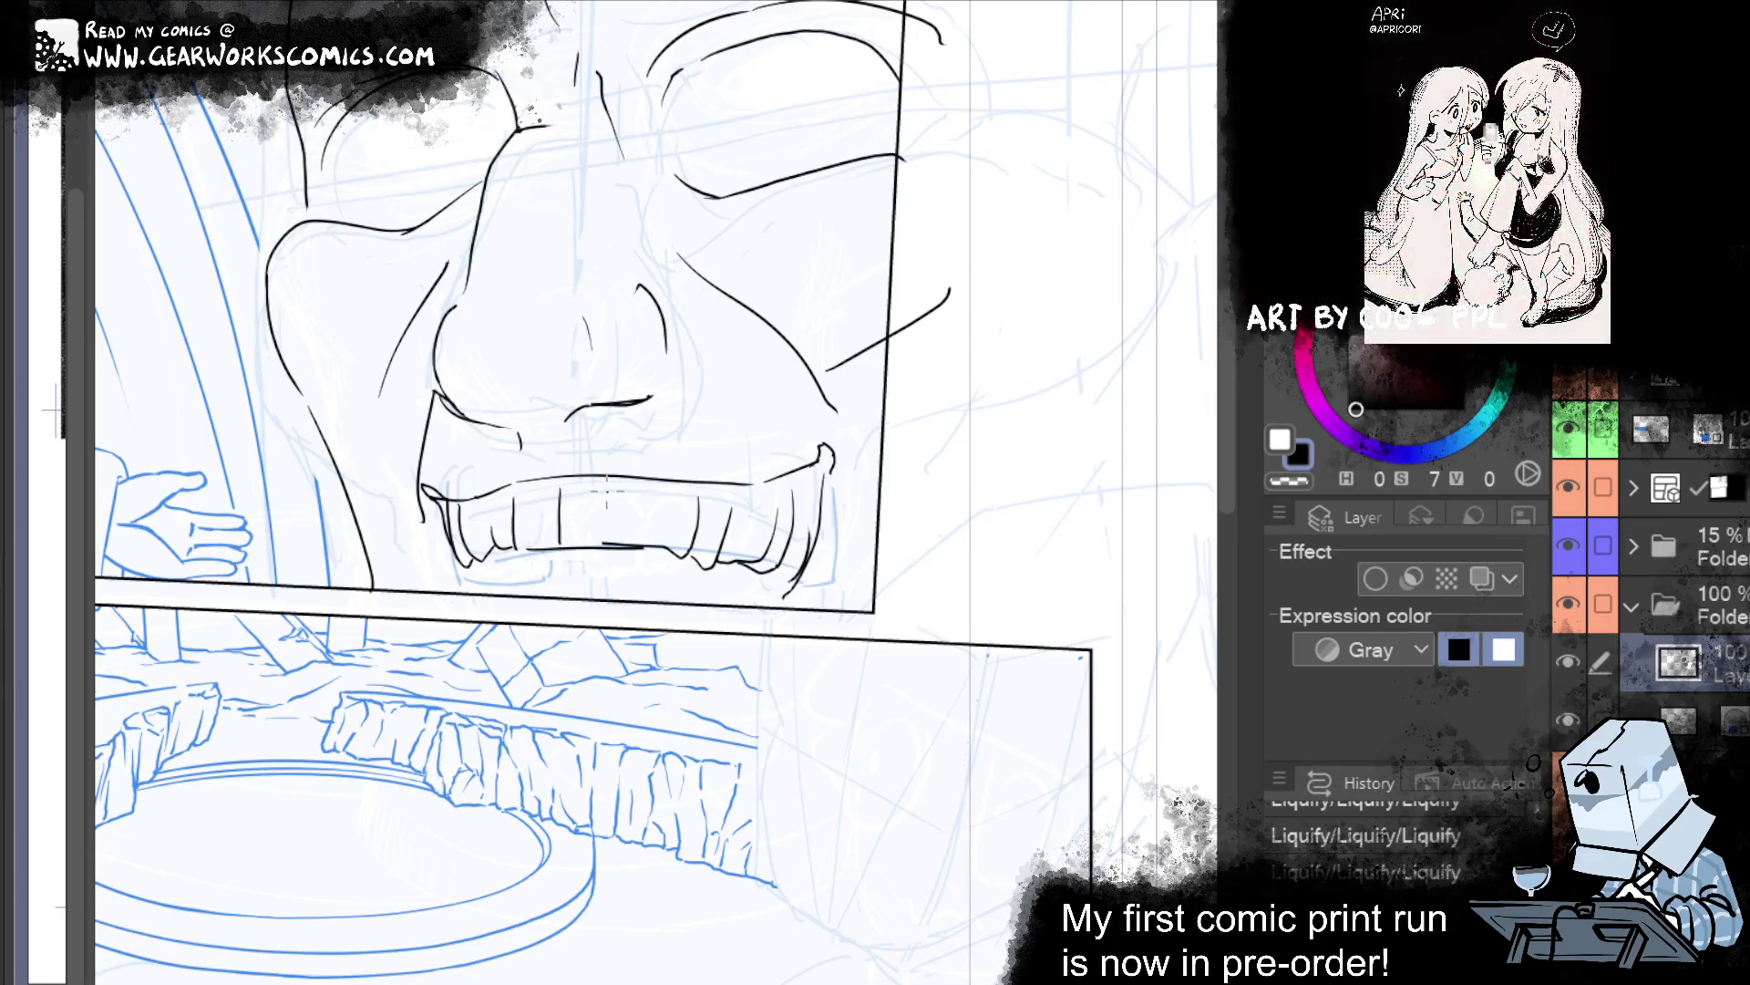
pyautogui.moveTo(614, 495); pyautogui.dragTo(614, 546)
pyautogui.moveTo(677, 492); pyautogui.dragTo(676, 539)
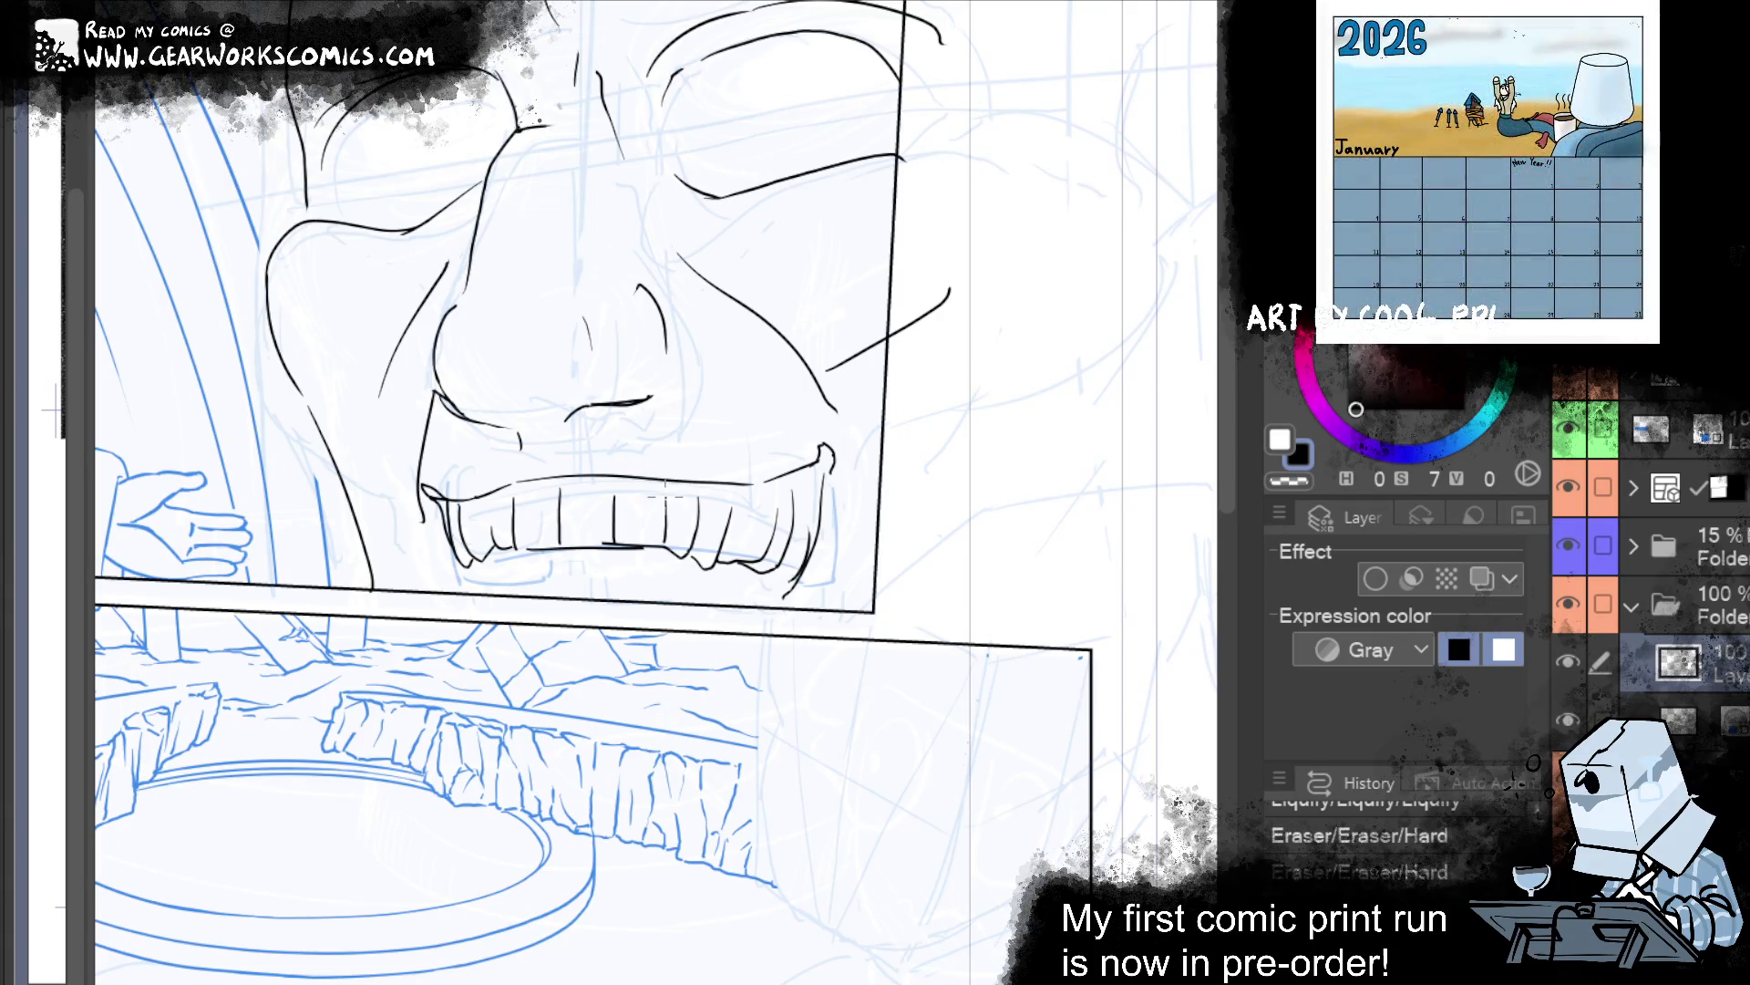
# Erase a mark on the right-hand teeth and add two short ink strokes there.
pyautogui.moveTo(789, 474); pyautogui.dragTo(802, 497)
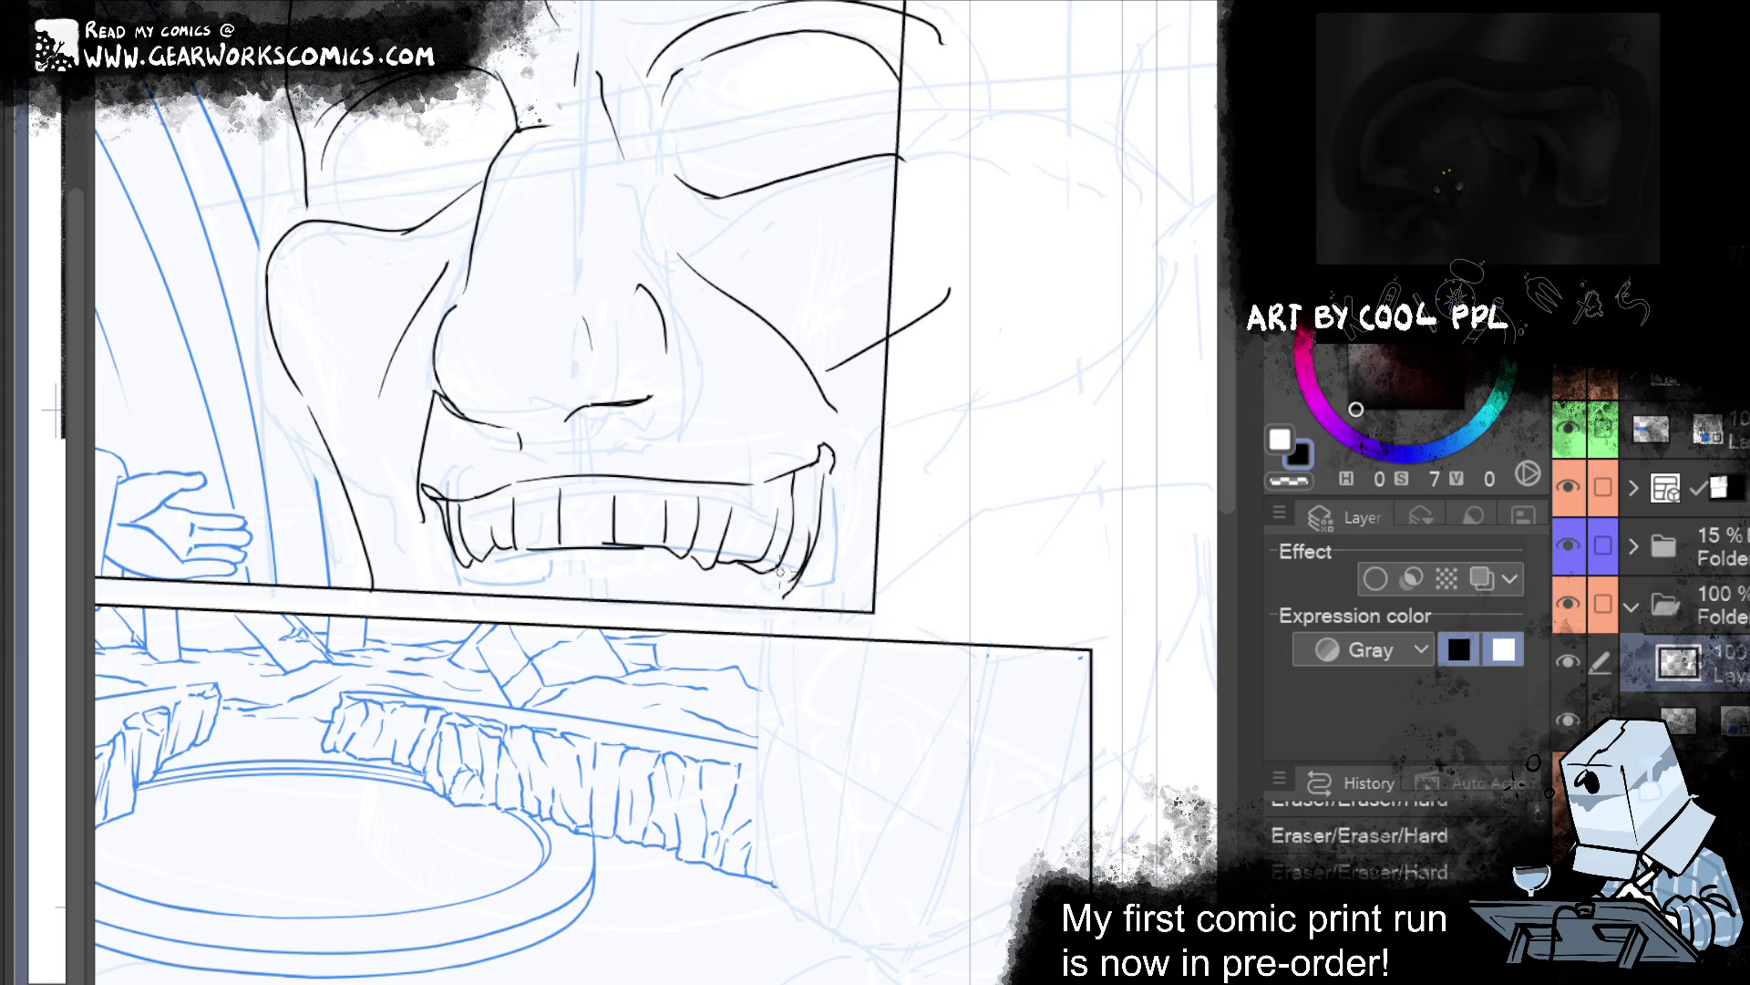
pyautogui.moveTo(779, 570); pyautogui.dragTo(790, 592)
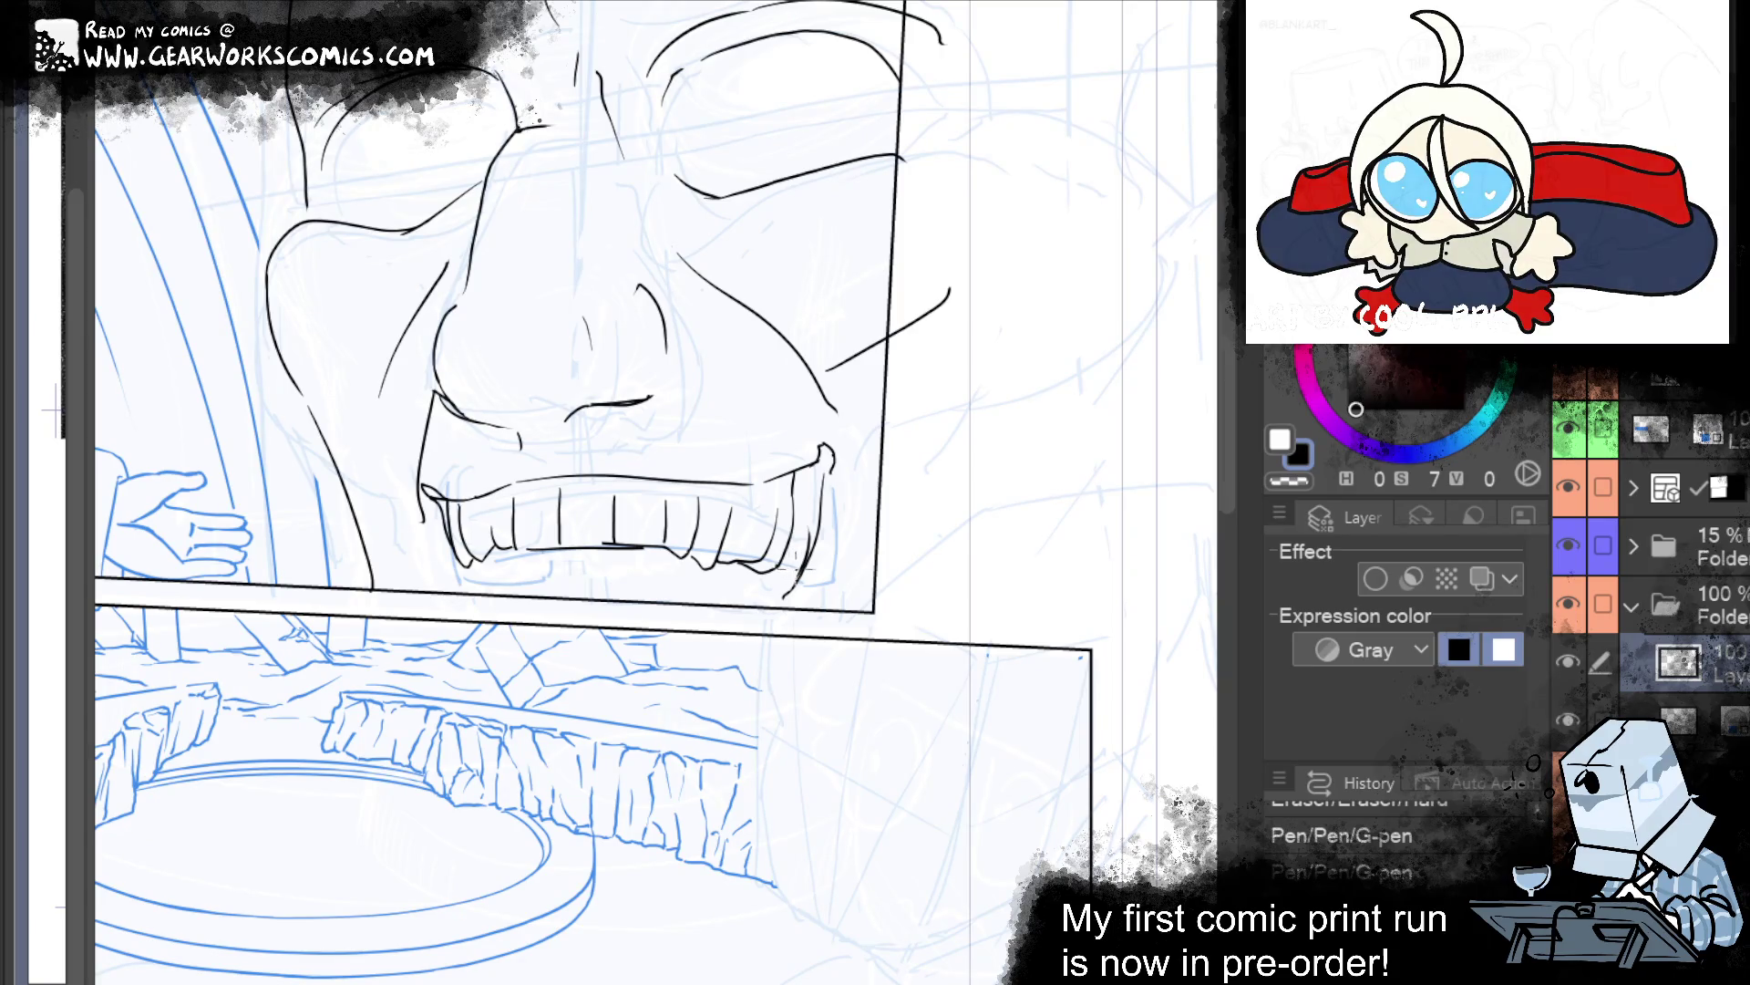
pyautogui.moveTo(733, 620); pyautogui.dragTo(737, 618)
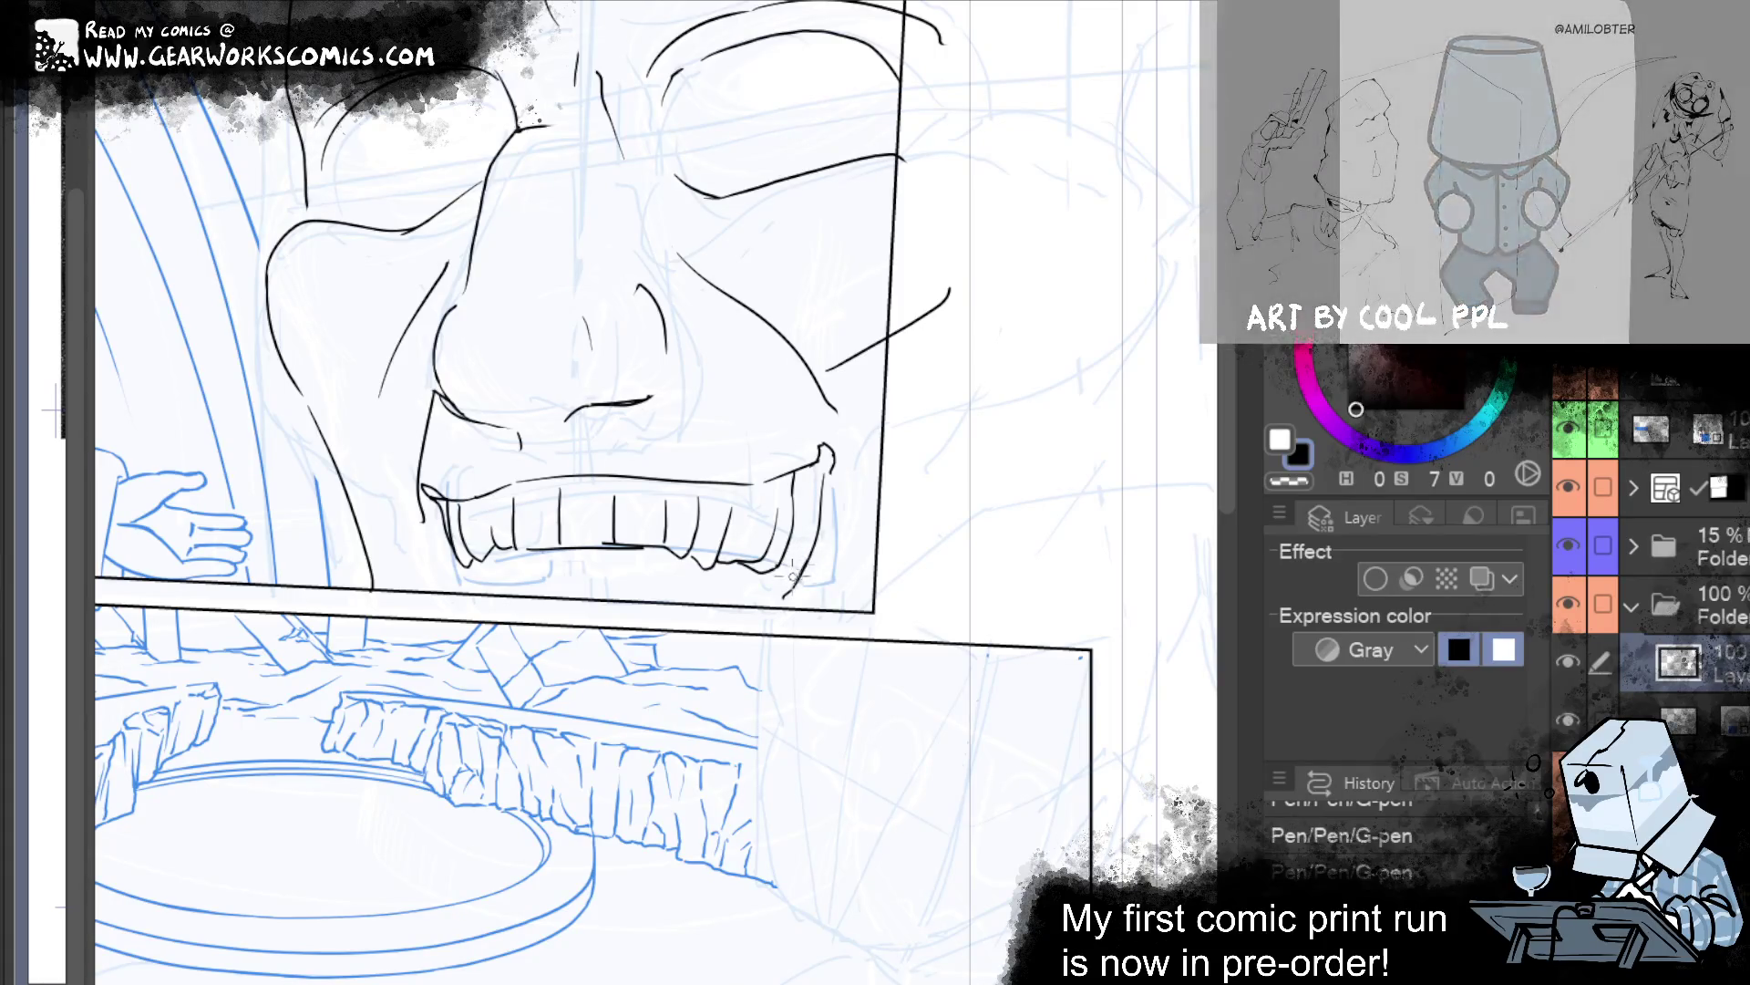
pyautogui.scroll(-3, 1129, 593)
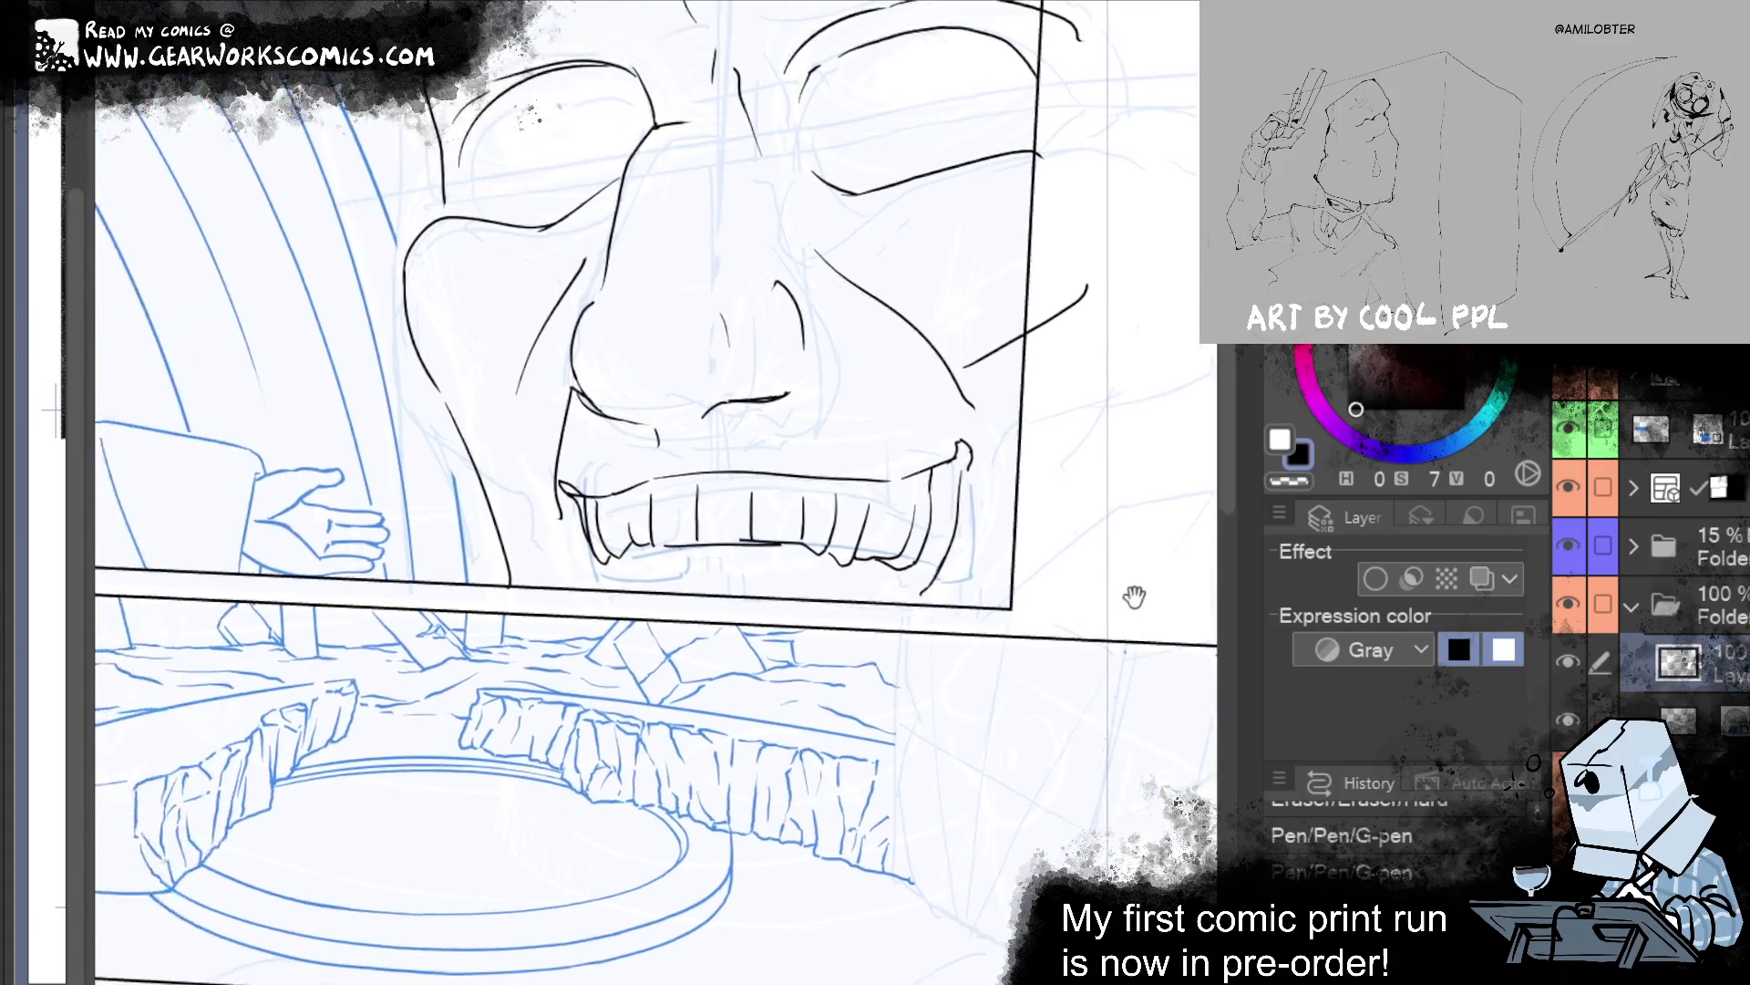
# Ink a short stroke on the lower teeth line and erase two small marks beside it.
pyautogui.moveTo(608, 442); pyautogui.dragTo(637, 448)
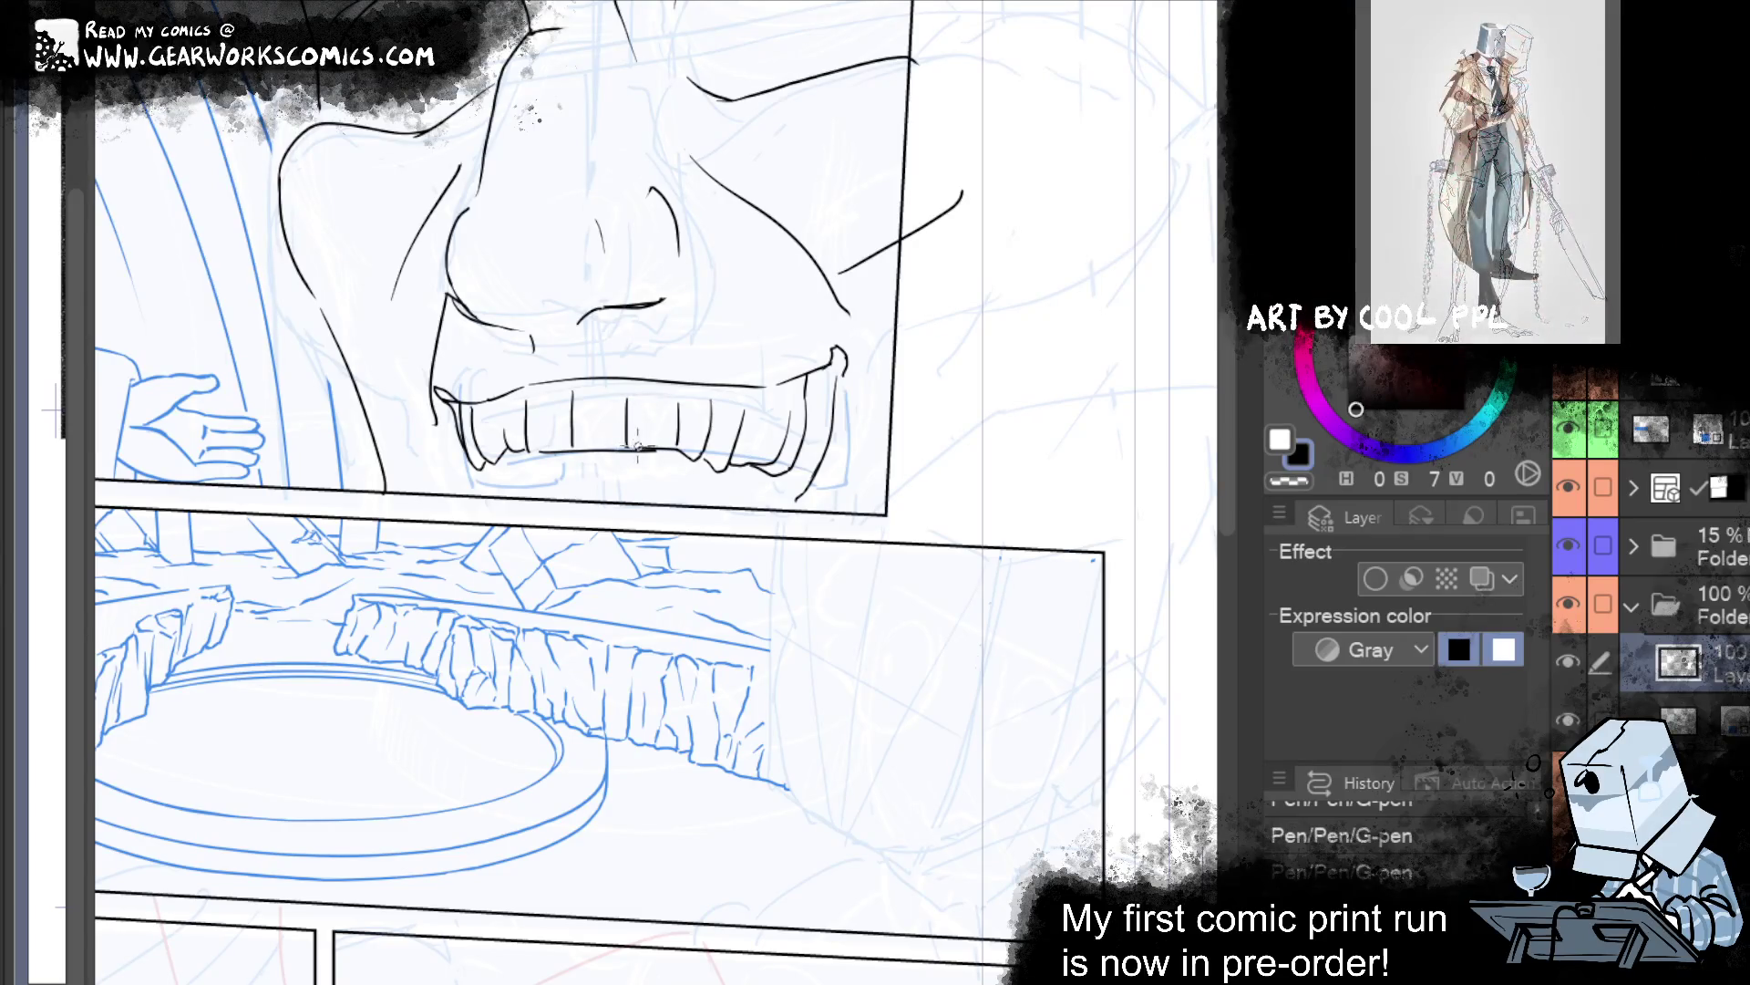
pyautogui.moveTo(651, 445)
pyautogui.mouseDown()
pyautogui.moveTo(635, 444)
pyautogui.moveTo(670, 446)
pyautogui.mouseUp()
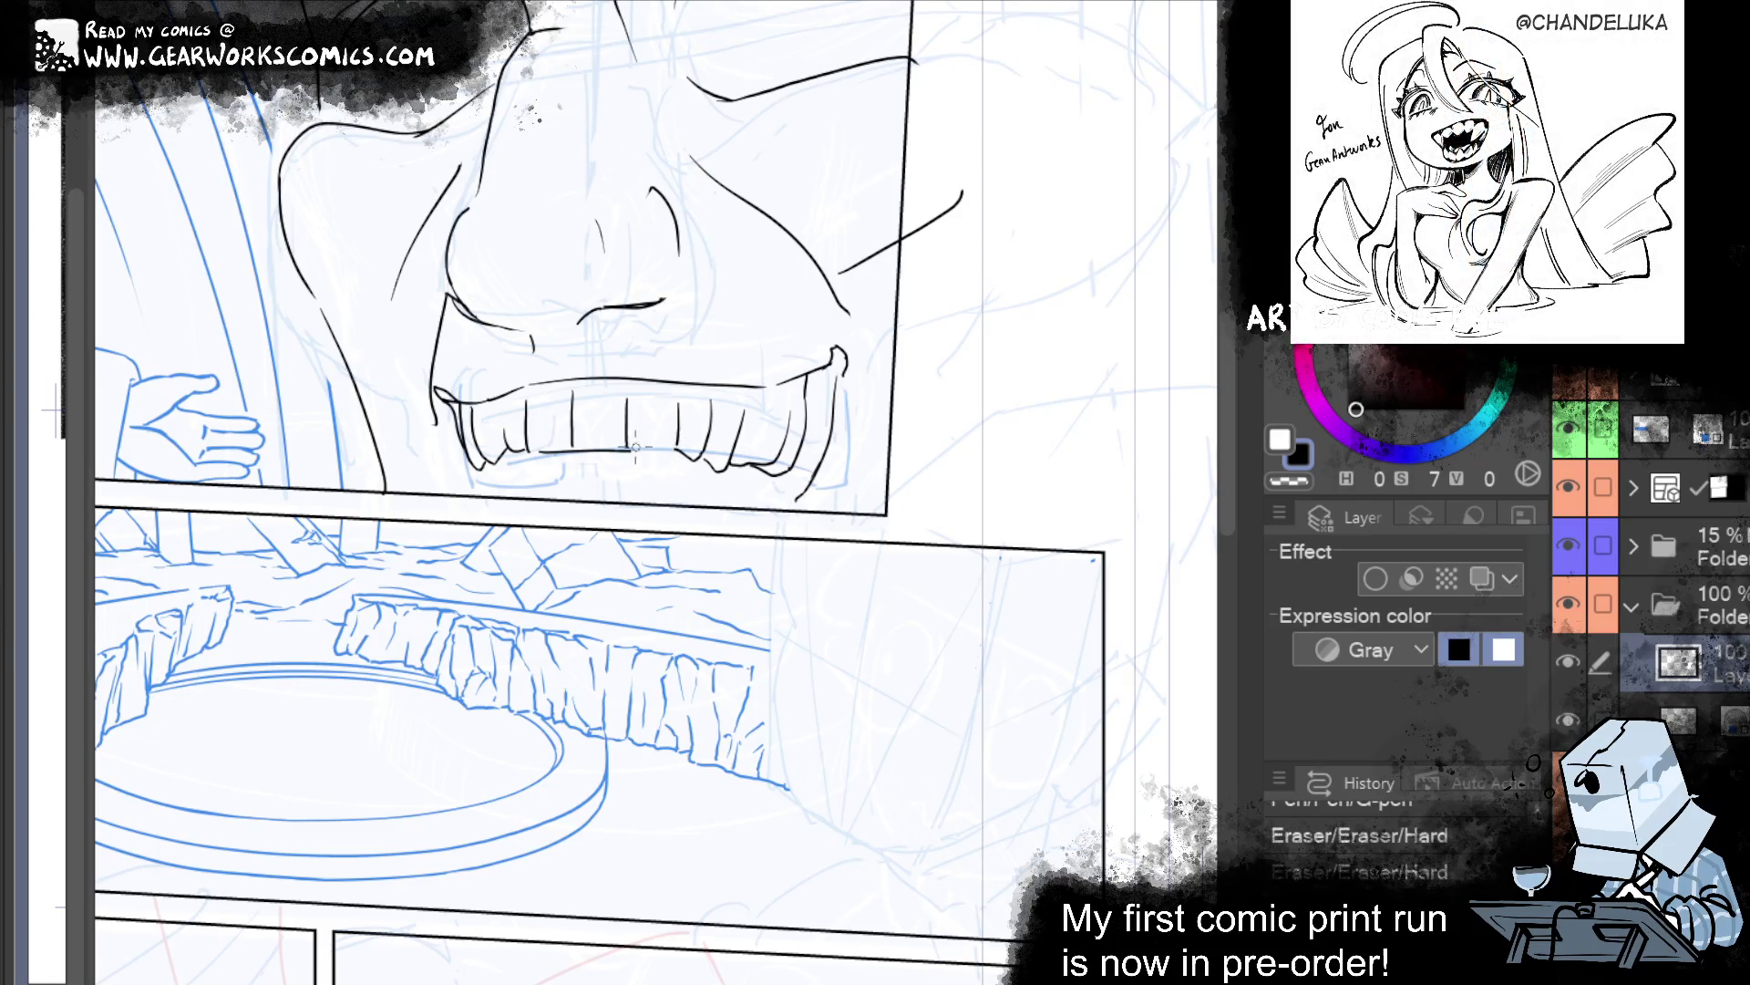
pyautogui.click(577, 451)
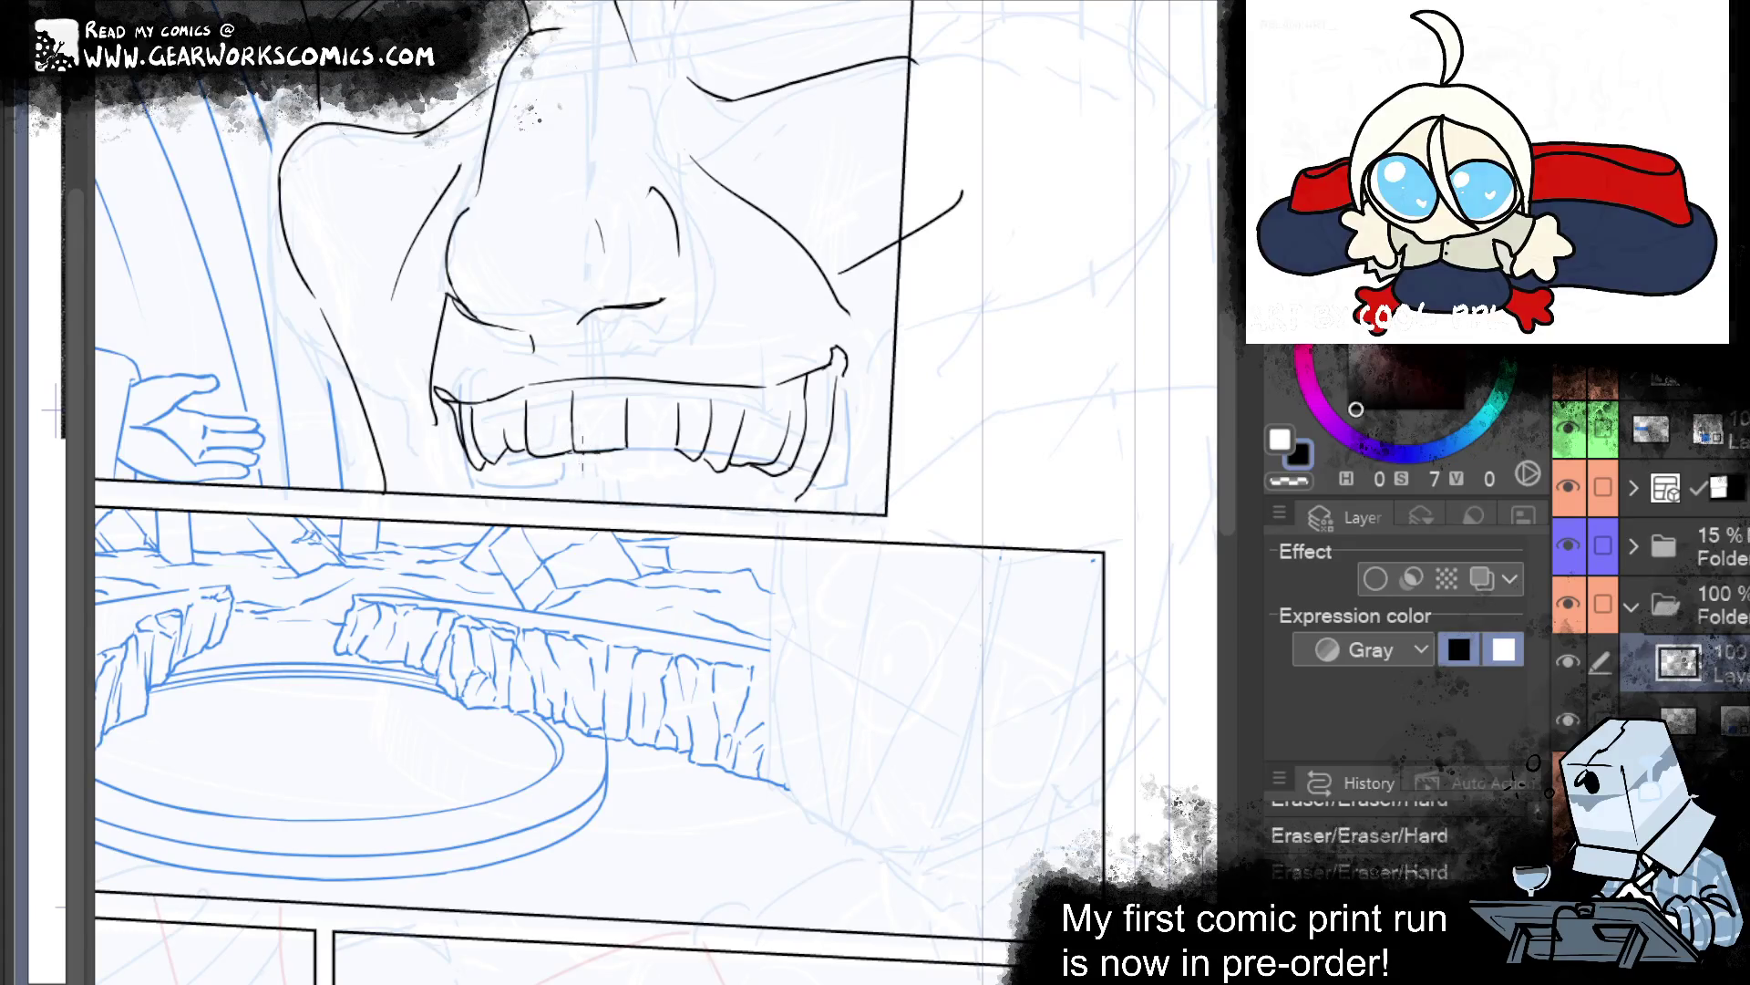
pyautogui.moveTo(612, 500); pyautogui.dragTo(436, 667)
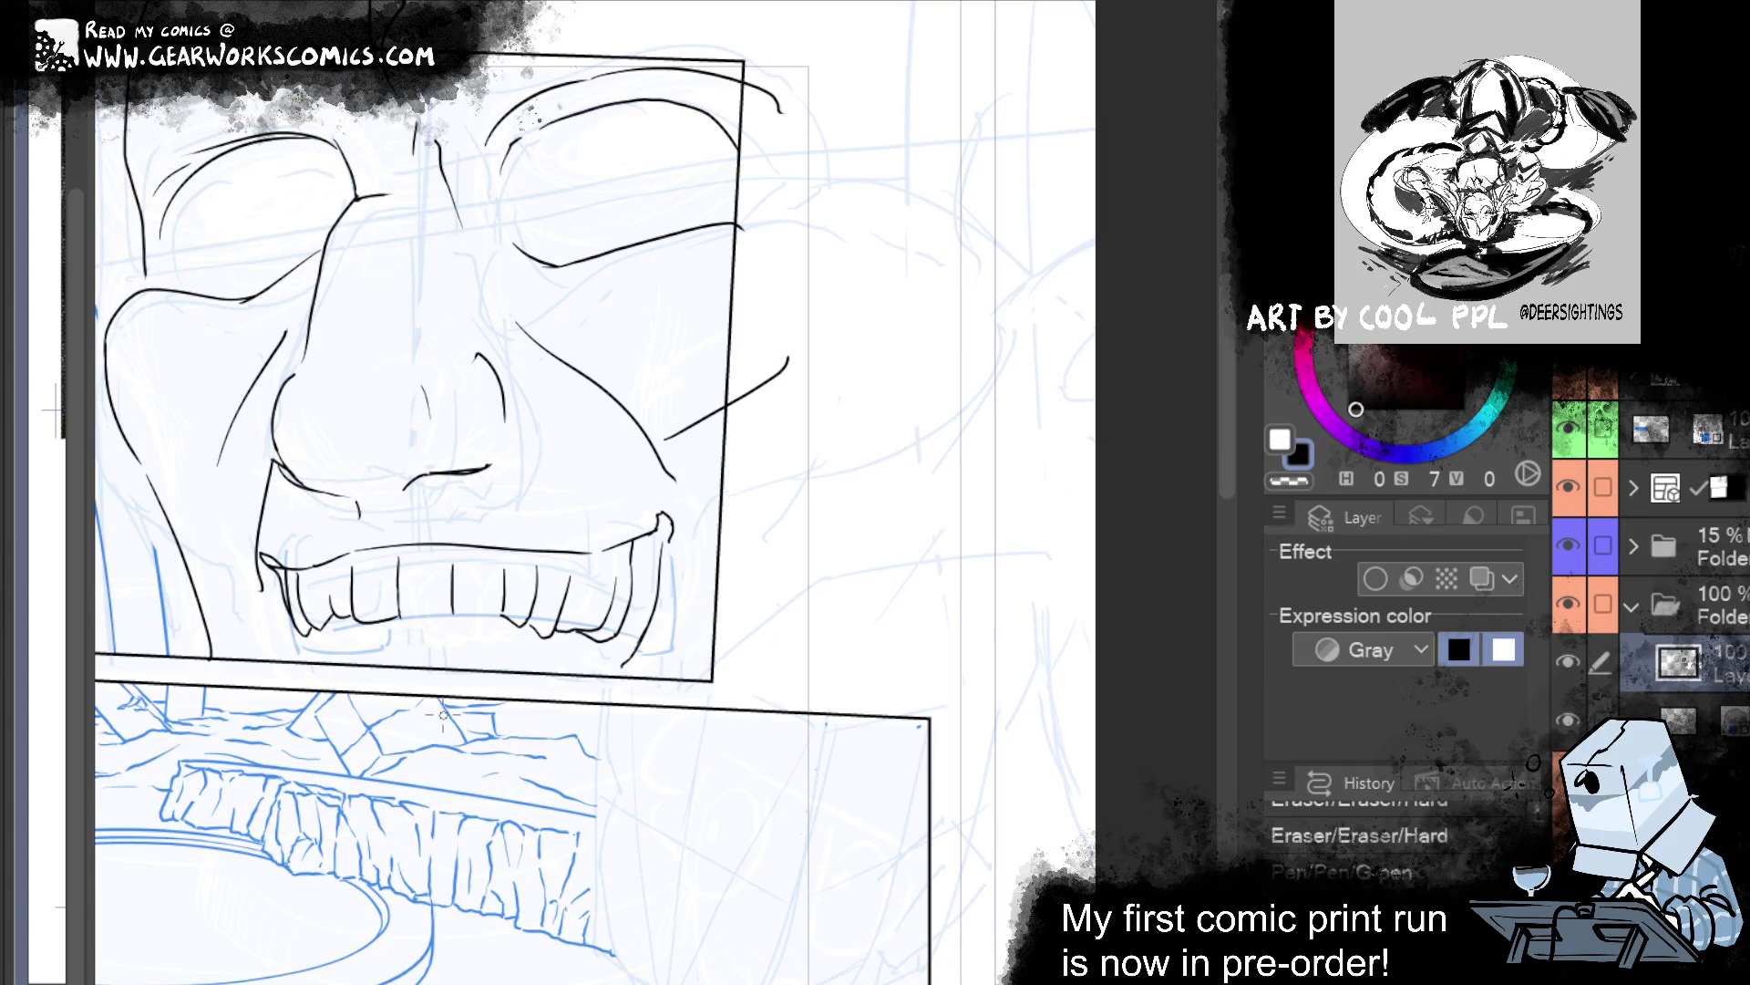
# Undo the last stroke, erase a section of the lower teeth line, and redraw it shorter.
pyautogui.hotkey('ctrl', 'y')
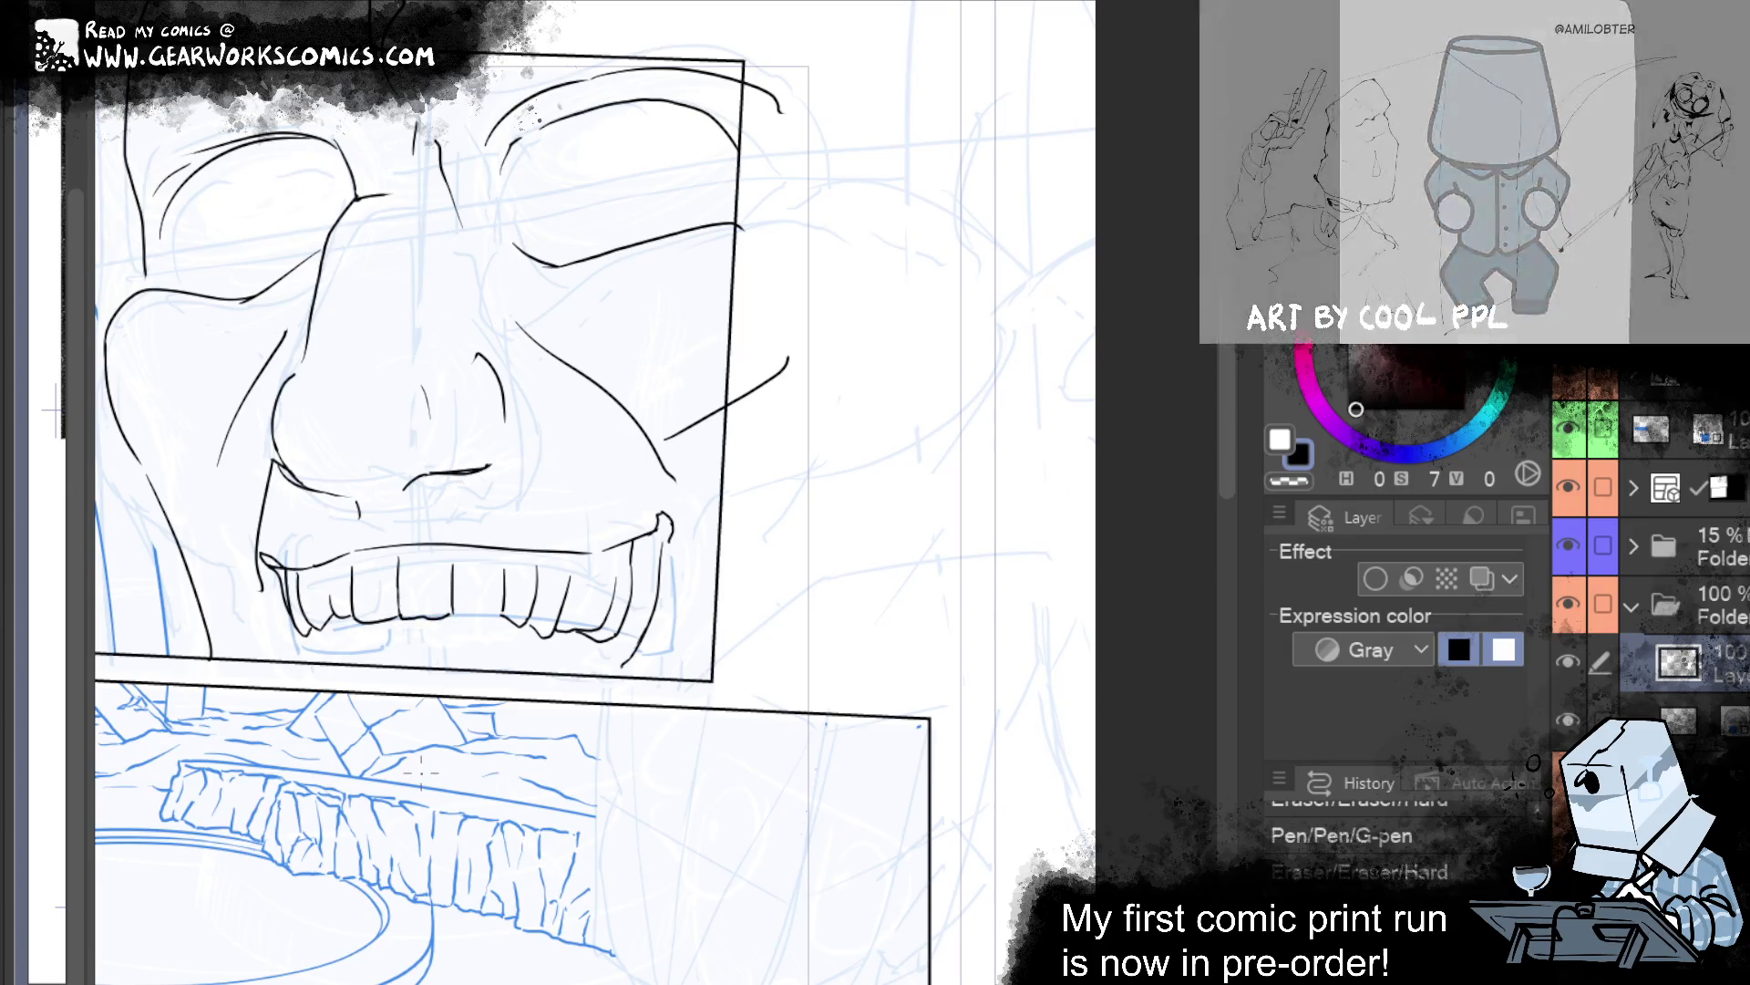
pyautogui.moveTo(834, 786); pyautogui.dragTo(867, 682)
pyautogui.hotkey('ctrl', 'z')
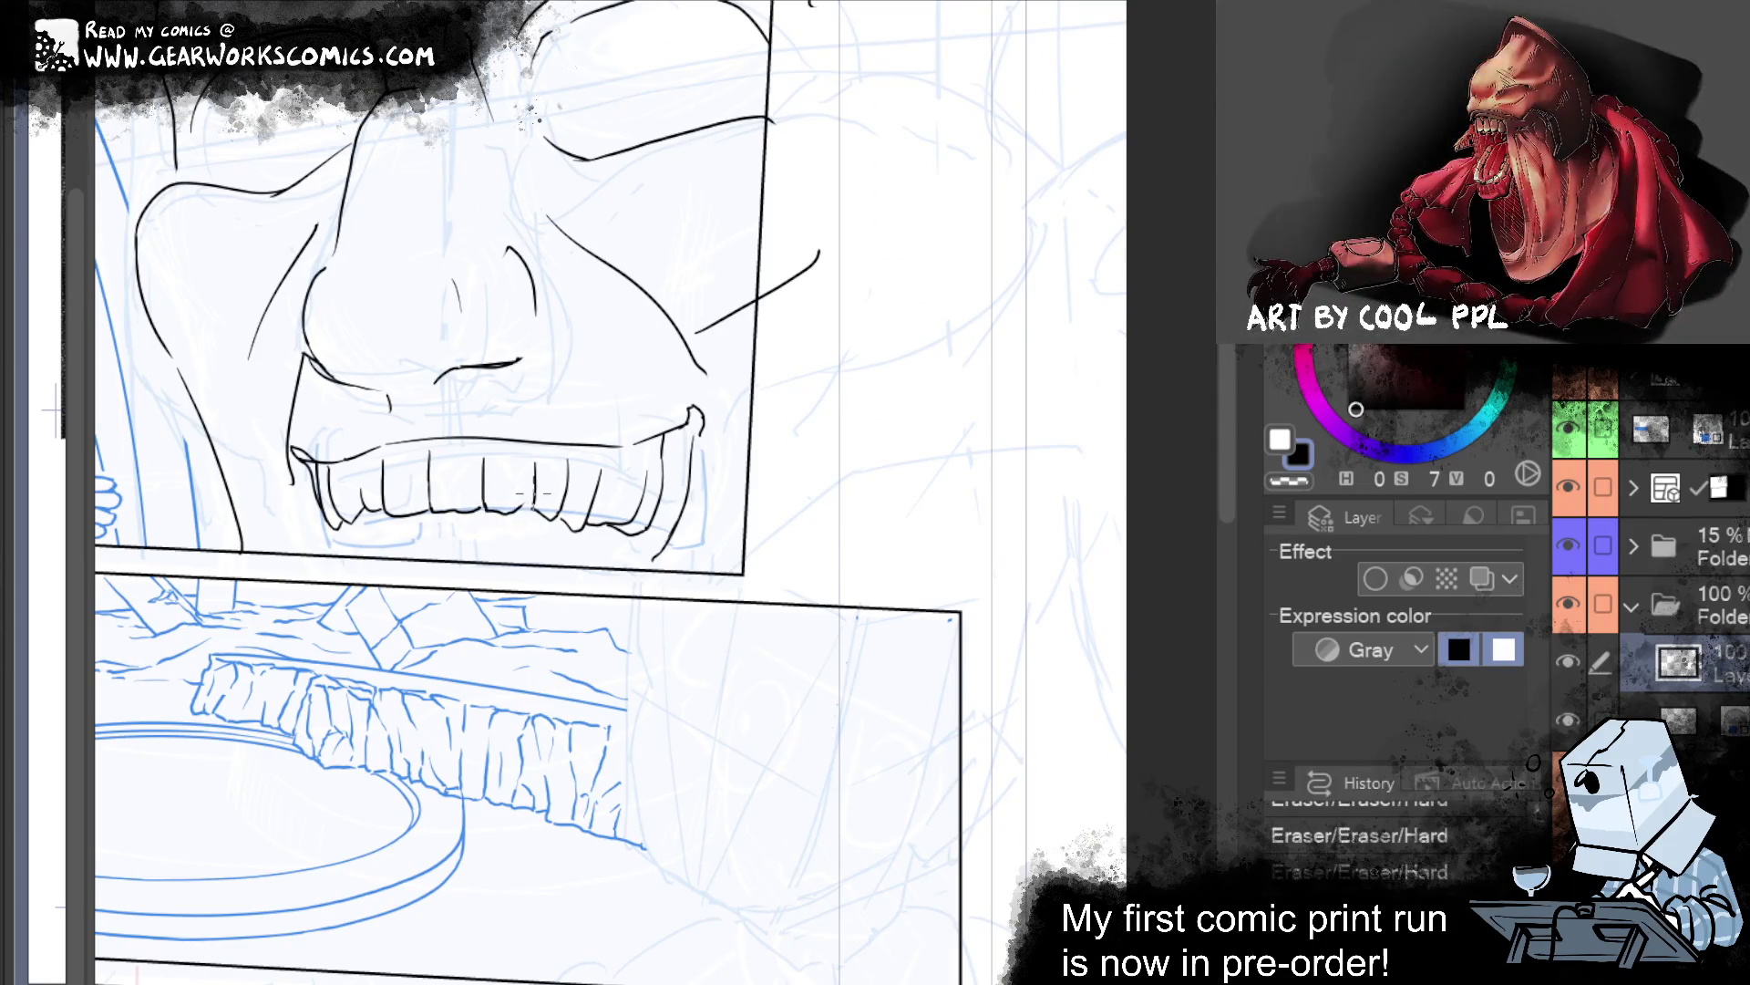
pyautogui.moveTo(488, 510); pyautogui.dragTo(545, 509)
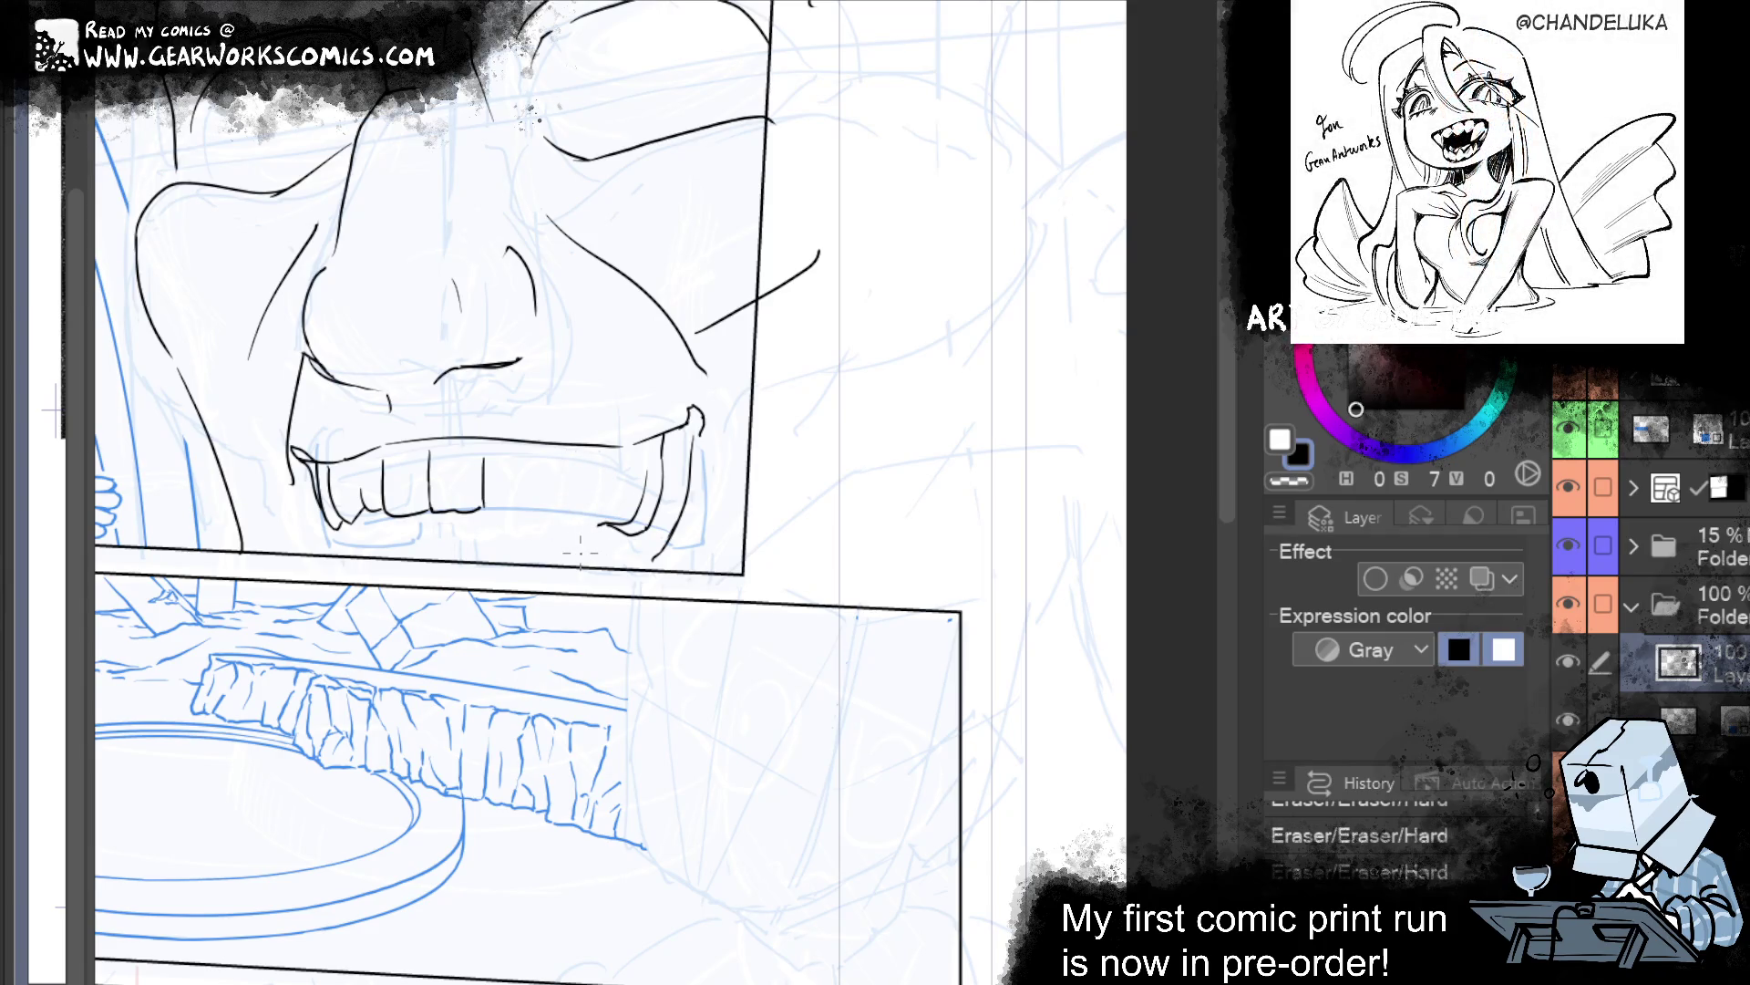
pyautogui.press('p')
pyautogui.moveTo(515, 484)
pyautogui.mouseDown()
pyautogui.moveTo(511, 503)
pyautogui.moveTo(550, 506)
pyautogui.moveTo(556, 486)
pyautogui.mouseUp()
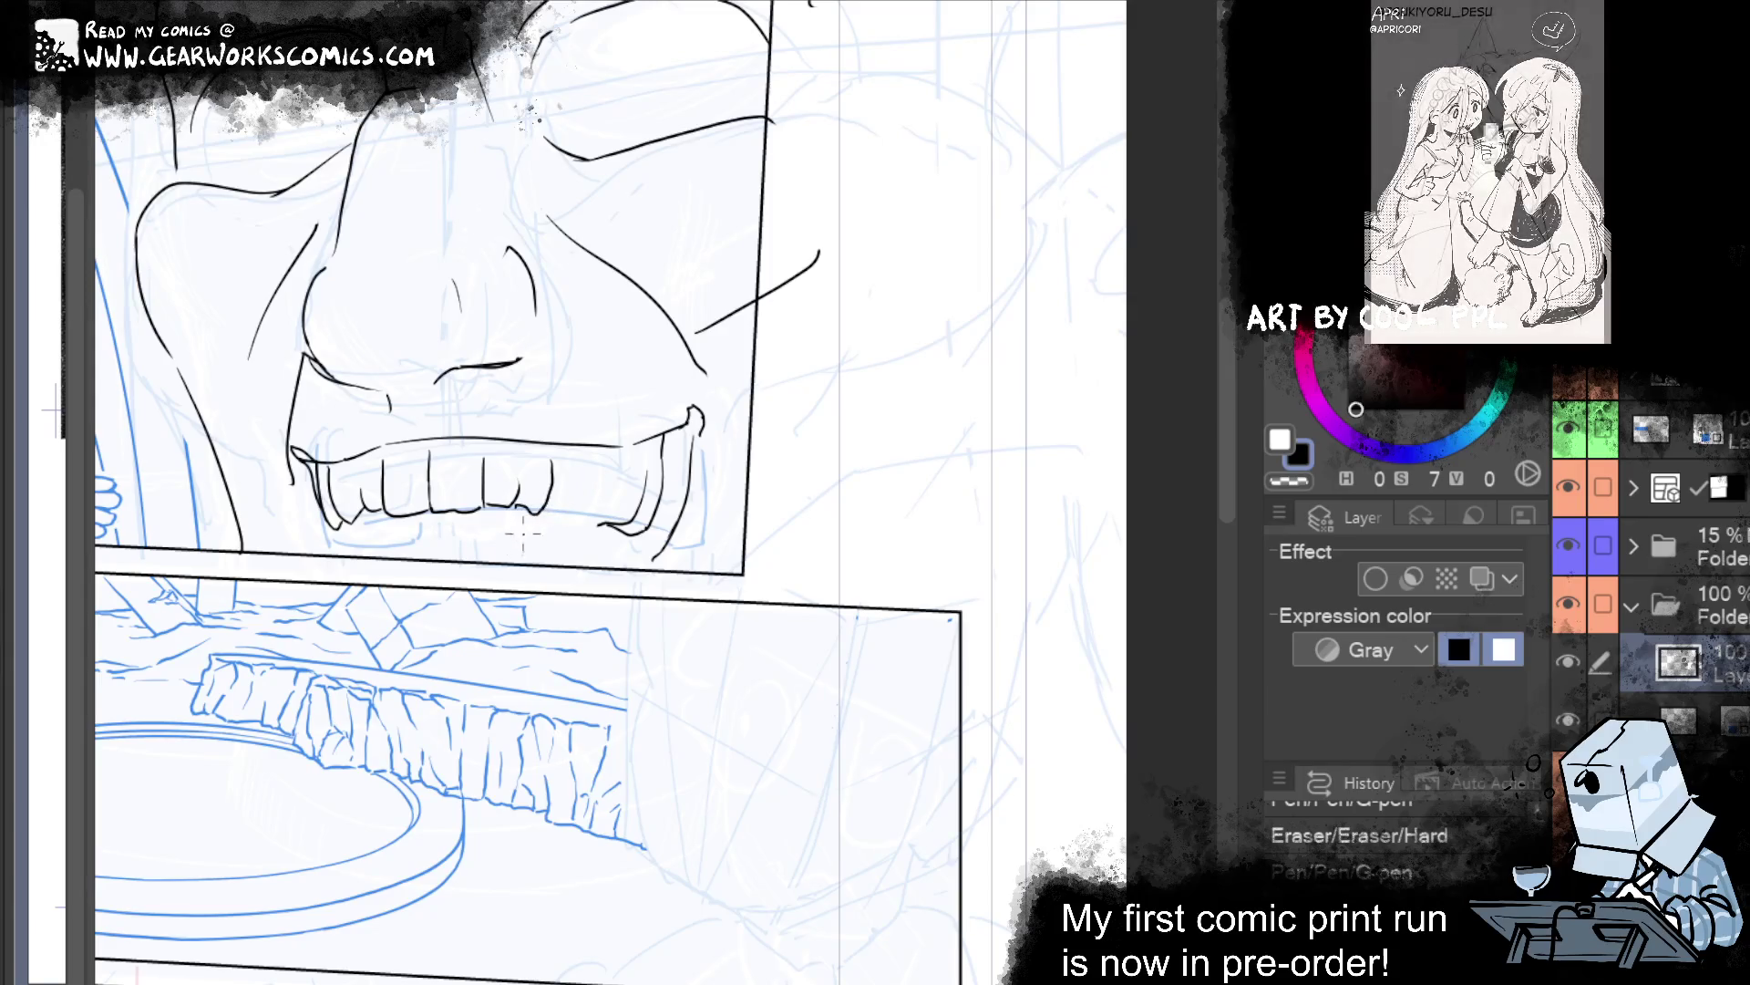
pyautogui.moveTo(561, 483); pyautogui.dragTo(902, 508)
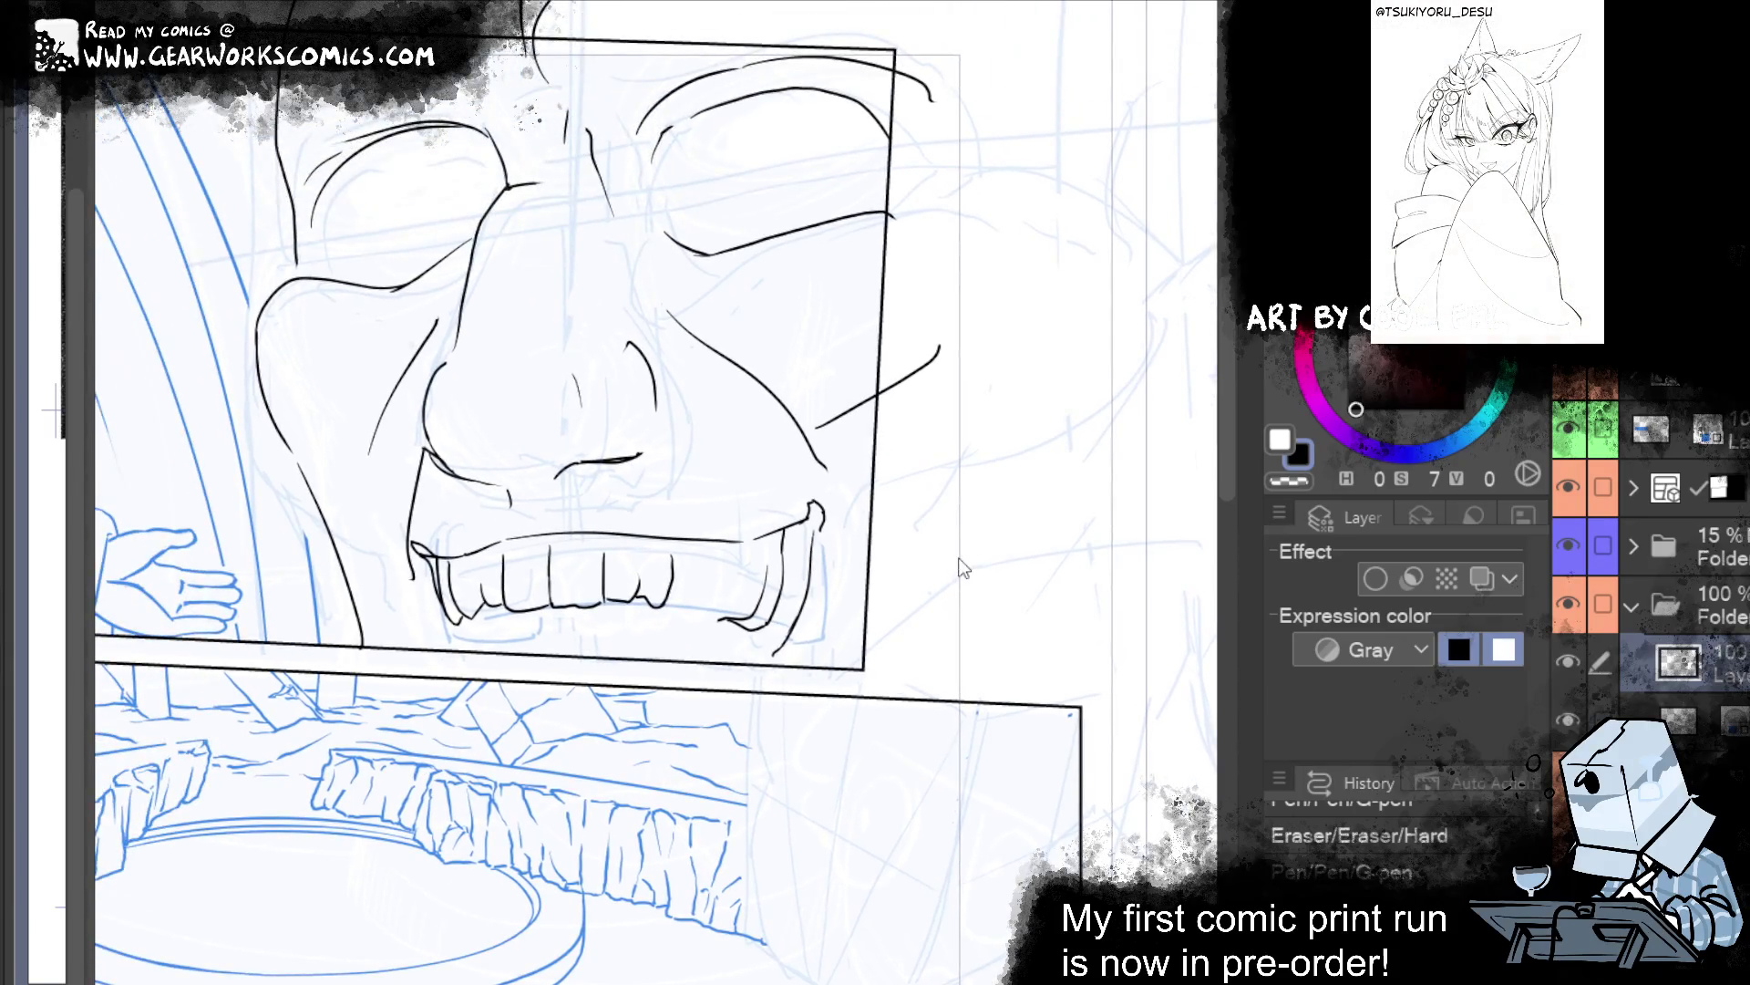
# Add three short ink strokes to the teeth, erase a small part, and redraw one tooth line.
pyautogui.moveTo(961, 558)
pyautogui.mouseDown()
pyautogui.moveTo(963, 497)
pyautogui.moveTo(914, 485)
pyautogui.mouseUp()
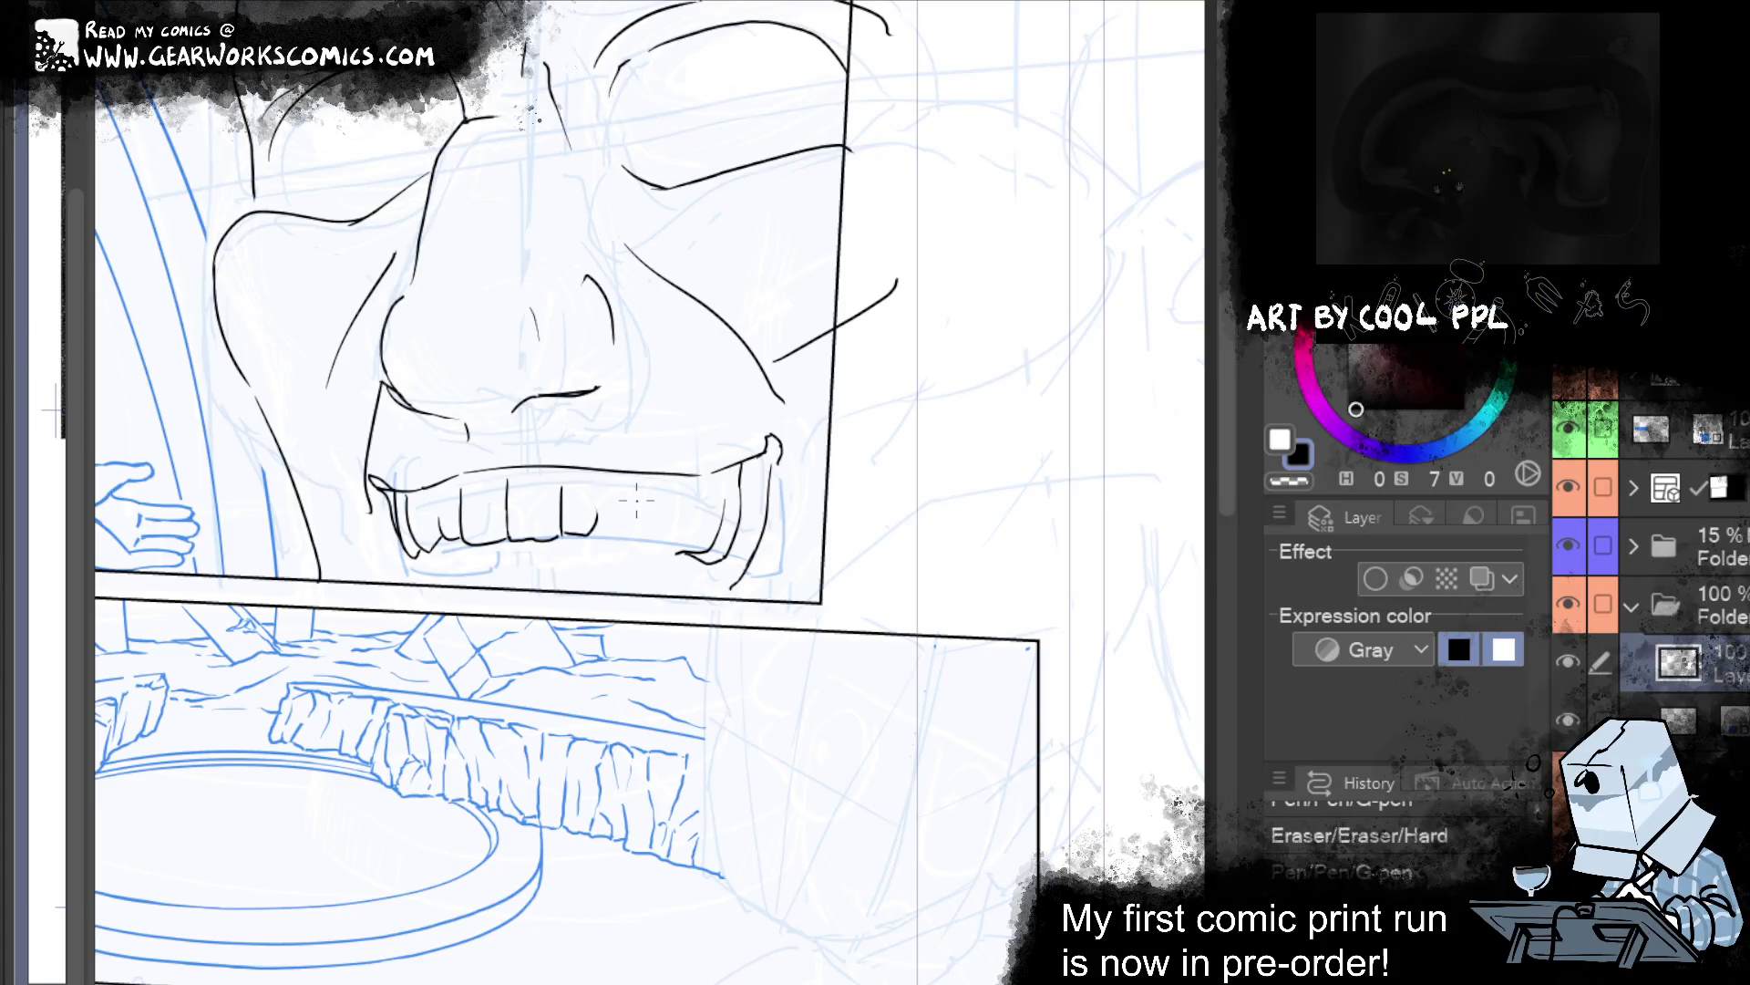
pyautogui.moveTo(595, 547); pyautogui.dragTo(621, 528)
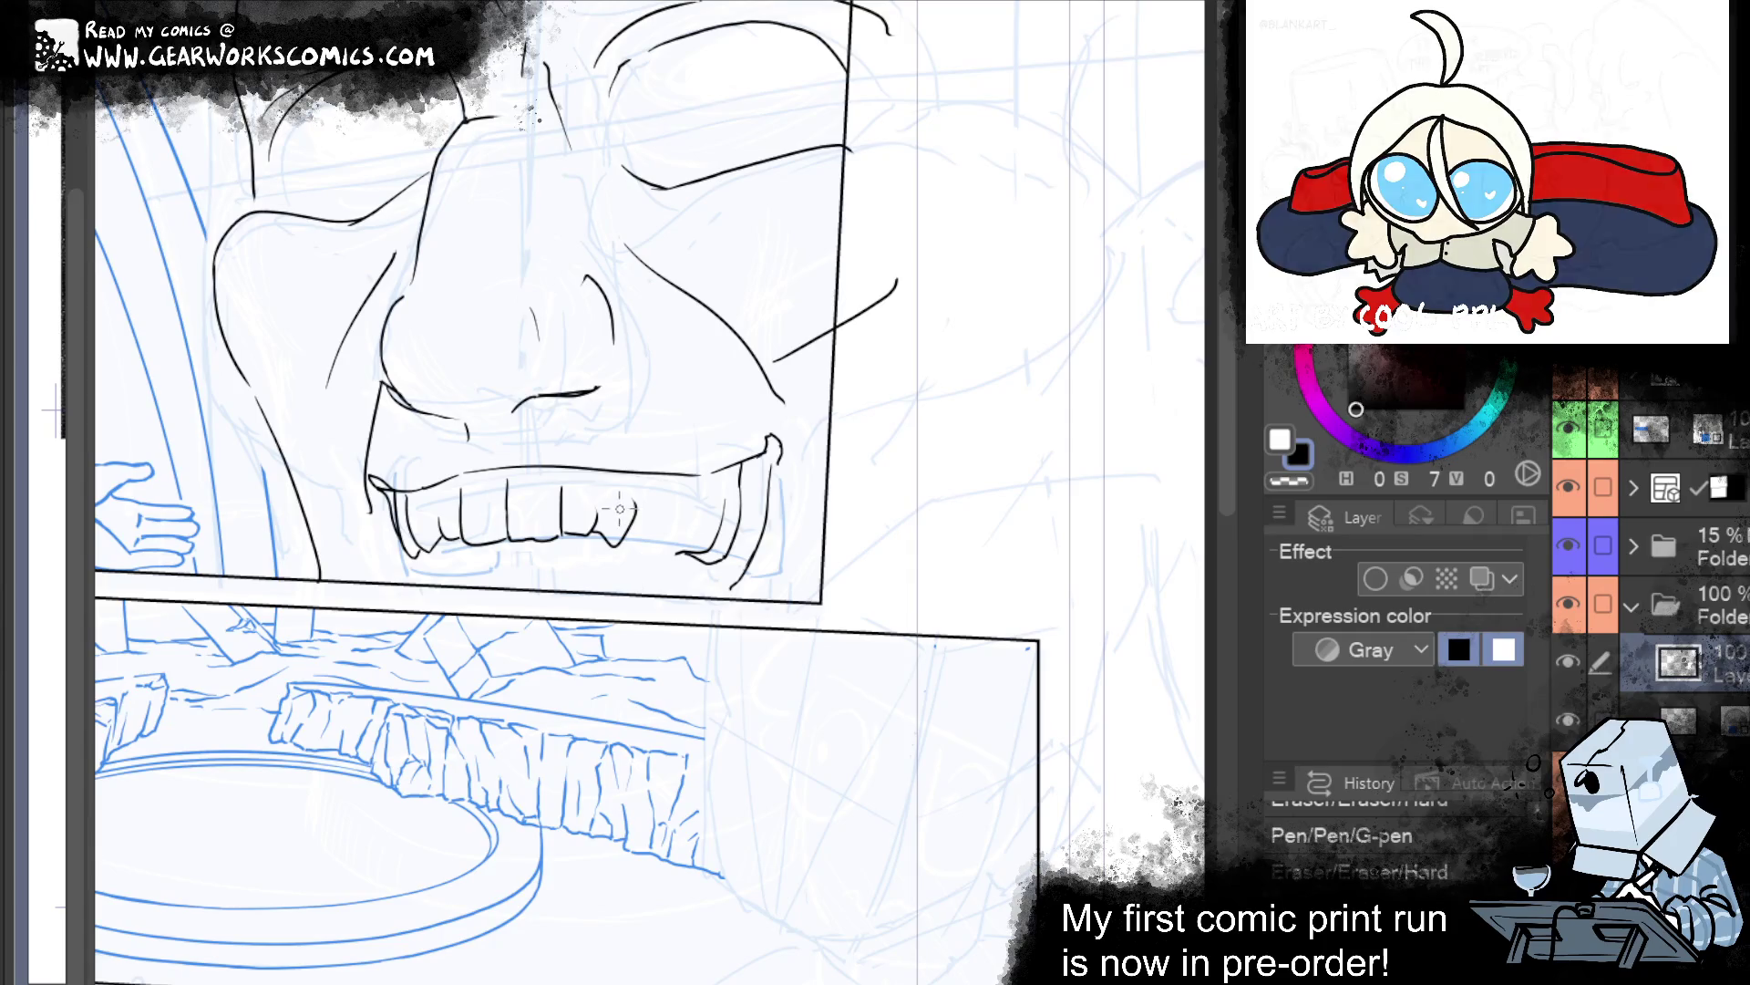
pyautogui.moveTo(641, 570); pyautogui.dragTo(637, 629)
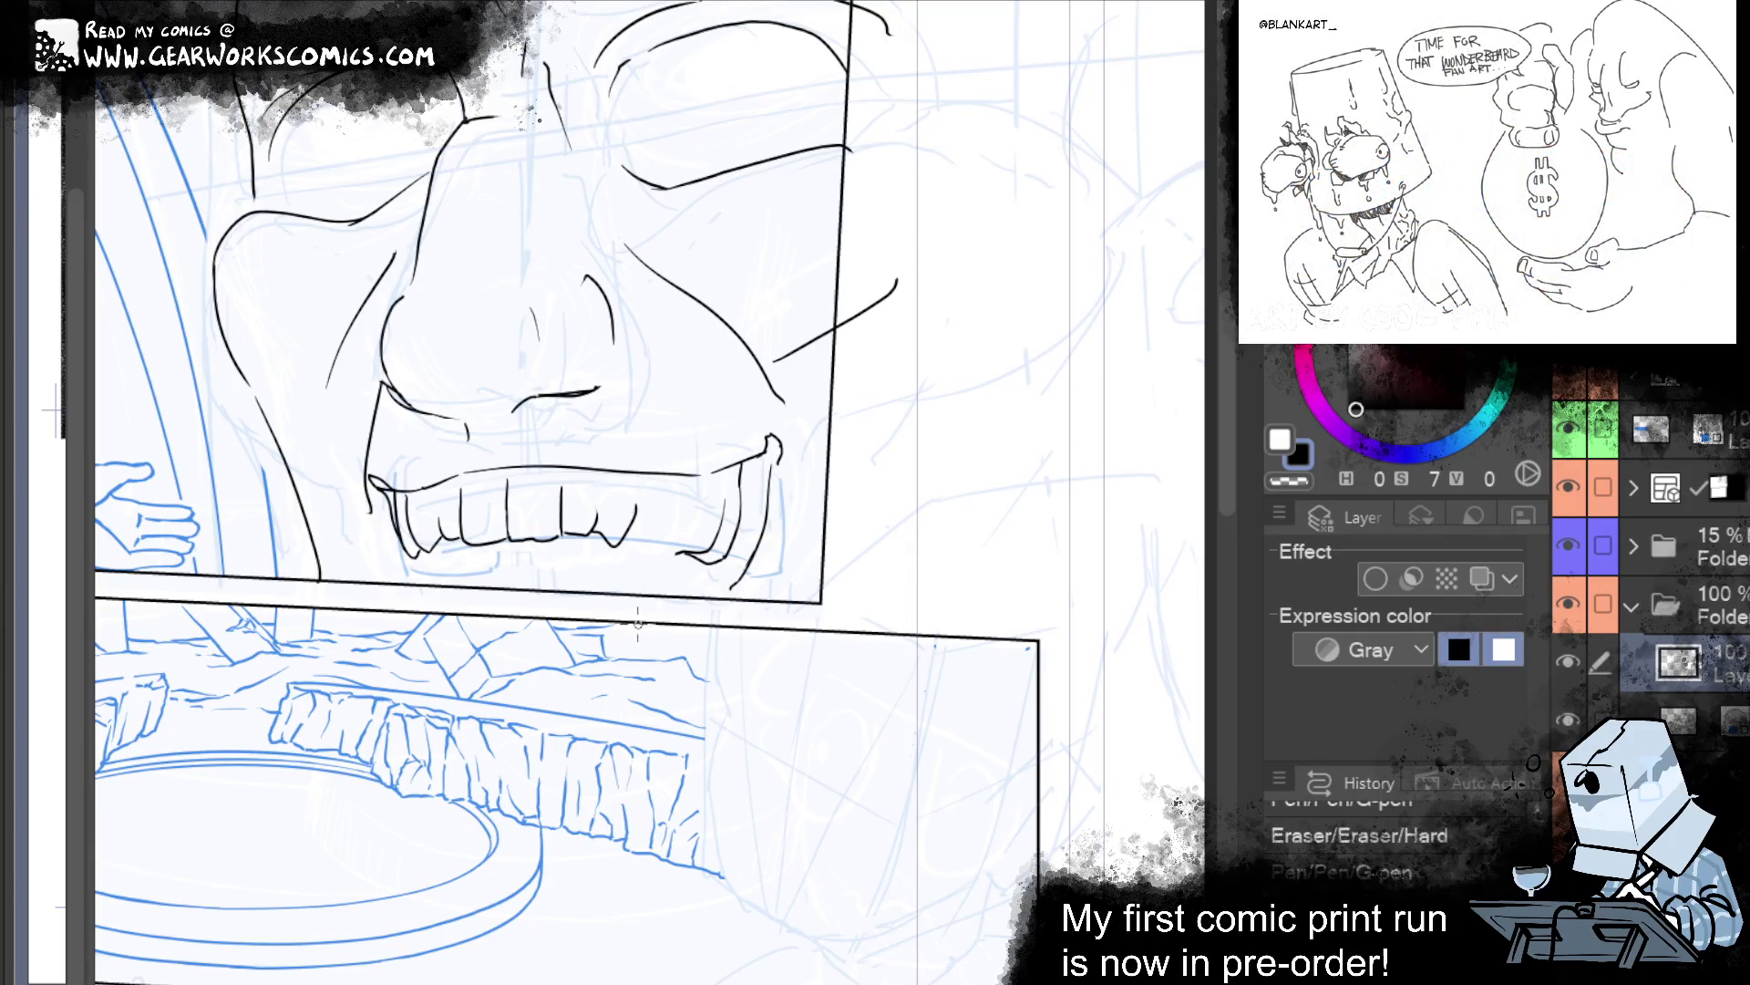
pyautogui.moveTo(668, 525); pyautogui.dragTo(696, 519)
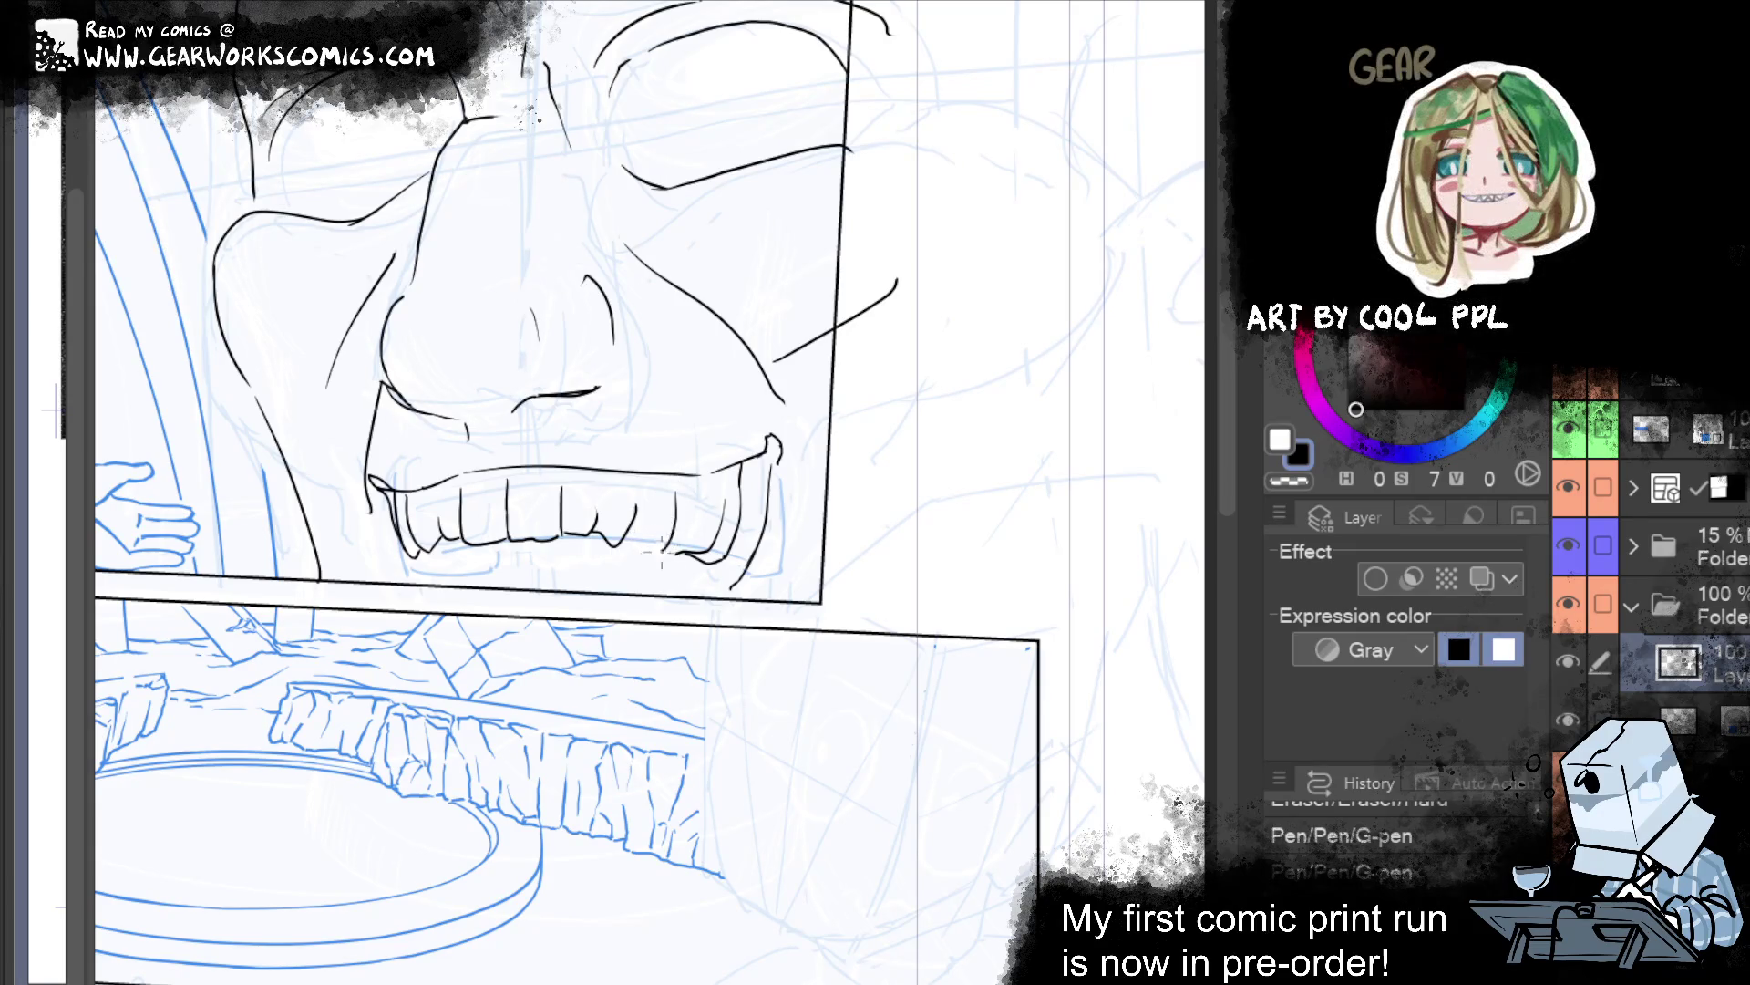
pyautogui.moveTo(651, 540); pyautogui.dragTo(630, 544)
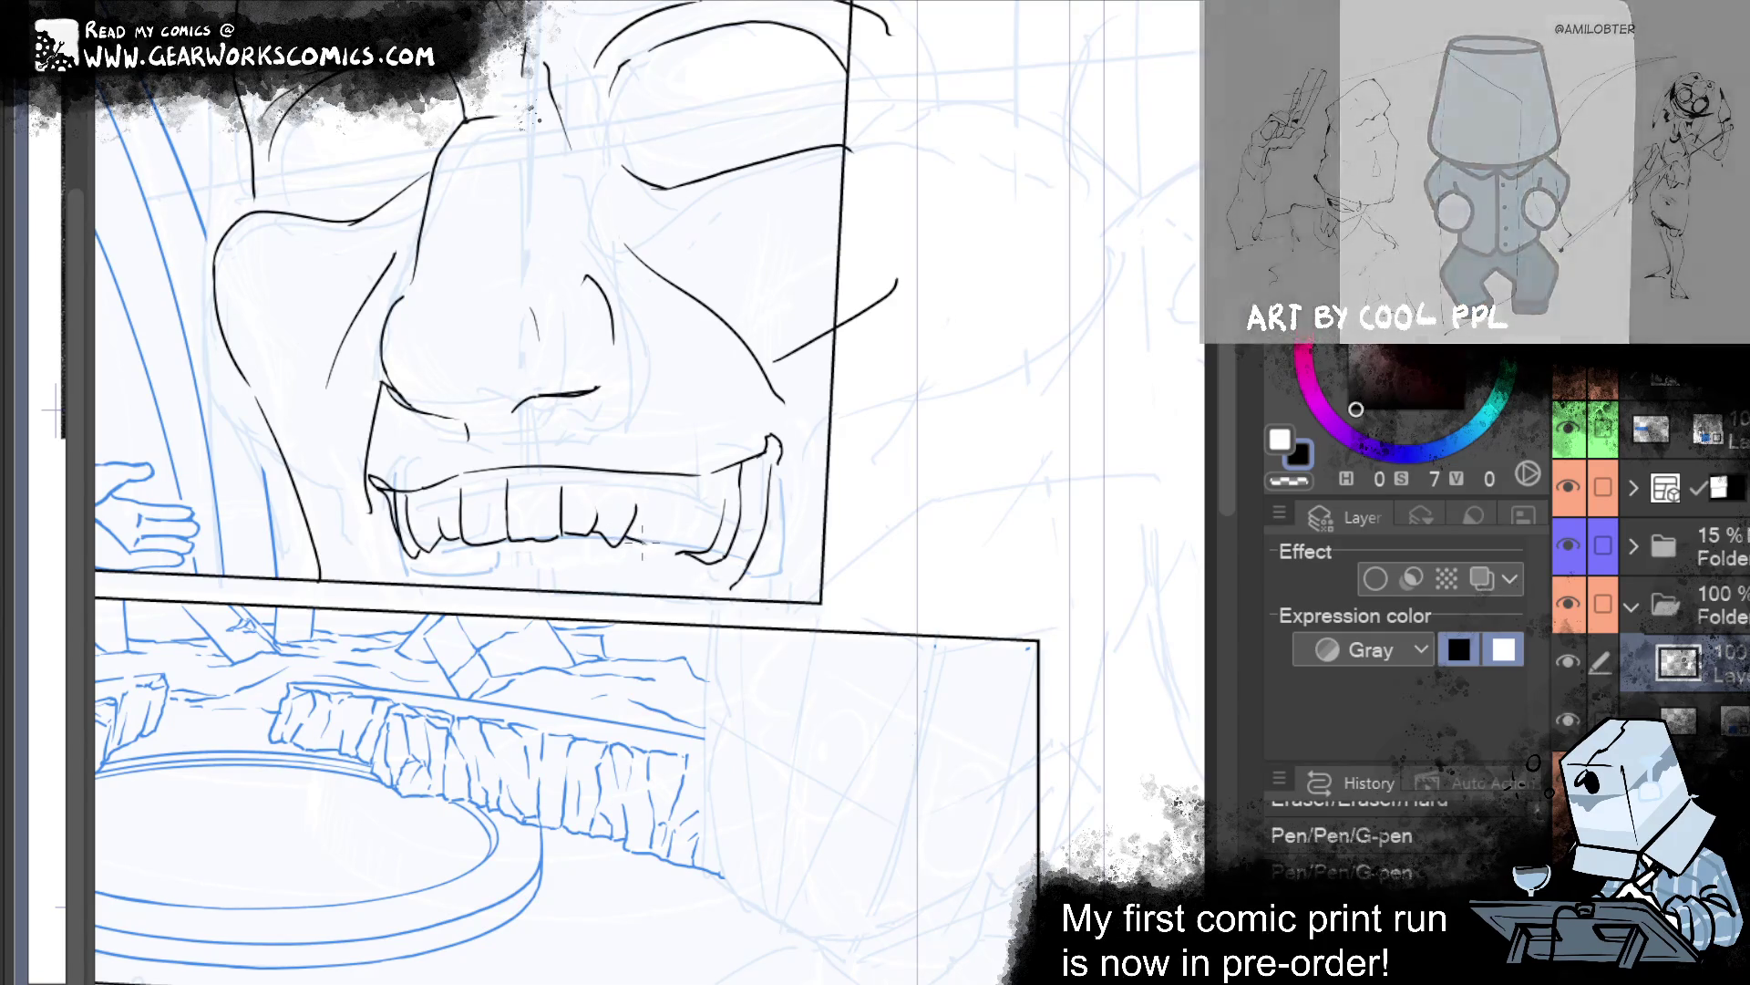
pyautogui.moveTo(679, 499); pyautogui.dragTo(624, 542)
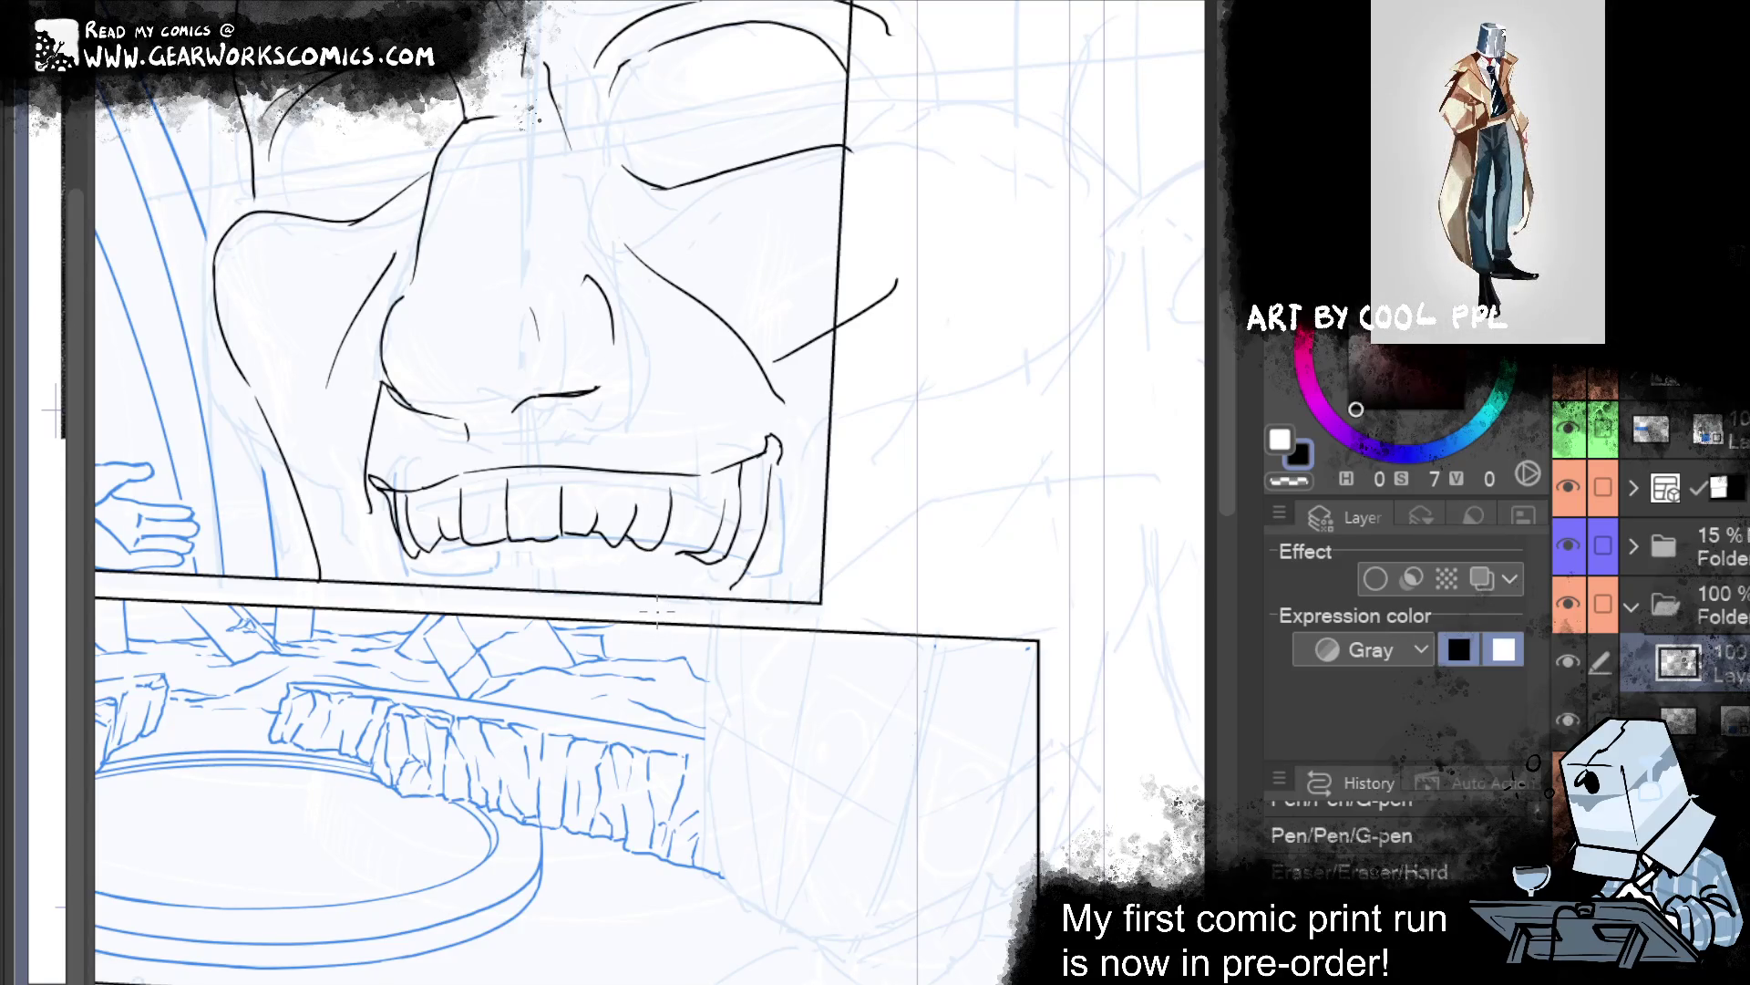
pyautogui.hotkey('ctrl', 'y')
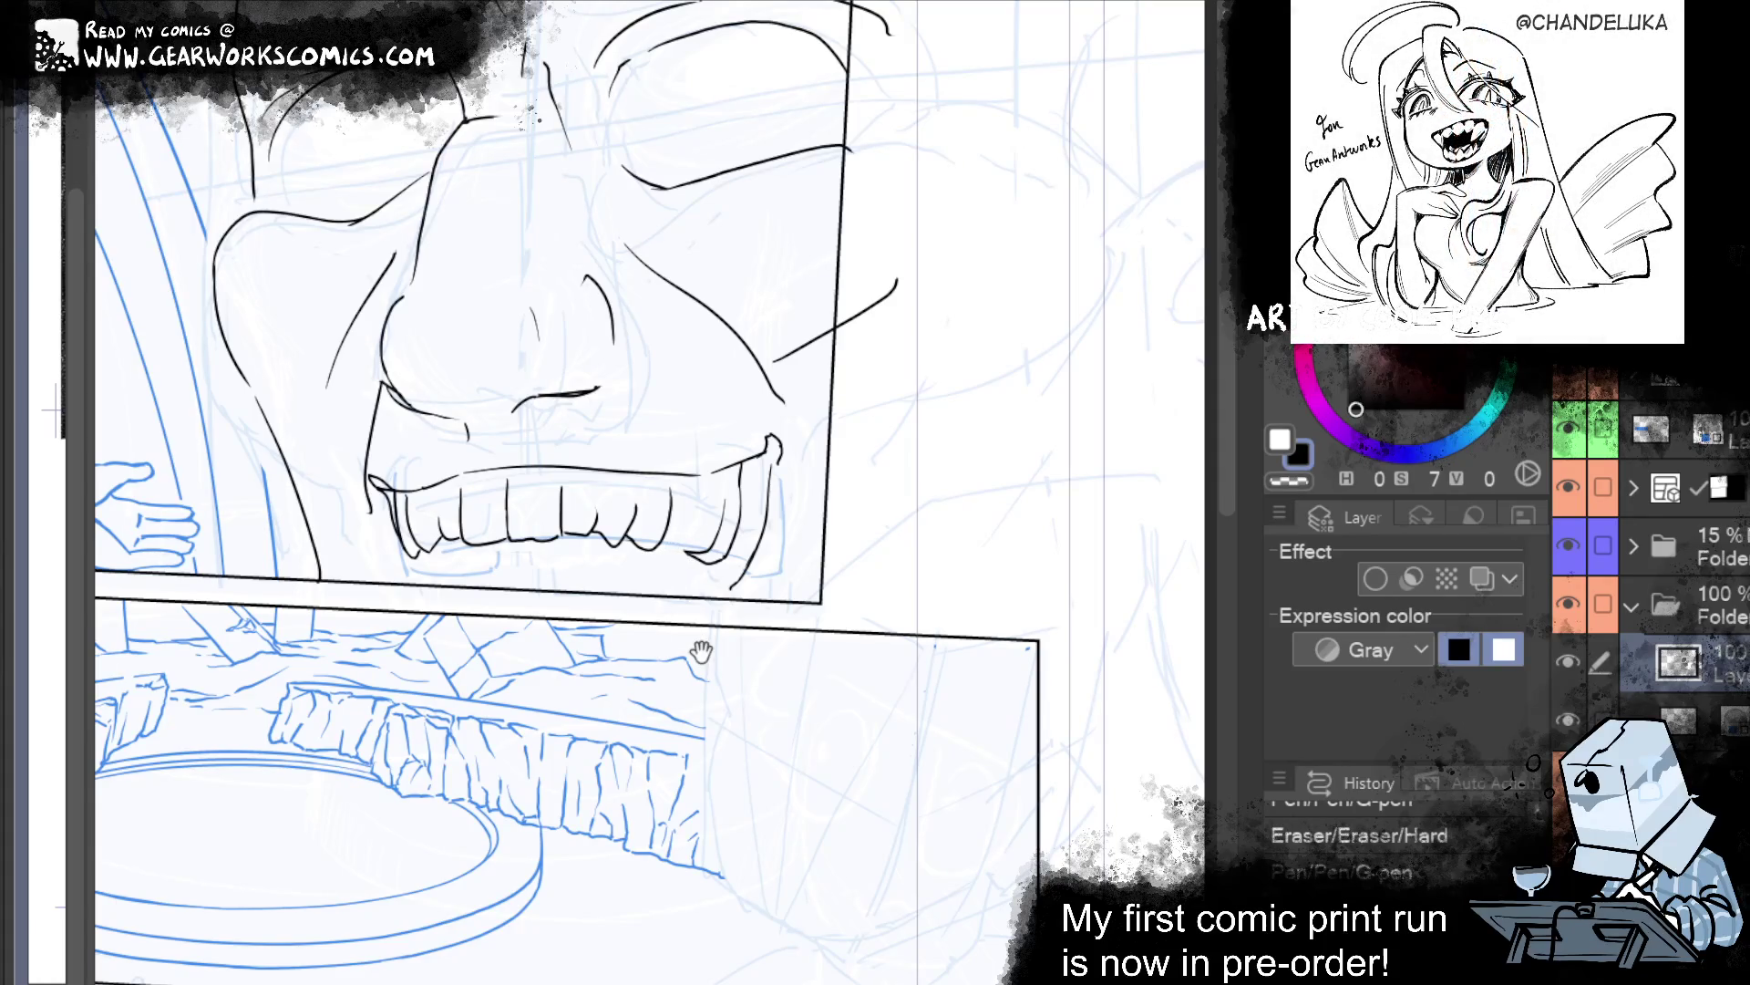
pyautogui.moveTo(700, 651); pyautogui.dragTo(746, 728)
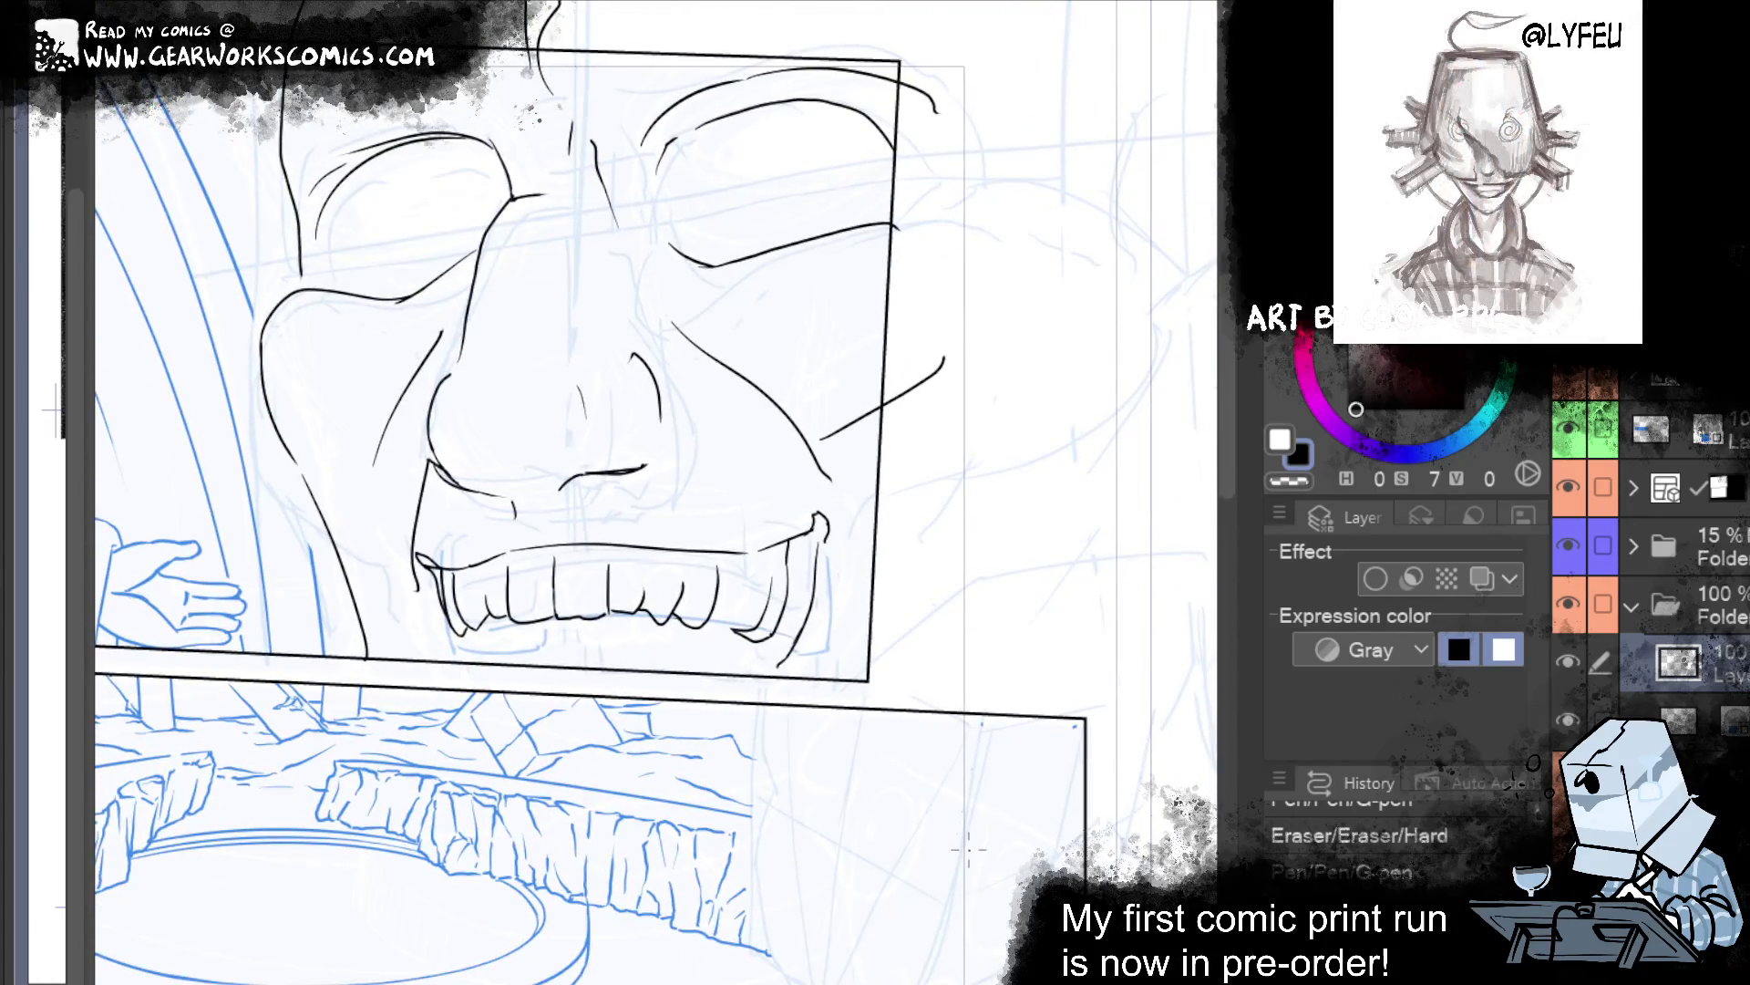
# Step through the undo history to restore the recent tooth strokes and eraser passes.
pyautogui.hotkey('ctrl', 'y')
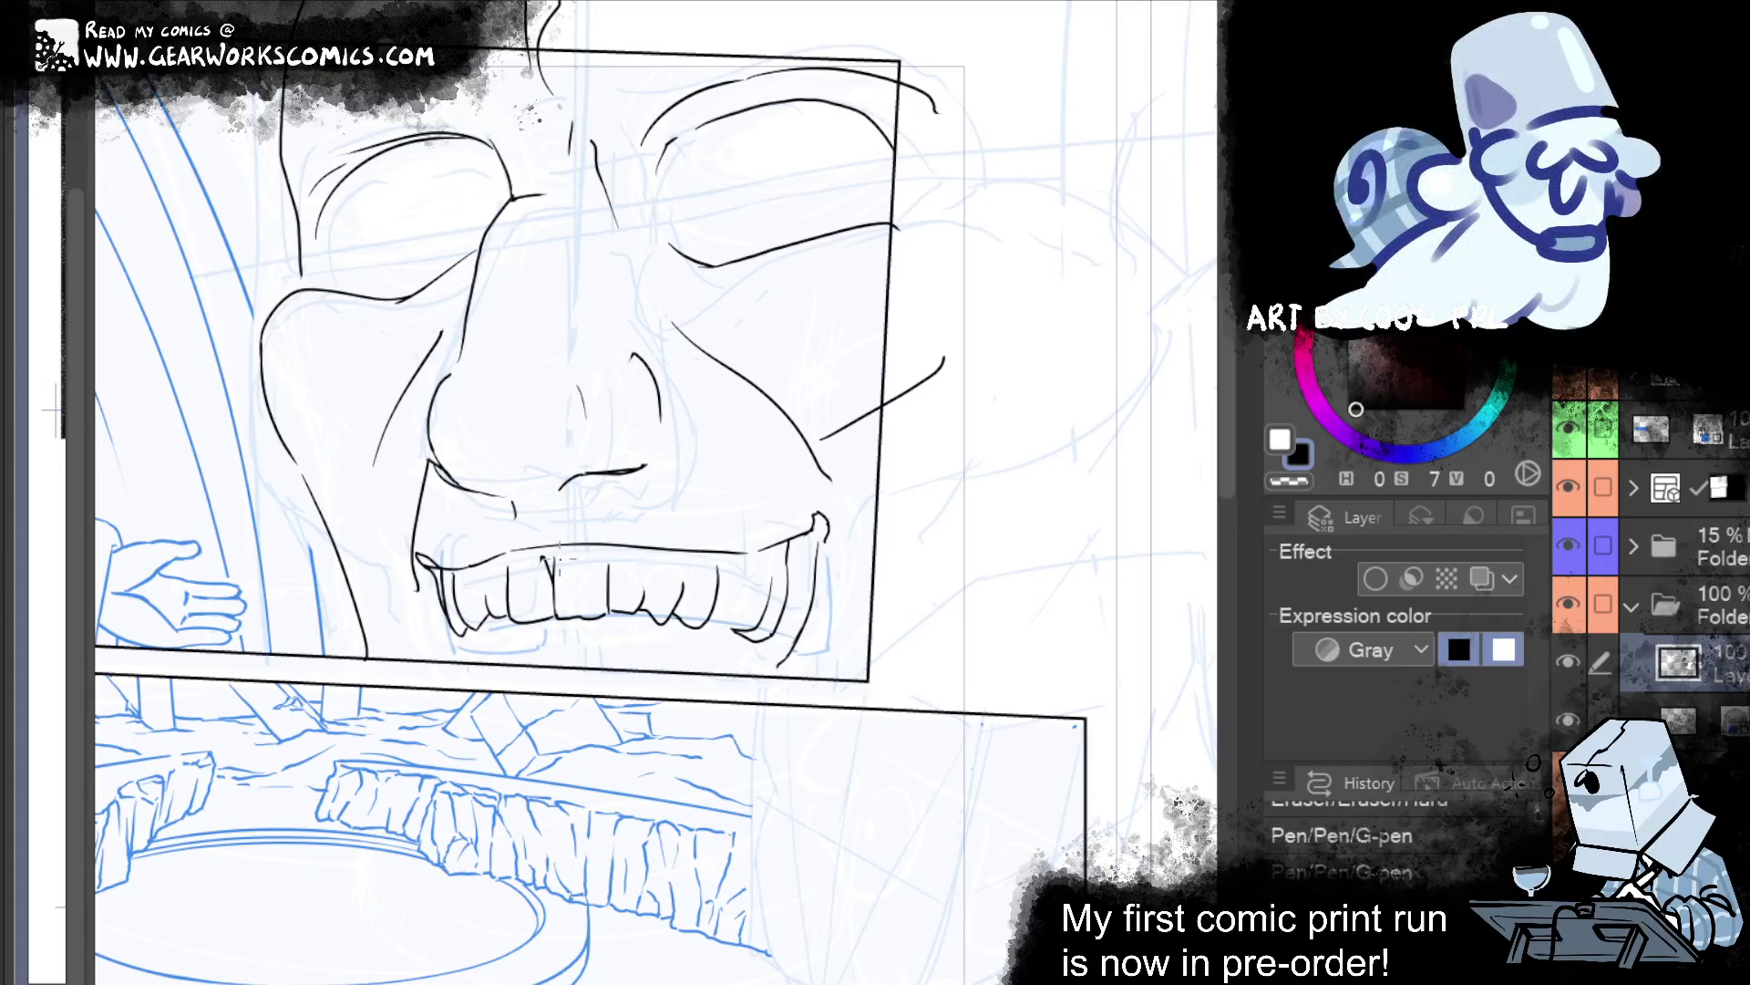
pyautogui.hotkey('ctrl', 'y')
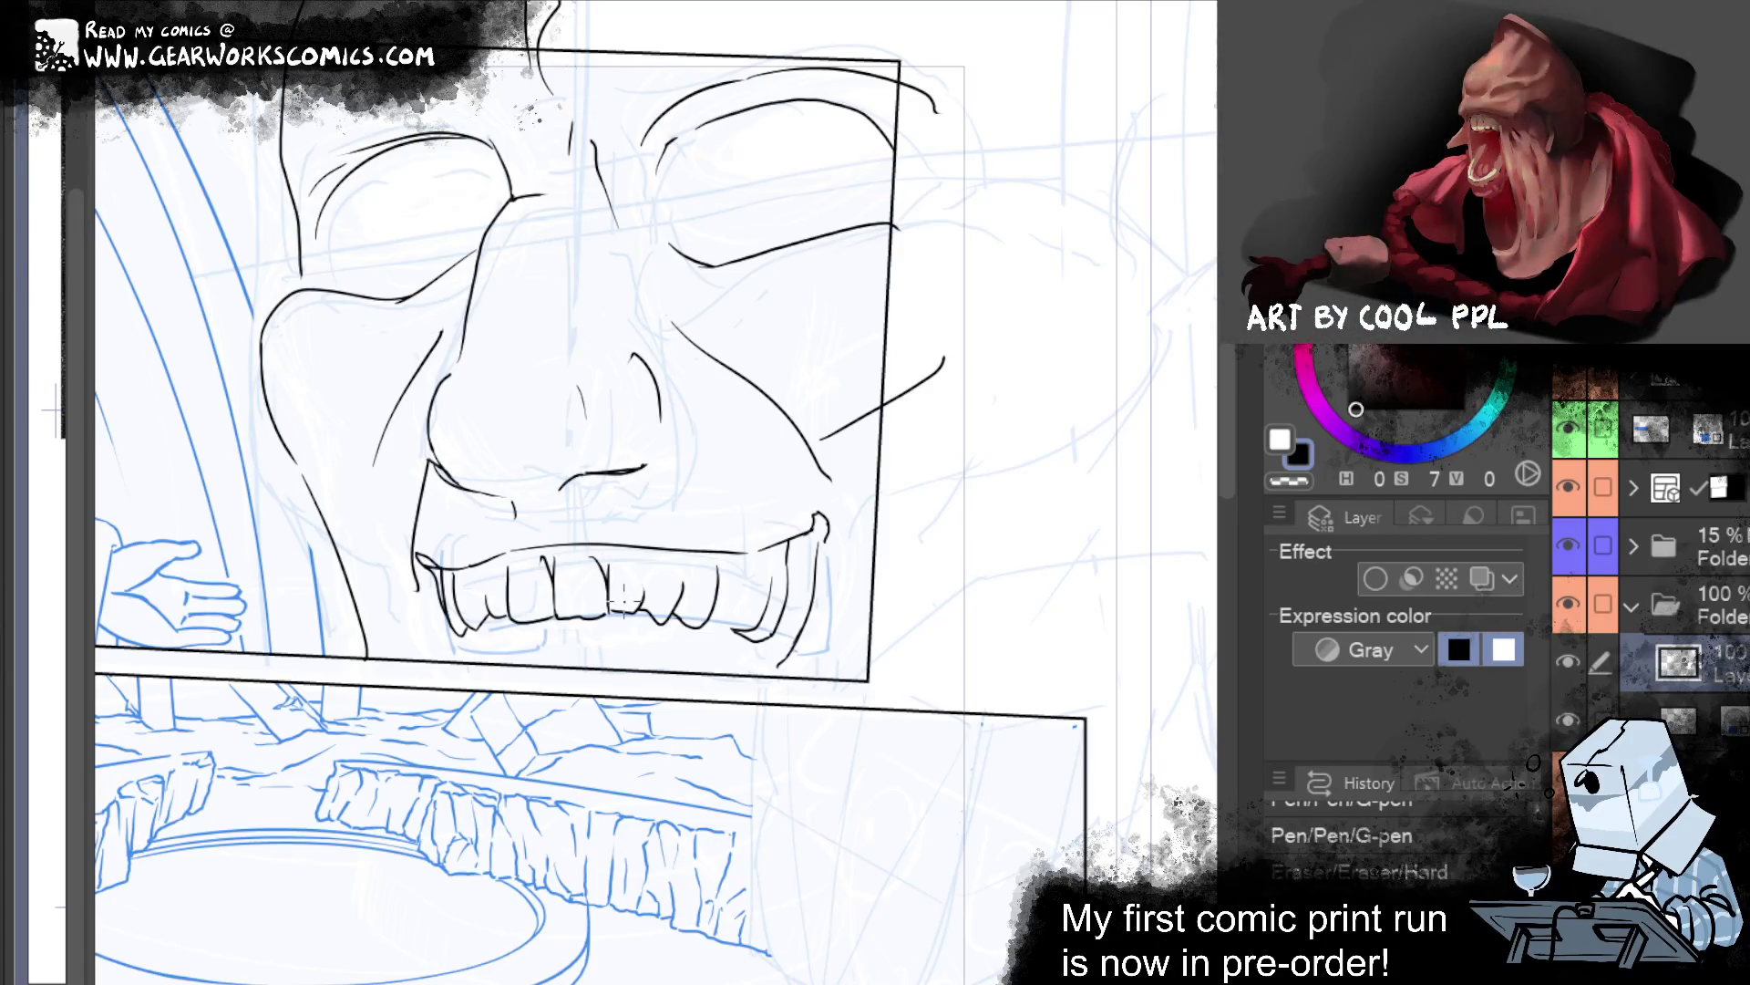
pyautogui.hotkey('ctrl', 'y')
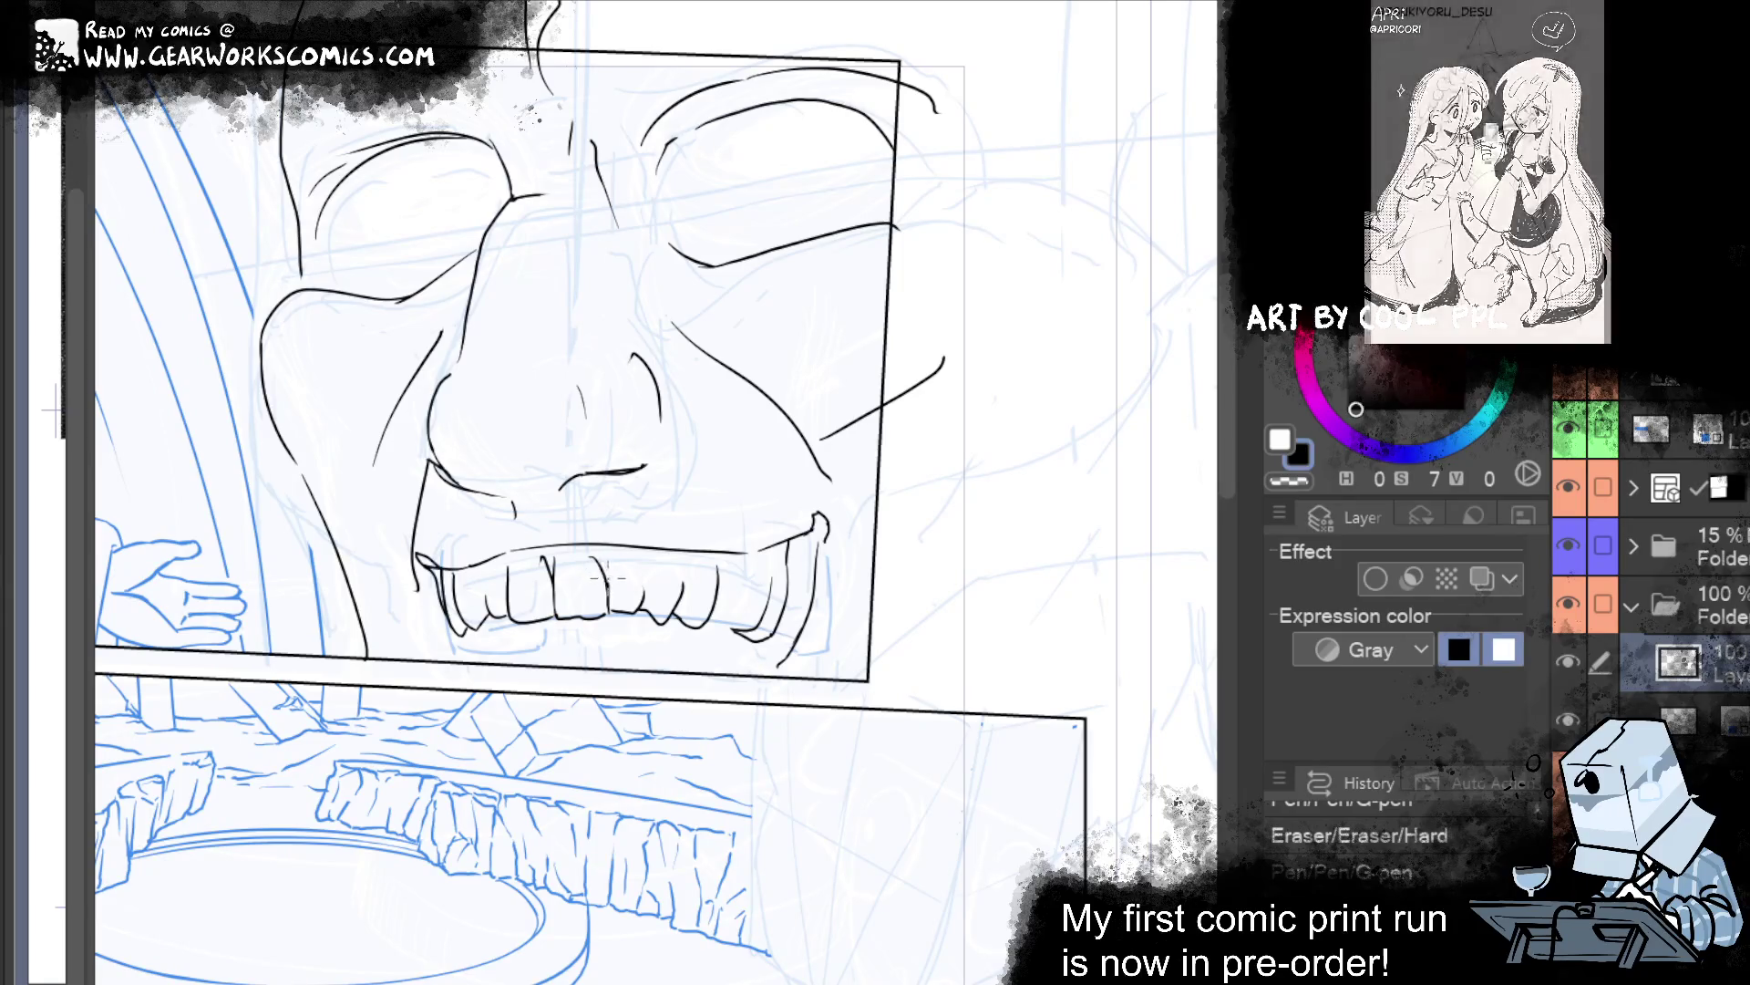
pyautogui.hotkey('ctrl', 'y')
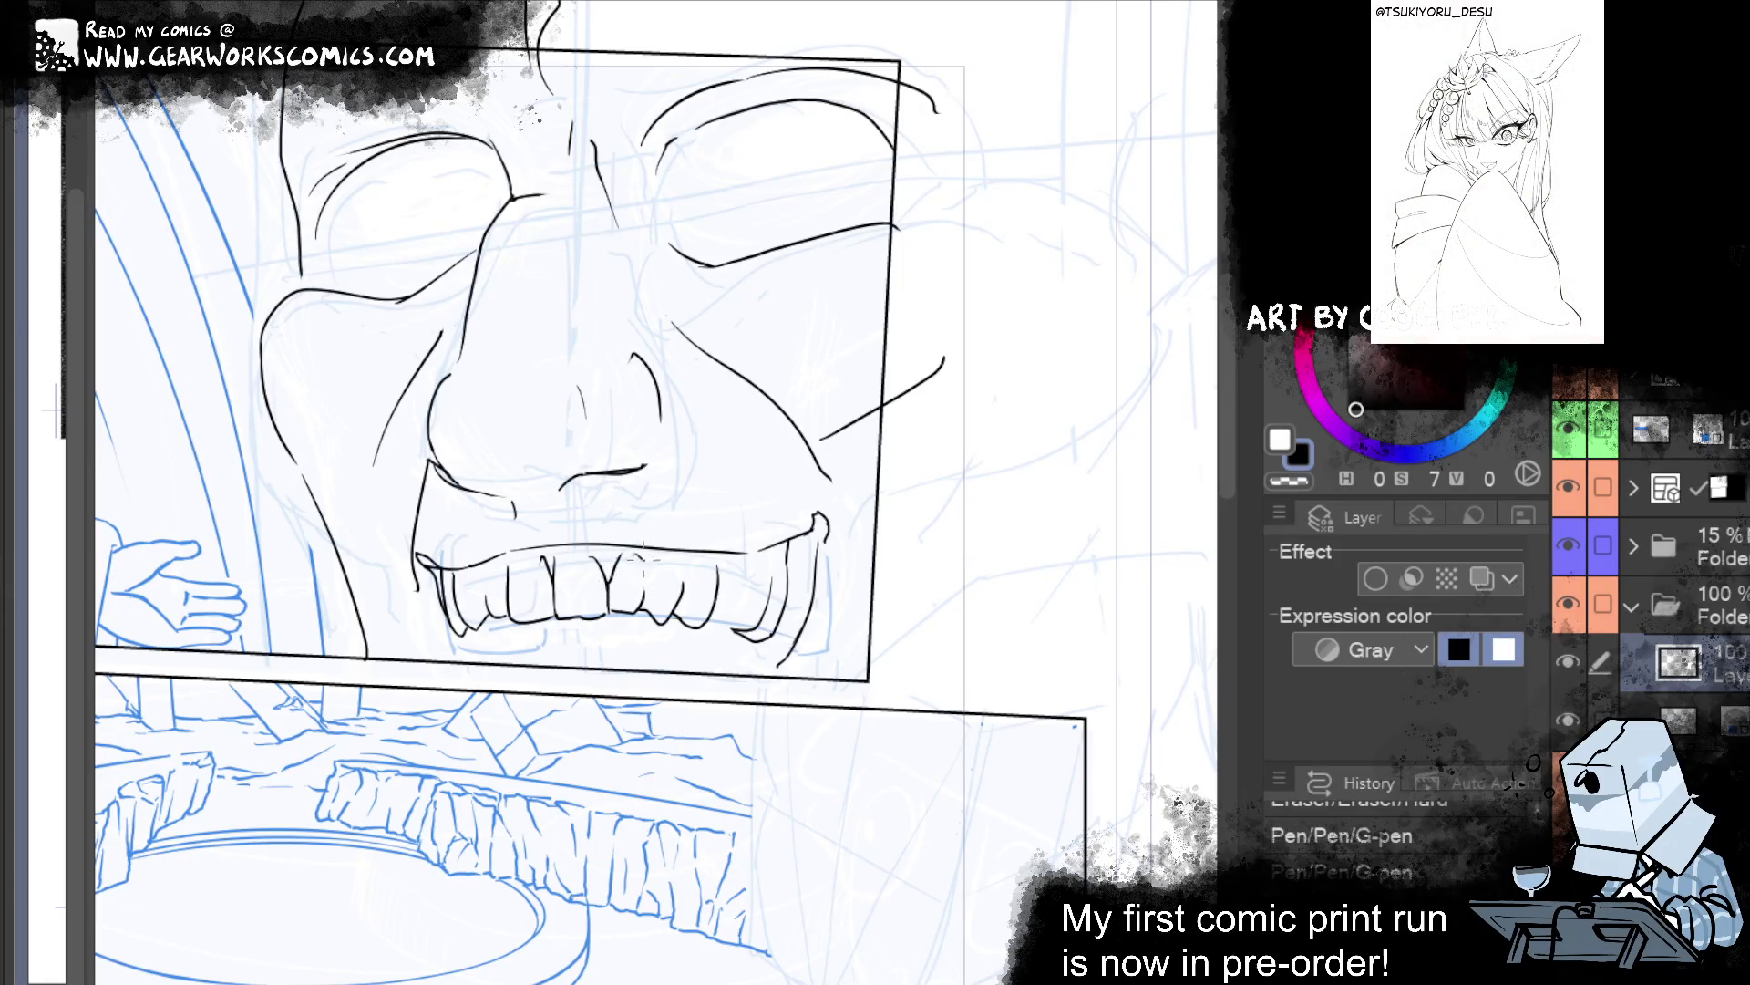
pyautogui.hotkey('ctrl', 'z')
pyautogui.hotkey('ctrl', 'y')
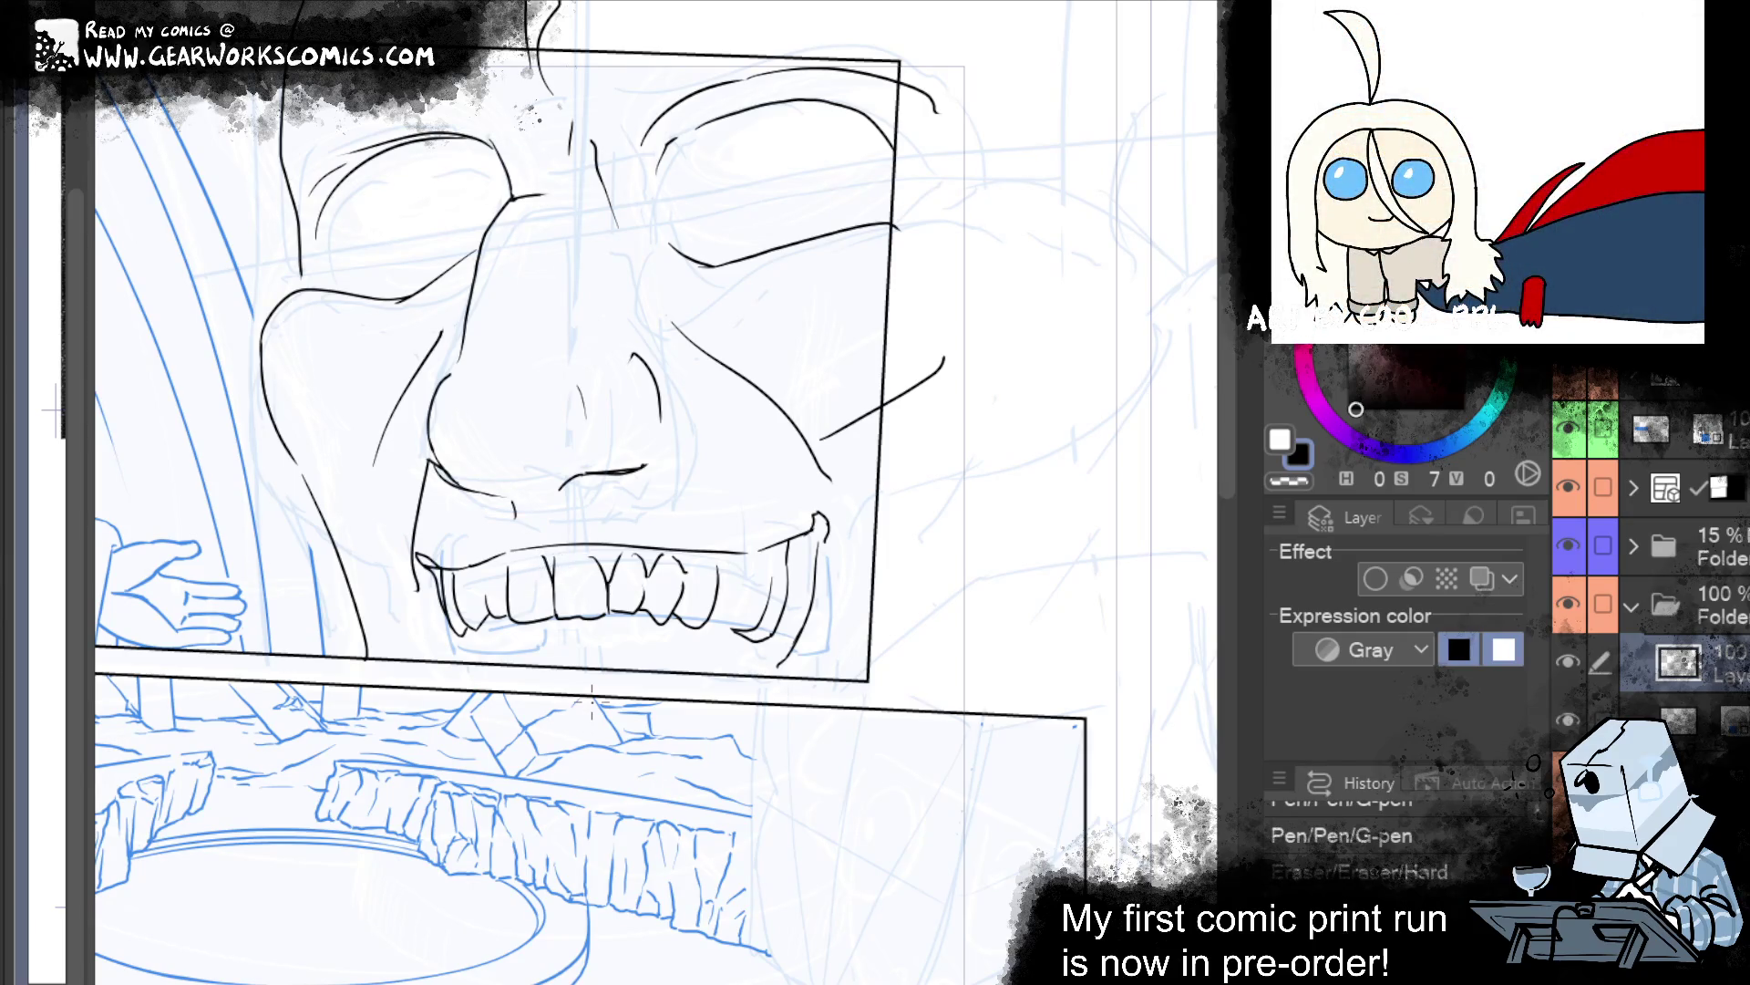
pyautogui.hotkey('ctrl', 'y')
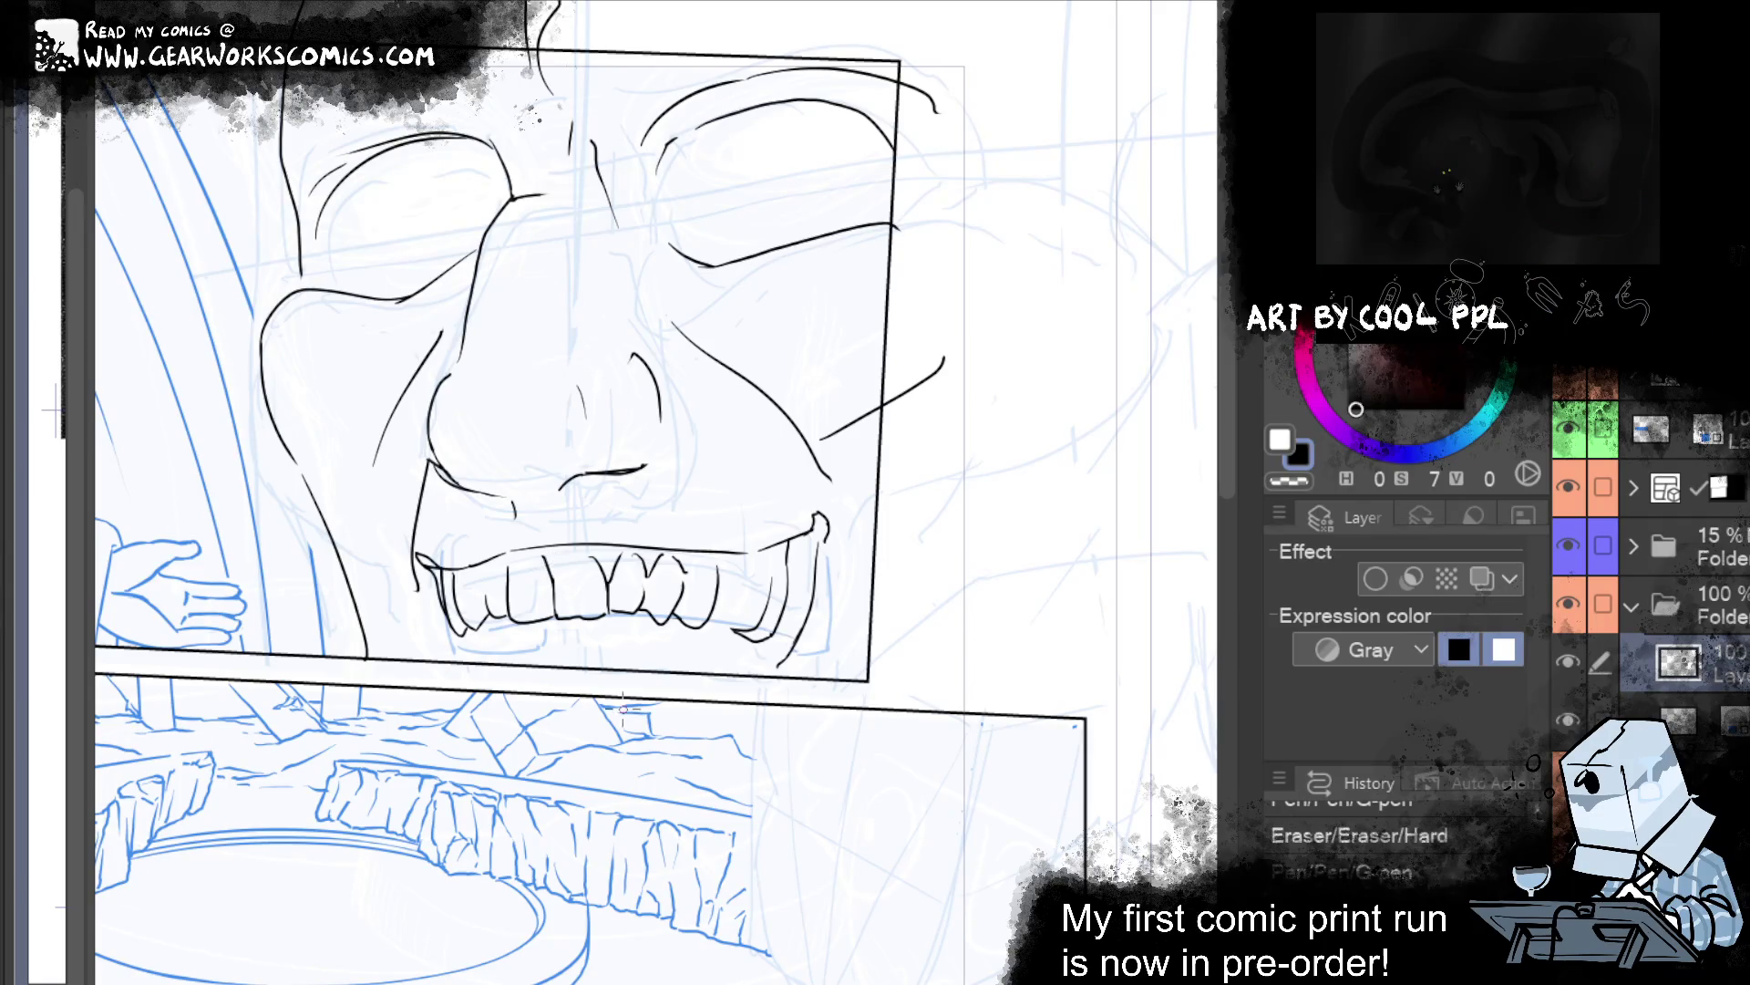
pyautogui.hotkey('ctrl', 'y')
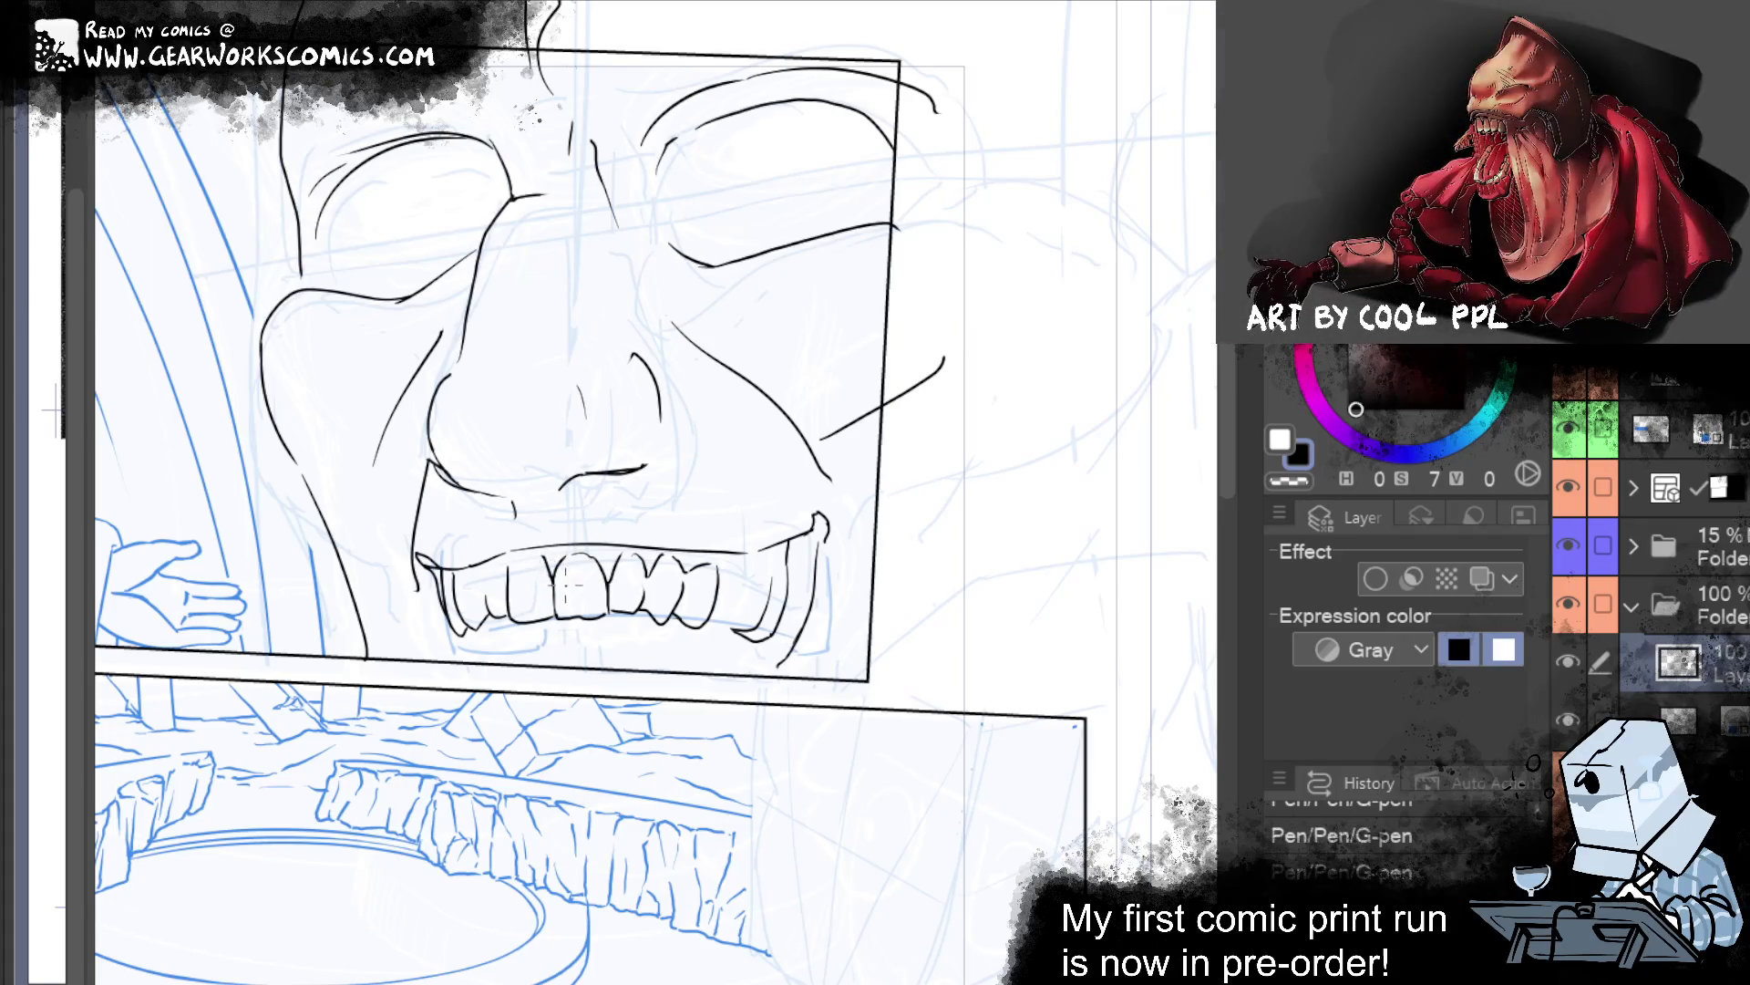
# Erase stray tooth lines on the left and ink two small lines on the lower teeth.
pyautogui.moveTo(552, 547); pyautogui.dragTo(547, 579)
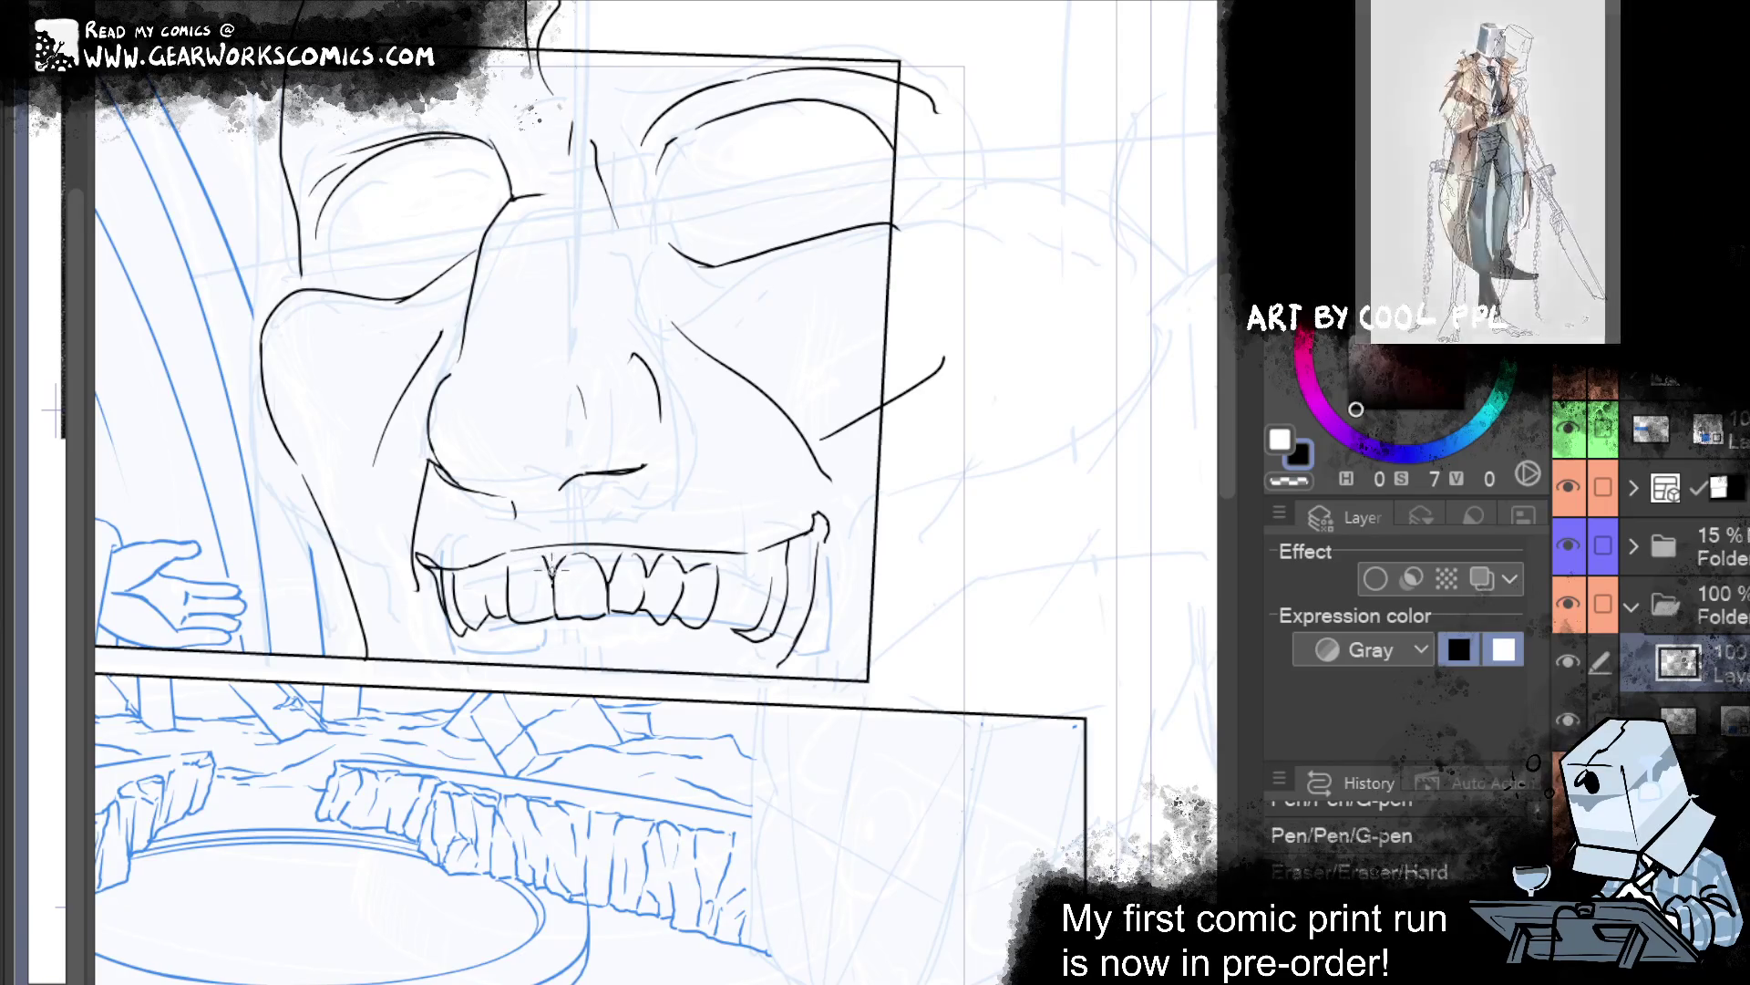
pyautogui.moveTo(547, 558); pyautogui.dragTo(544, 577)
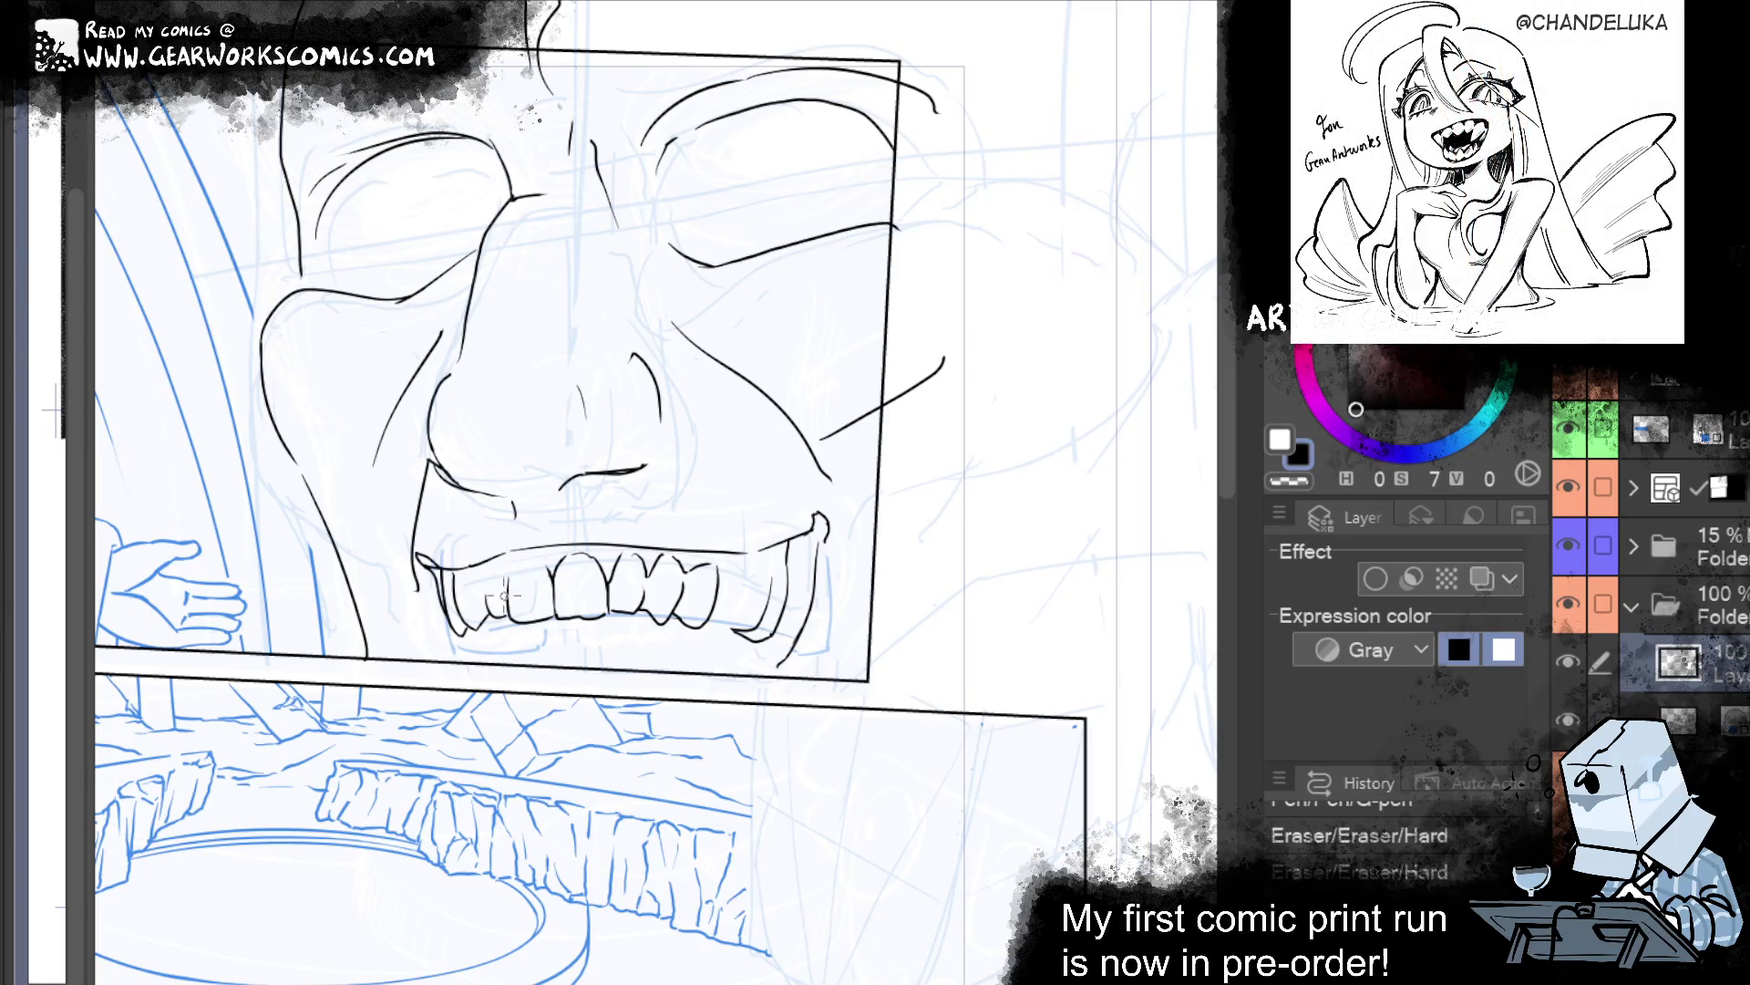
pyautogui.moveTo(504, 594); pyautogui.dragTo(524, 619)
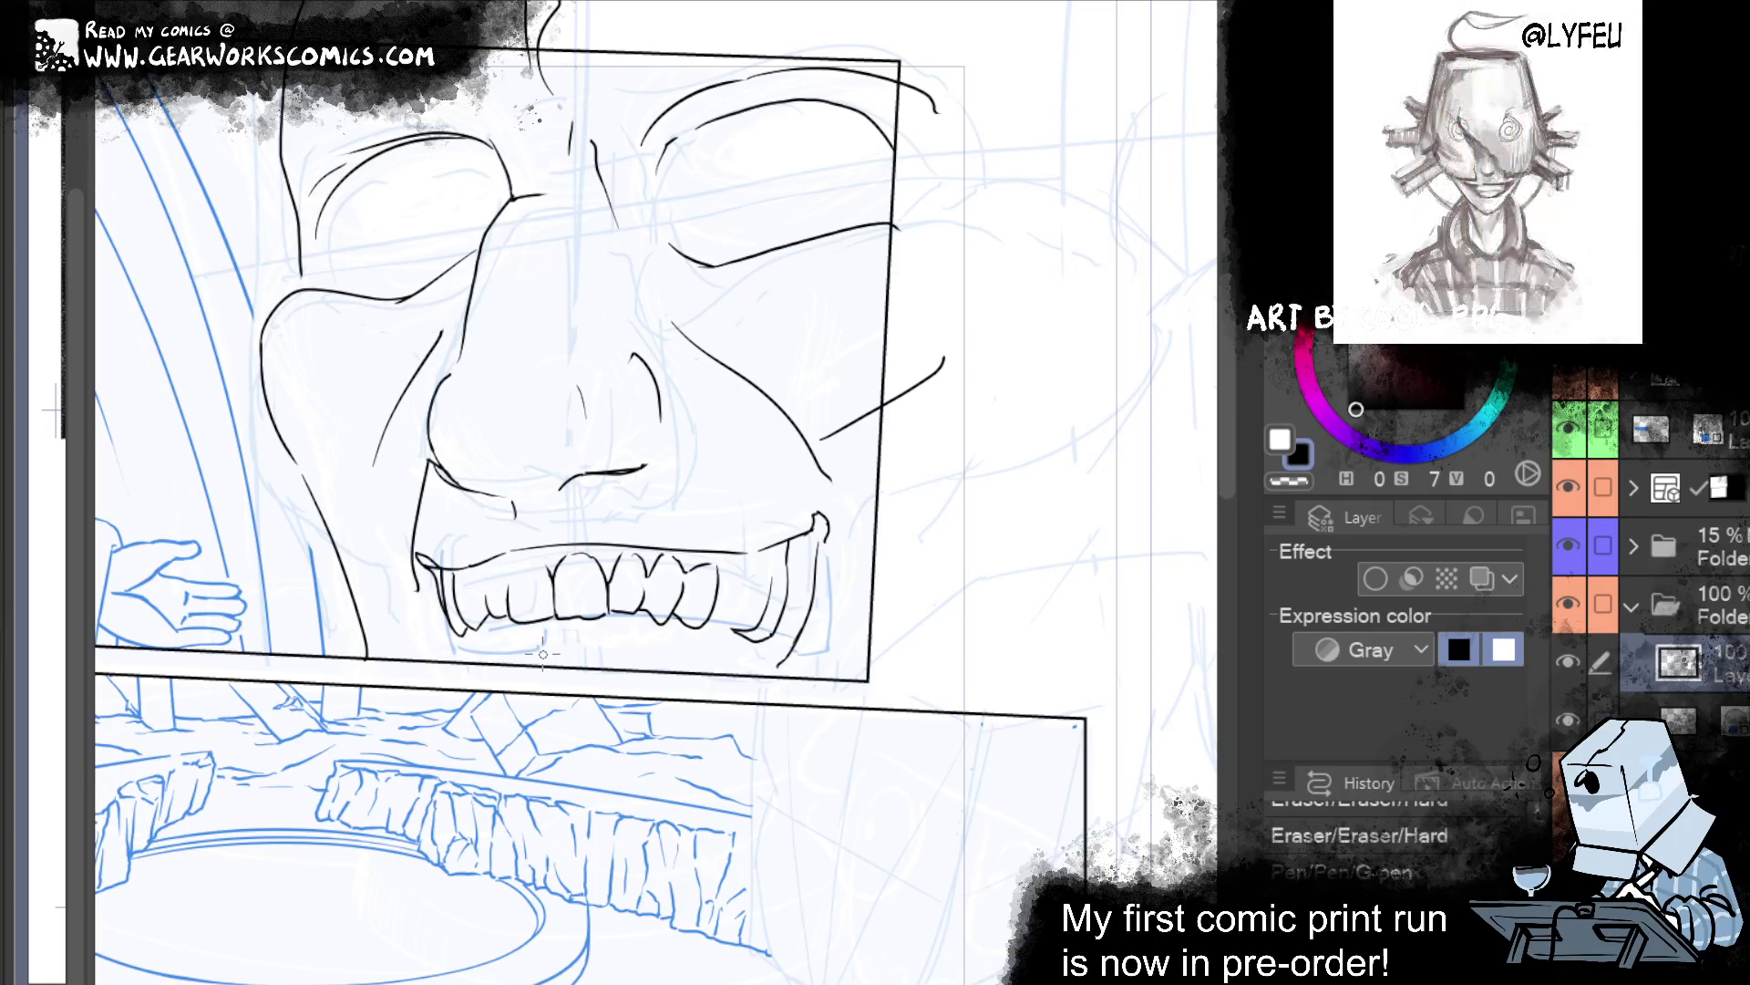
pyautogui.moveTo(507, 571); pyautogui.dragTo(511, 594)
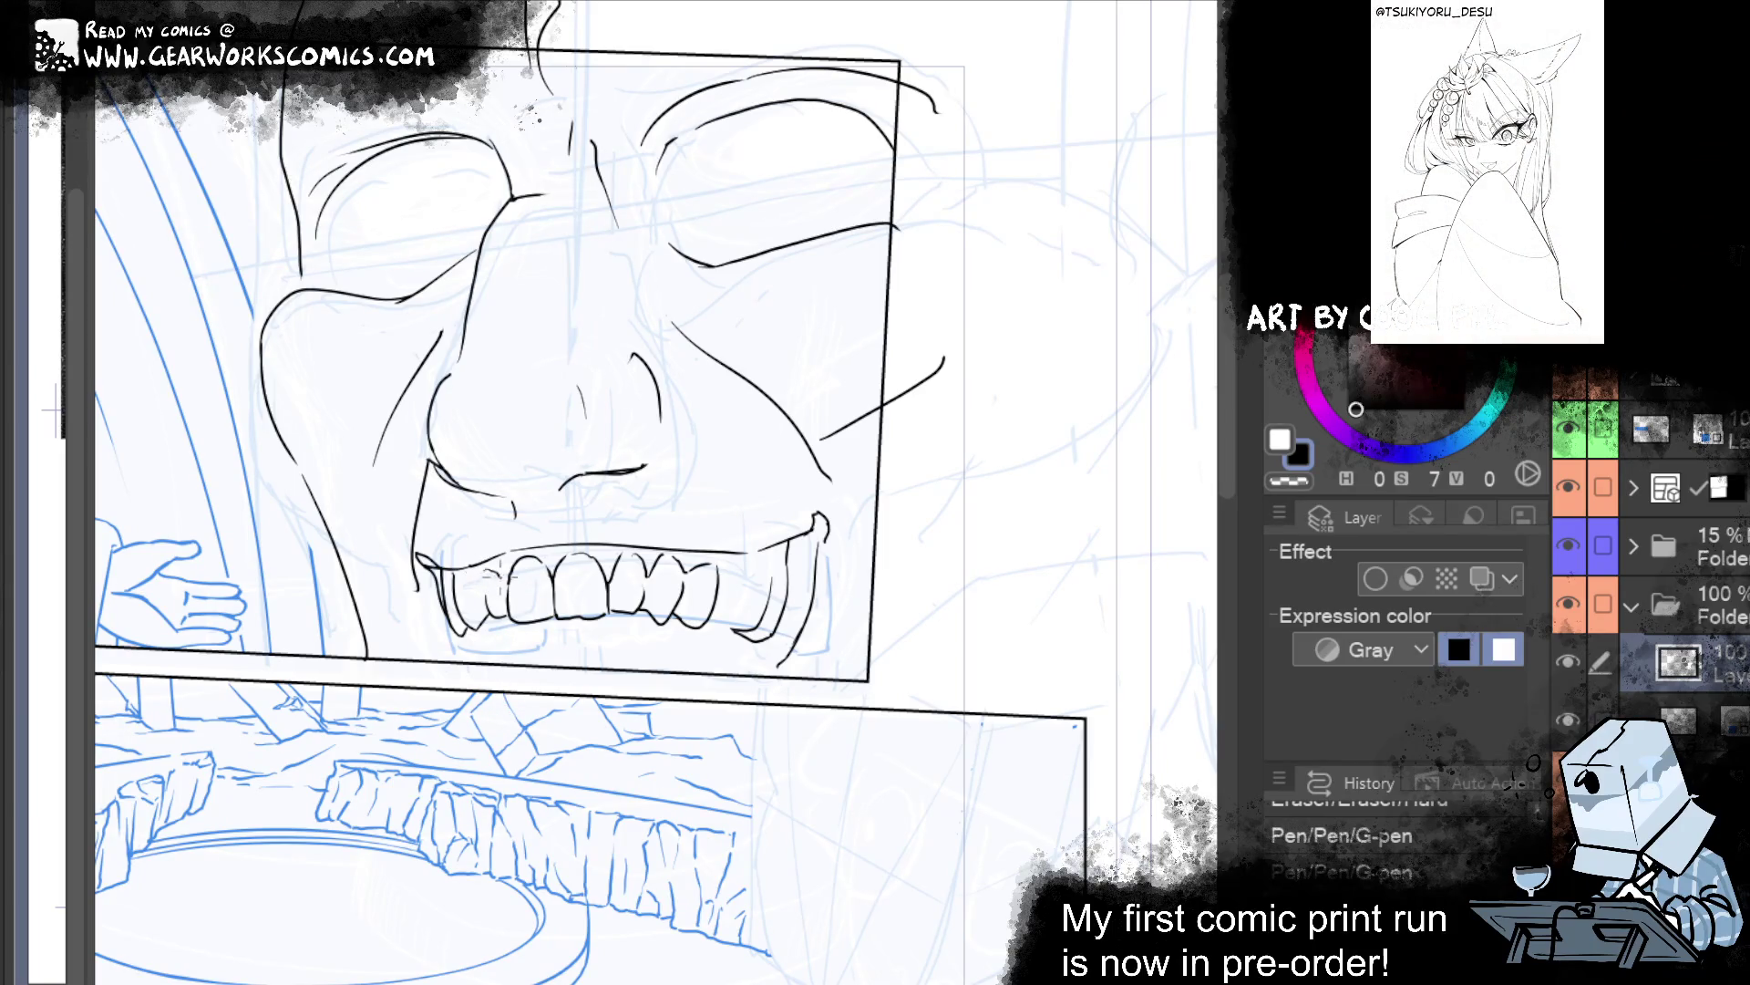
# Zoom in on the teeth, erase rough bits of the outlines, and re-ink them darker.
pyautogui.moveTo(938, 477); pyautogui.dragTo(972, 354)
pyautogui.scroll(3, 935, 253)
pyautogui.moveTo(838, 254); pyautogui.dragTo(936, 253)
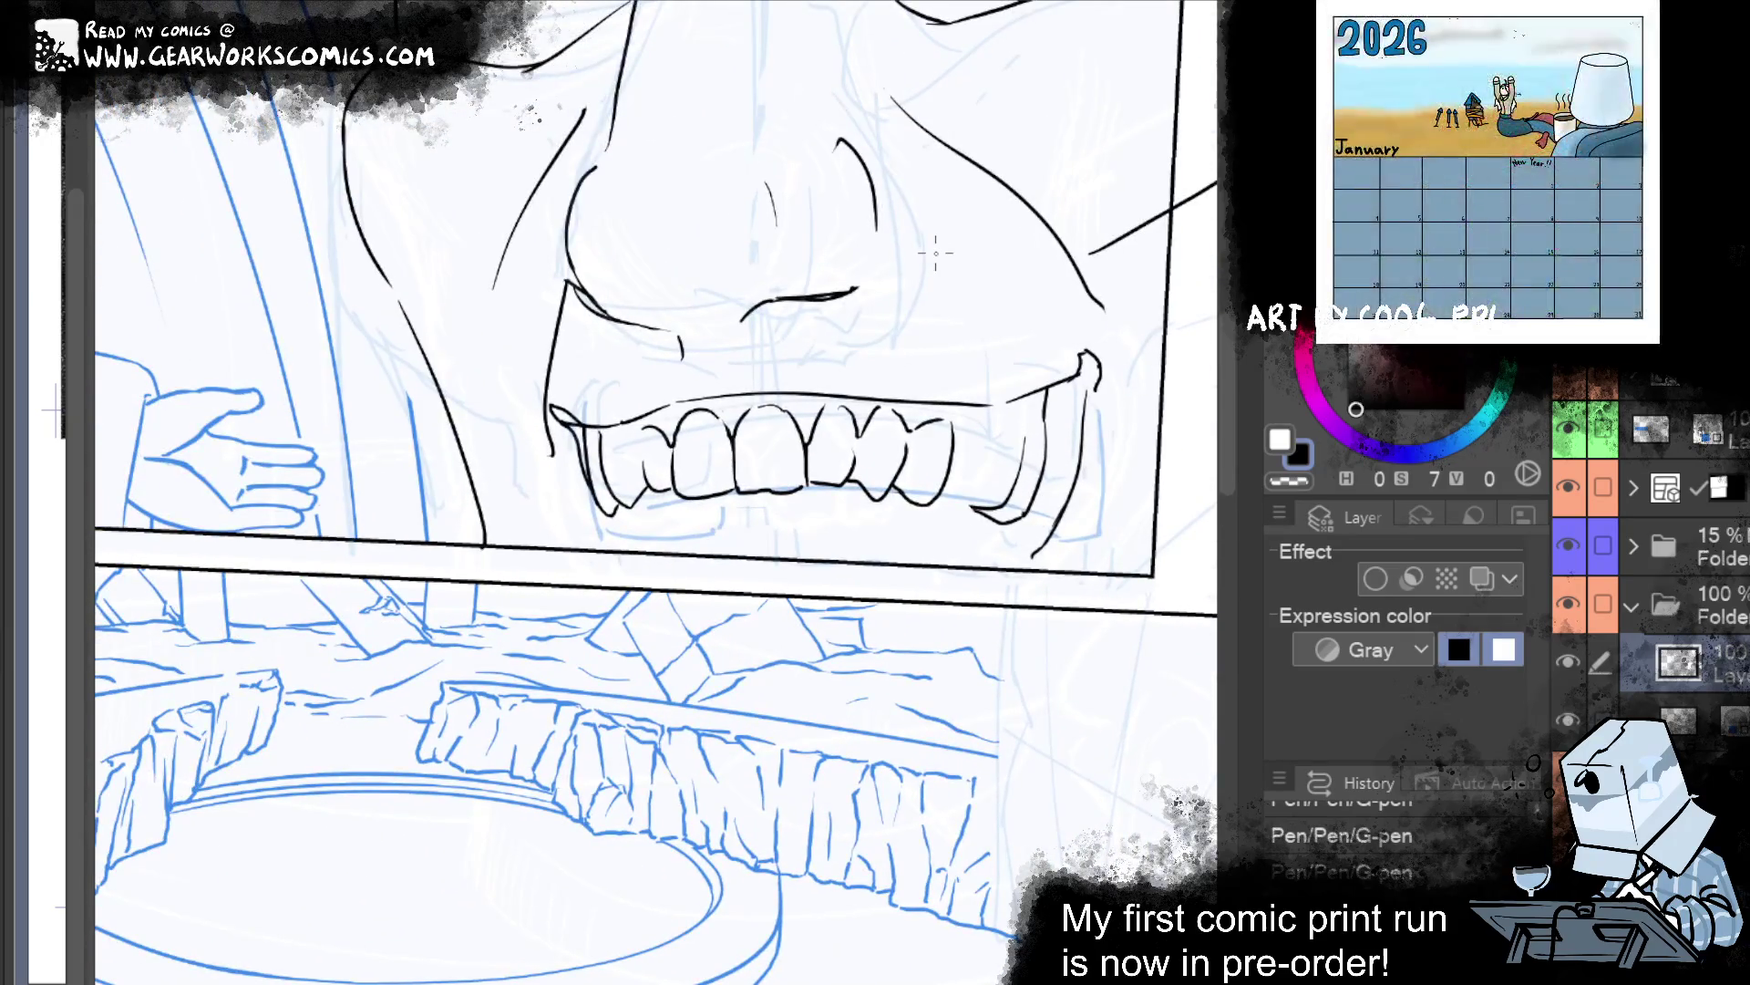
pyautogui.click(771, 420)
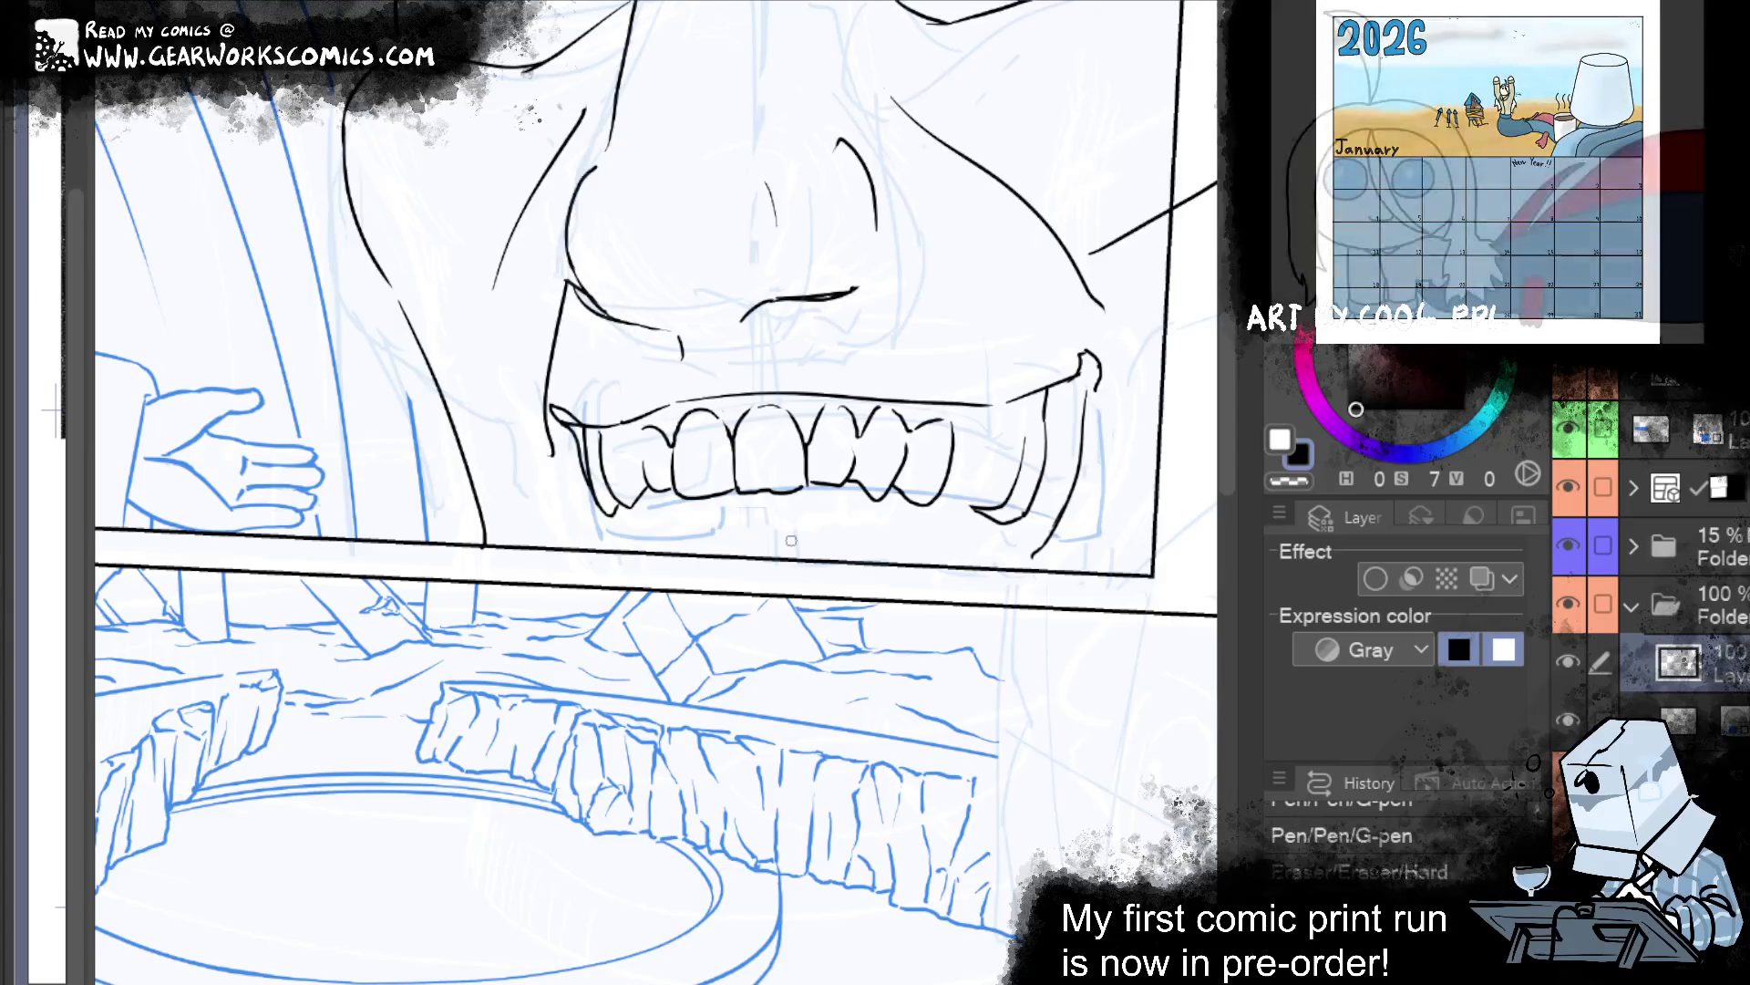
pyautogui.click(690, 429)
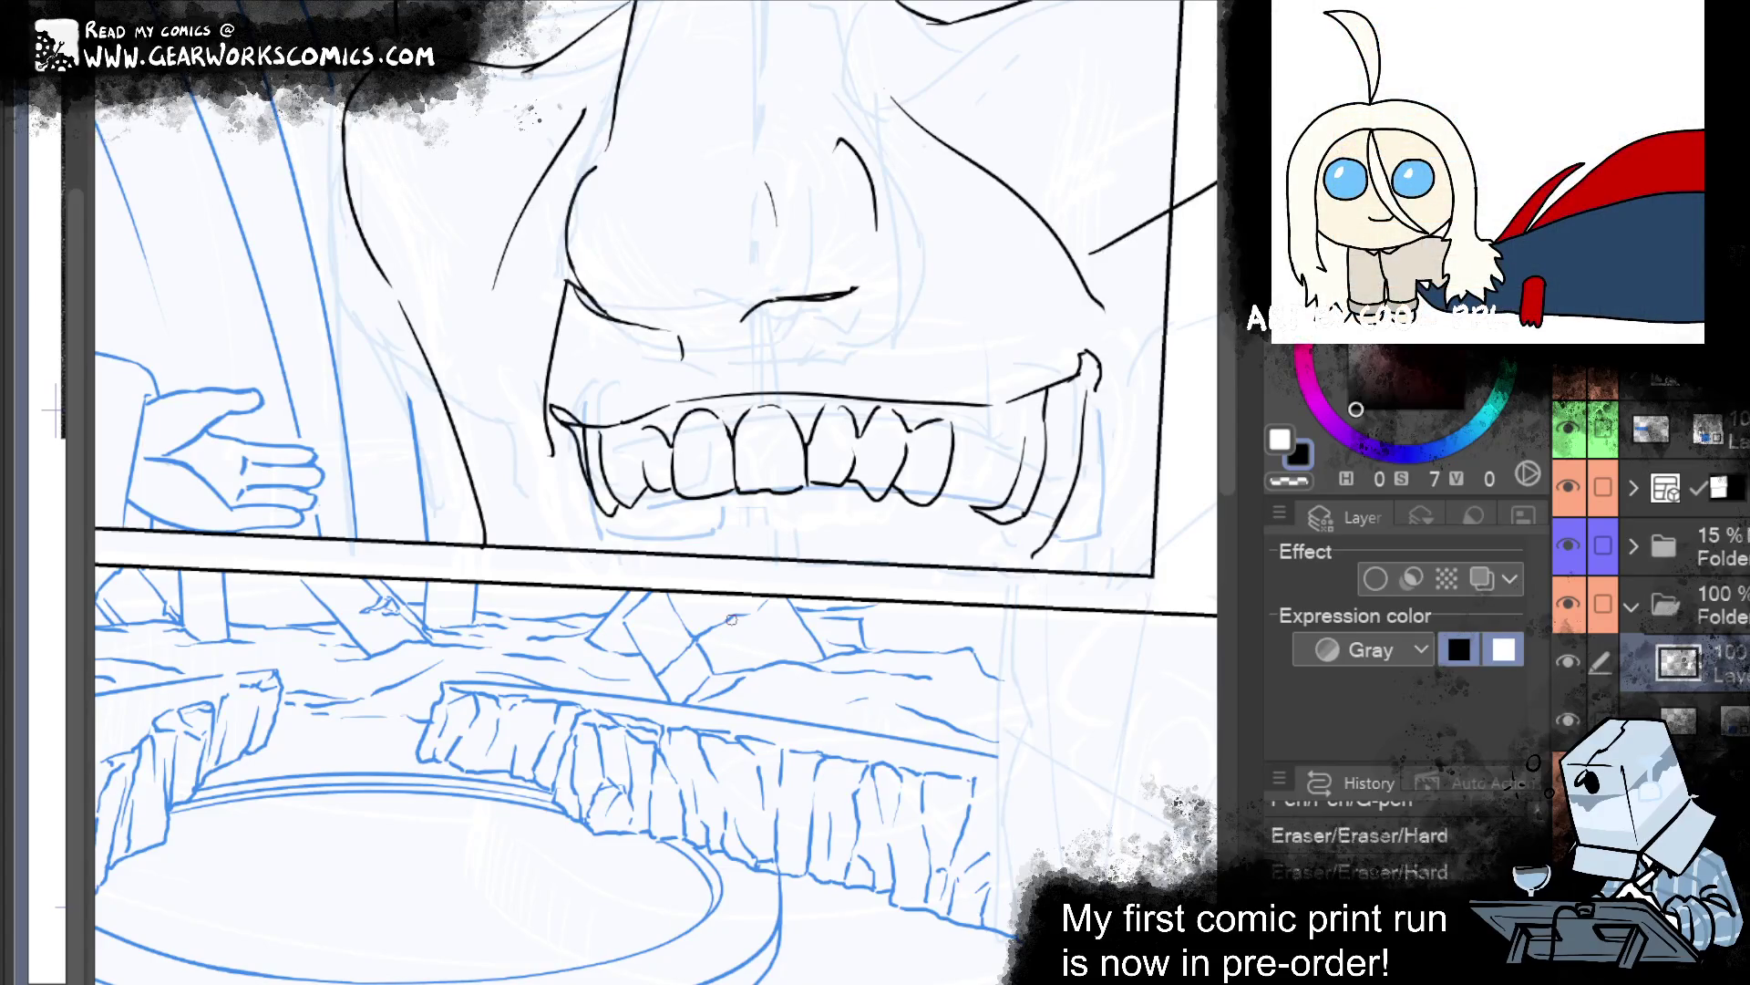
pyautogui.click(641, 445)
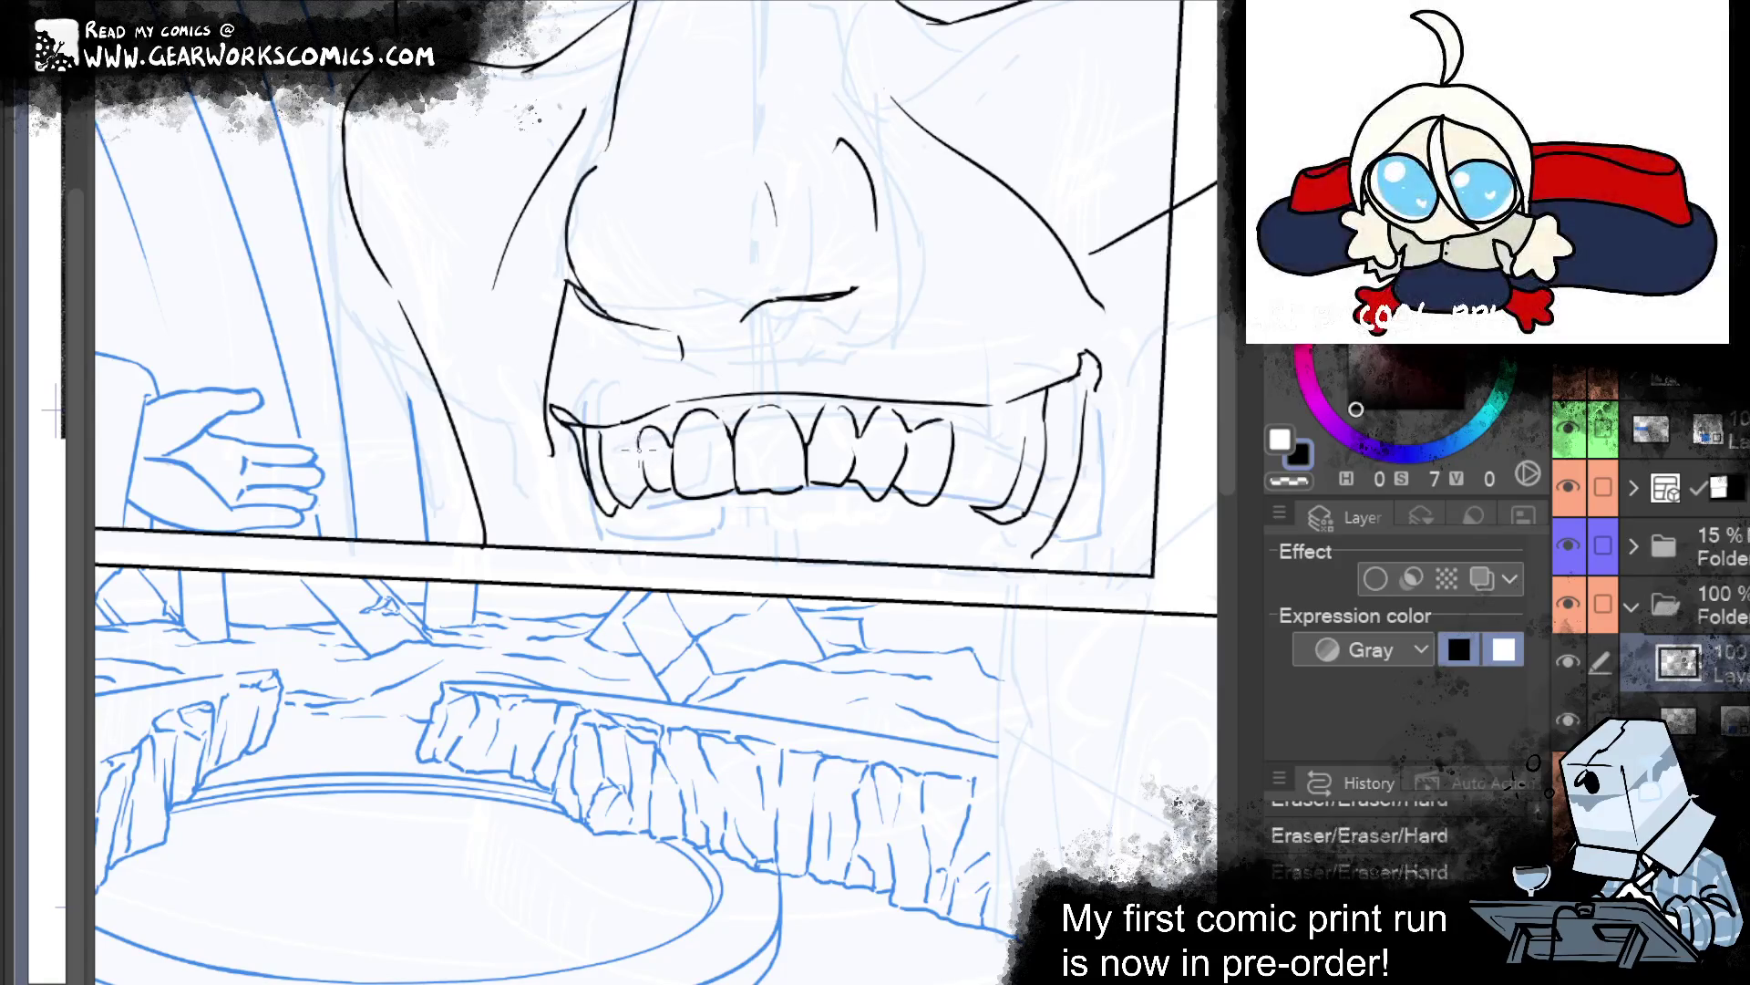
pyautogui.press('p')
pyautogui.moveTo(638, 448); pyautogui.dragTo(602, 434)
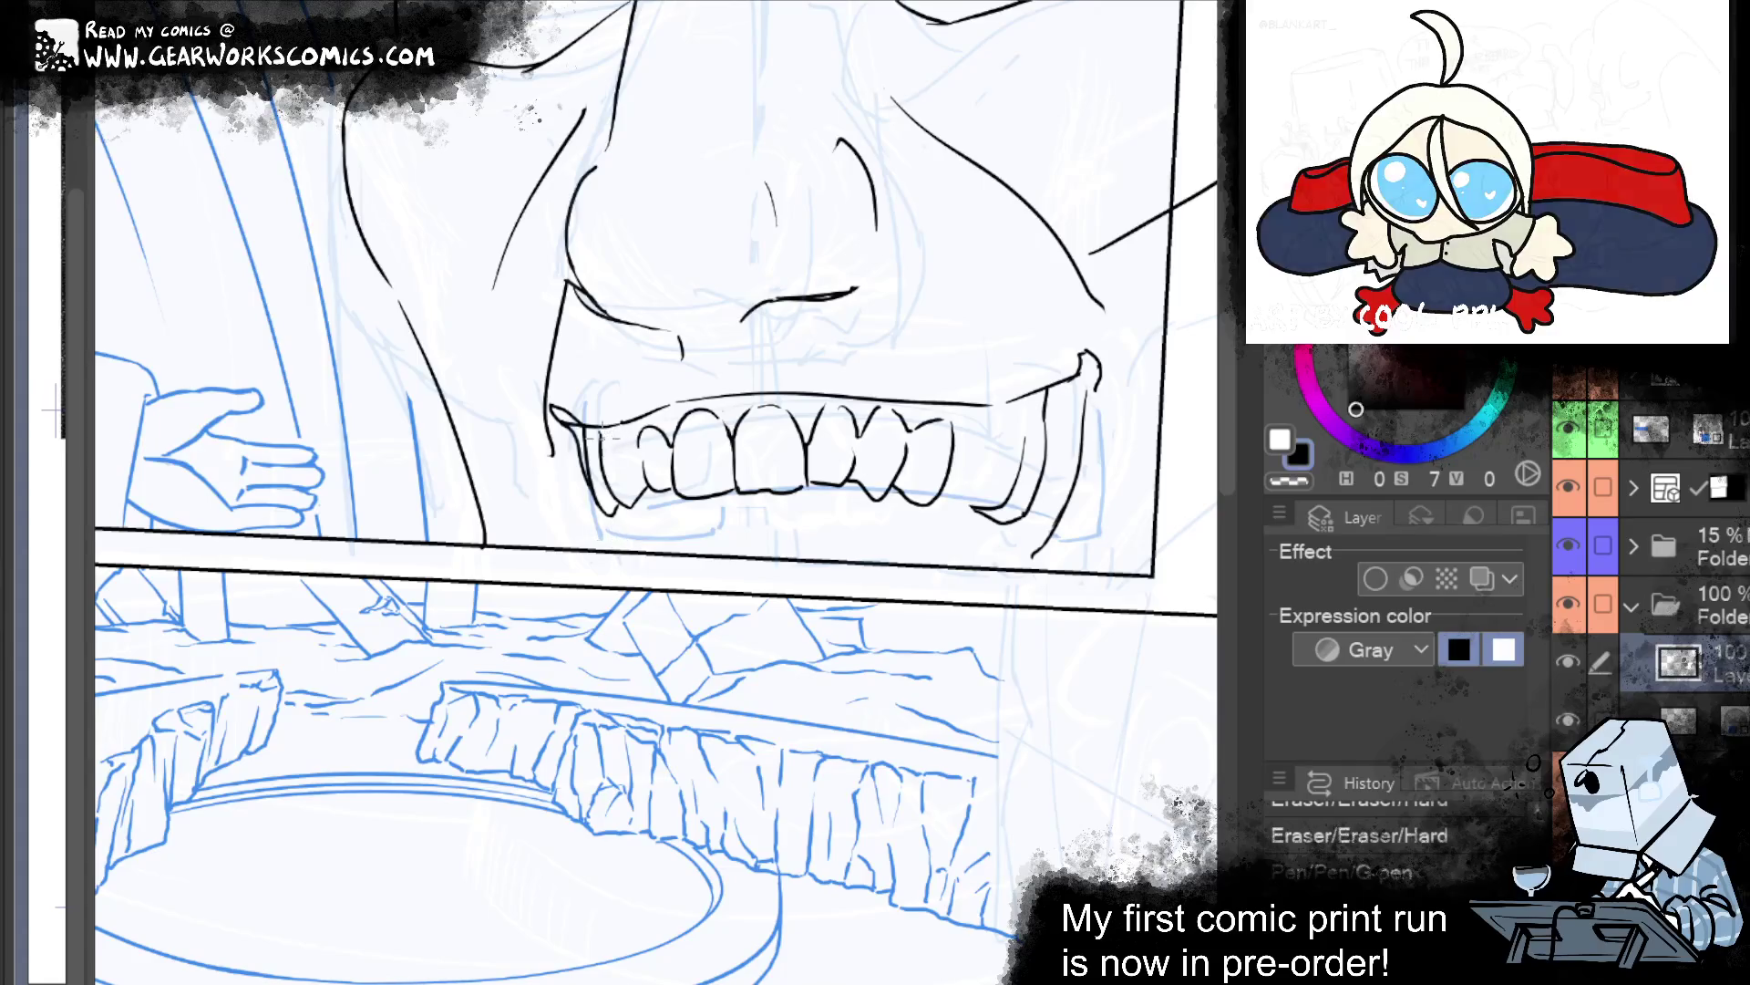
pyautogui.moveTo(638, 447); pyautogui.dragTo(604, 429)
pyautogui.moveTo(983, 176)
pyautogui.mouseDown()
pyautogui.moveTo(673, 349)
pyautogui.moveTo(867, 286)
pyautogui.mouseUp()
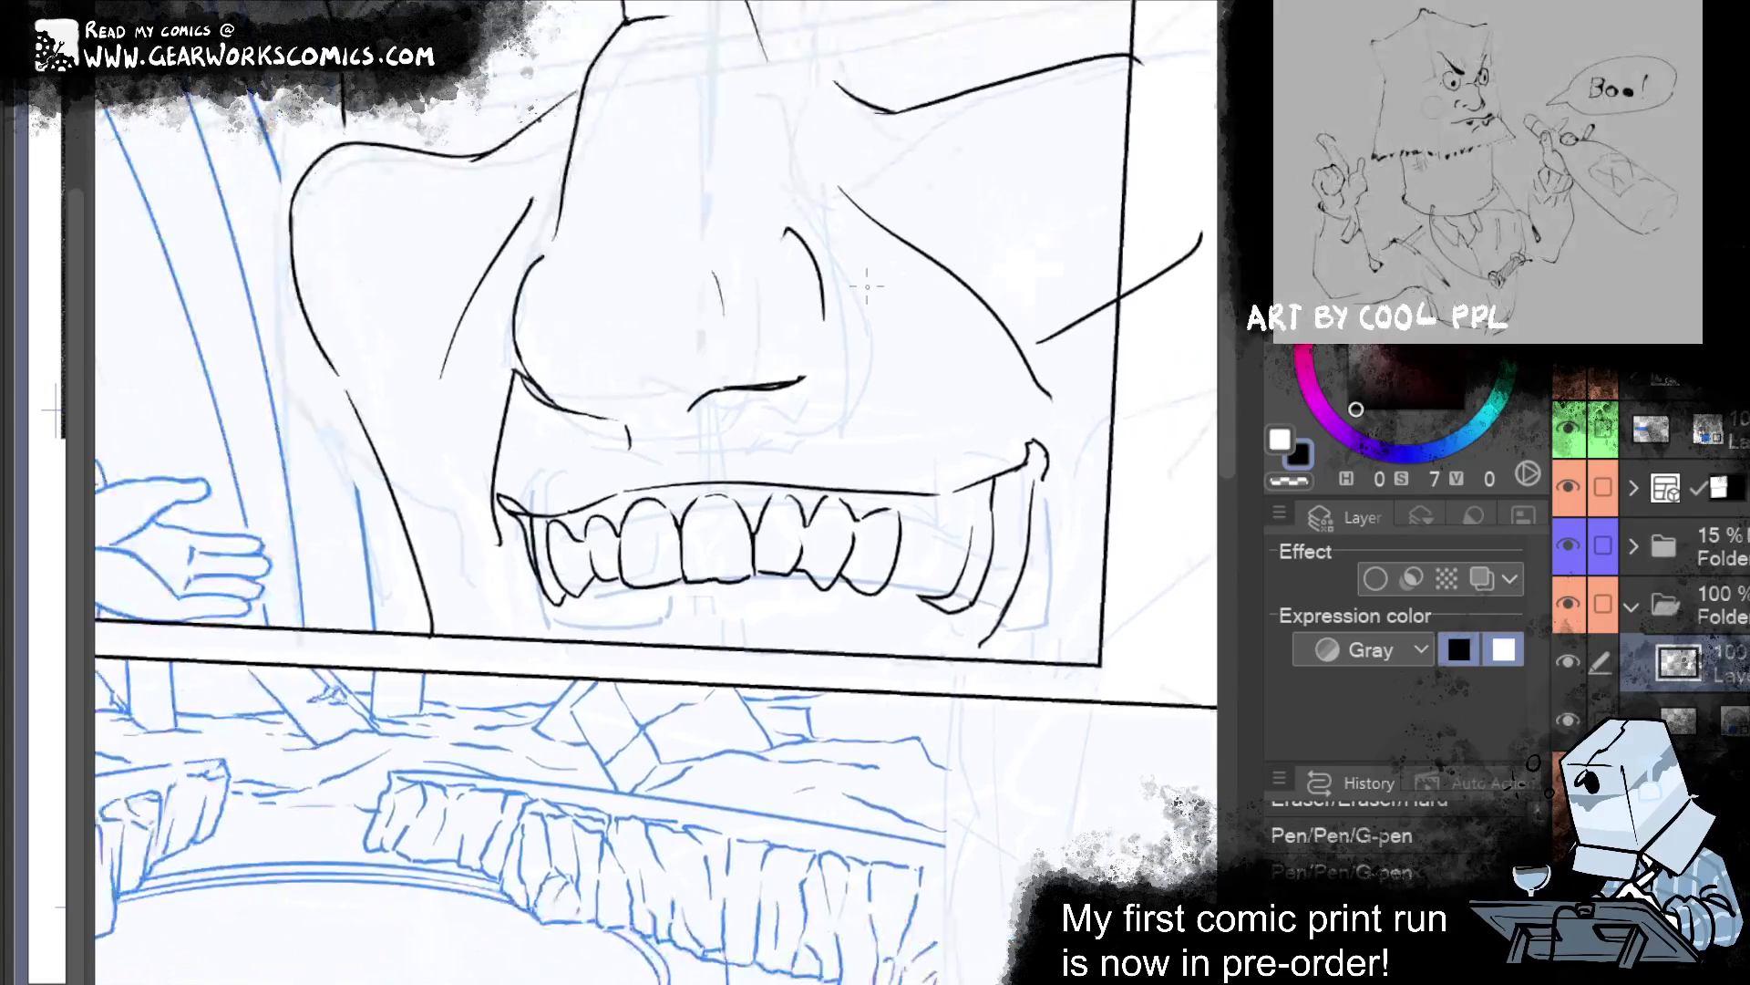
# Erase small bits near the upper lip, ink short lines on the right teeth, and clean the mouth's right end.
pyautogui.moveTo(544, 517); pyautogui.dragTo(547, 520)
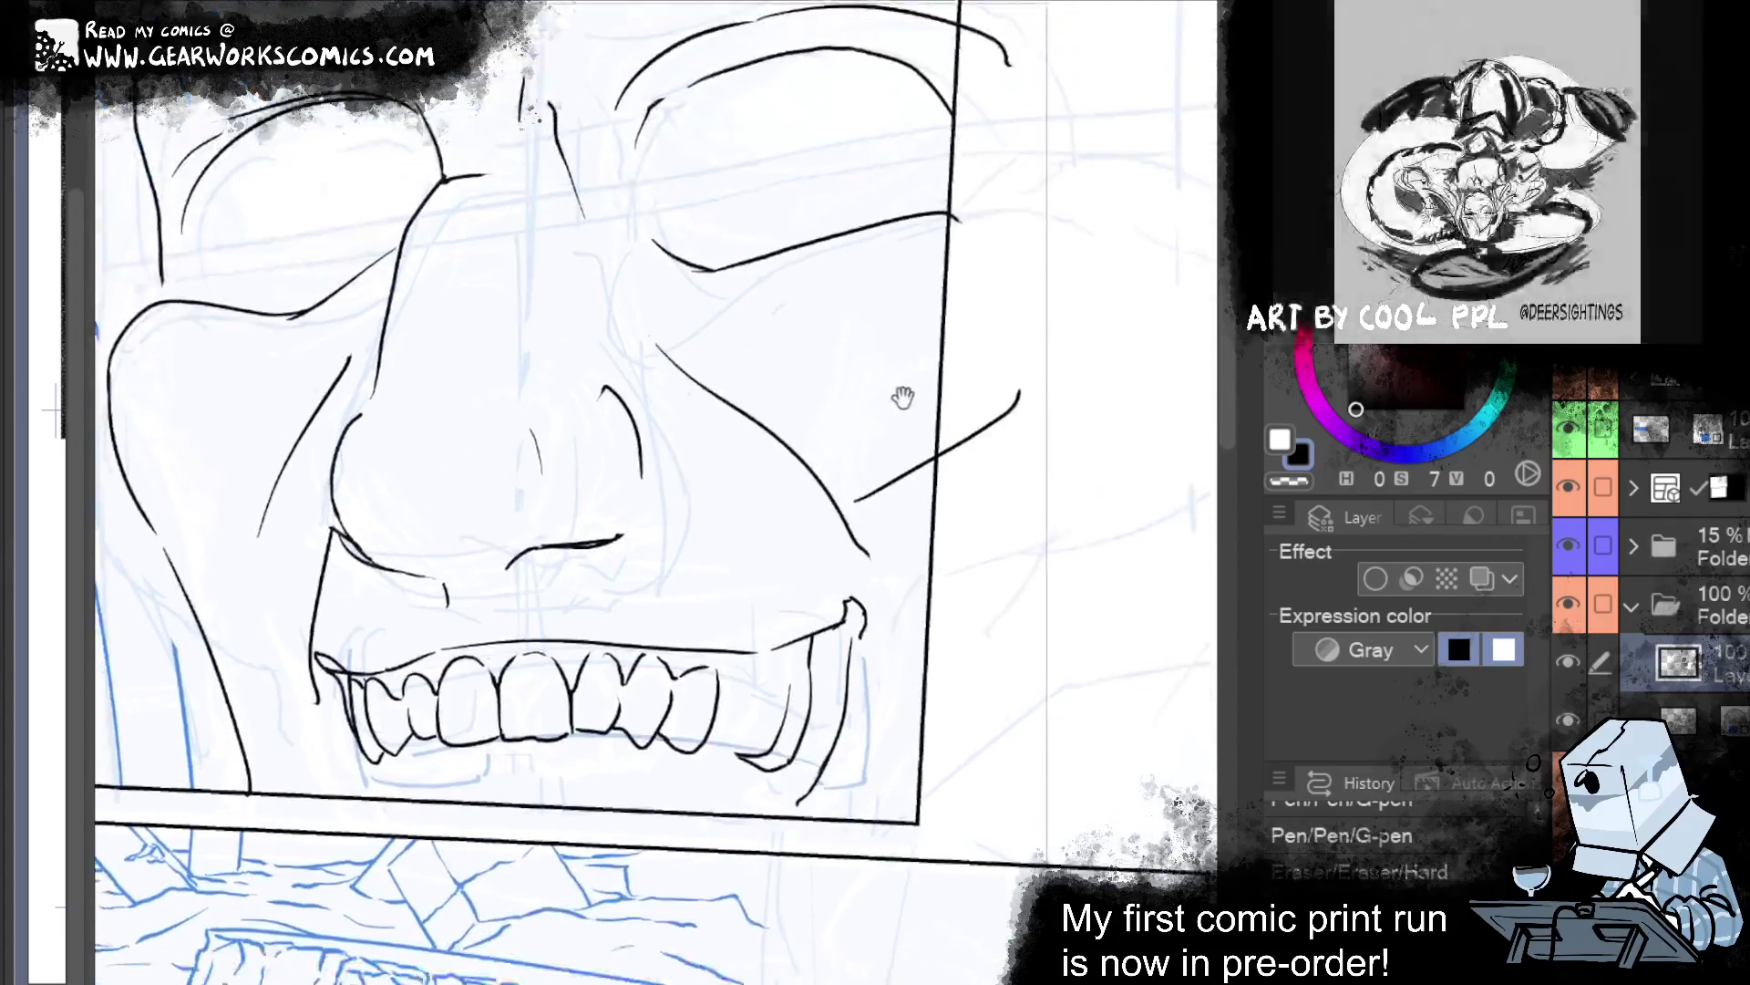
pyautogui.moveTo(908, 395); pyautogui.dragTo(886, 336)
pyautogui.moveTo(725, 625); pyautogui.dragTo(729, 635)
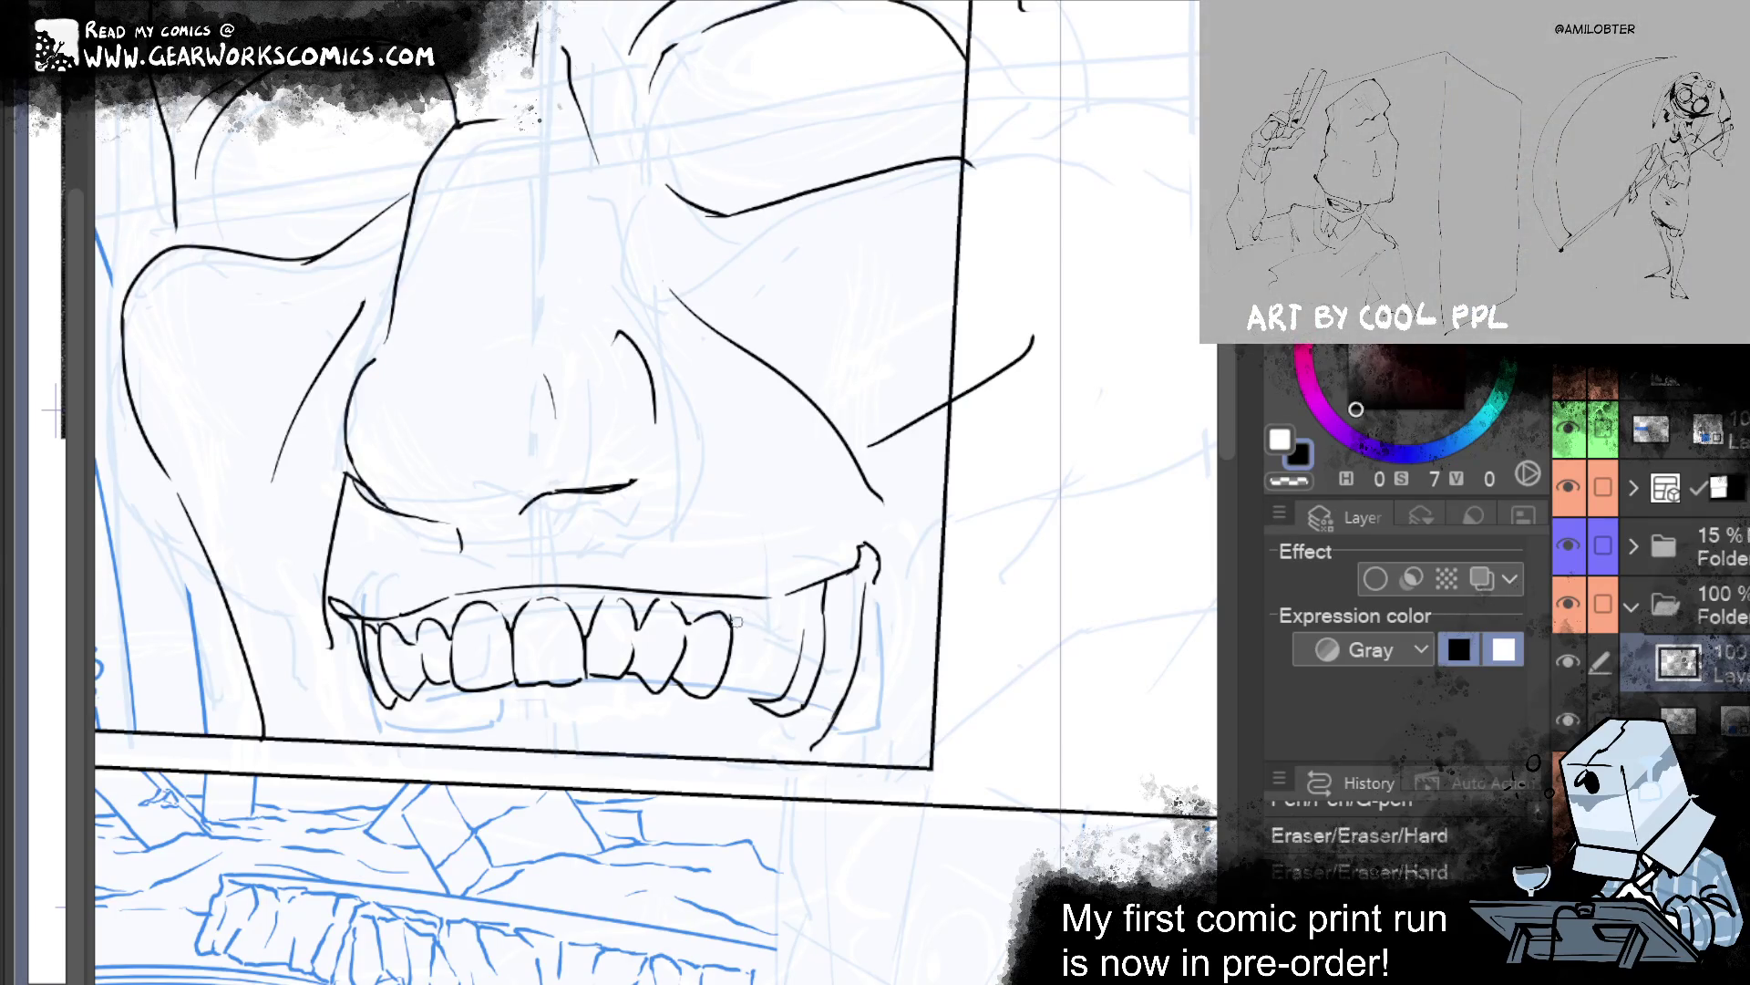
pyautogui.moveTo(753, 691); pyautogui.dragTo(761, 696)
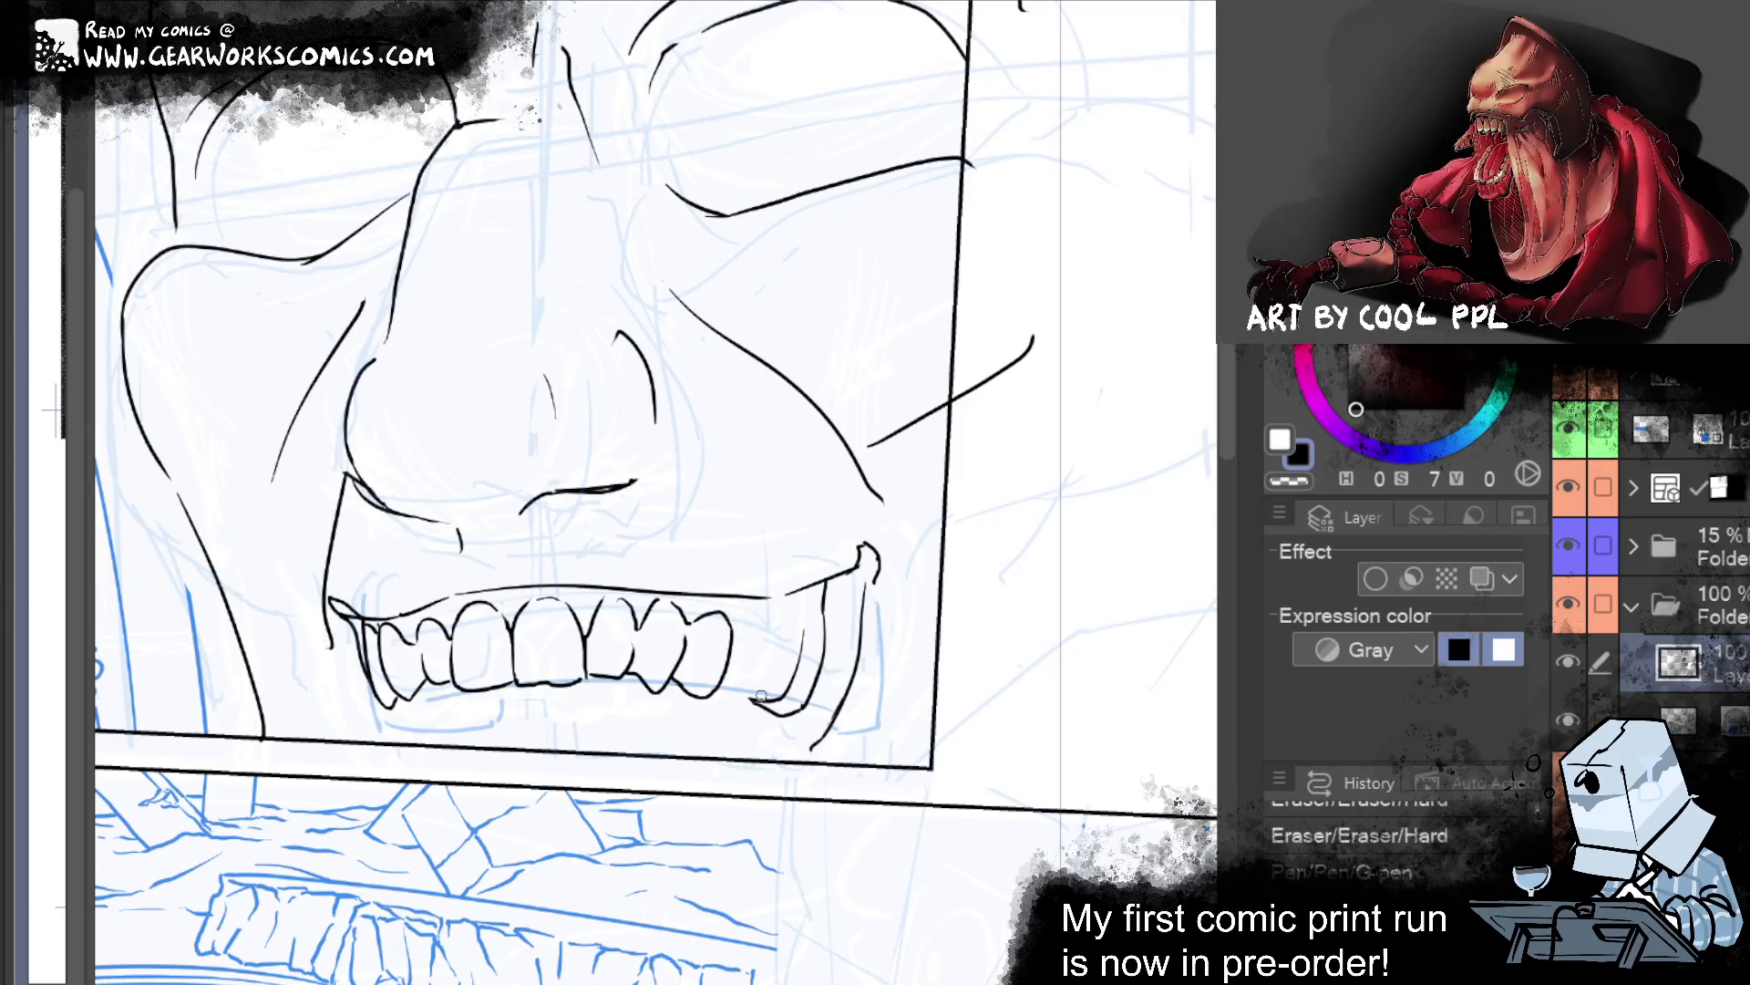
pyautogui.moveTo(756, 627); pyautogui.dragTo(735, 638)
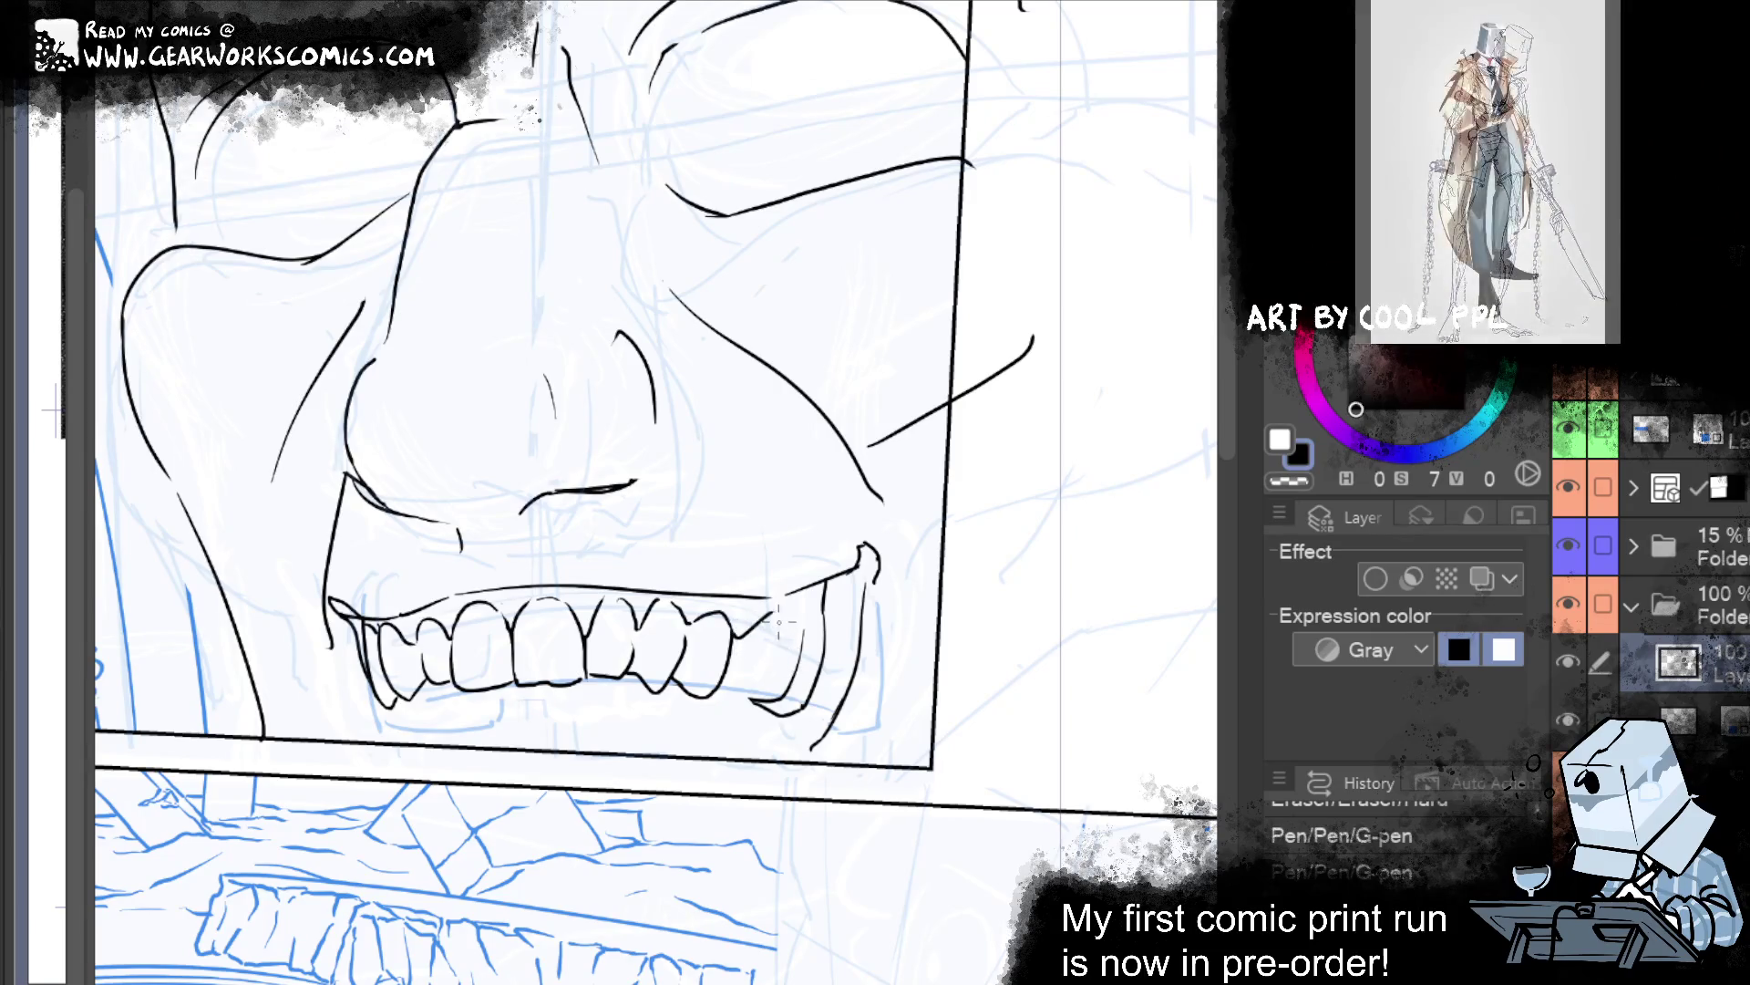
pyautogui.moveTo(775, 641)
pyautogui.mouseDown()
pyautogui.moveTo(784, 666)
pyautogui.moveTo(811, 661)
pyautogui.mouseUp()
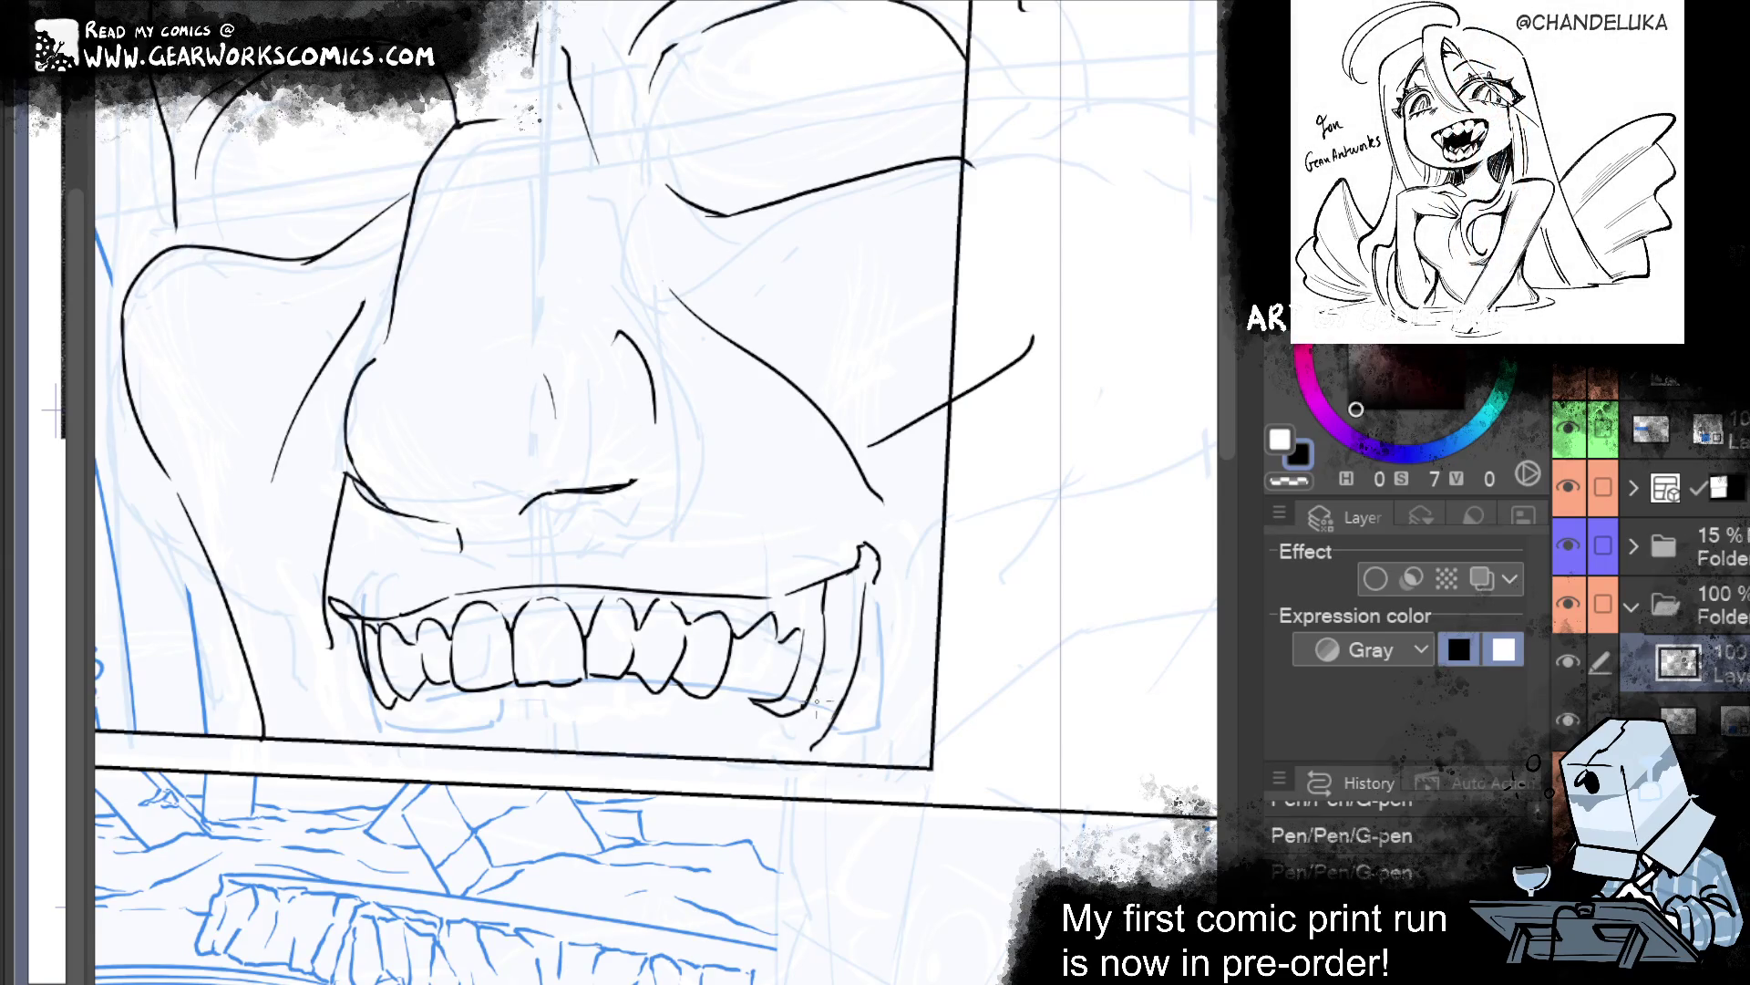
pyautogui.moveTo(1081, 678); pyautogui.dragTo(1154, 660)
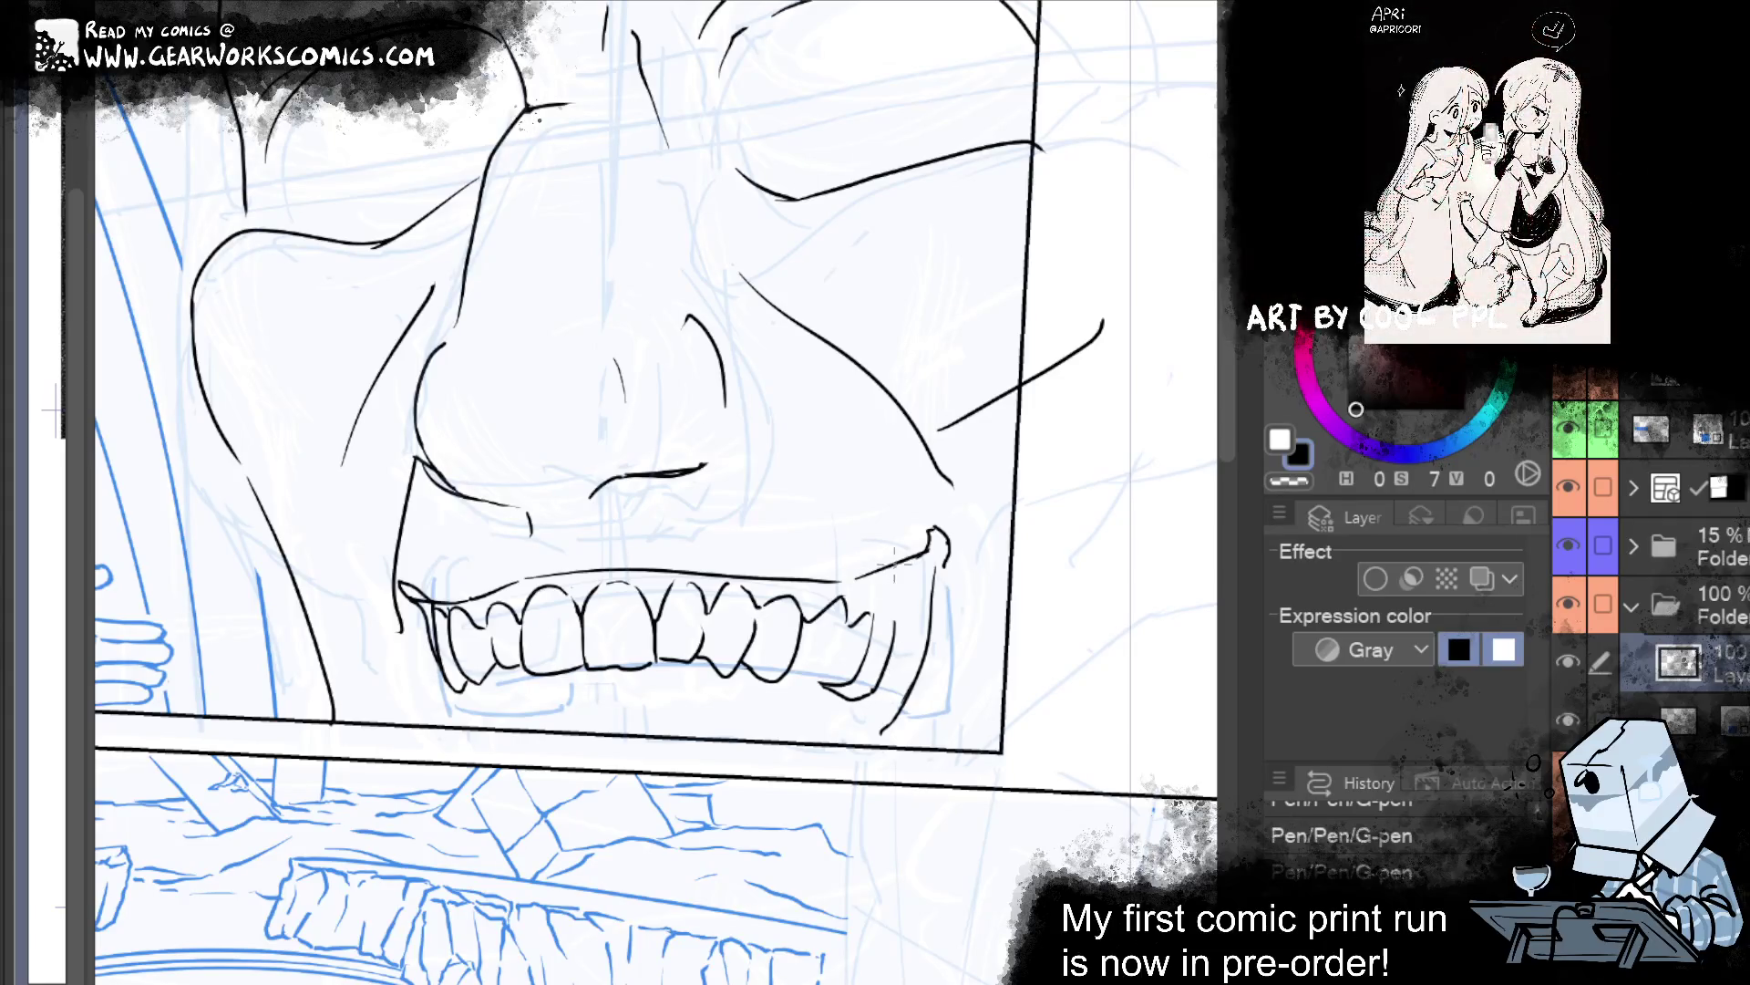
pyautogui.moveTo(906, 563); pyautogui.dragTo(903, 629)
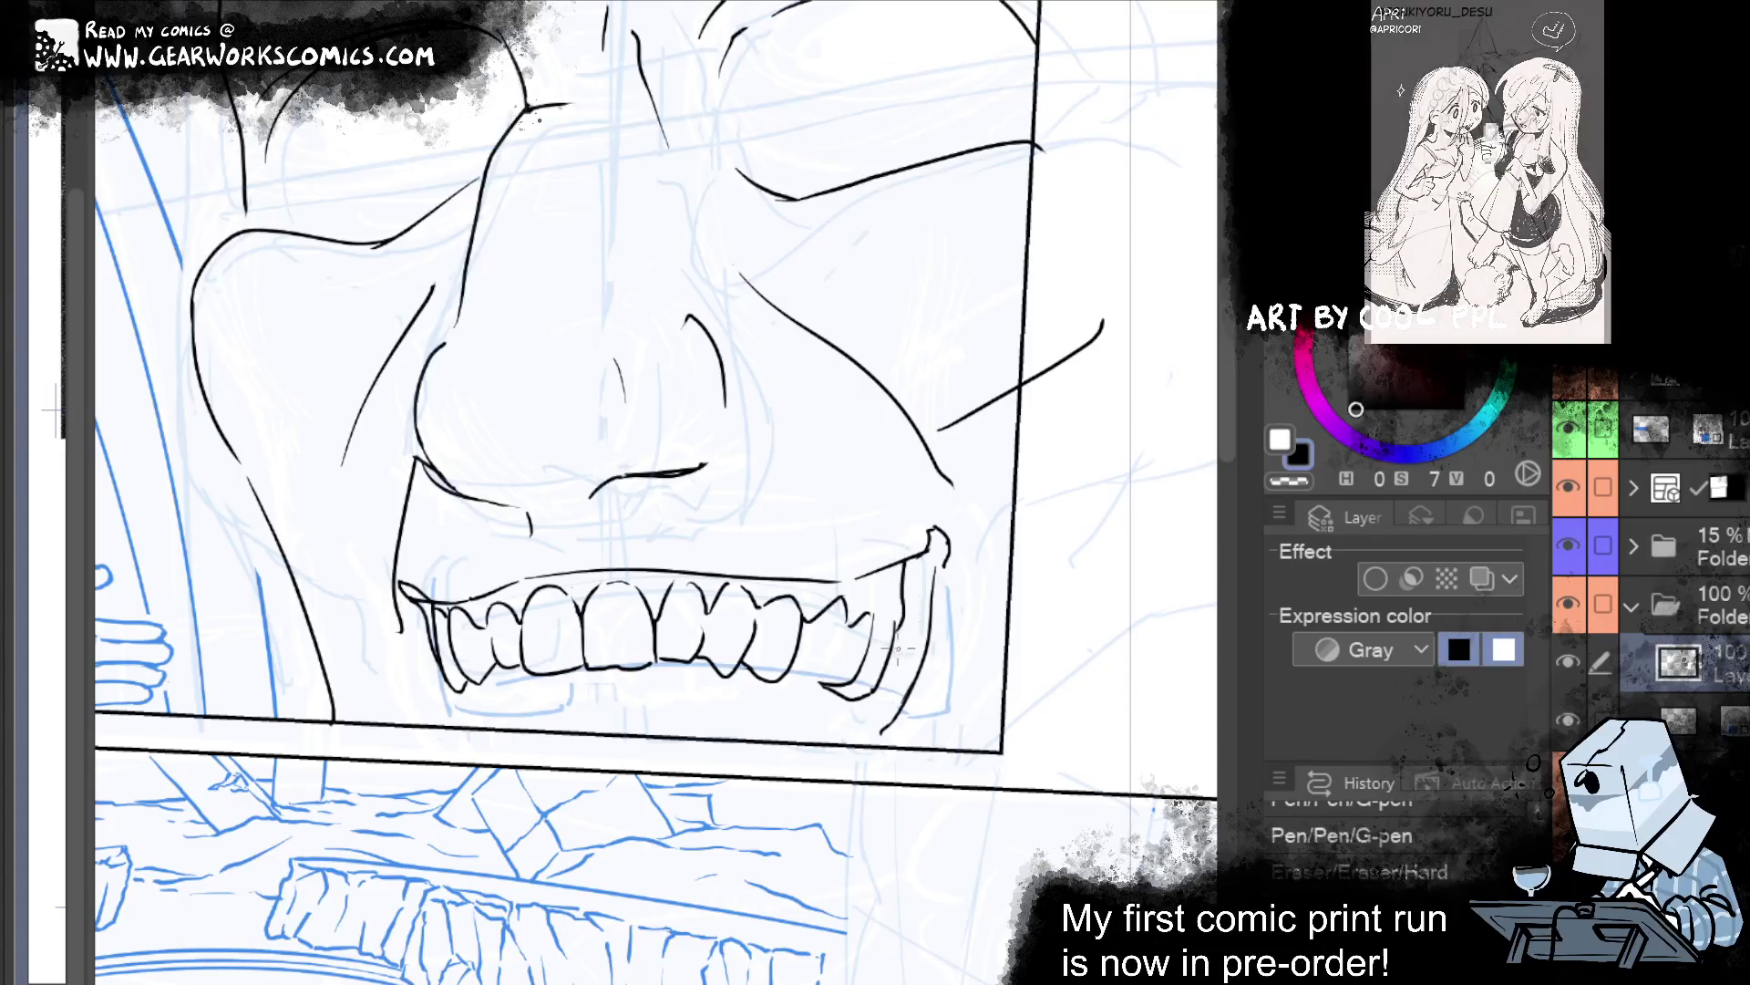
# Ink the lower edge of the teeth, extending it along the bottom and adding a short line at the right end.
pyautogui.hotkey('ctrl', 'z')
pyautogui.hotkey('ctrl', 'y')
pyautogui.moveTo(957, 506)
pyautogui.mouseDown()
pyautogui.moveTo(1039, 866)
pyautogui.moveTo(1027, 661)
pyautogui.mouseUp()
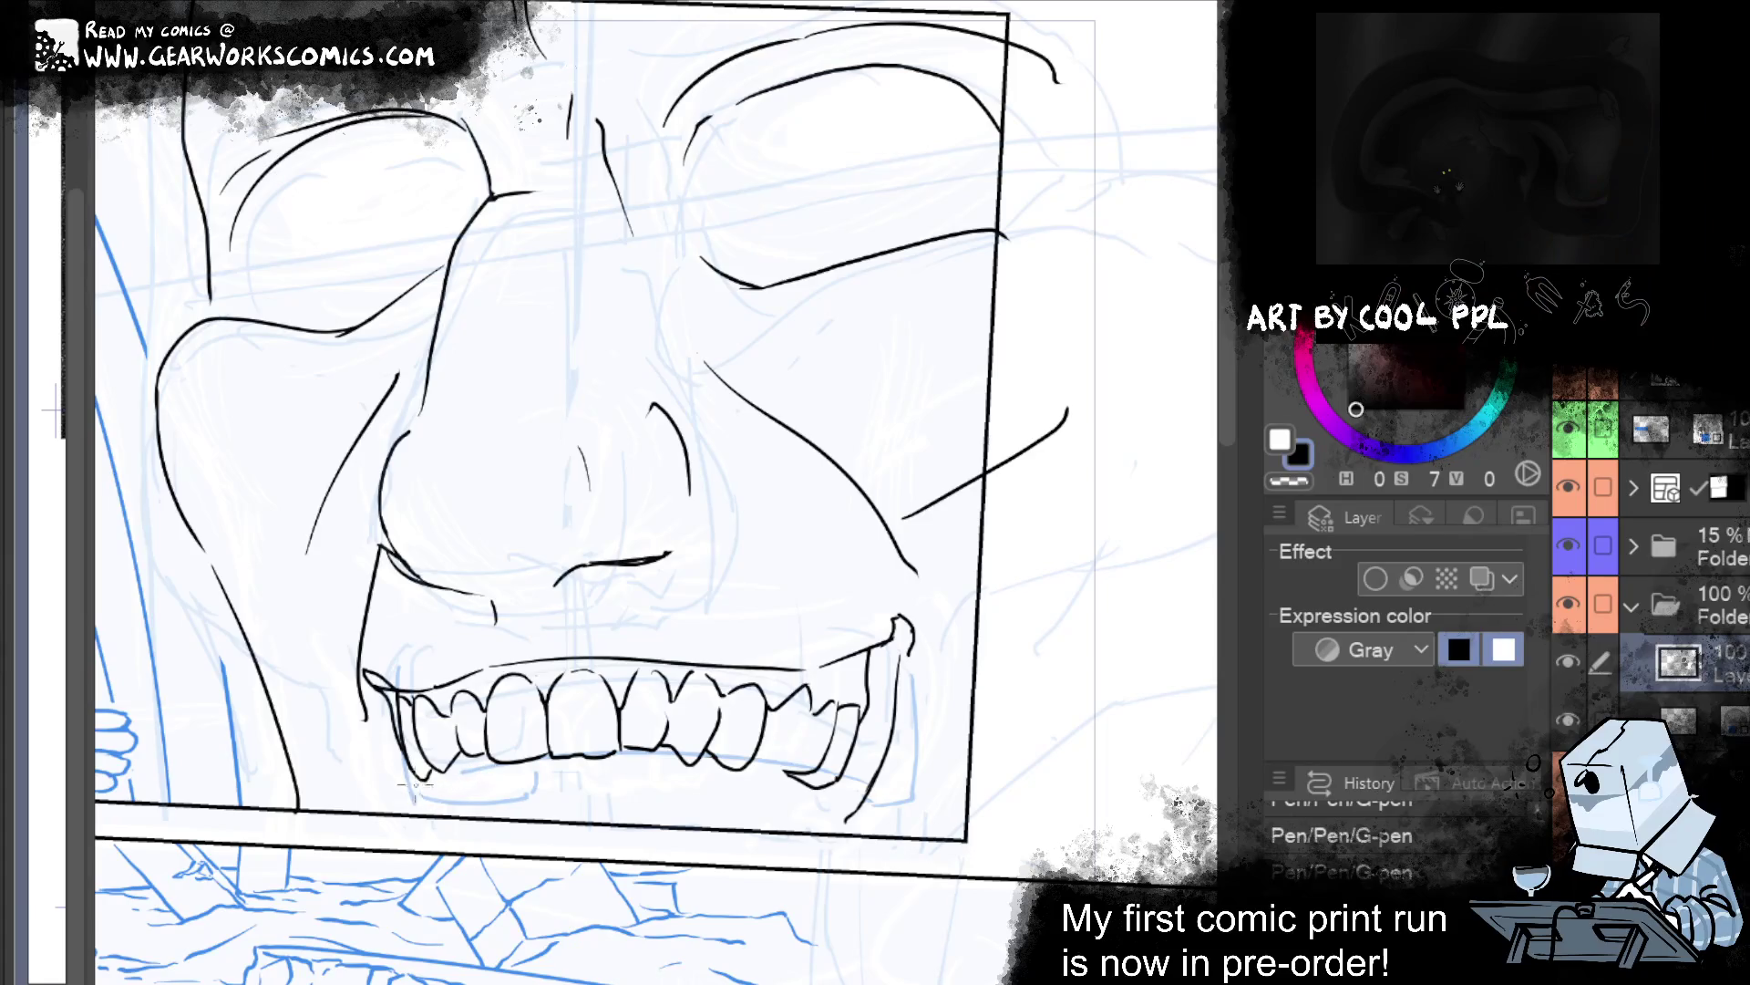
pyautogui.click(494, 781)
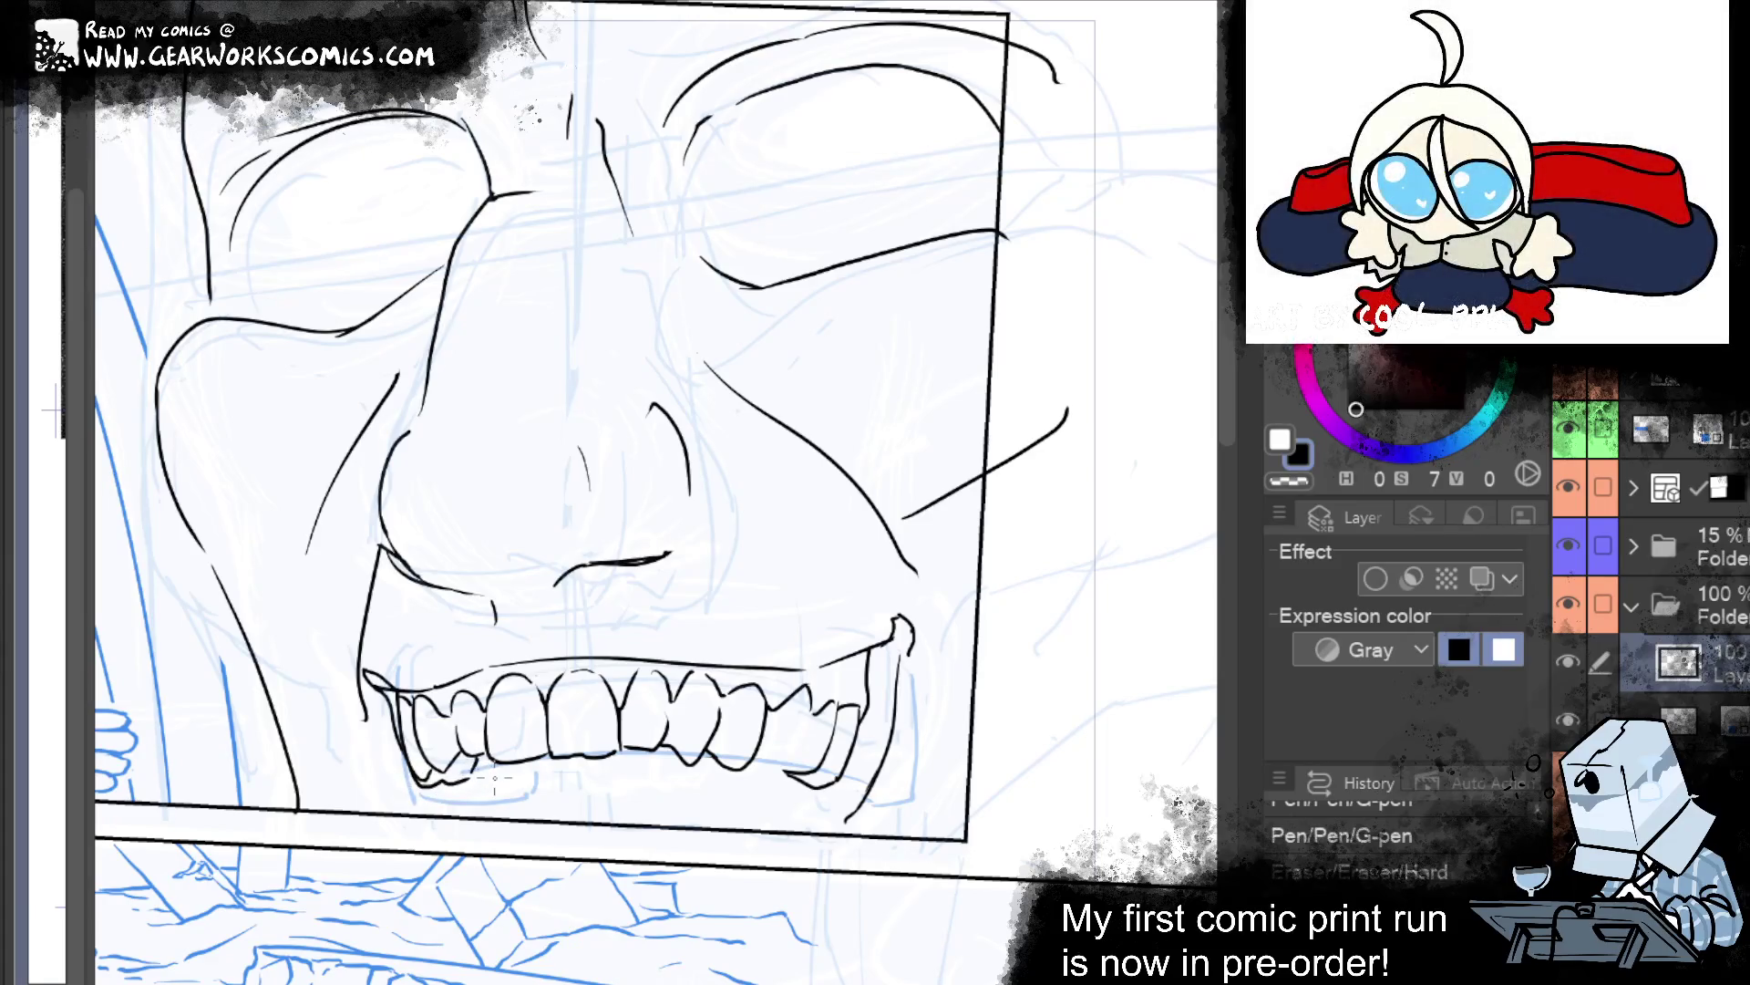
pyautogui.moveTo(445, 793); pyautogui.dragTo(475, 786)
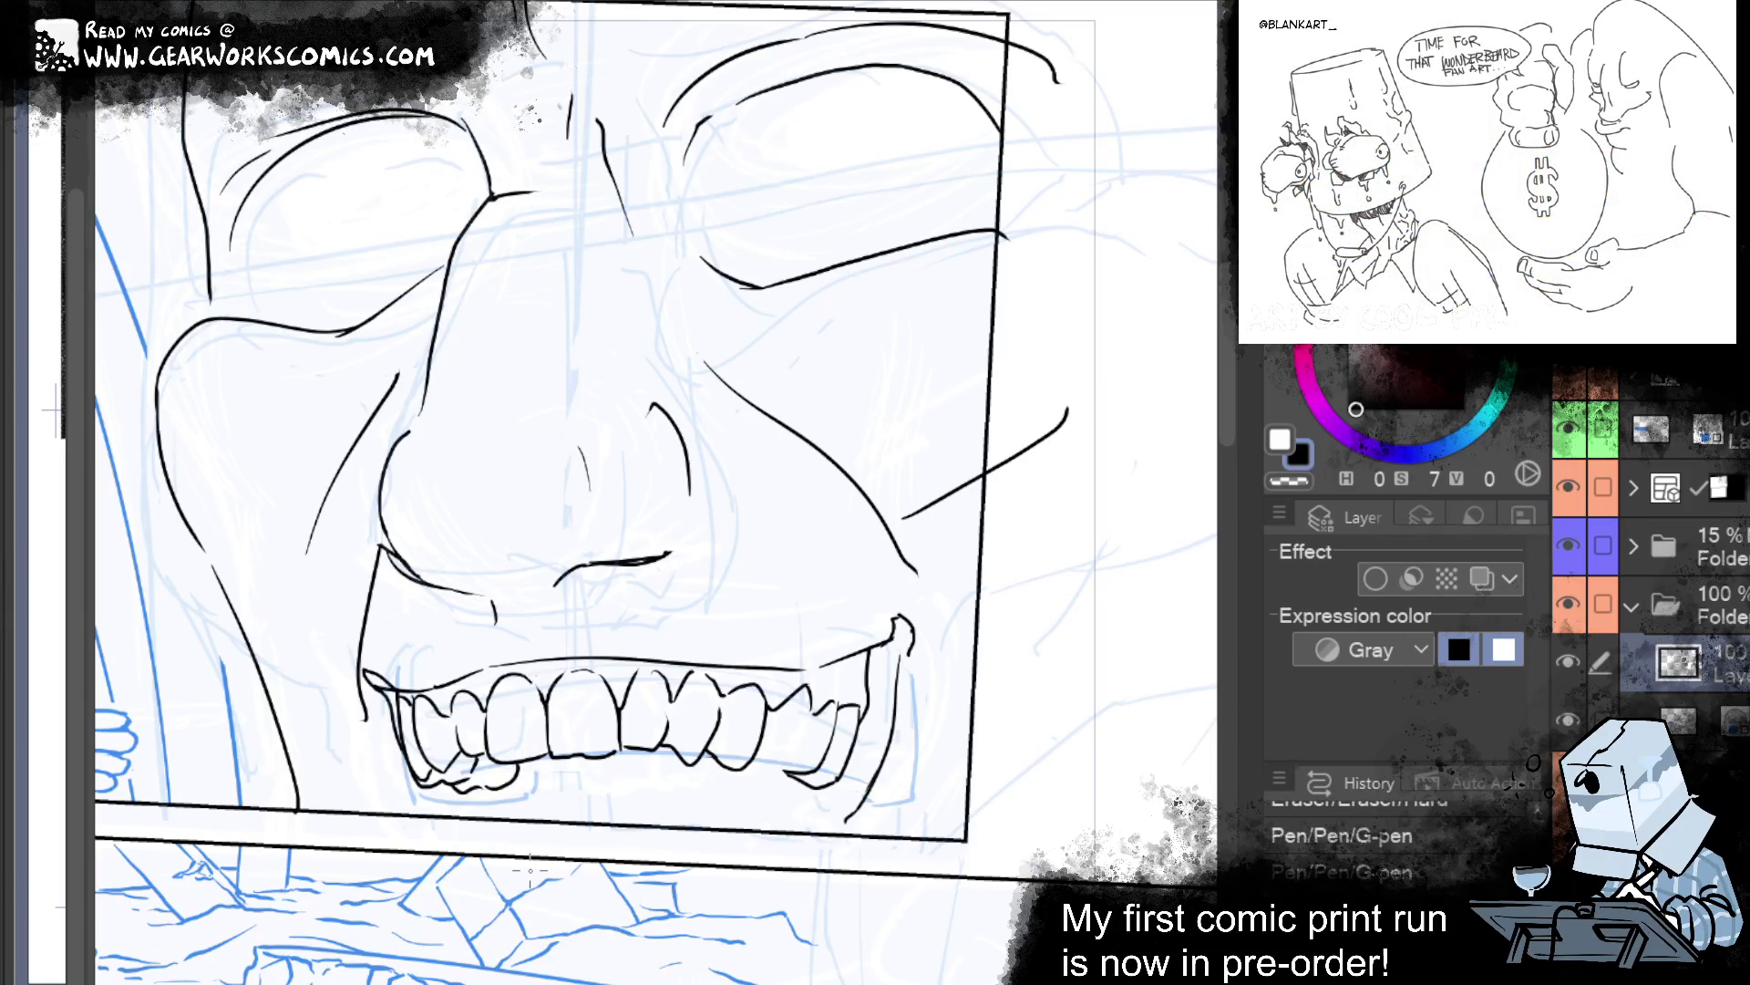
pyautogui.moveTo(511, 781); pyautogui.dragTo(534, 775)
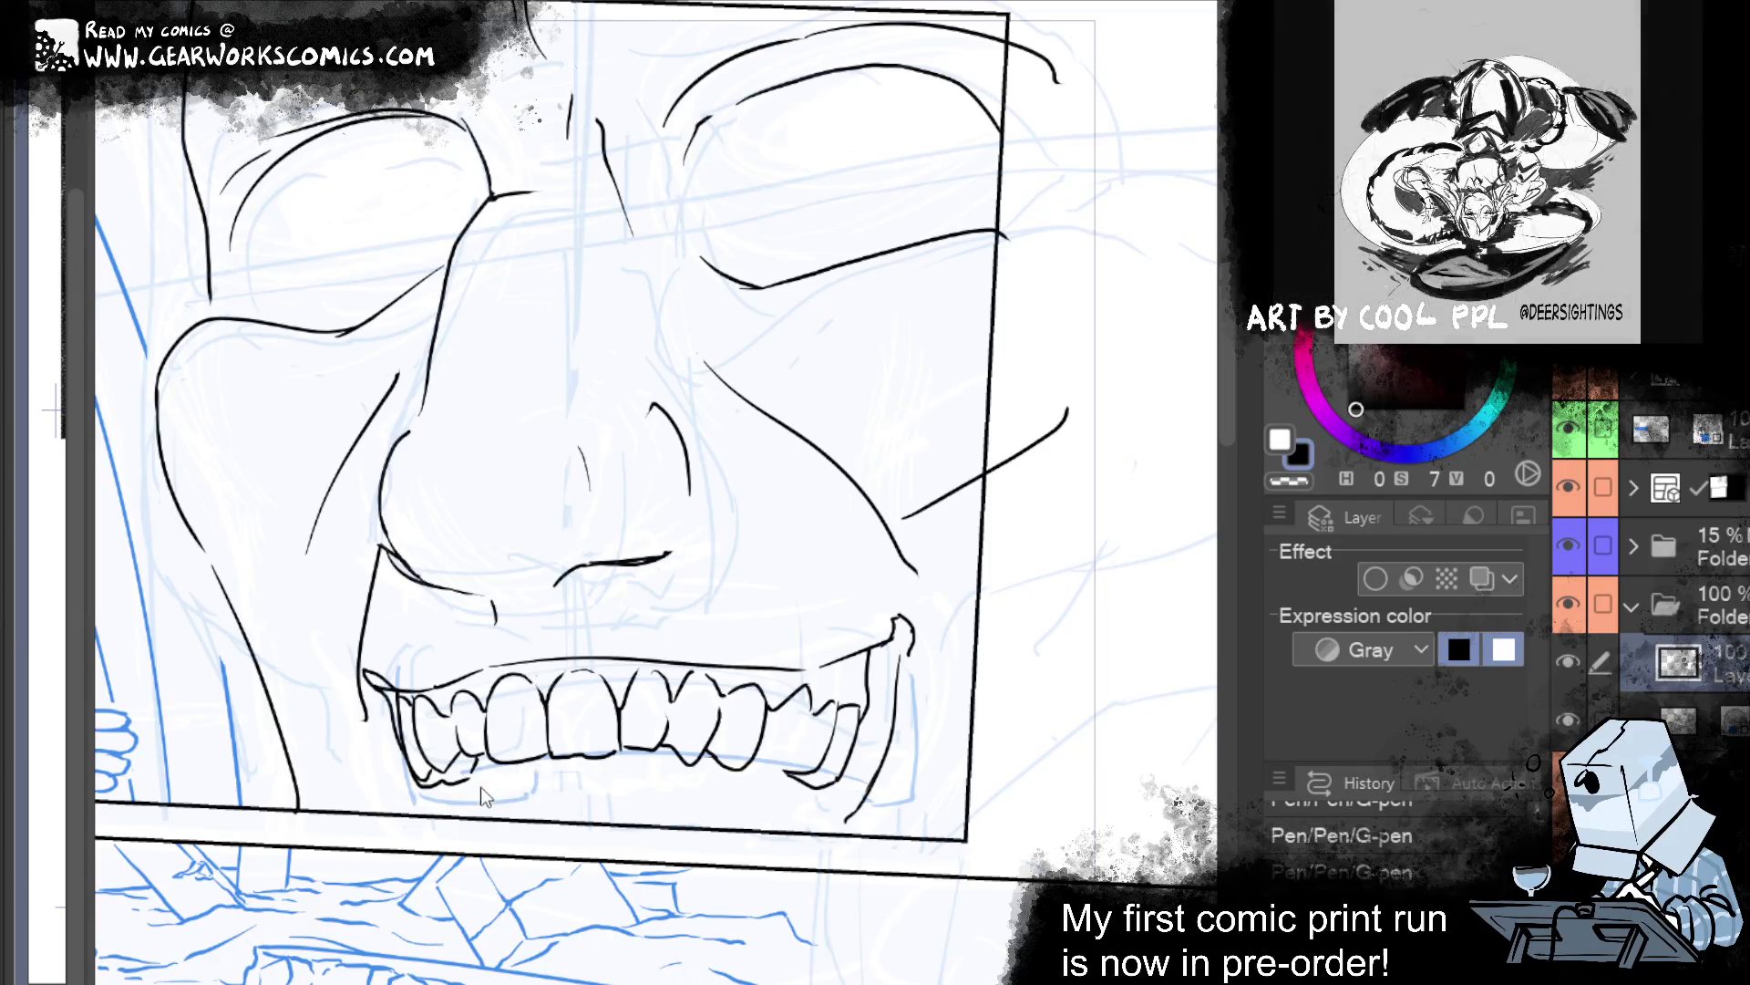
pyautogui.moveTo(480, 786)
pyautogui.mouseDown()
pyautogui.moveTo(452, 781)
pyautogui.moveTo(527, 756)
pyautogui.mouseUp()
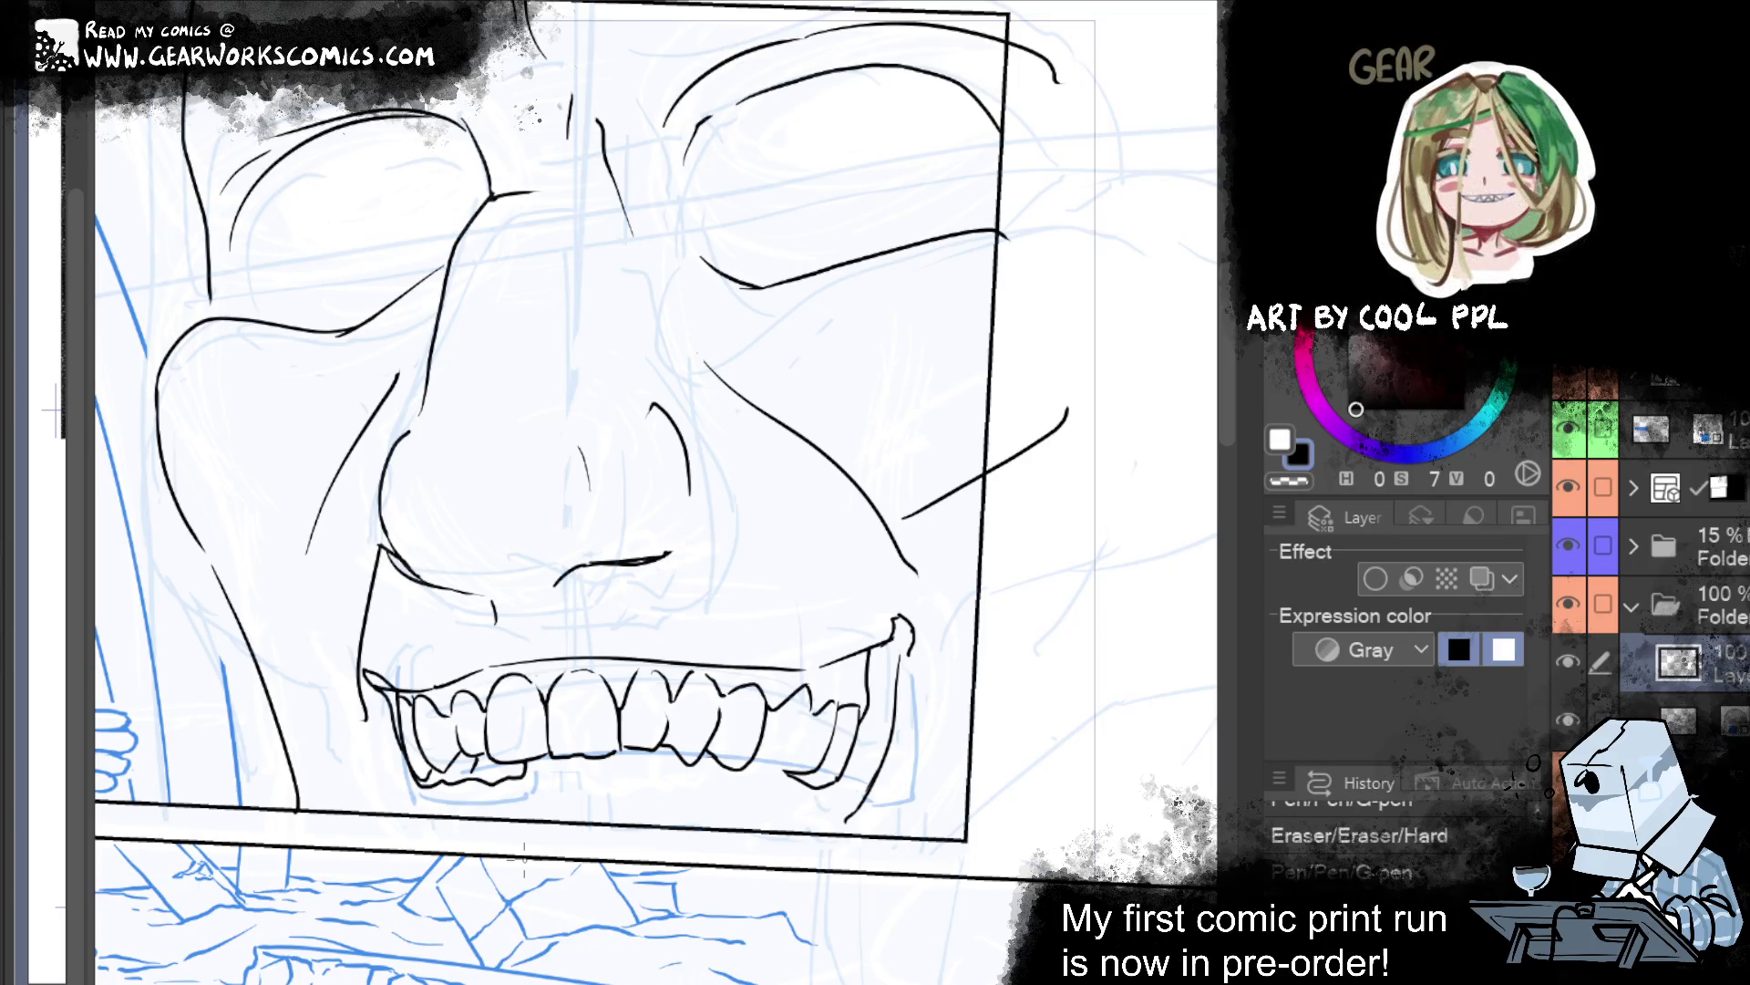
pyautogui.moveTo(866, 743); pyautogui.dragTo(863, 702)
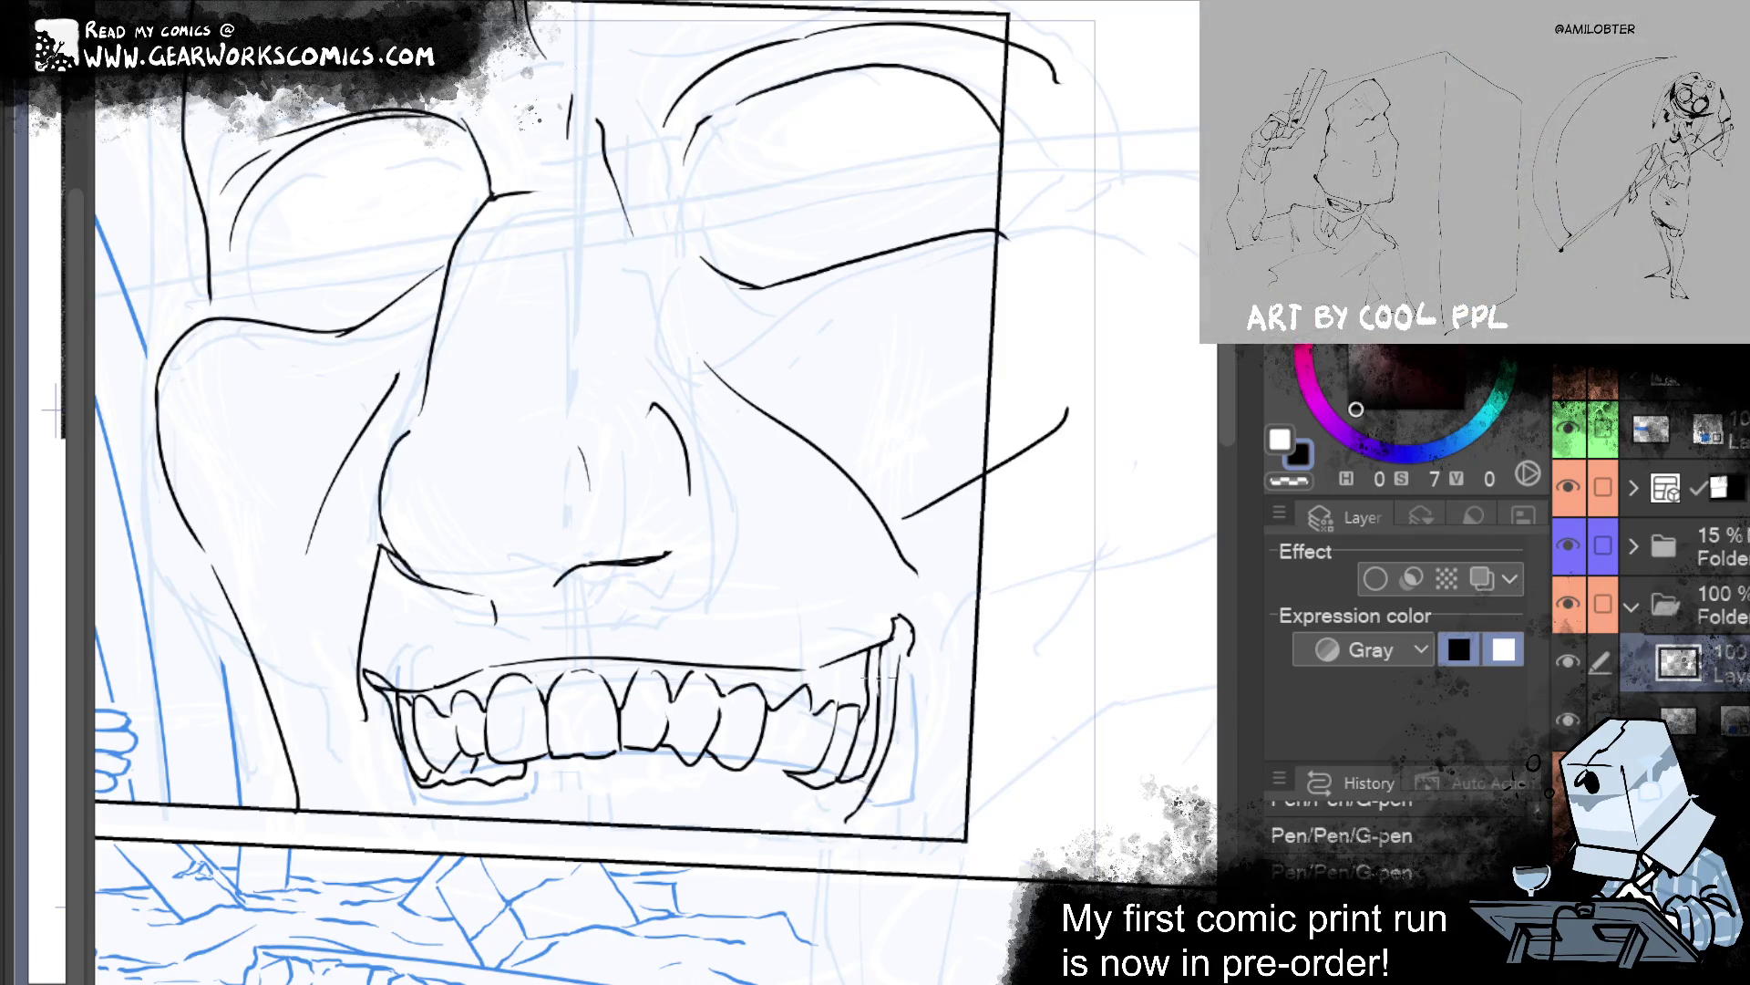
# Draw a long lip curve beneath the teeth and a line from the teeth corner to the panel border.
pyautogui.moveTo(1060, 775)
pyautogui.mouseDown()
pyautogui.moveTo(1069, 859)
pyautogui.moveTo(1082, 739)
pyautogui.mouseUp()
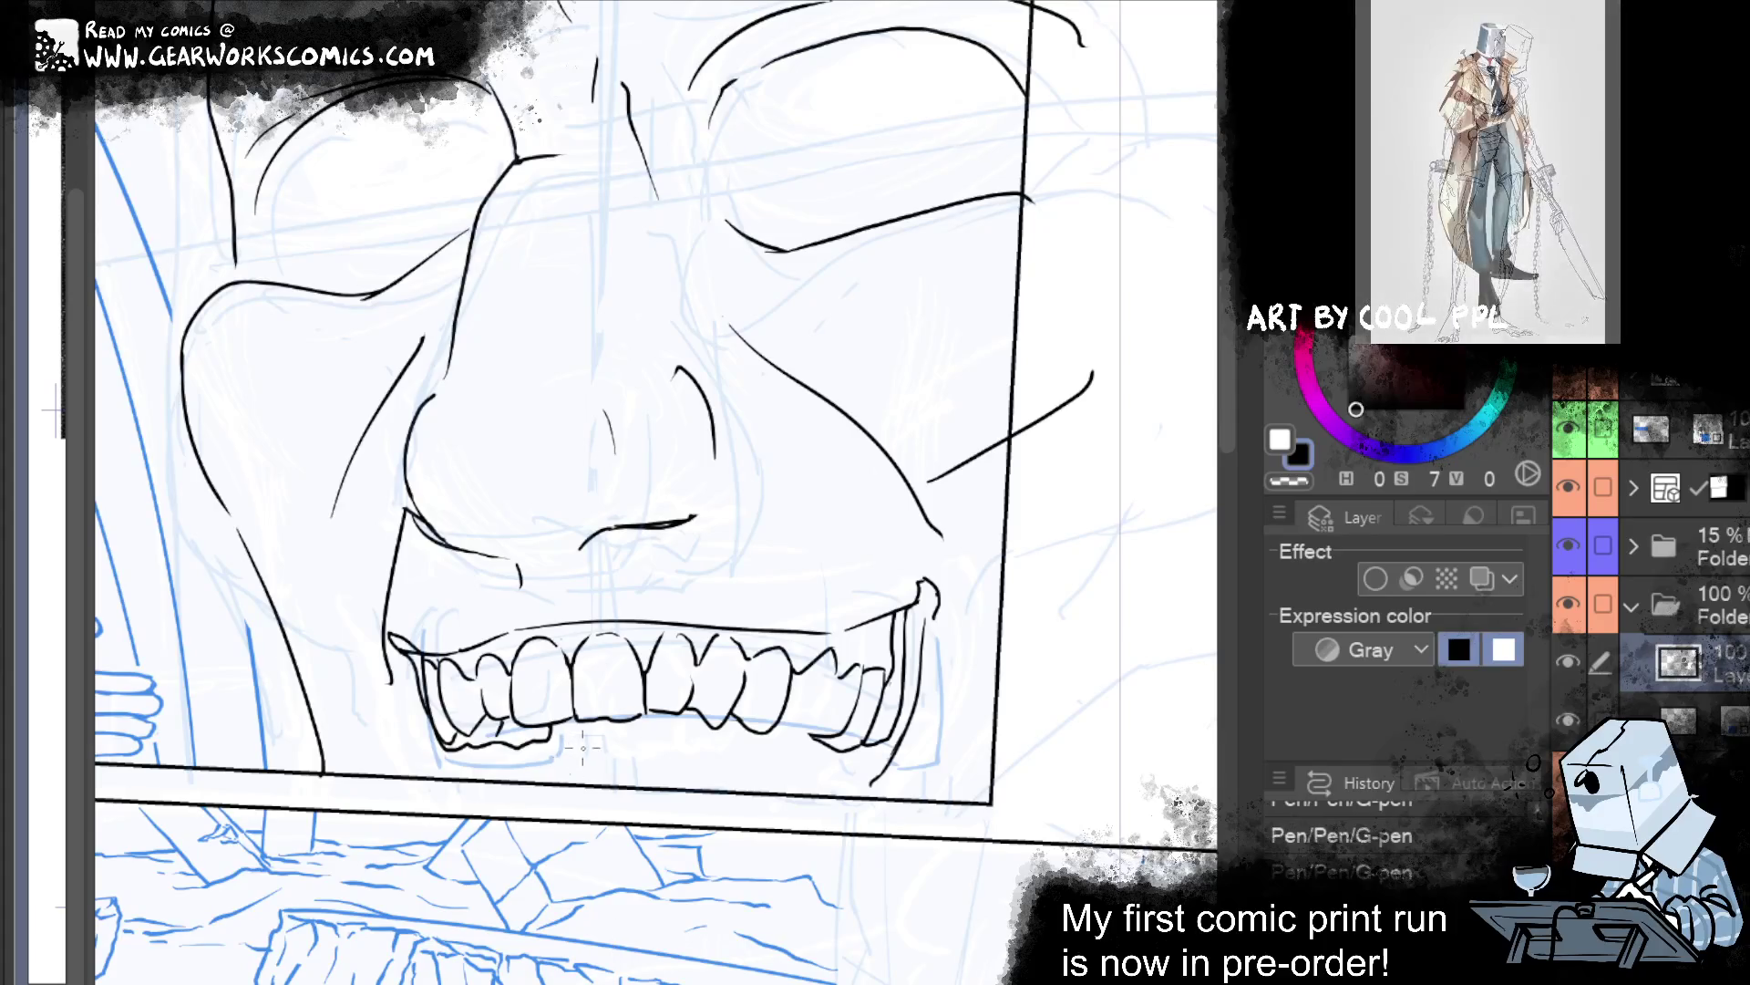
pyautogui.moveTo(517, 789); pyautogui.dragTo(671, 783)
pyautogui.hotkey('ctrl', 'z')
pyautogui.moveTo(508, 792)
pyautogui.mouseDown()
pyautogui.moveTo(679, 779)
pyautogui.moveTo(757, 795)
pyautogui.mouseUp()
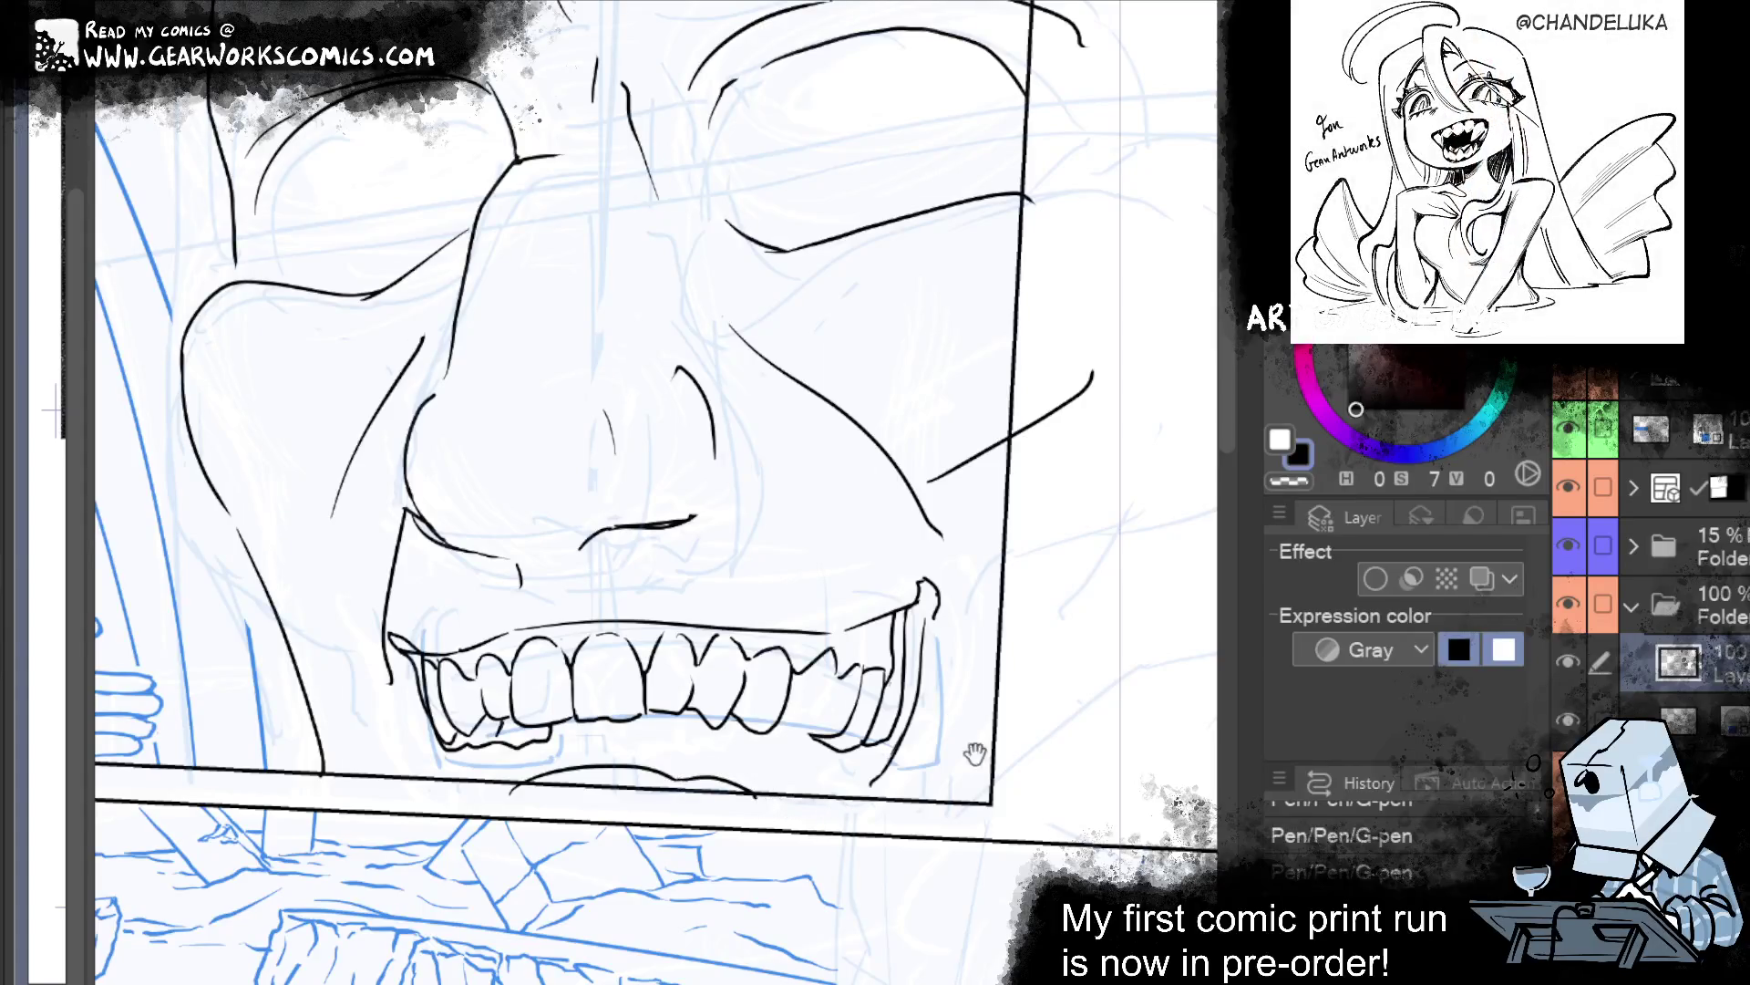
pyautogui.moveTo(969, 735); pyautogui.dragTo(1030, 817)
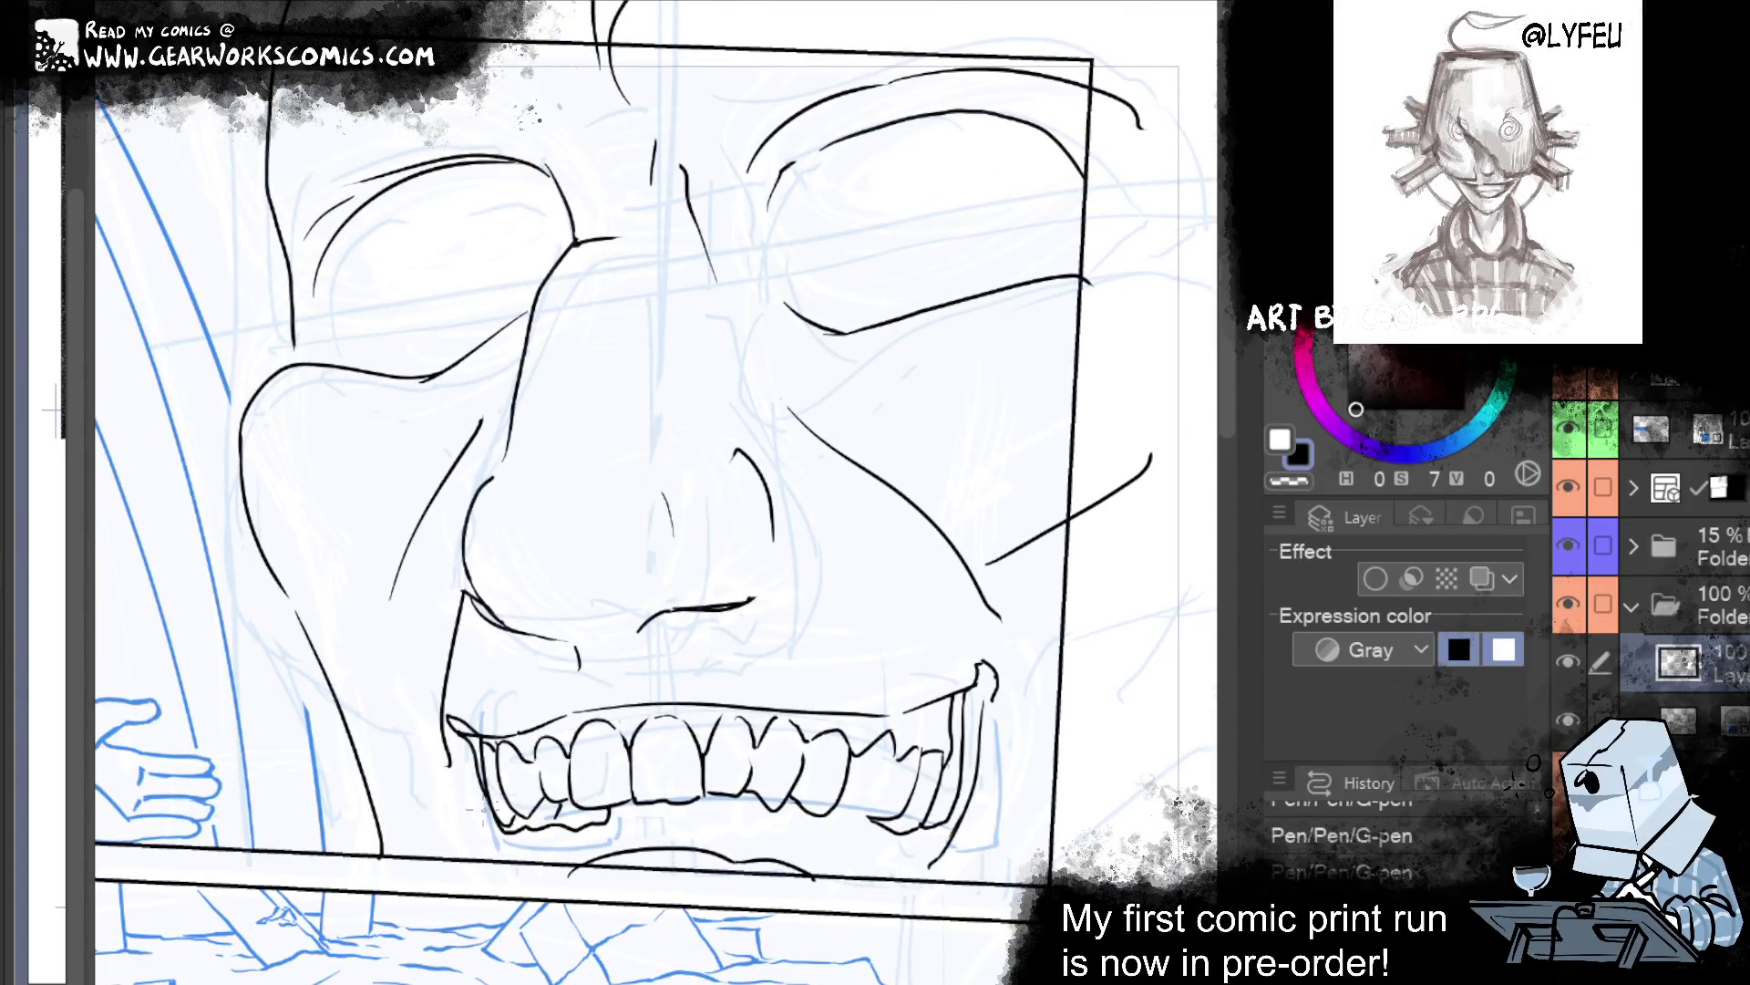
pyautogui.moveTo(479, 781); pyautogui.dragTo(528, 881)
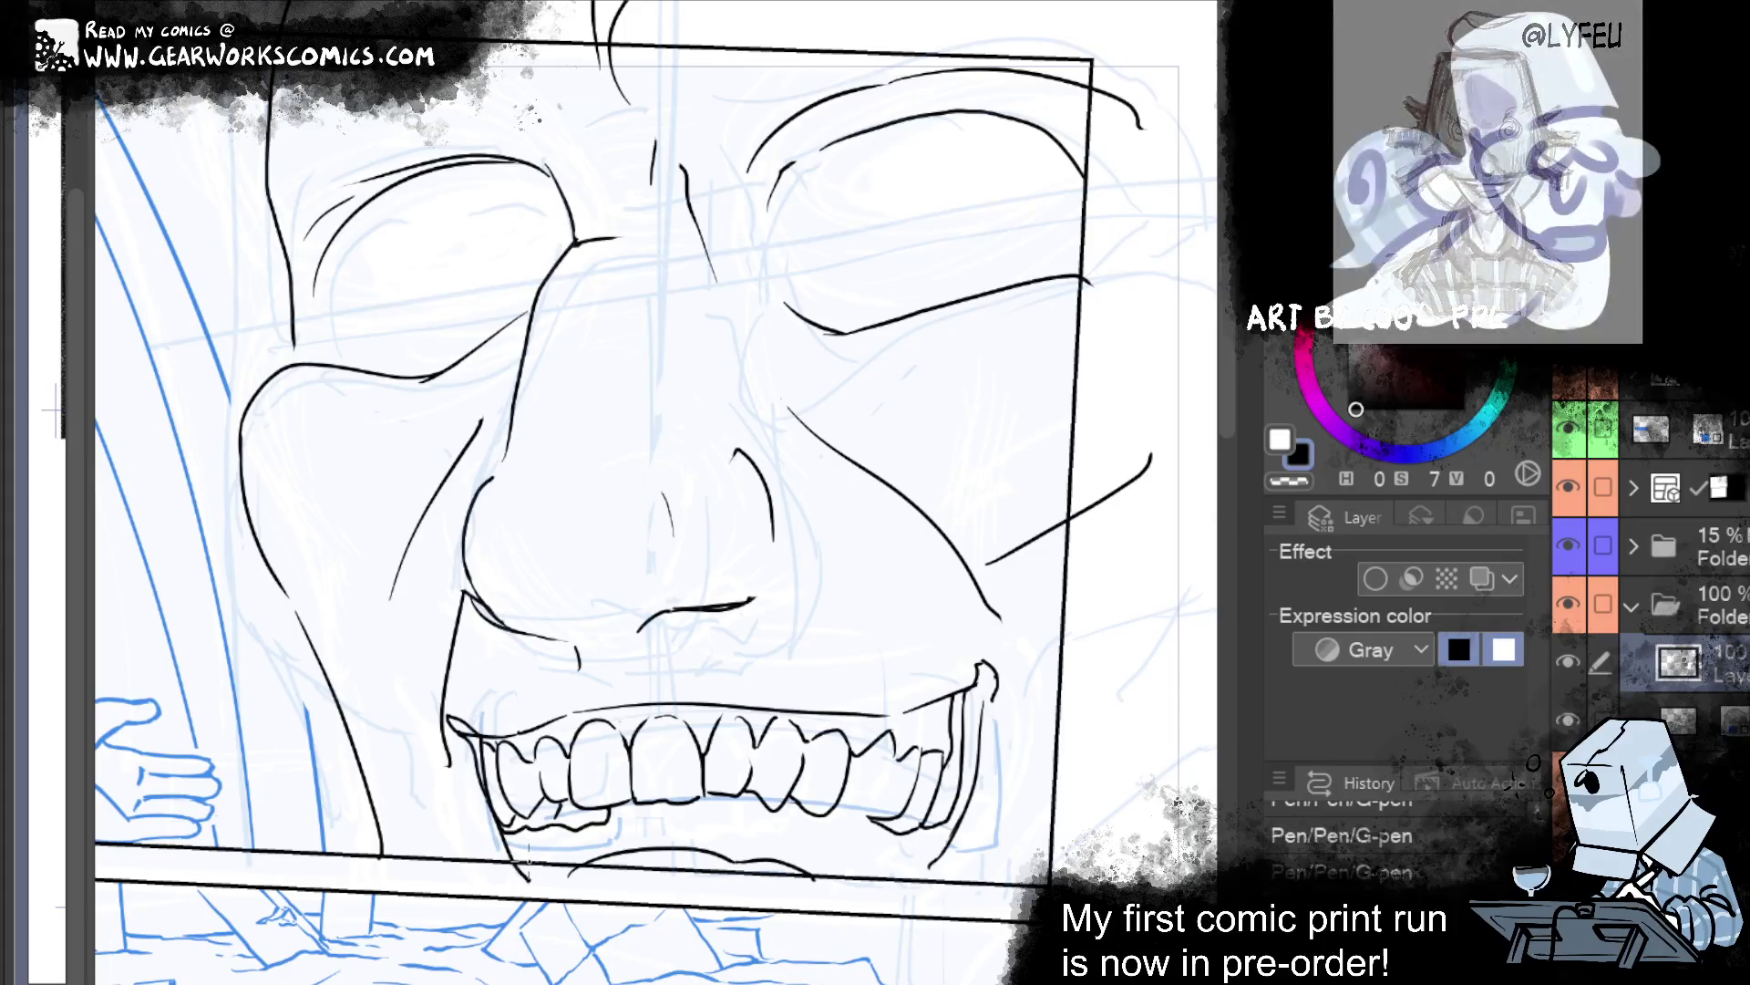
pyautogui.moveTo(1023, 674)
pyautogui.mouseDown()
pyautogui.moveTo(913, 570)
pyautogui.moveTo(1039, 746)
pyautogui.mouseUp()
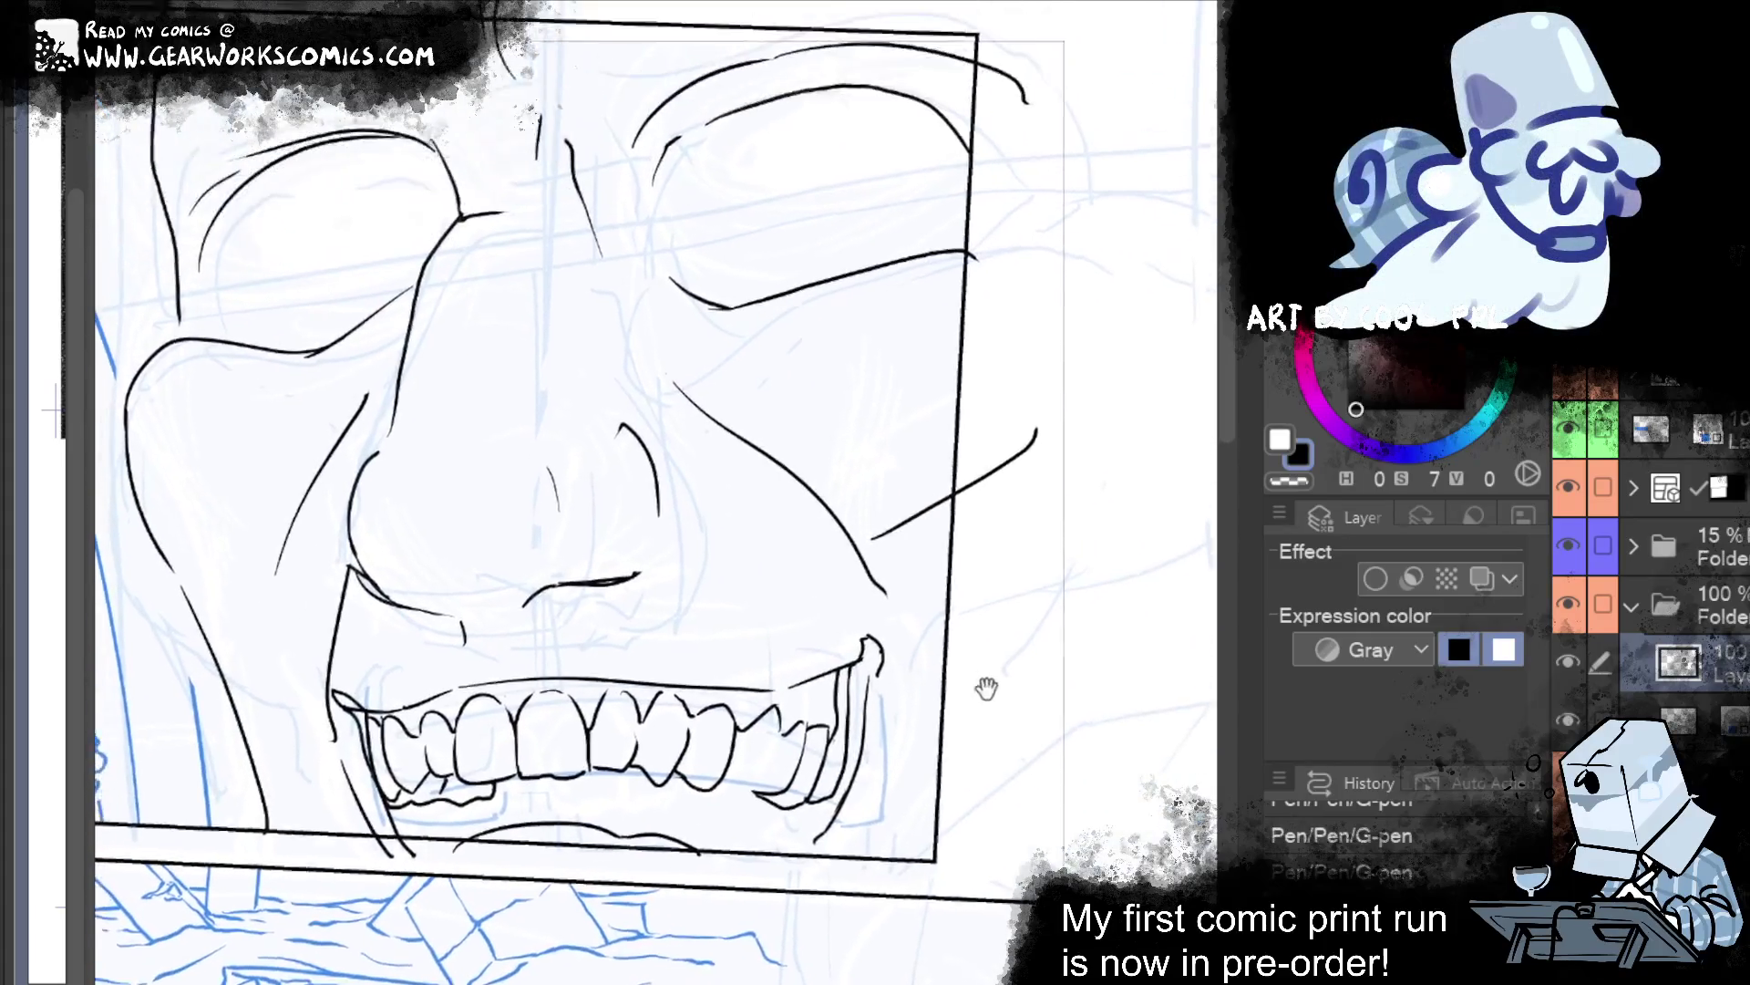
pyautogui.scroll(-5, 1039, 746)
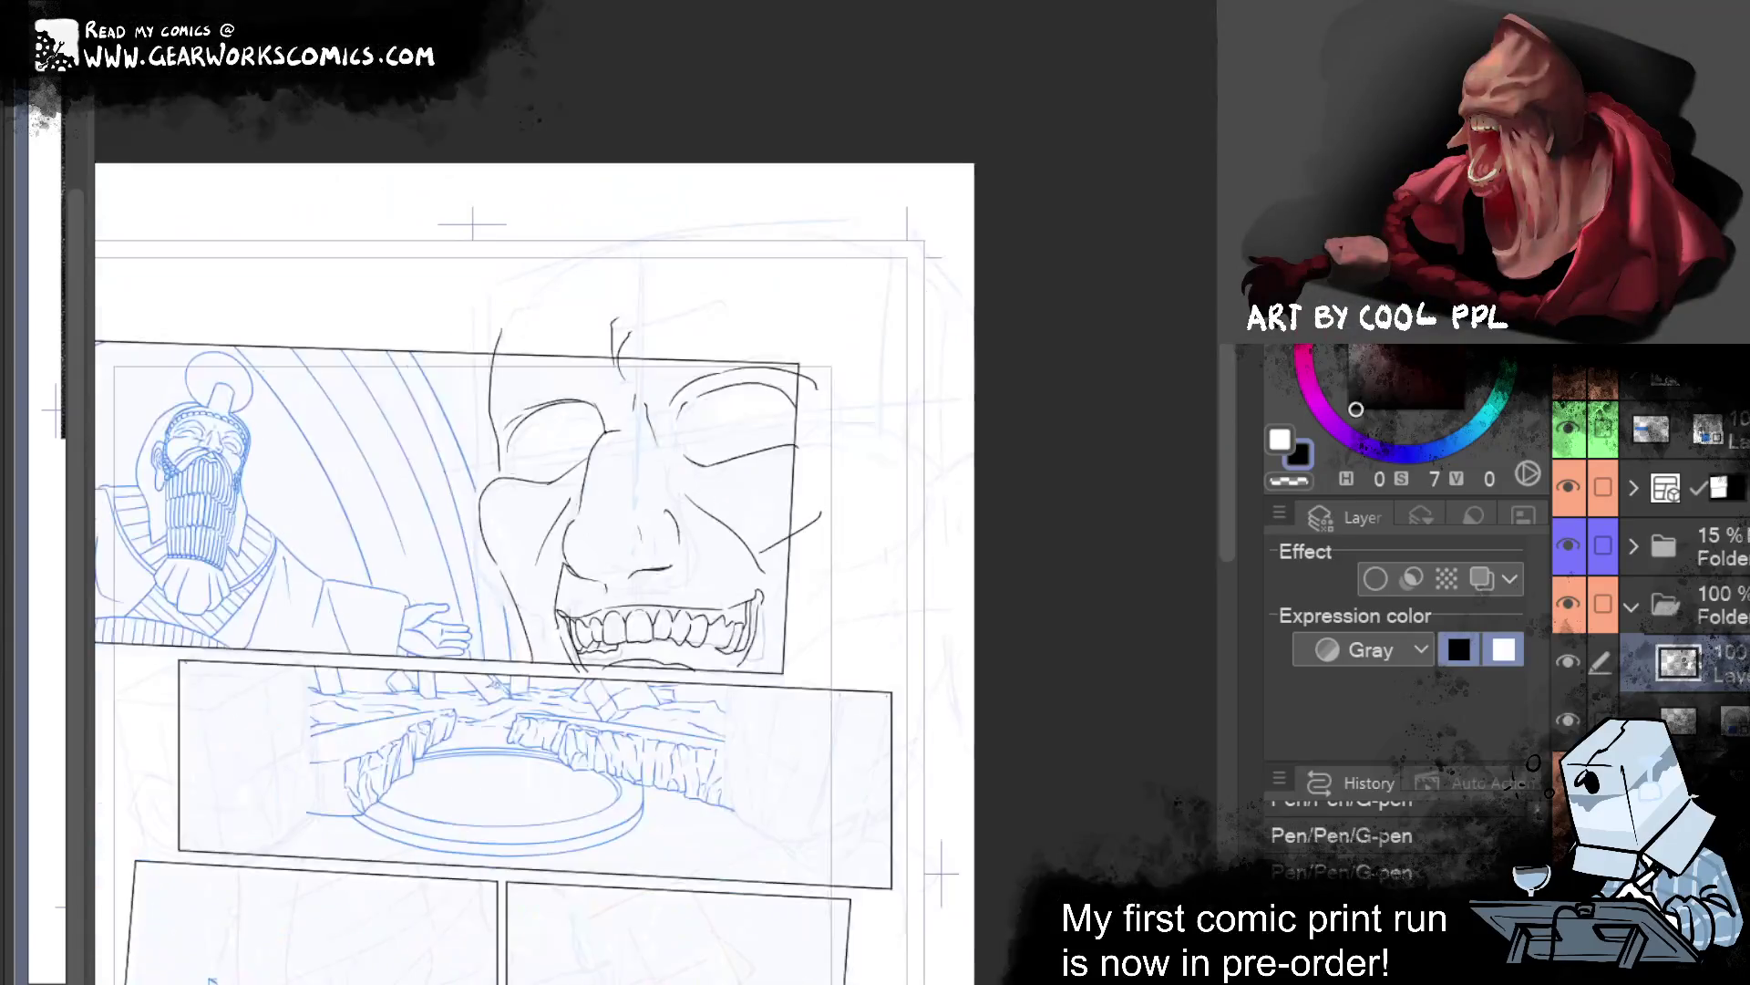
pyautogui.moveTo(1109, 453); pyautogui.dragTo(1200, 298)
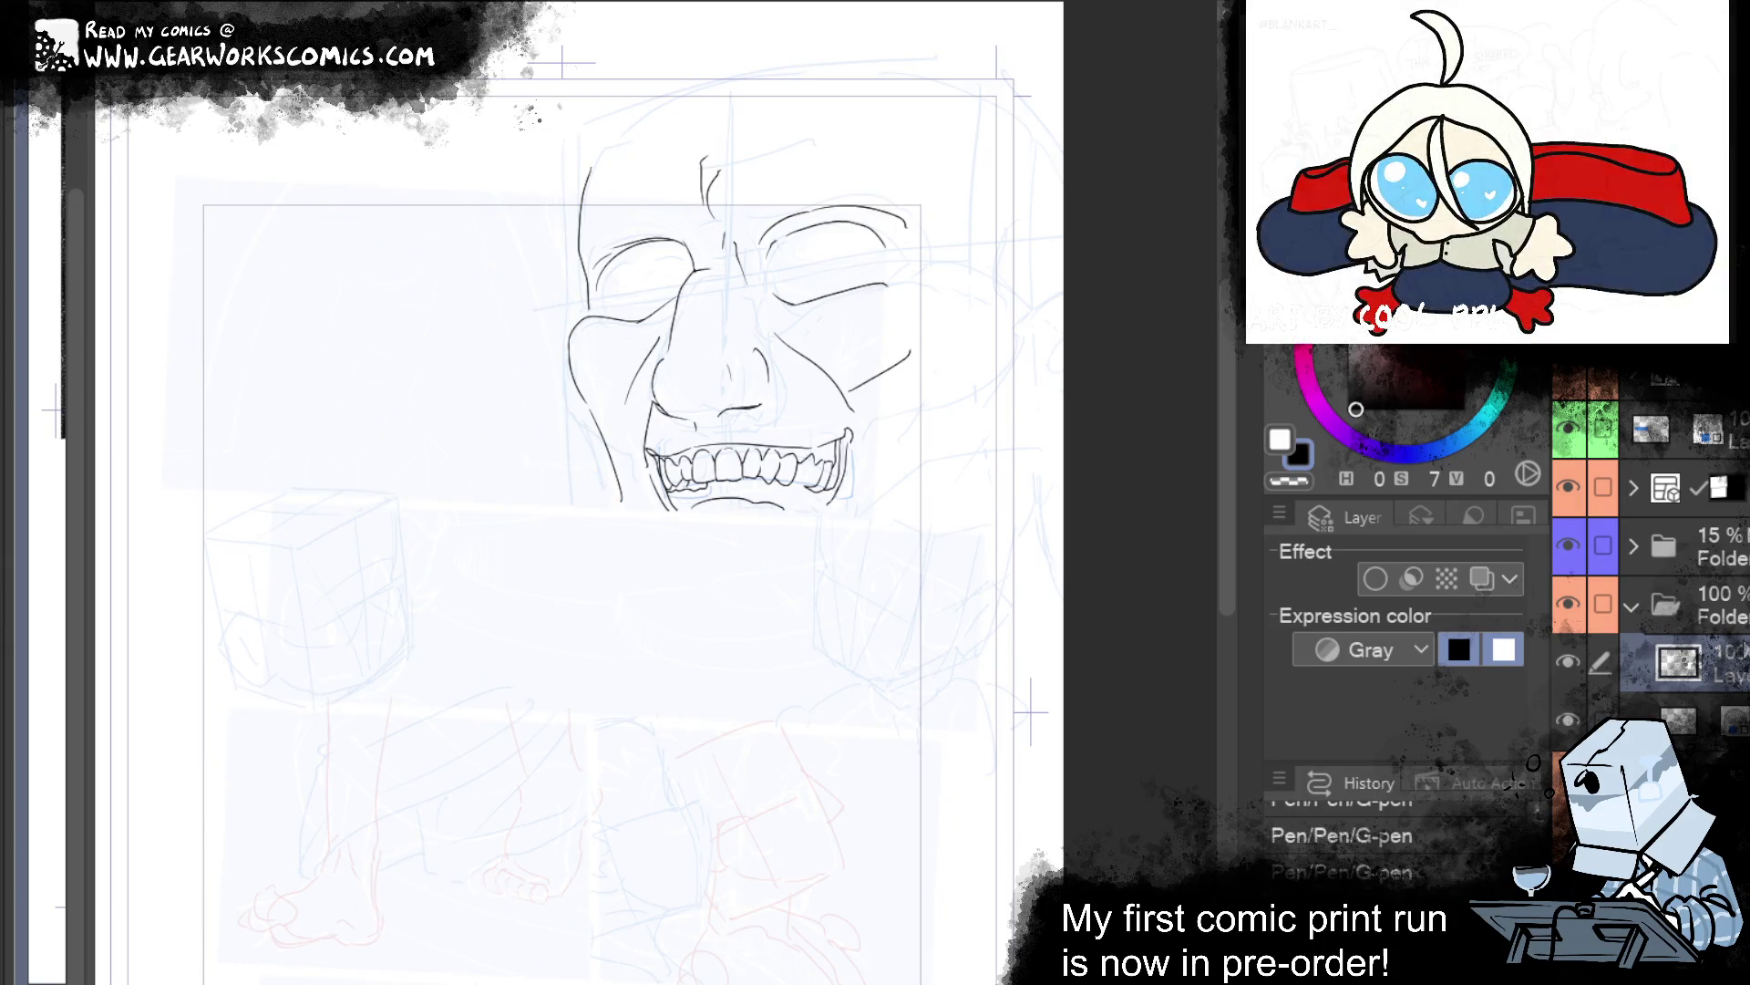
pyautogui.moveTo(1154, 485); pyautogui.dragTo(1028, 510)
pyautogui.scroll(4, 1168, 570)
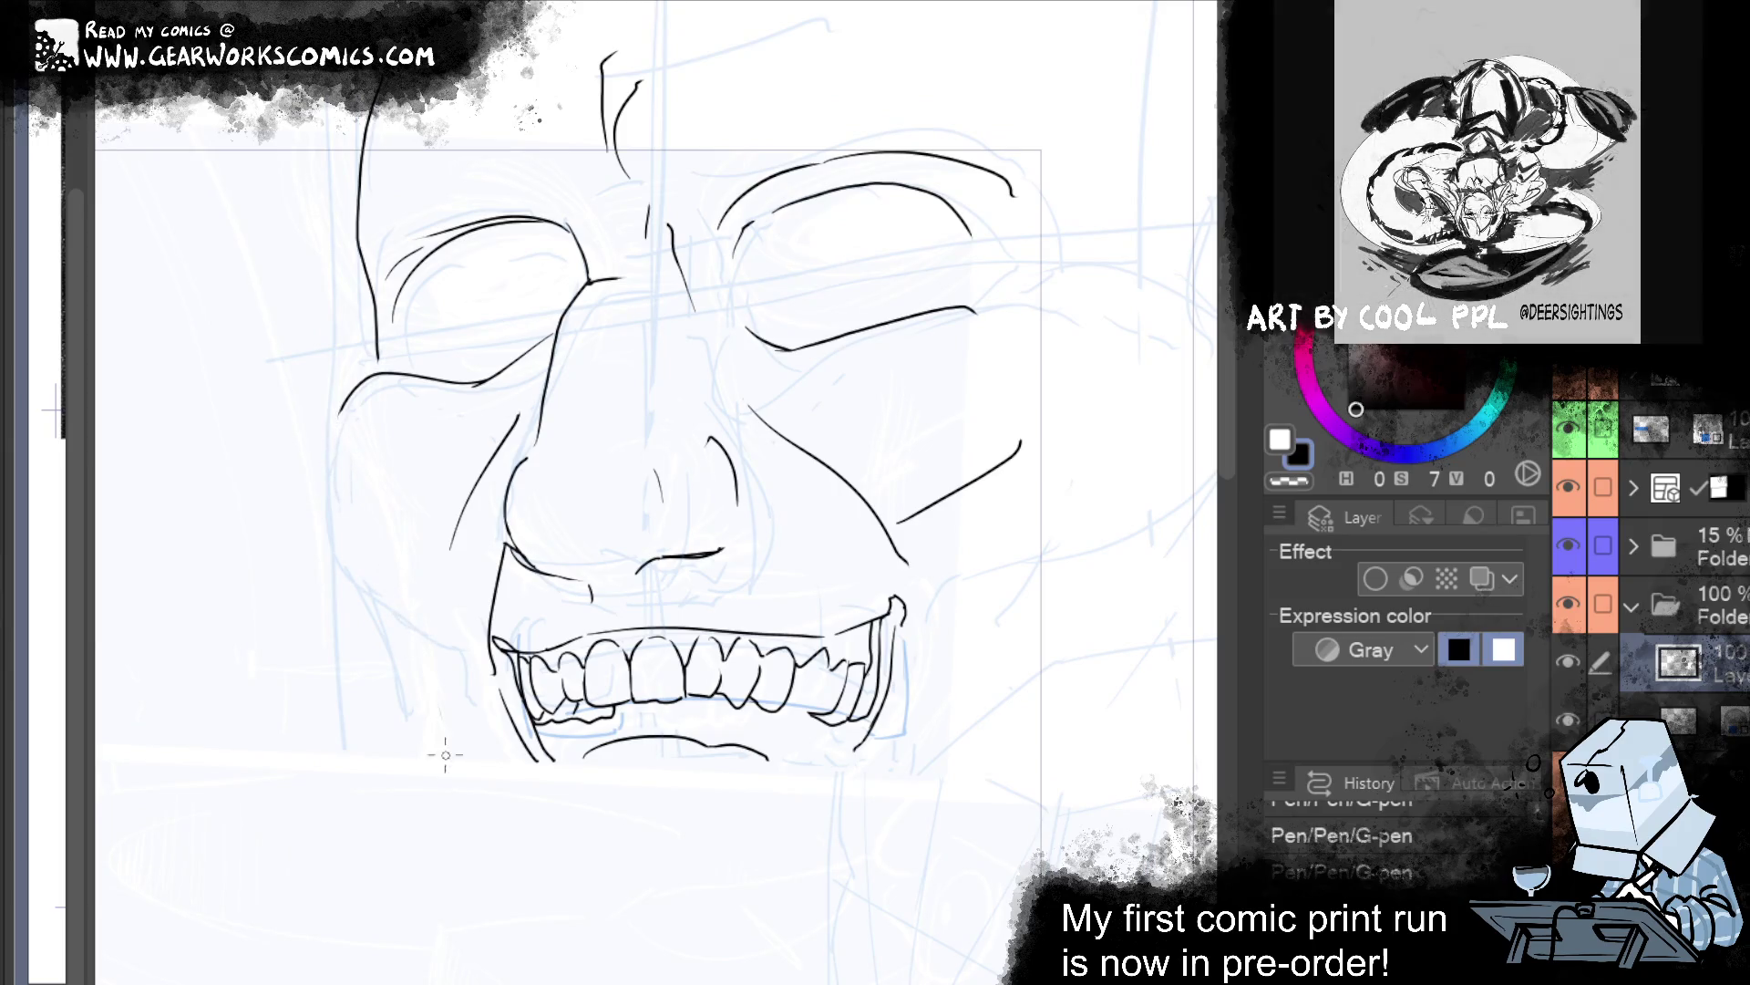
# Ink the left cheek and jaw line, redrawing it steeper, then the right side of the jaw.
pyautogui.moveTo(351, 387)
pyautogui.mouseDown()
pyautogui.moveTo(332, 574)
pyautogui.moveTo(492, 802)
pyautogui.mouseUp()
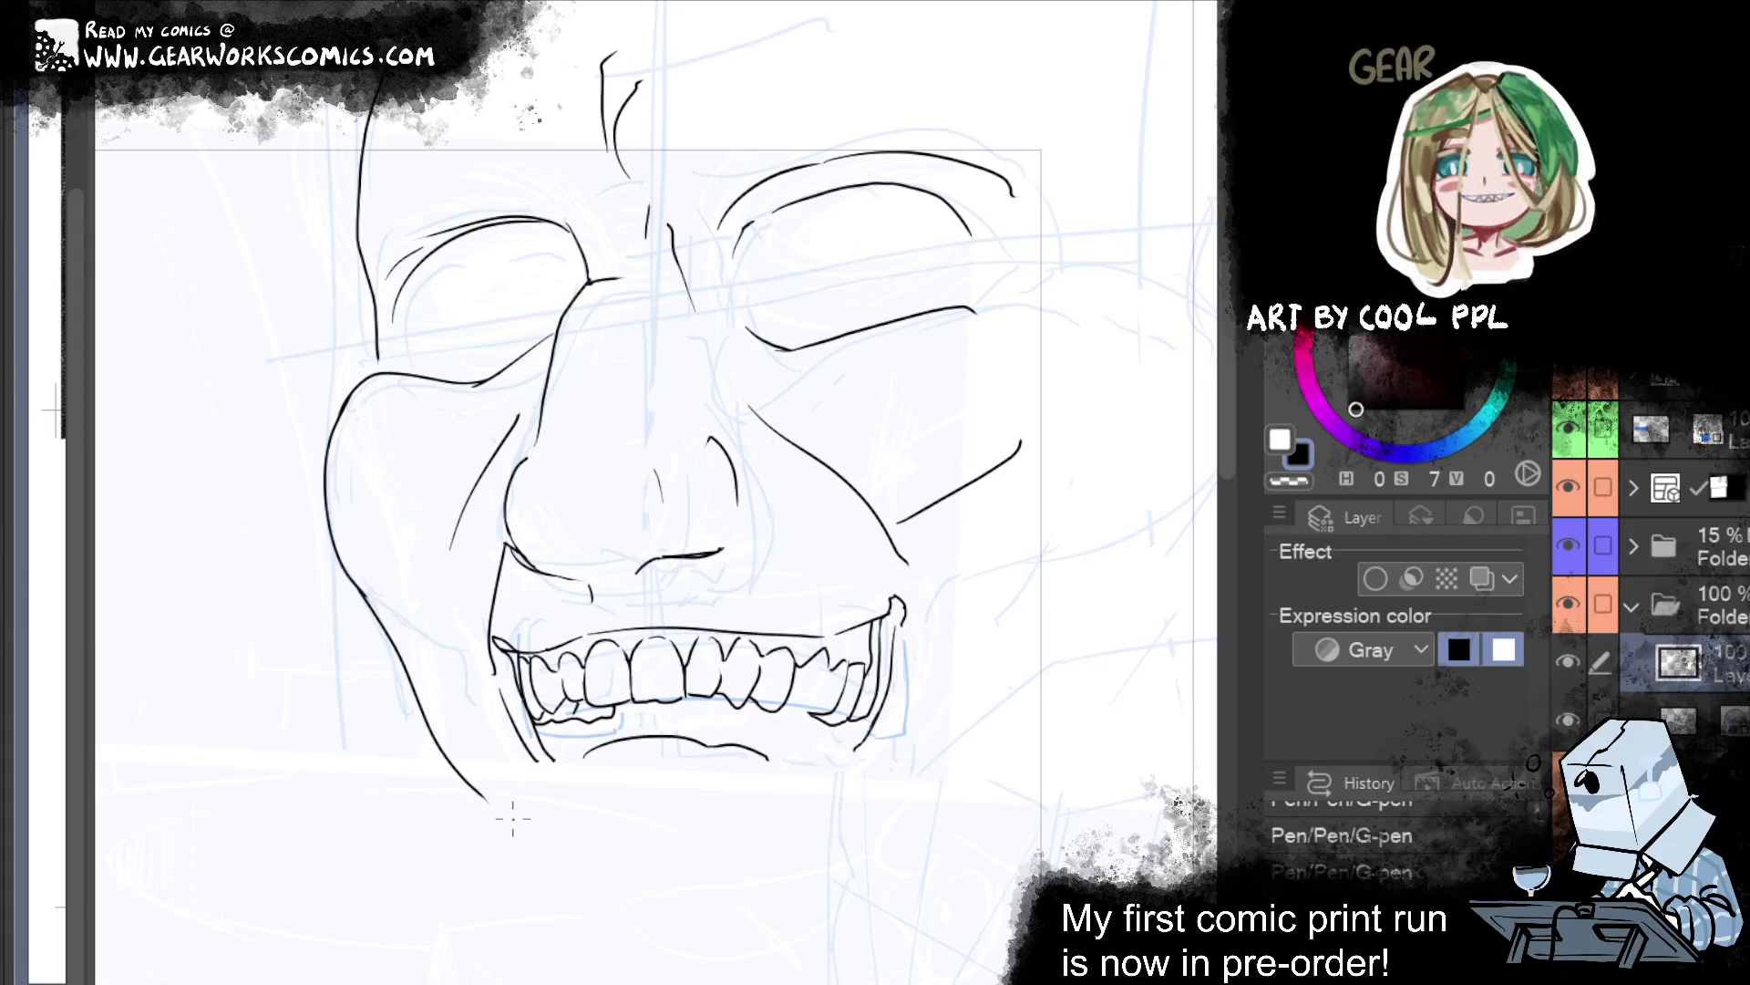
pyautogui.hotkey('ctrl', 'z')
pyautogui.moveTo(356, 588); pyautogui.dragTo(421, 832)
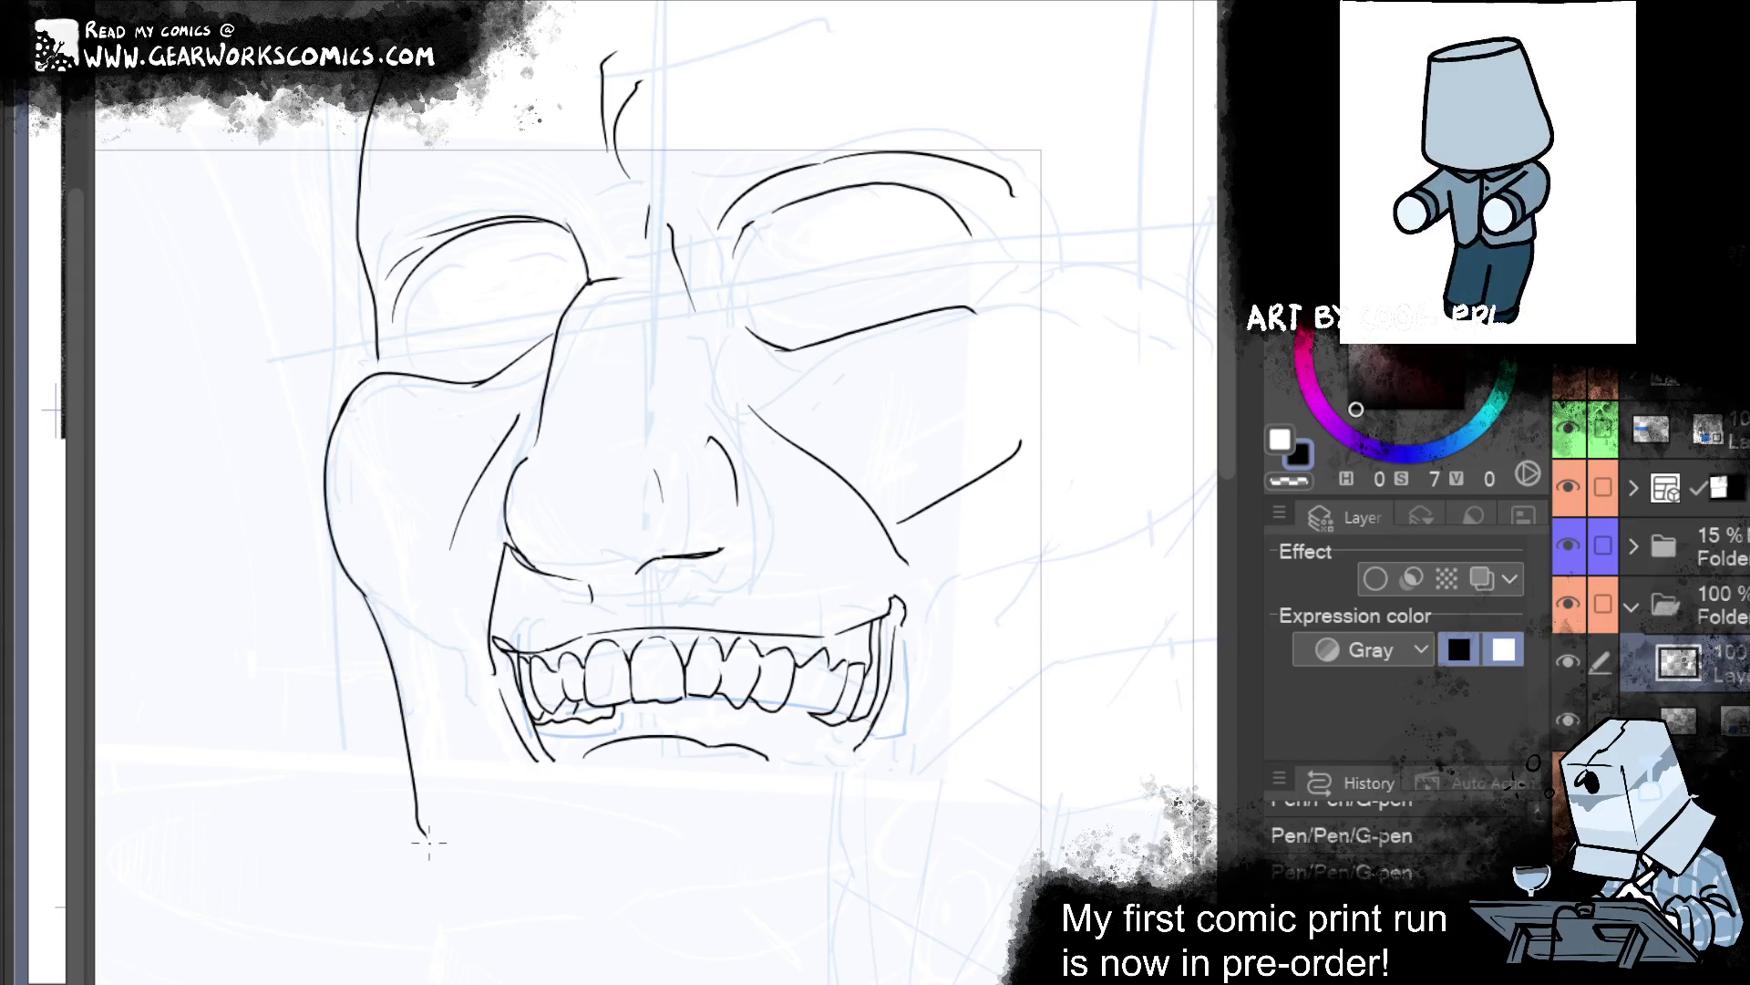
pyautogui.moveTo(1106, 466)
pyautogui.mouseDown()
pyautogui.moveTo(1031, 543)
pyautogui.moveTo(1036, 439)
pyautogui.mouseUp()
pyautogui.moveTo(349, 576); pyautogui.dragTo(475, 836)
pyautogui.moveTo(902, 602); pyautogui.dragTo(820, 816)
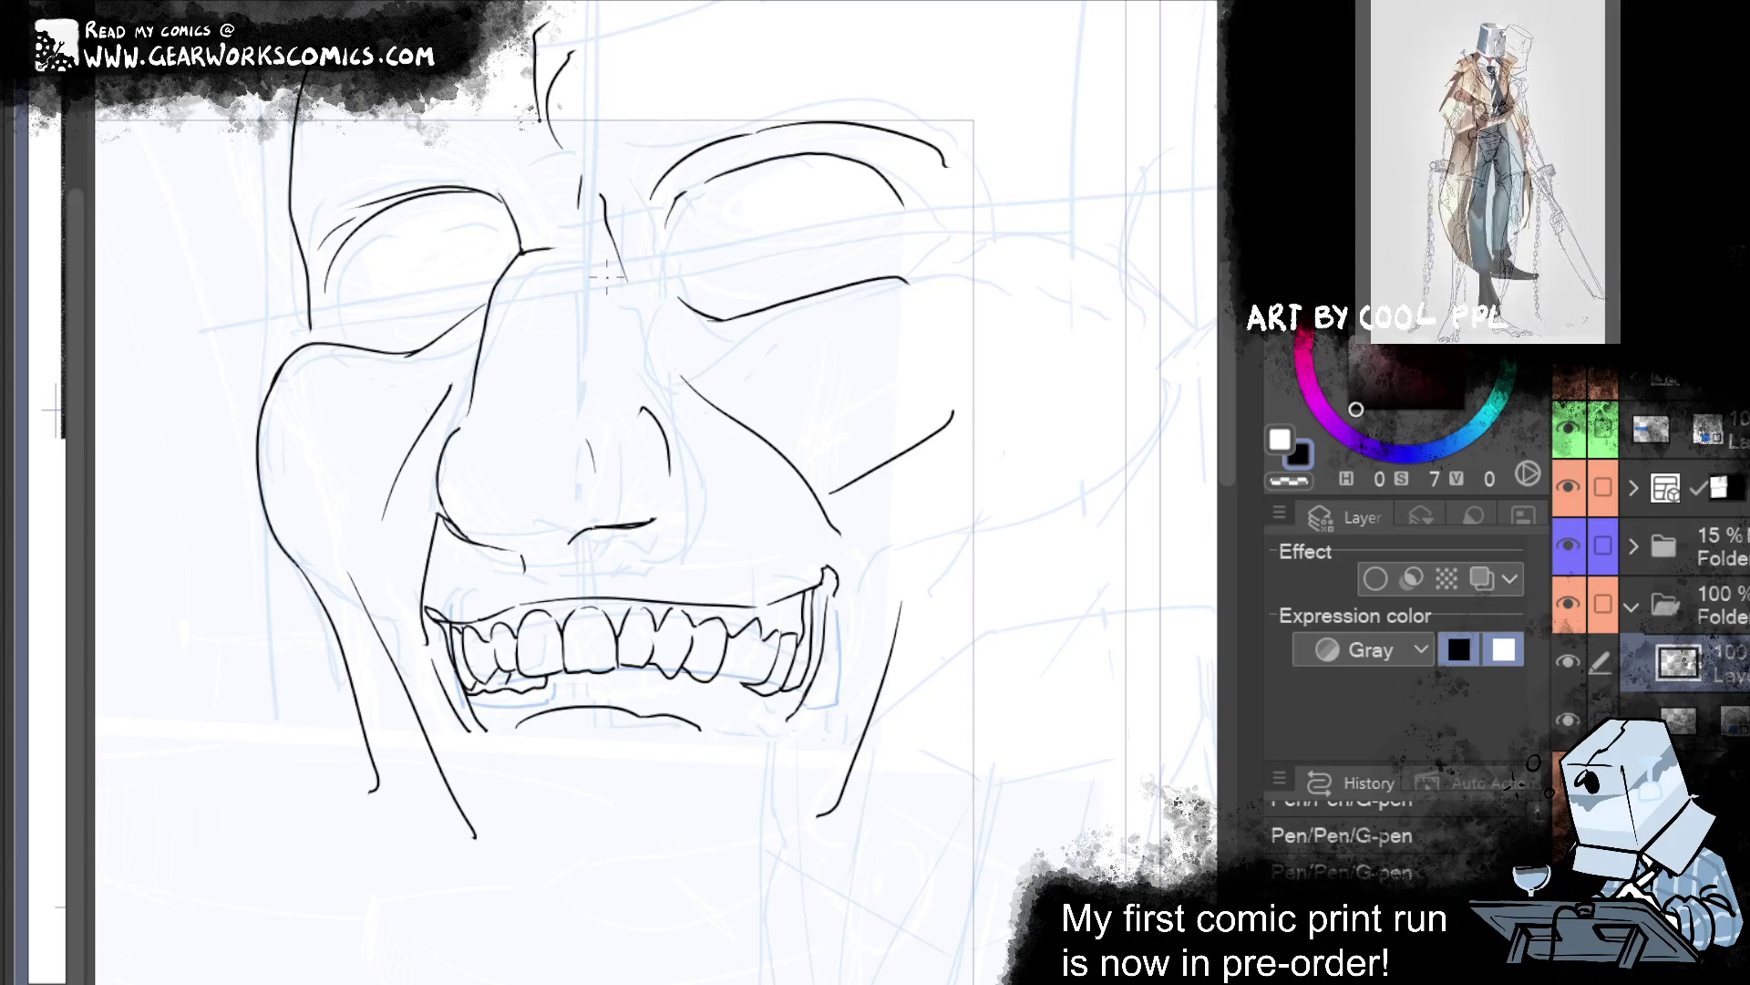
pyautogui.moveTo(740, 164); pyautogui.dragTo(766, 340)
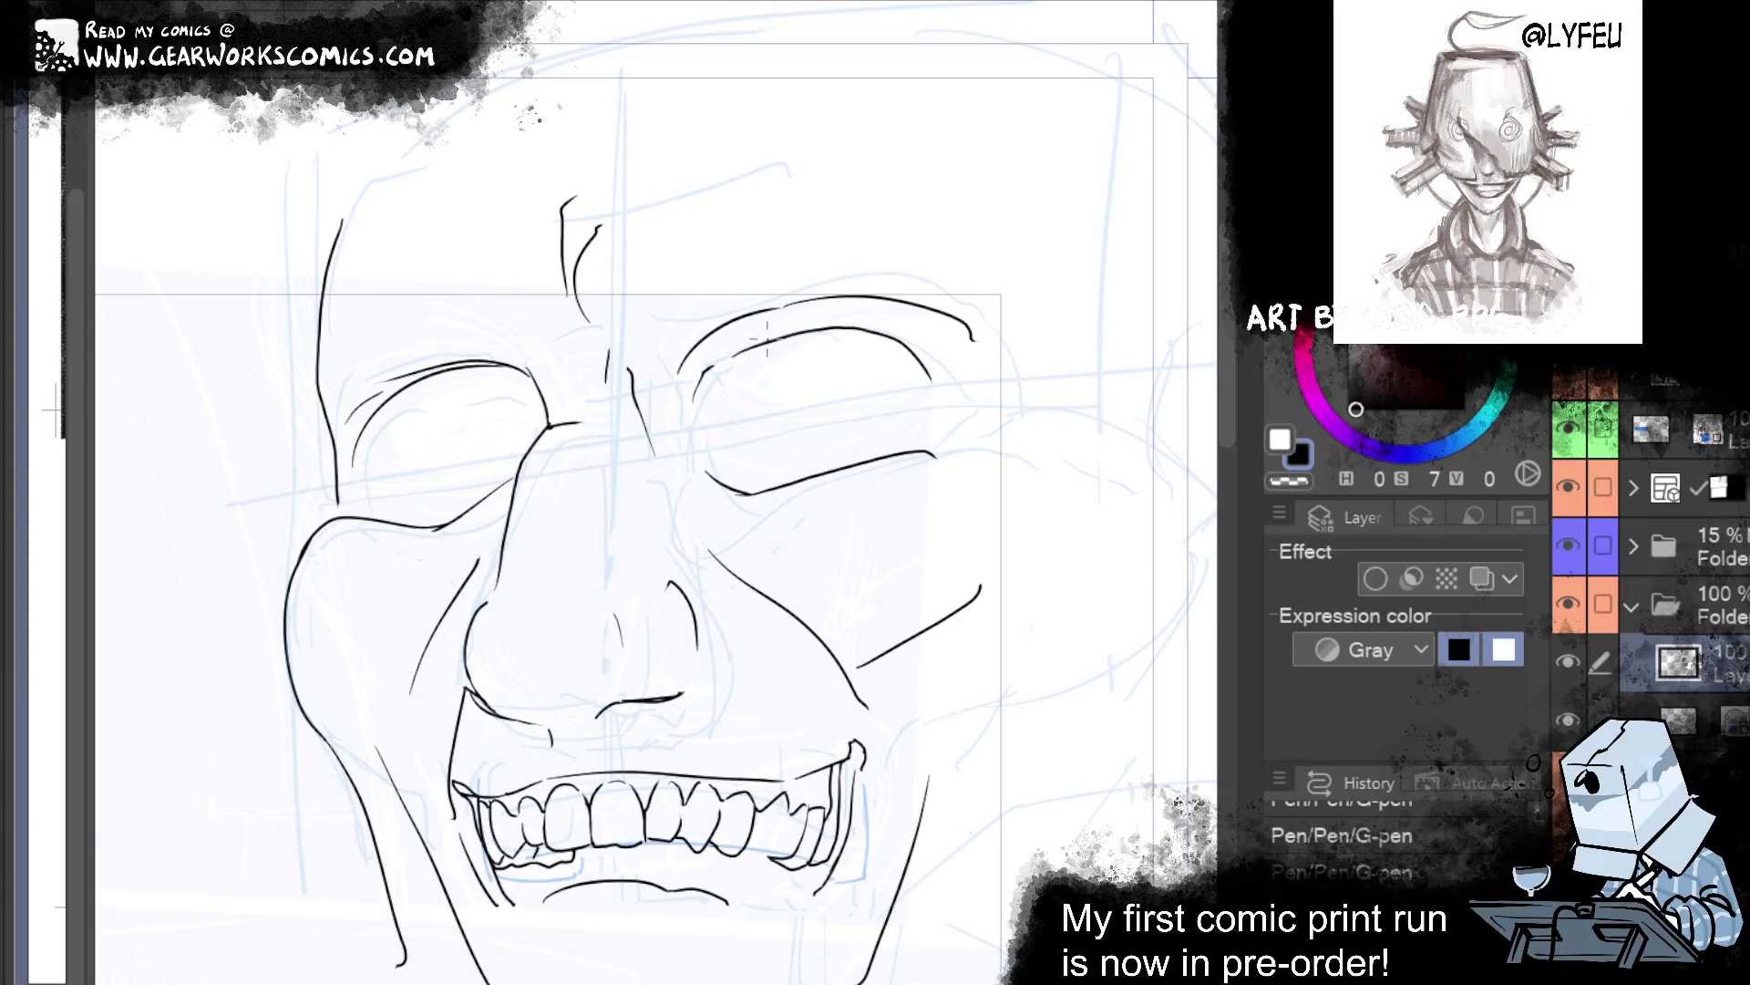
pyautogui.moveTo(979, 651); pyautogui.dragTo(1040, 578)
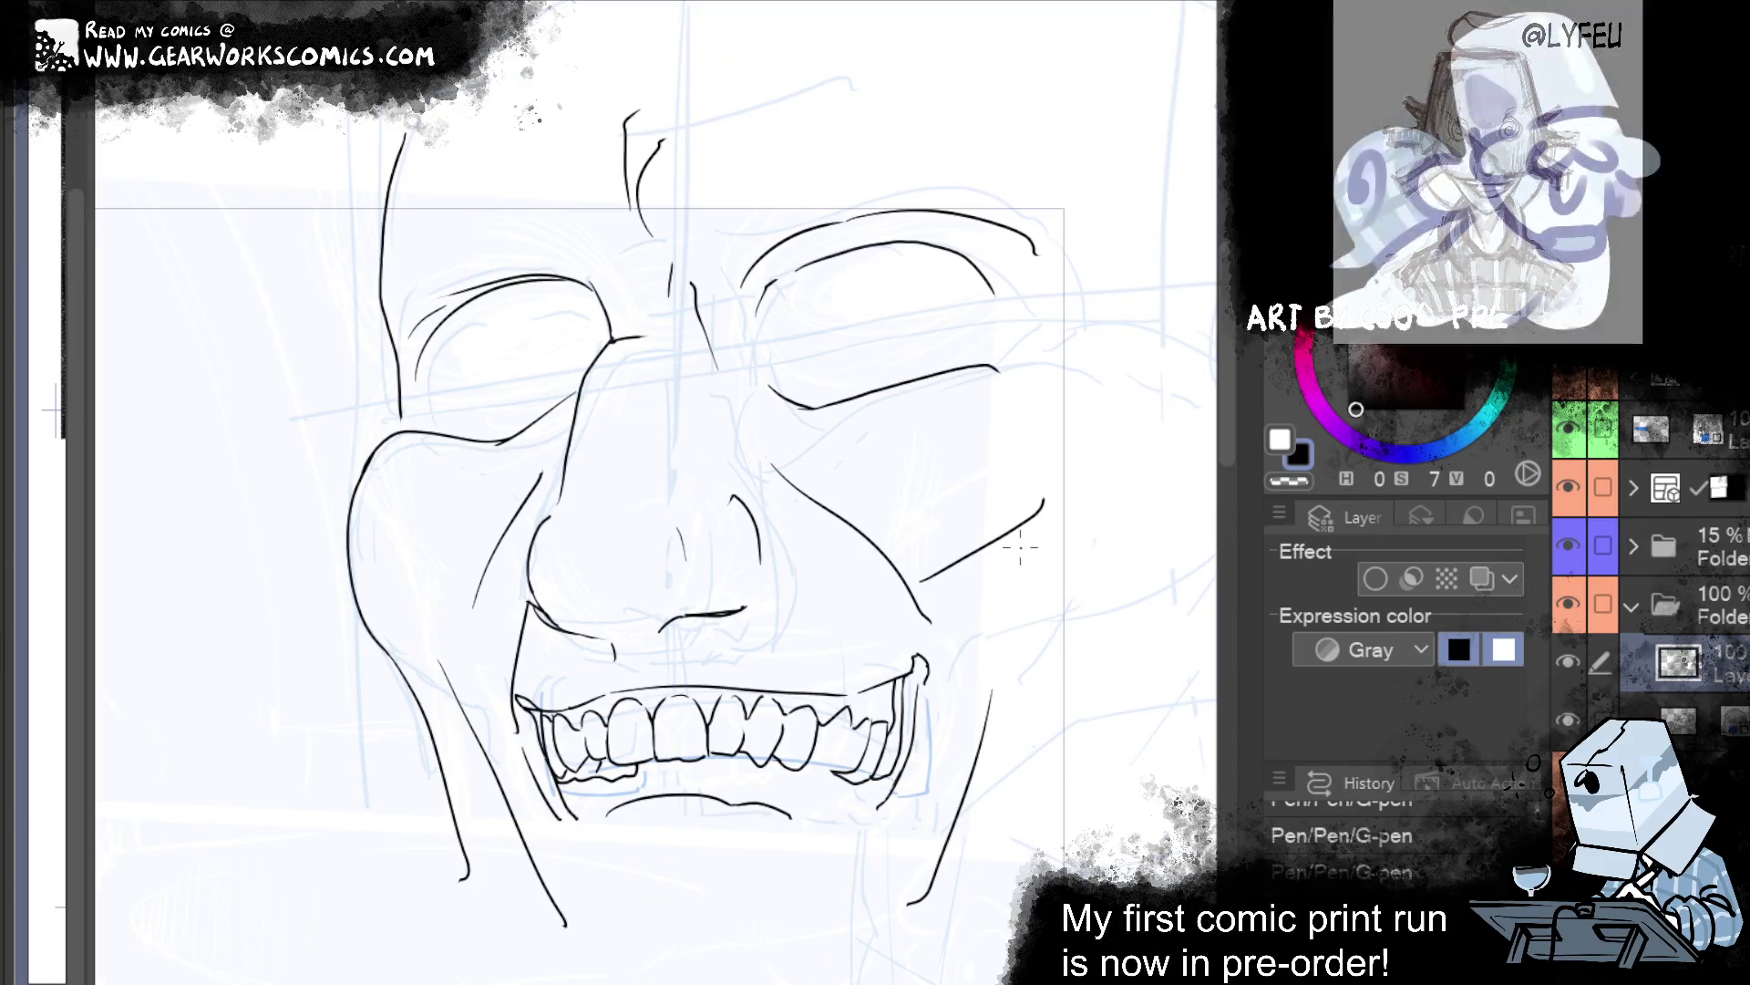
# Erase a stray line stub on the face and redo the erase and cheek strokes.
pyautogui.moveTo(382, 430); pyautogui.dragTo(404, 440)
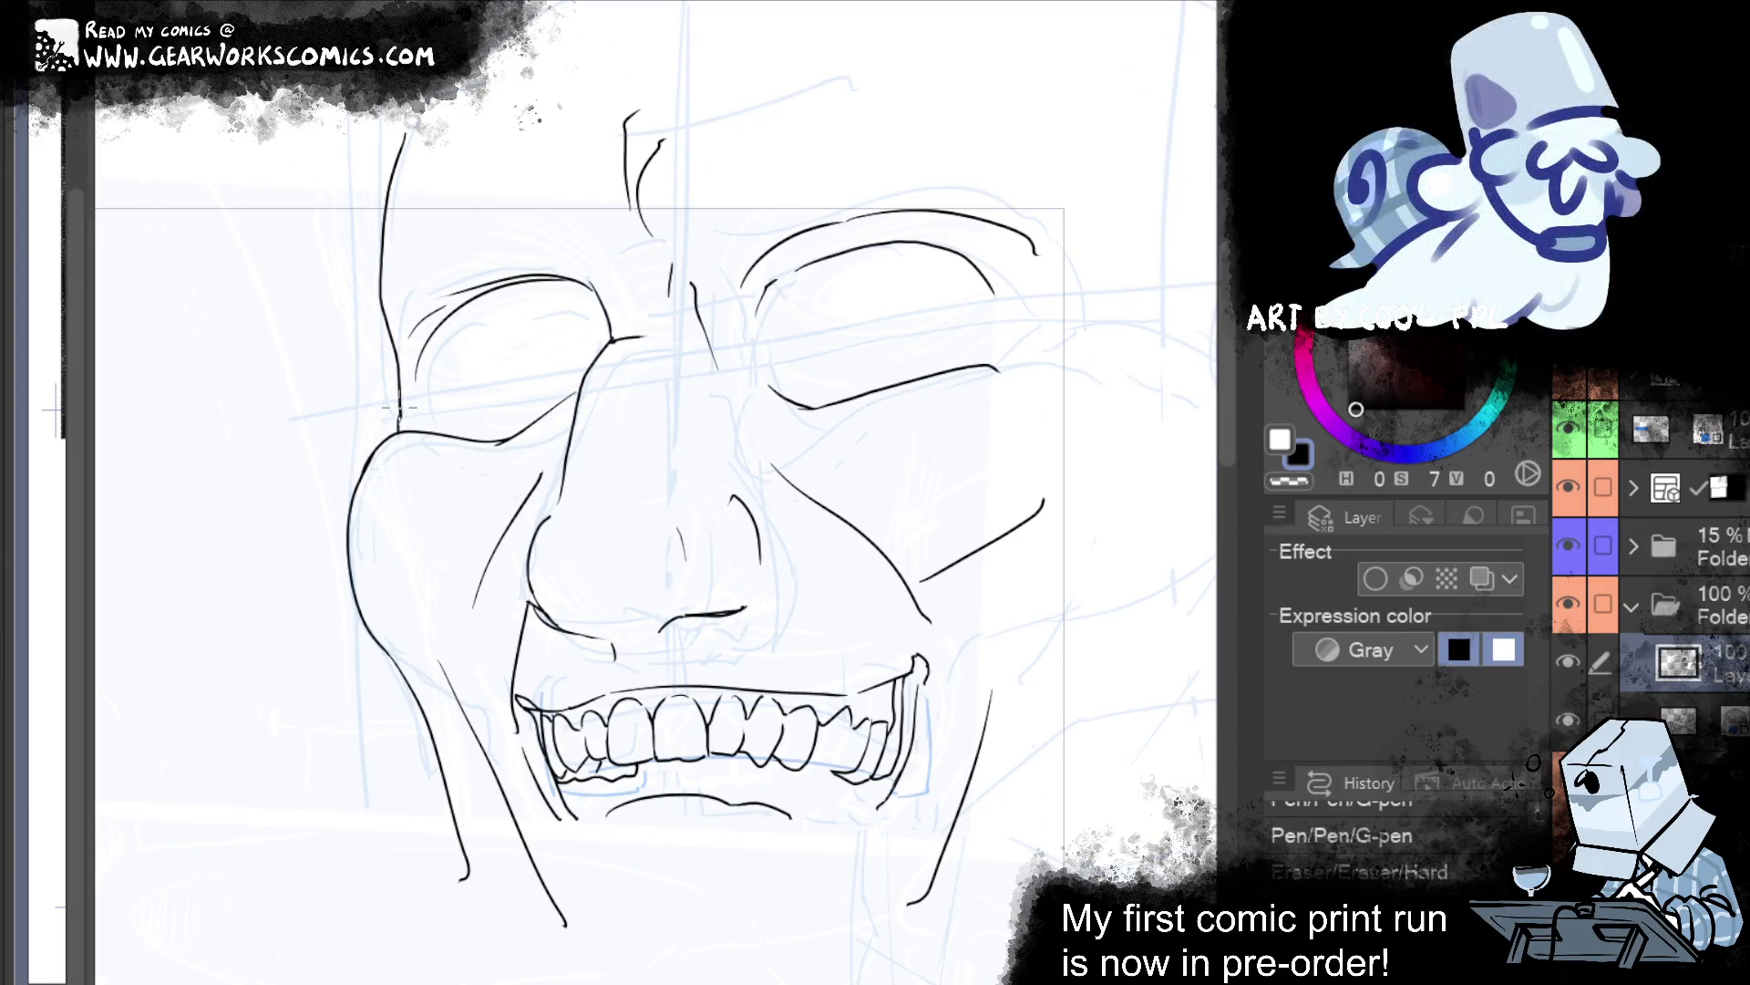
pyautogui.moveTo(1069, 173)
pyautogui.mouseDown()
pyautogui.moveTo(806, 222)
pyautogui.moveTo(1045, 200)
pyautogui.mouseUp()
pyautogui.hotkey('ctrl', 'y')
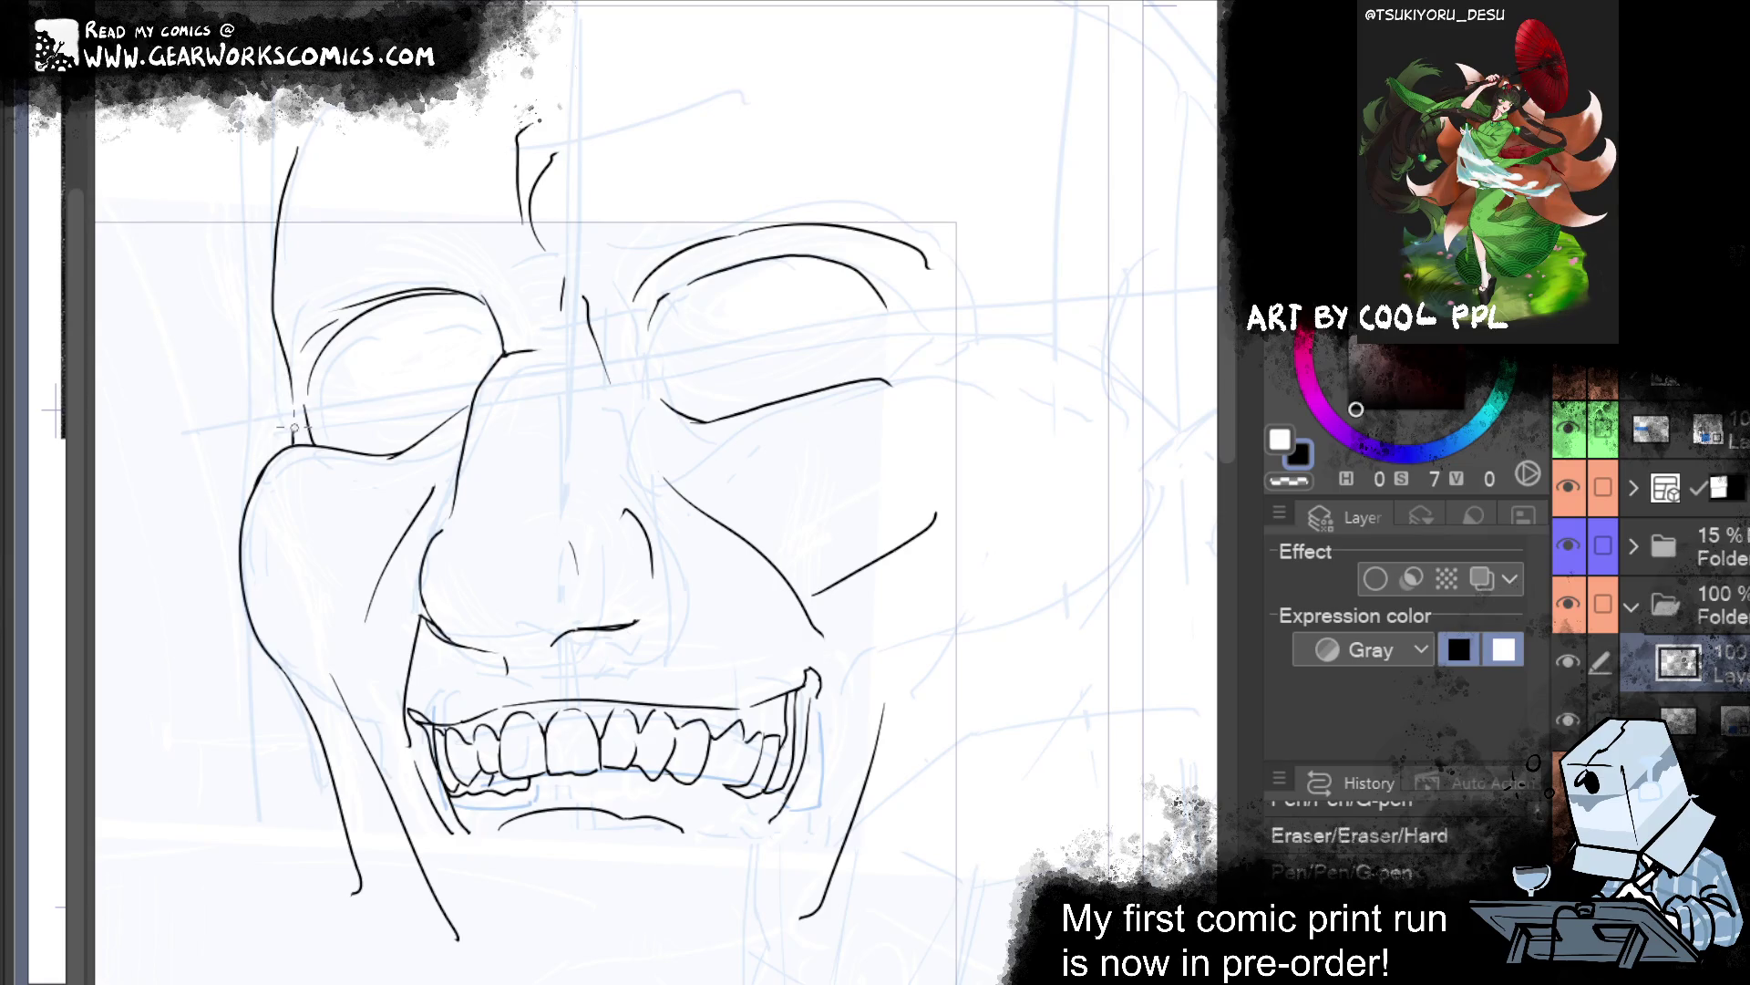
pyautogui.hotkey('ctrl', 'y')
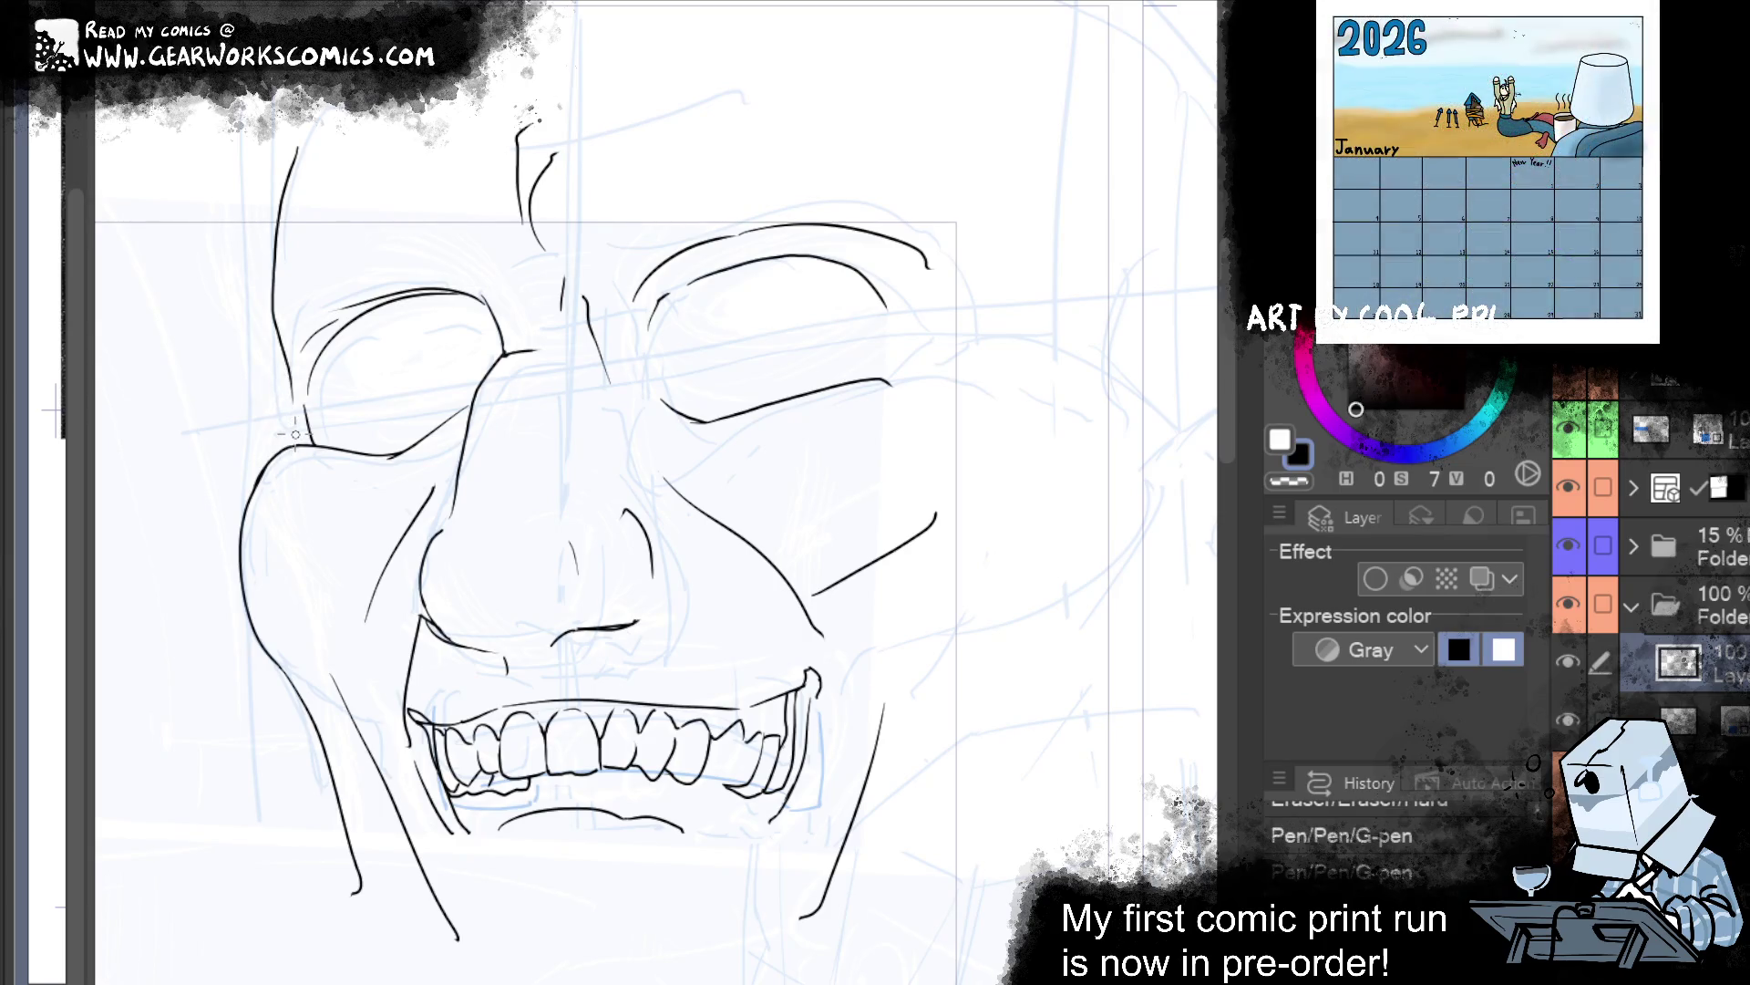
pyautogui.hotkey('ctrl', 'y')
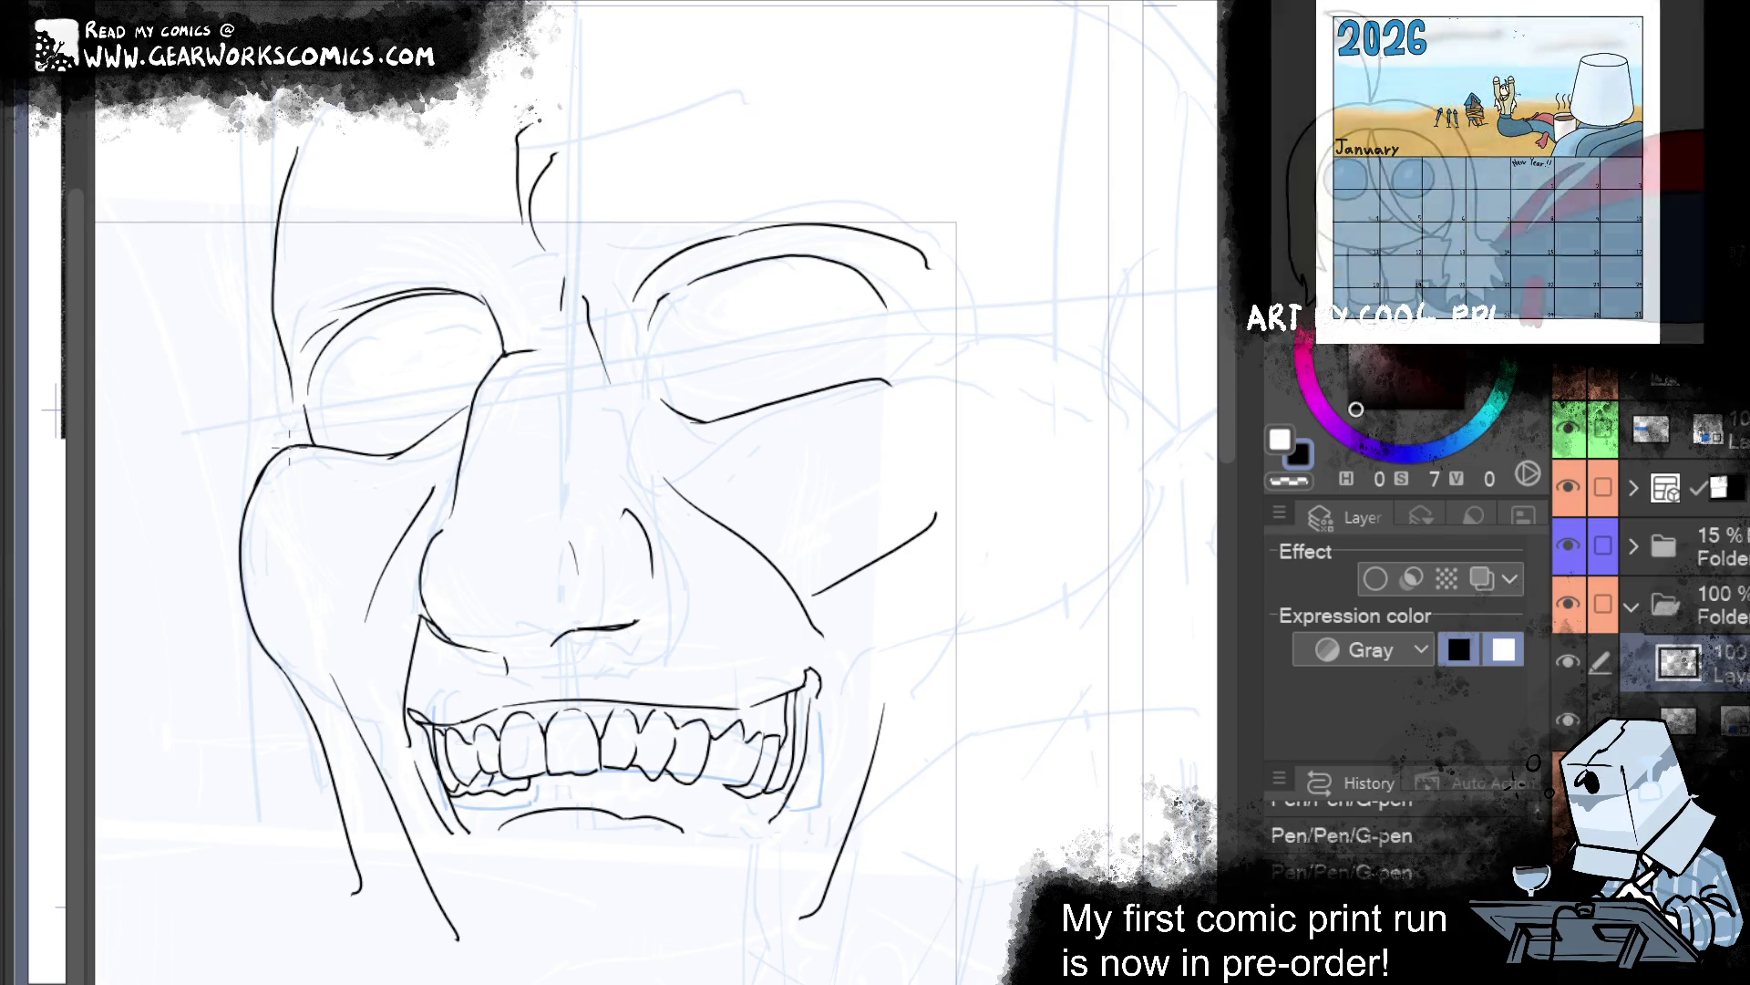
pyautogui.moveTo(262, 316); pyautogui.dragTo(1053, 299)
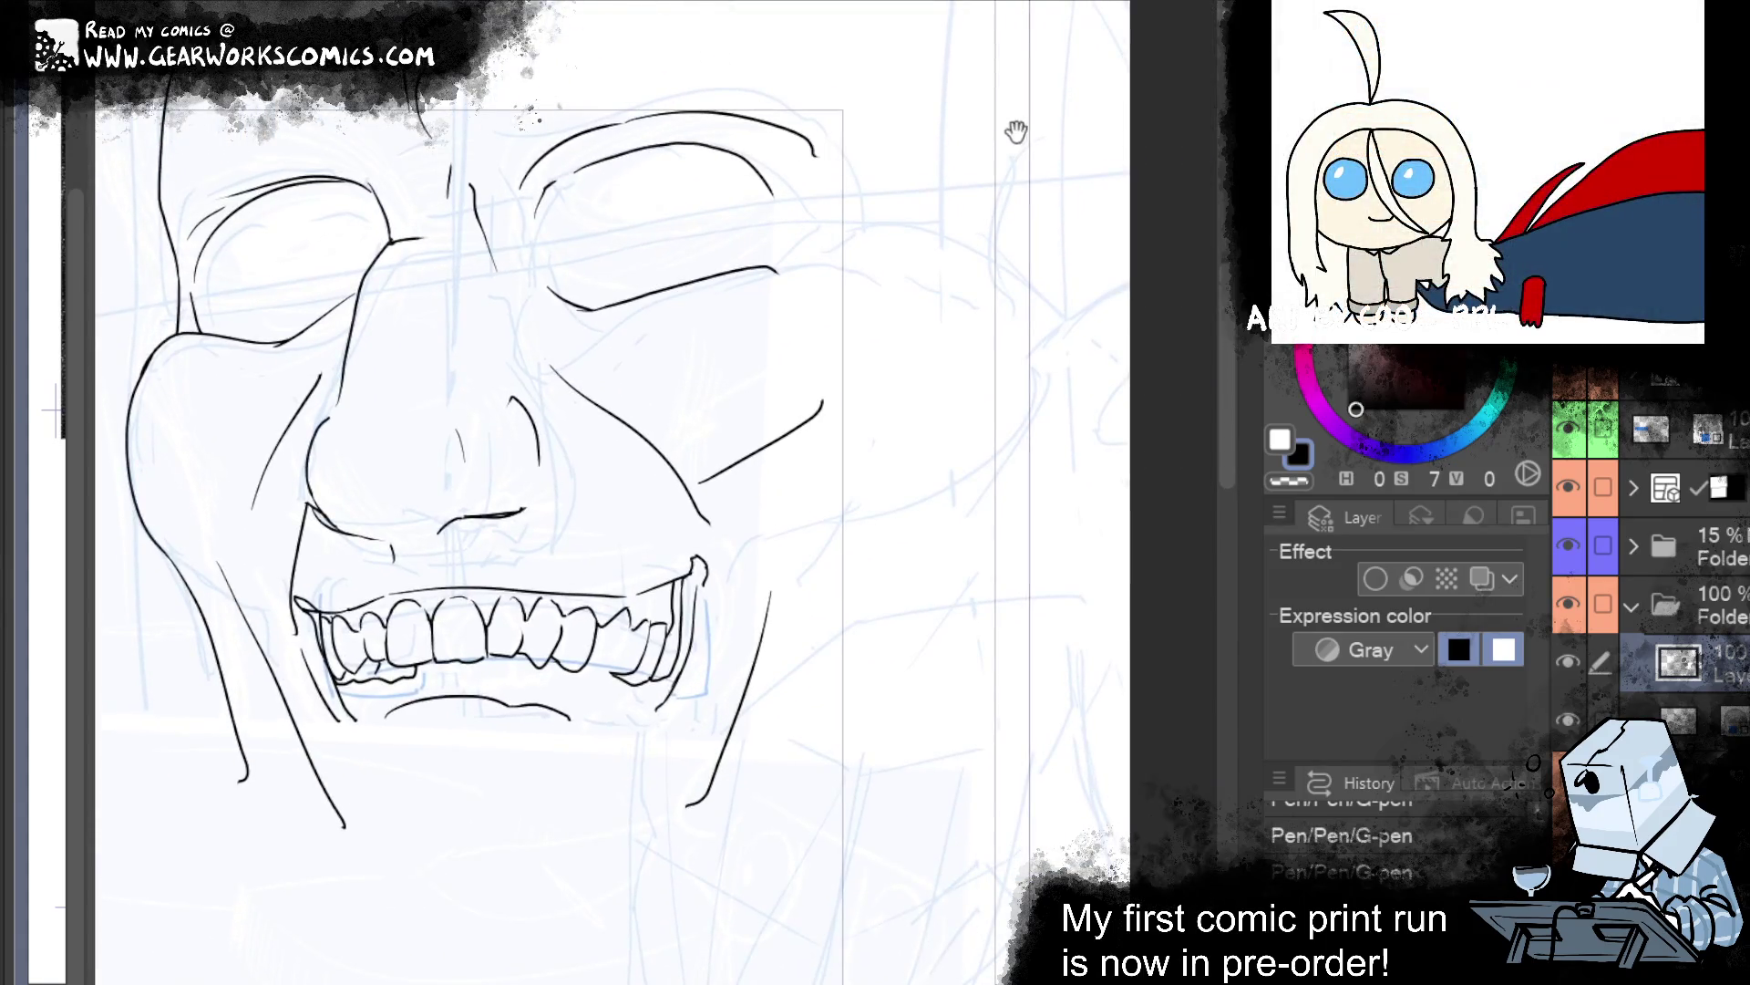
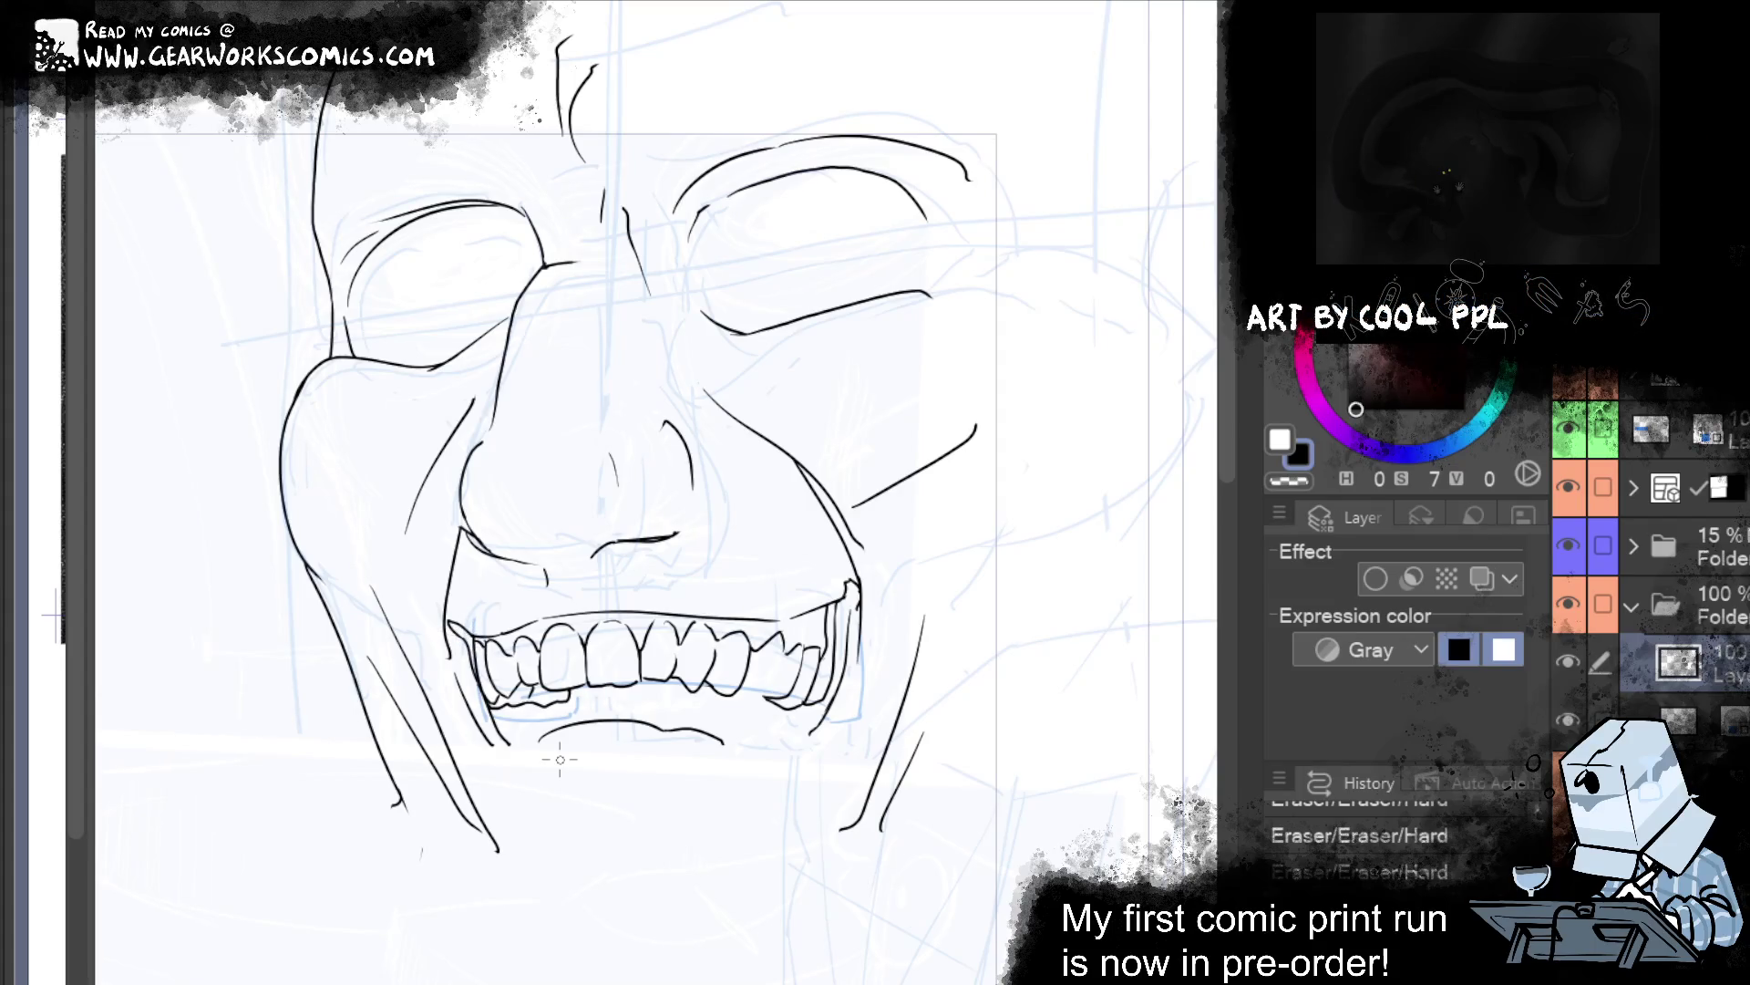
# Ink short strokes at both mouth corners and erase stray marks by the right corner.
pyautogui.moveTo(447, 621); pyautogui.dragTo(440, 643)
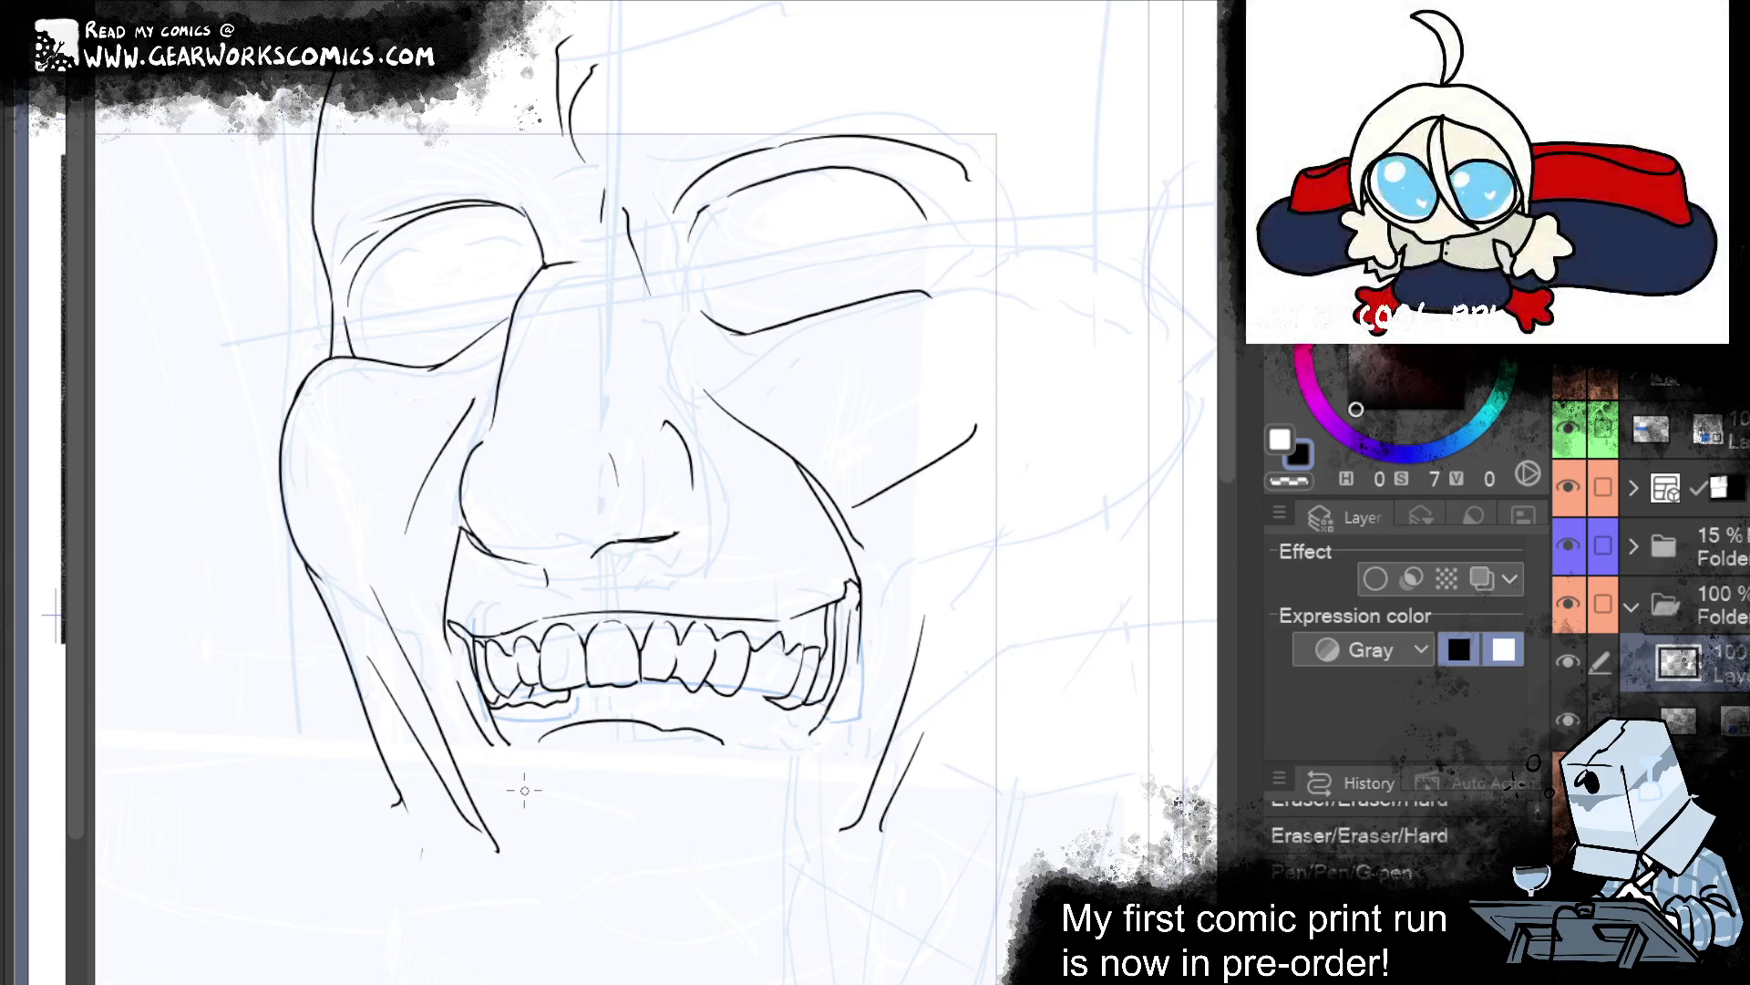
pyautogui.hotkey('ctrl', 'y')
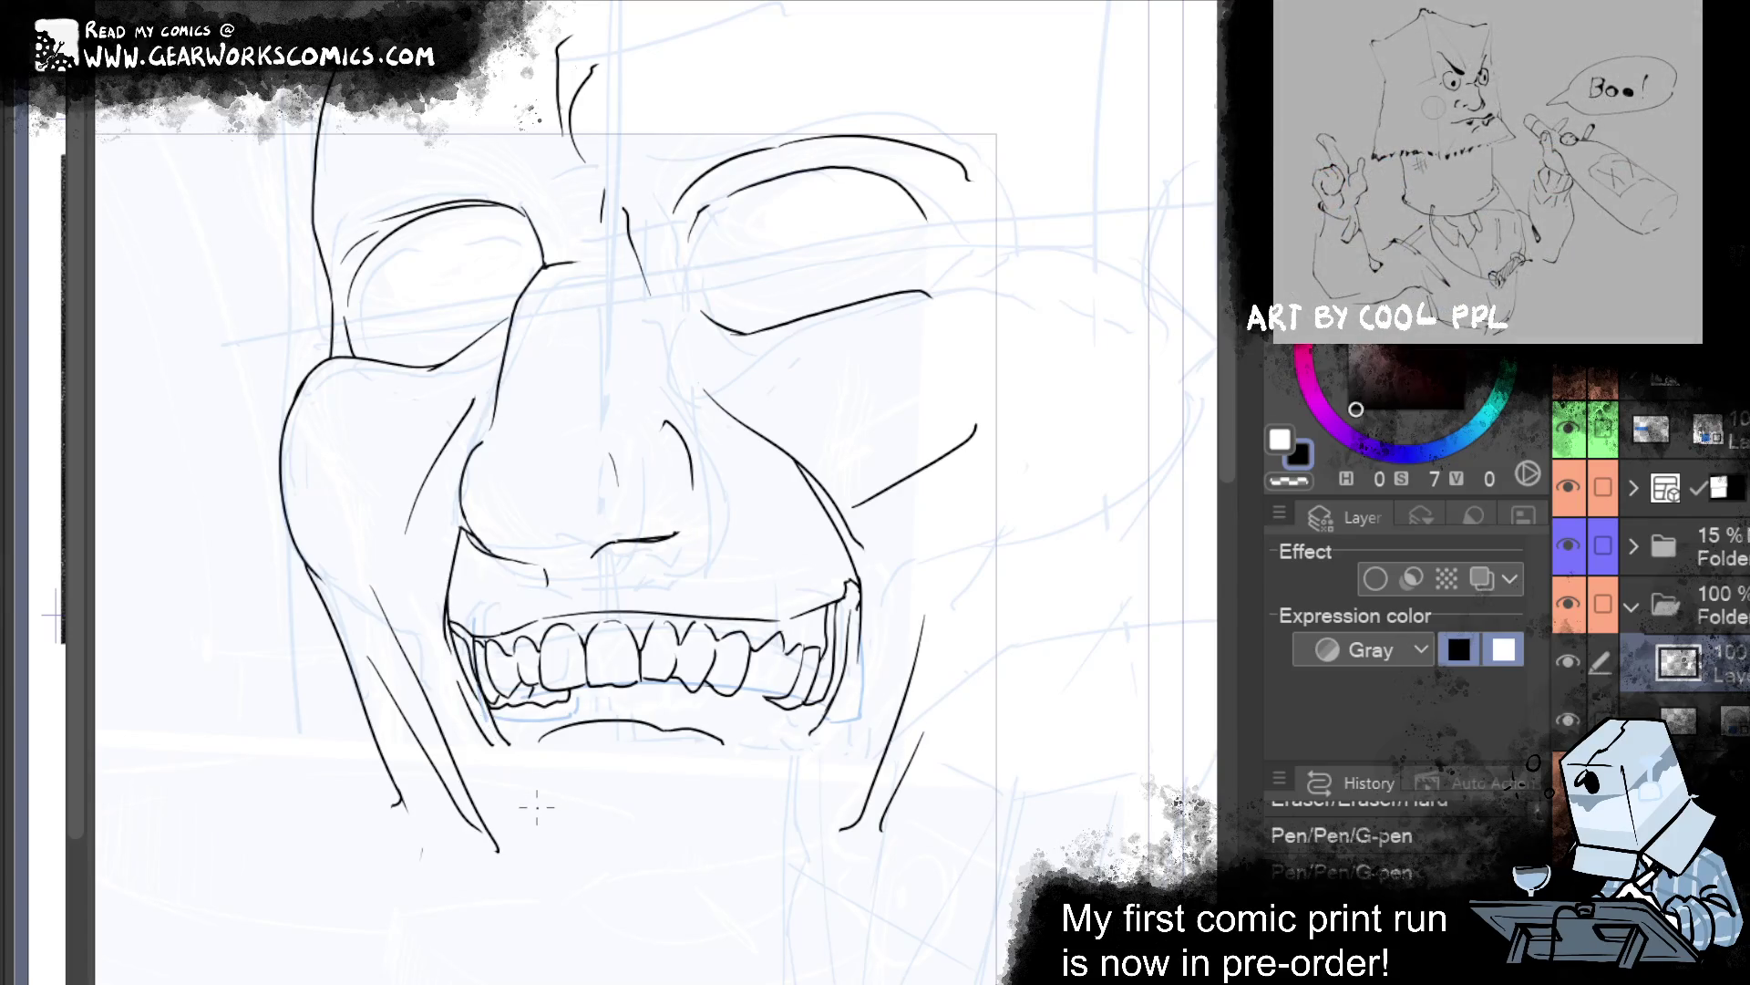
pyautogui.moveTo(850, 618); pyautogui.dragTo(857, 579)
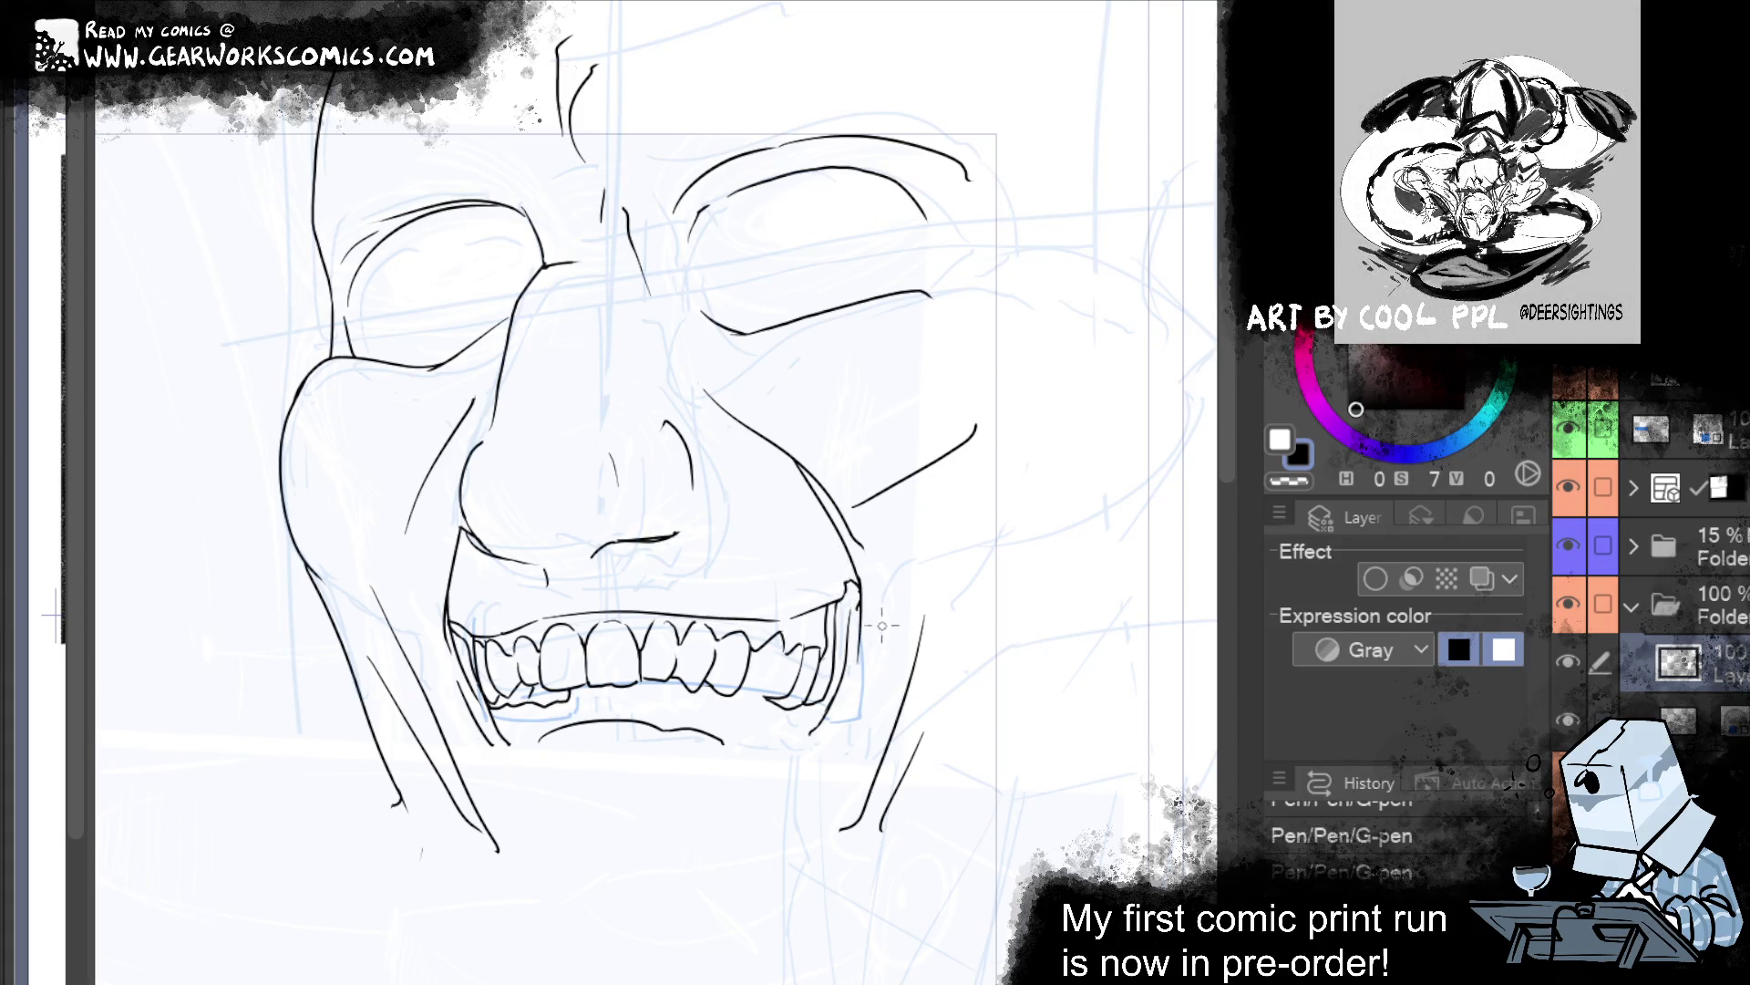
pyautogui.moveTo(861, 593); pyautogui.dragTo(847, 606)
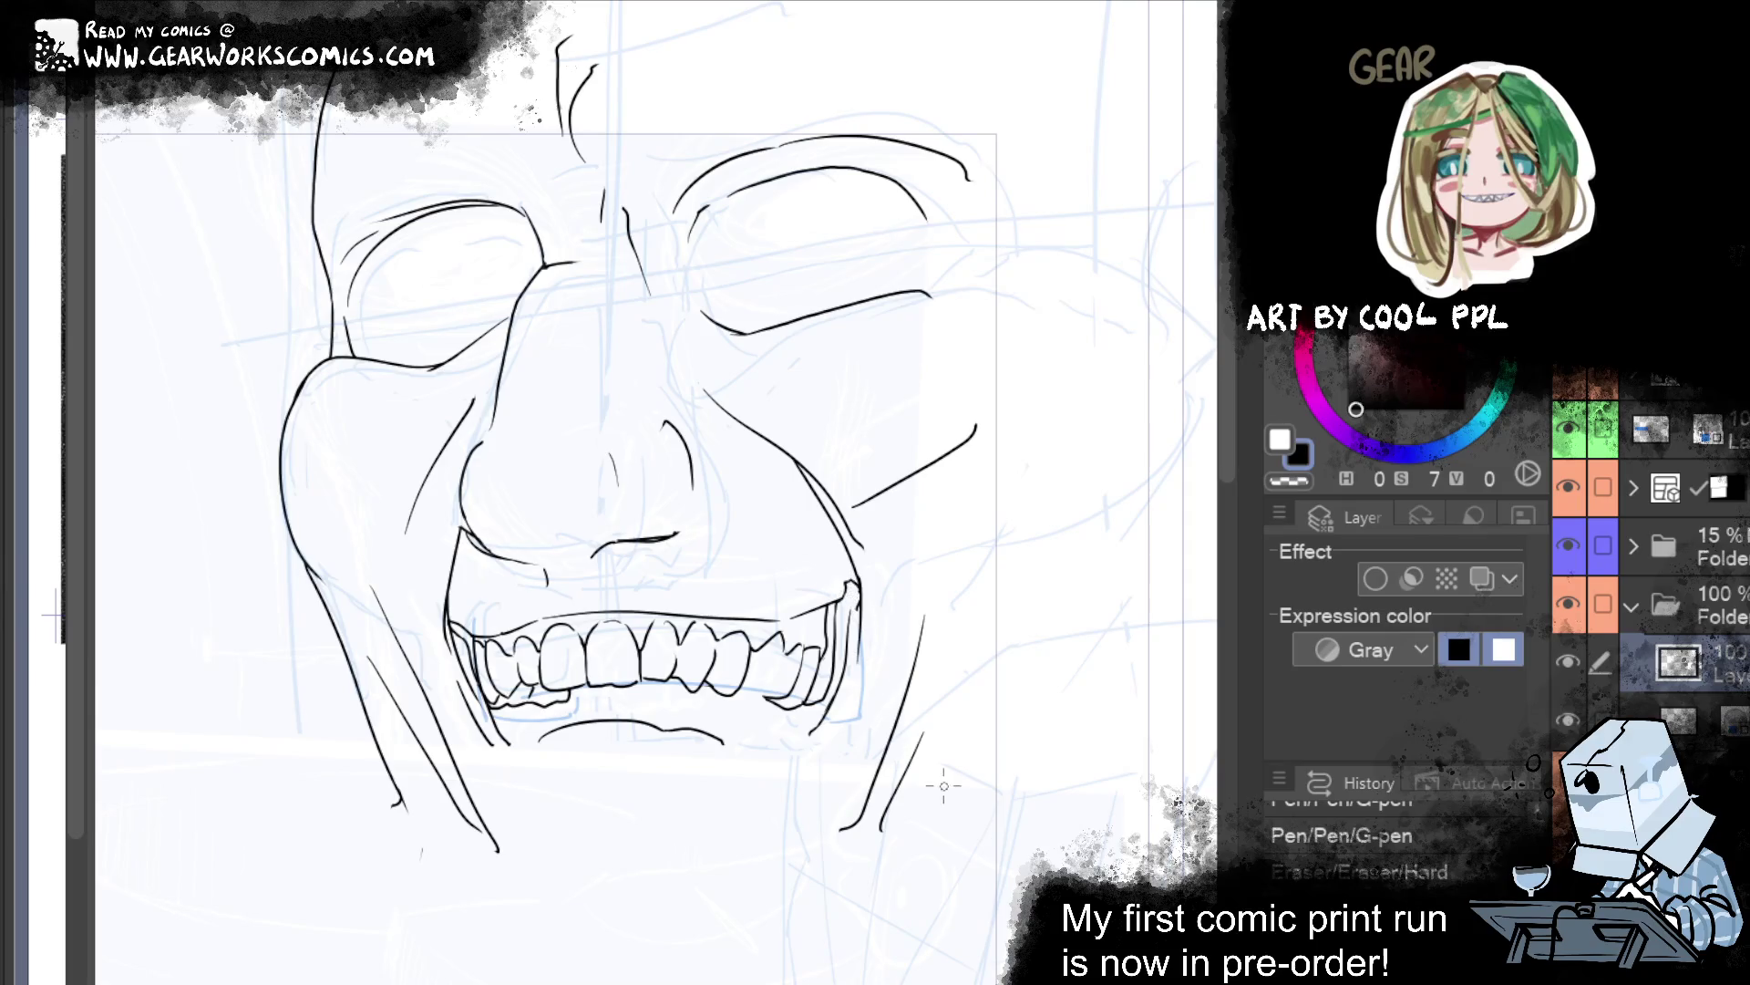
pyautogui.moveTo(839, 594); pyautogui.dragTo(818, 585)
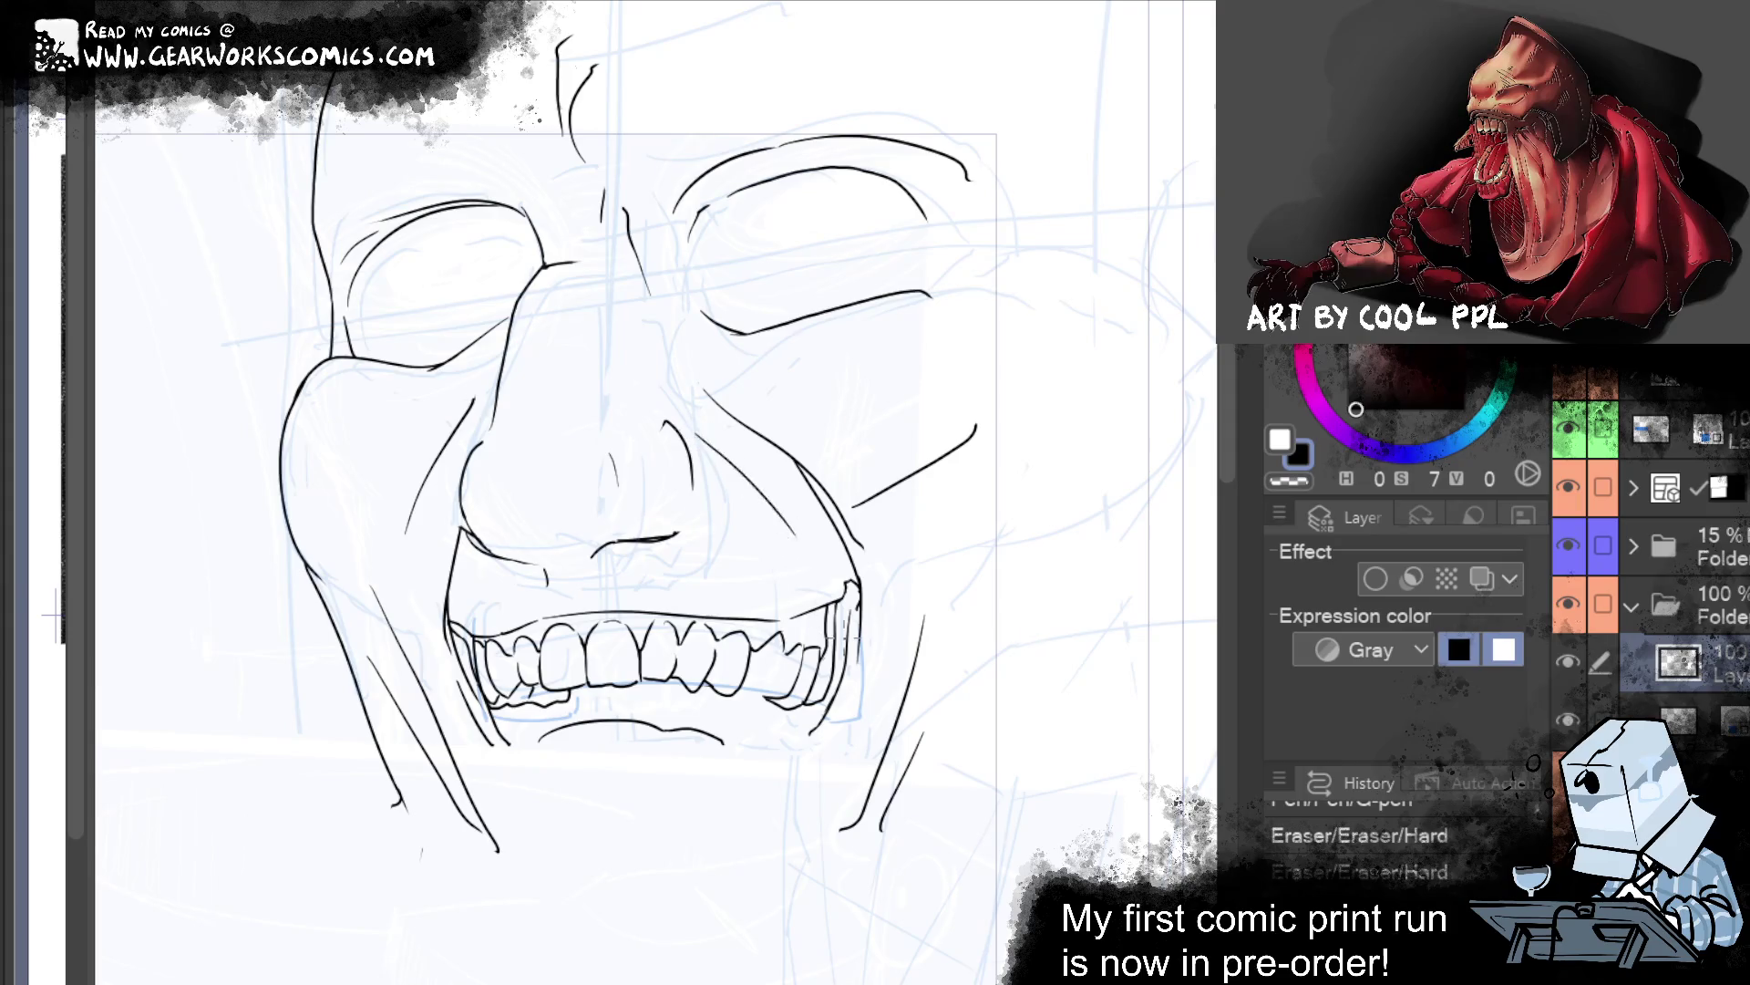
# Add a cheek stroke, redo the undone pen and eraser steps, and trim the eye line.
pyautogui.moveTo(458, 545); pyautogui.dragTo(463, 554)
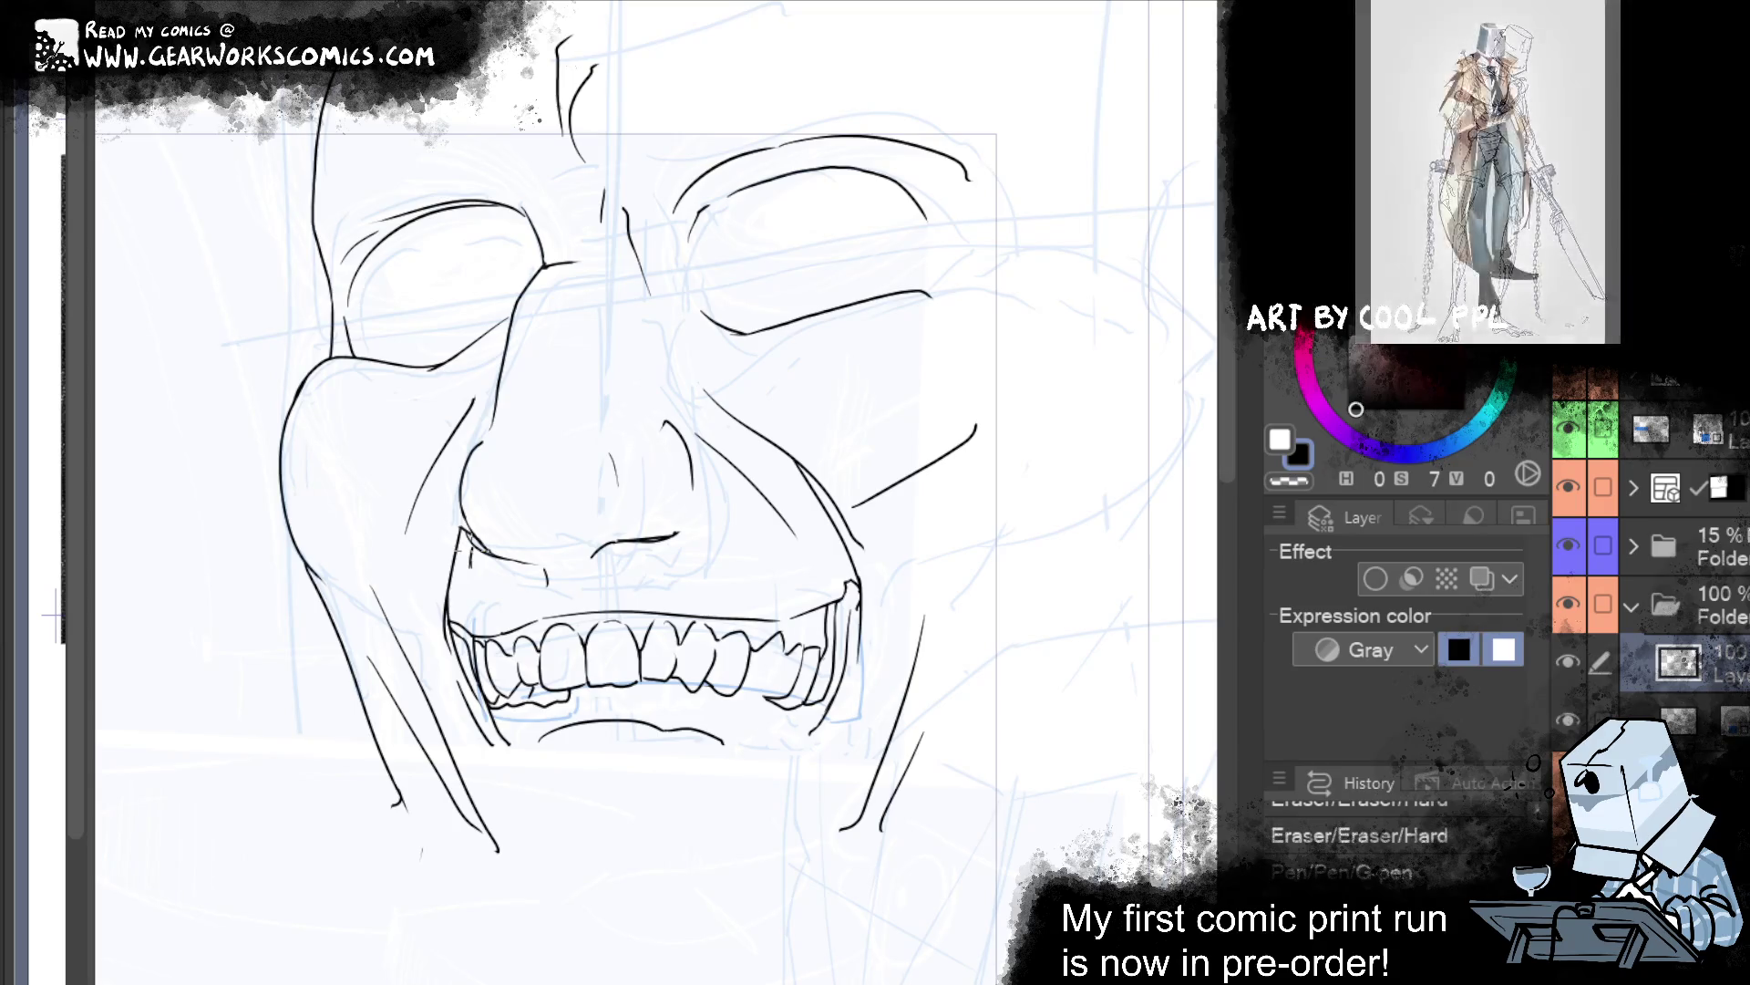
pyautogui.hotkey('ctrl', 'y')
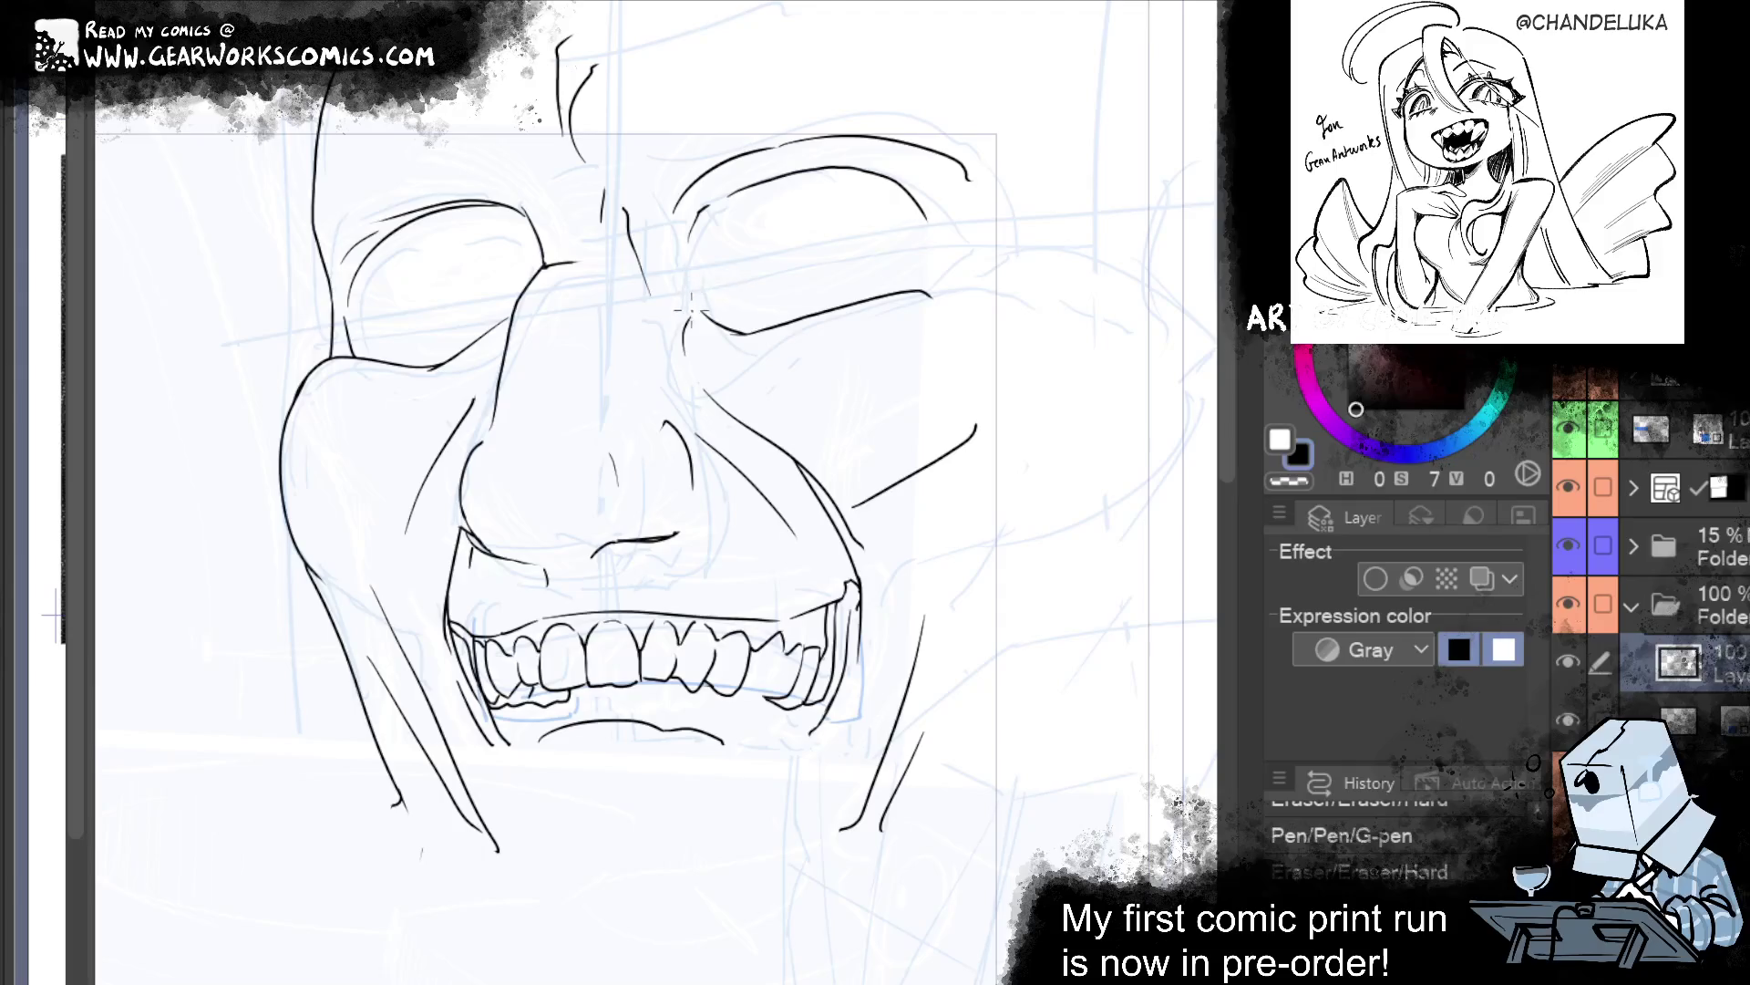
pyautogui.hotkey('ctrl', 'y')
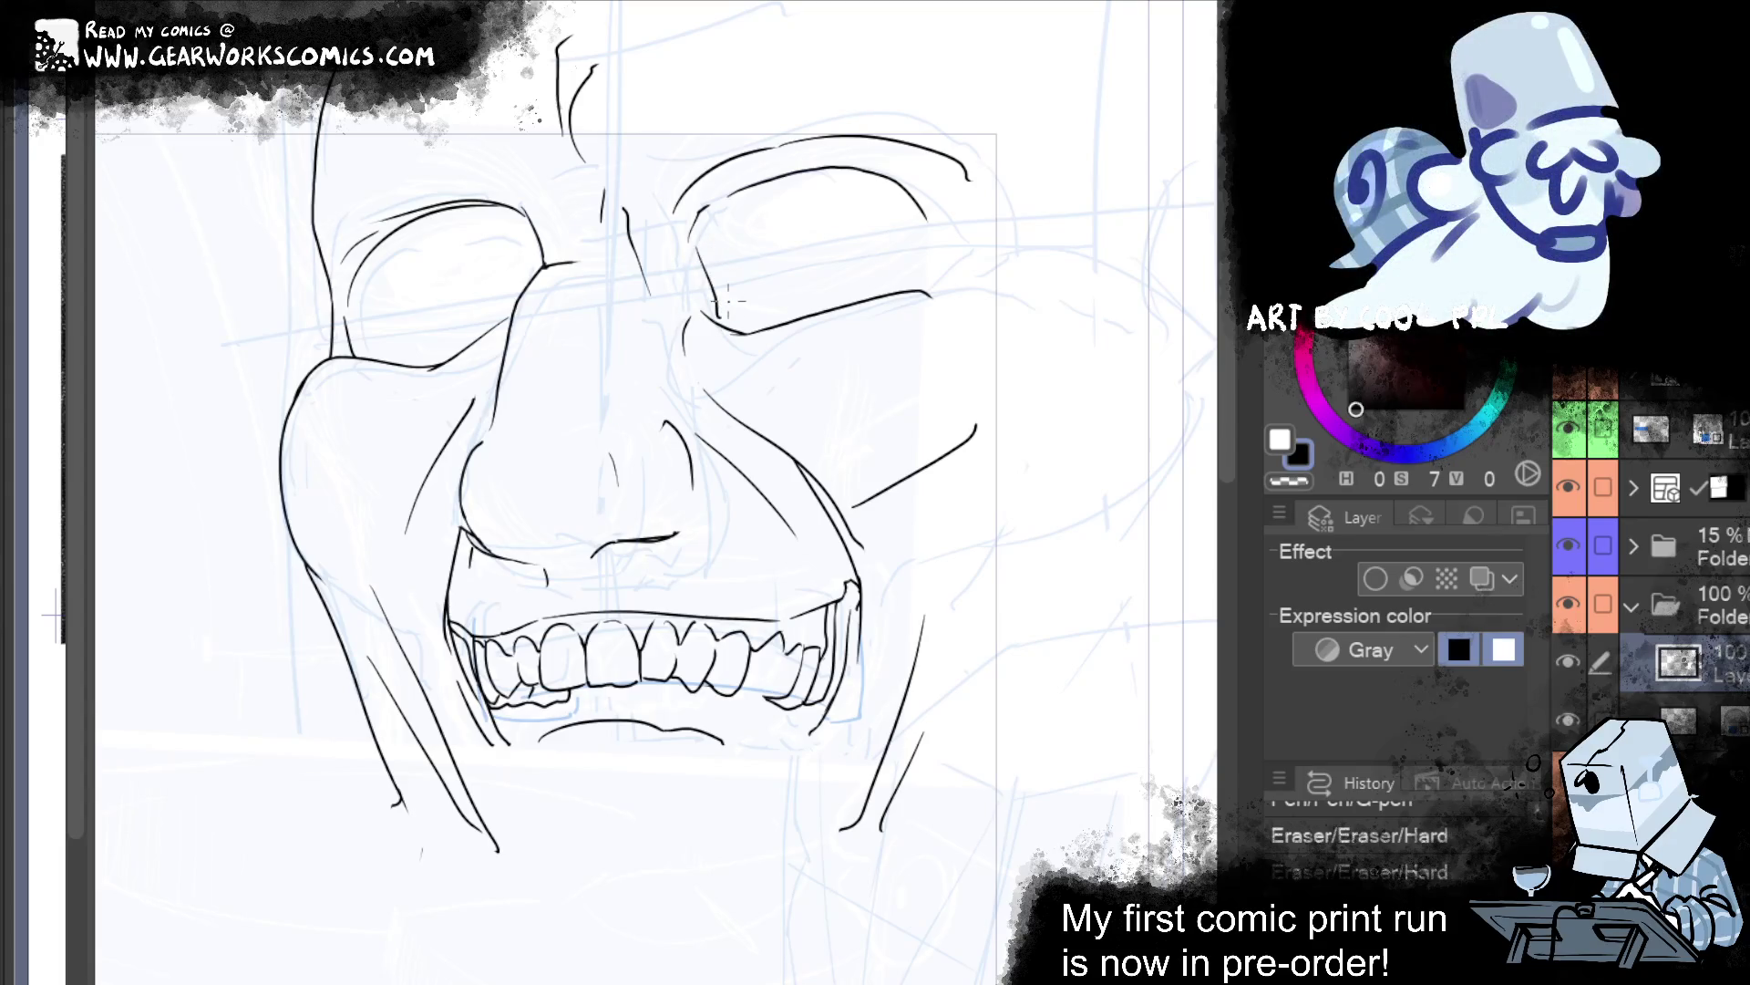
pyautogui.hotkey('ctrl', 'y')
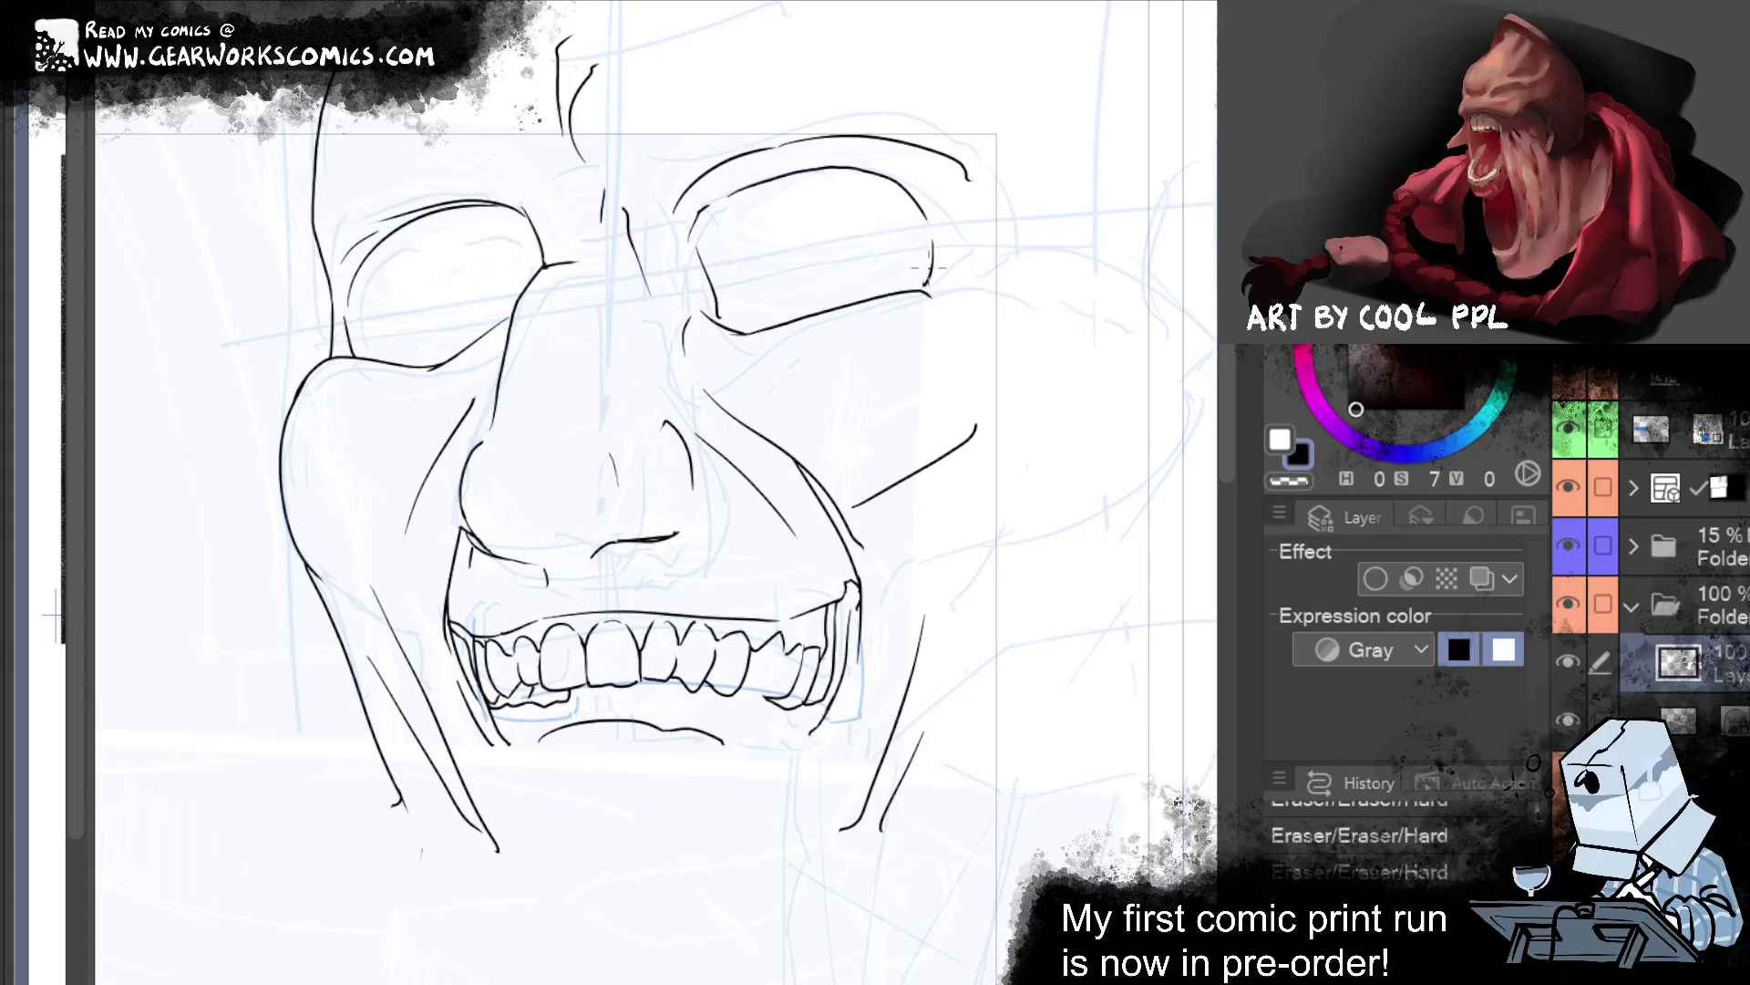
pyautogui.hotkey('ctrl', 'y')
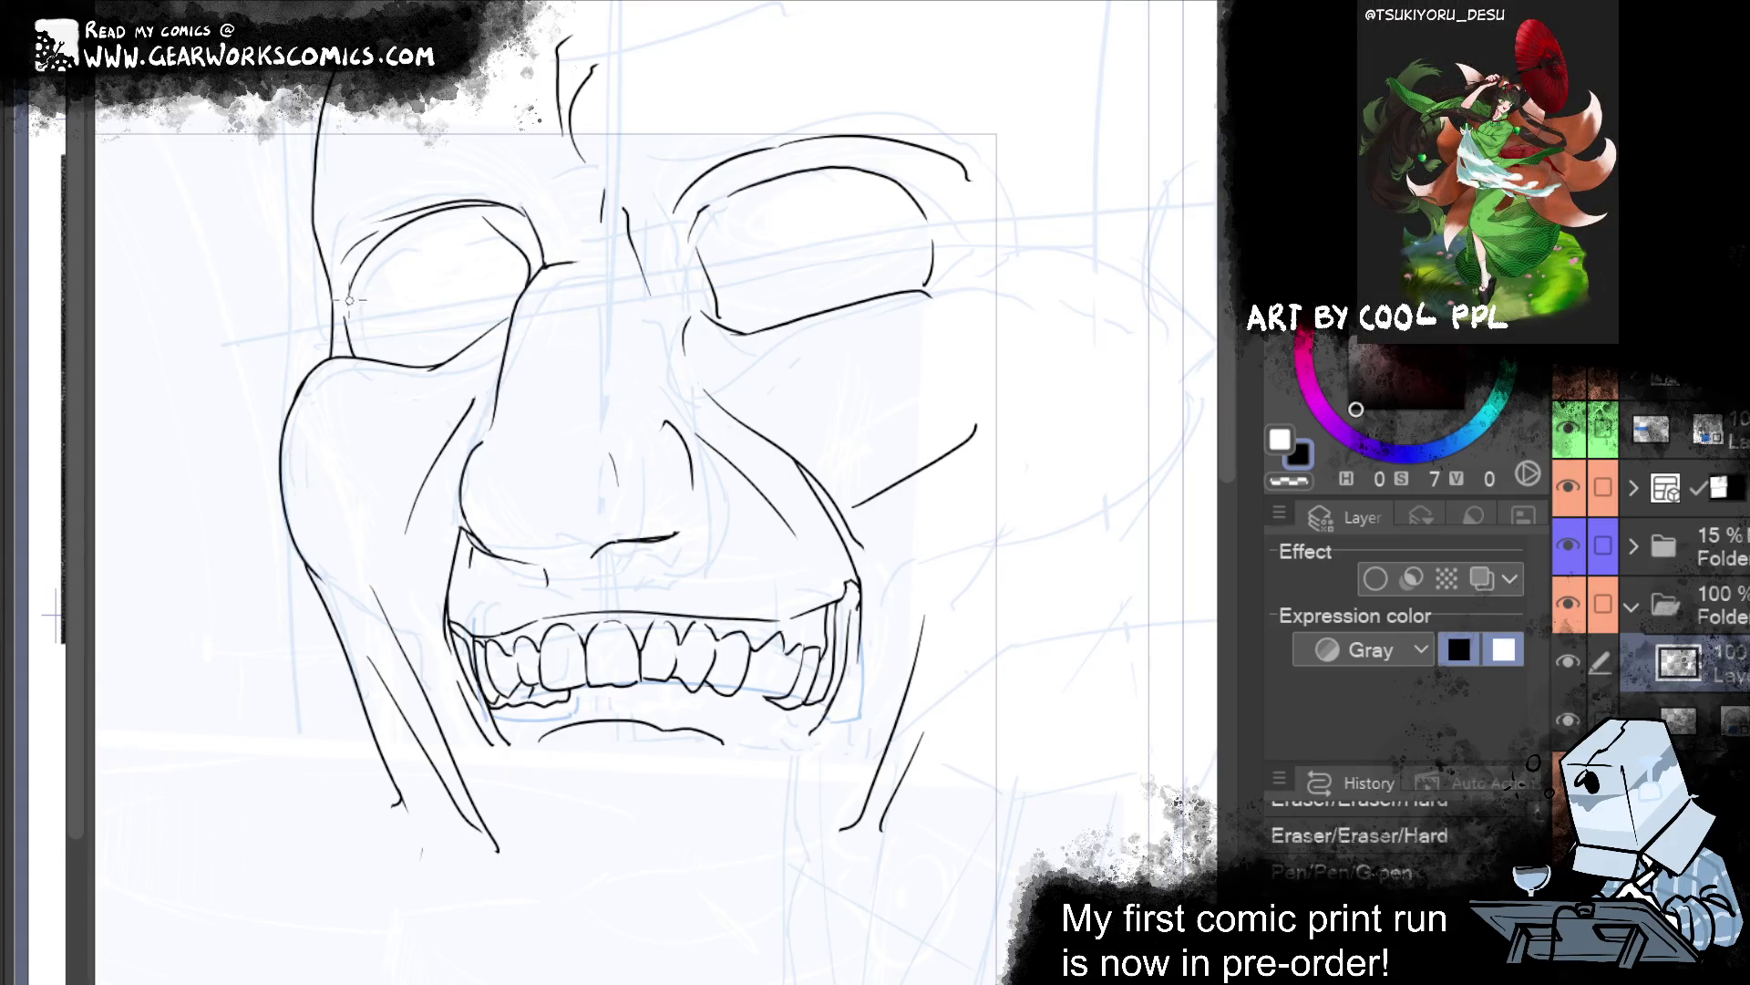
pyautogui.hotkey('ctrl', 'y')
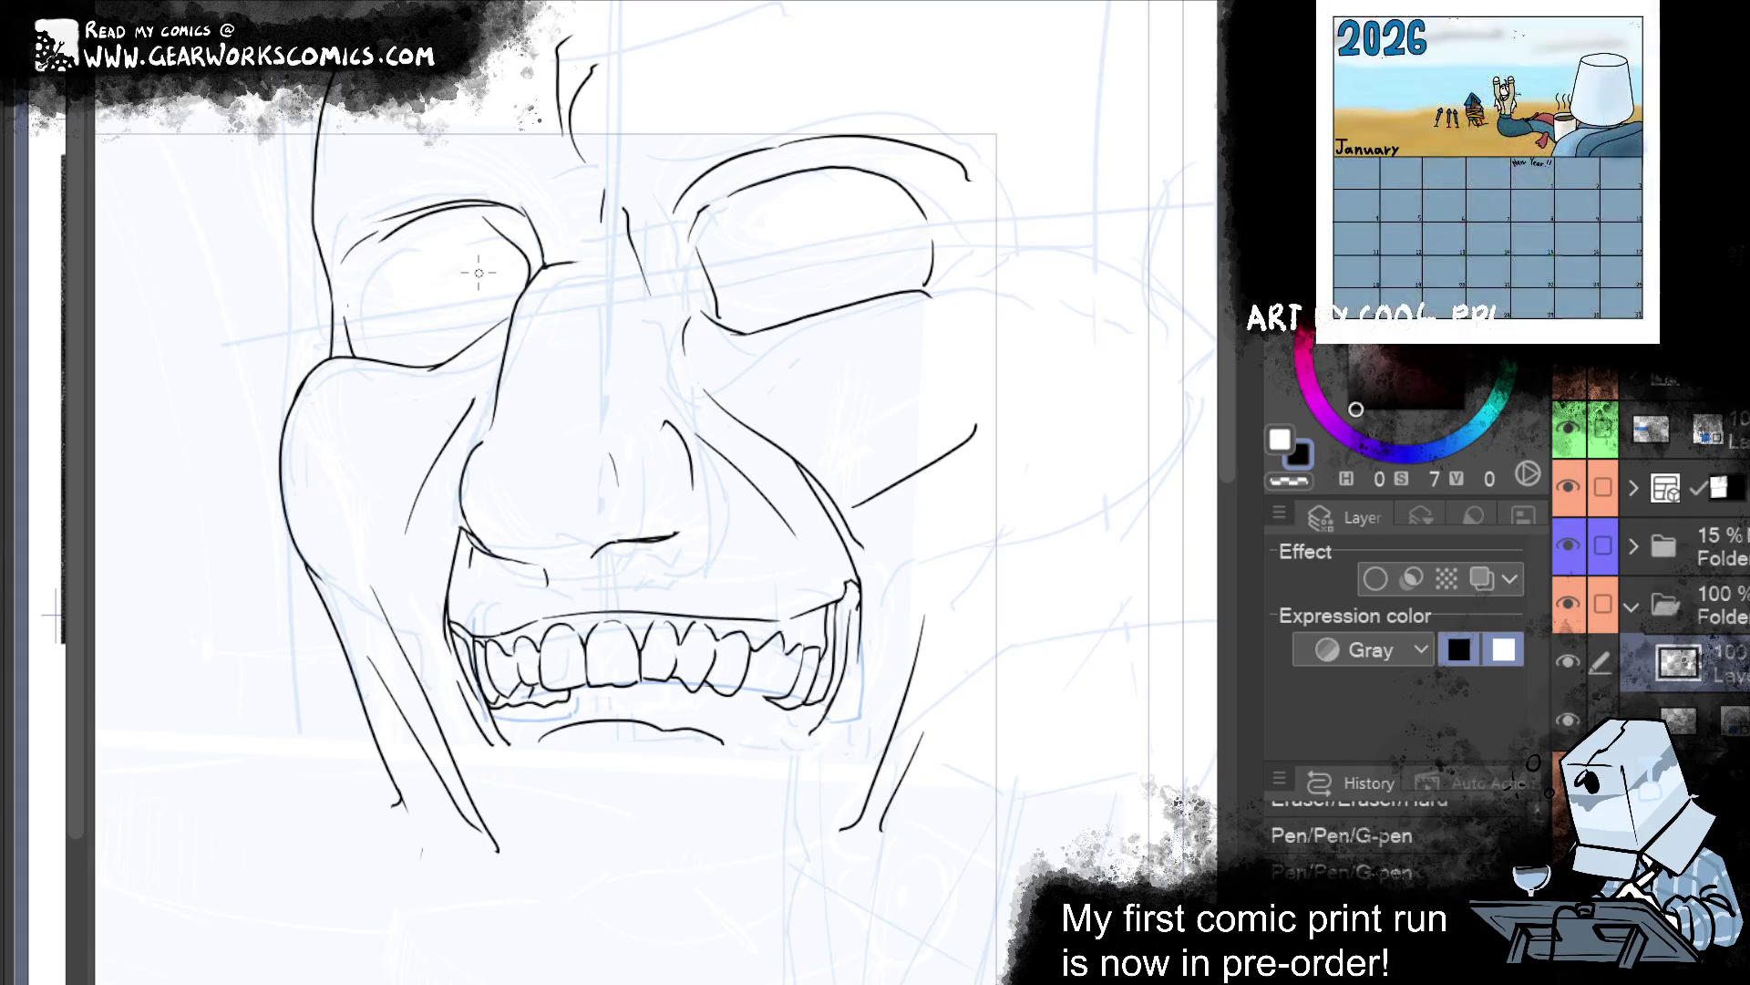
pyautogui.hotkey('ctrl', 'y')
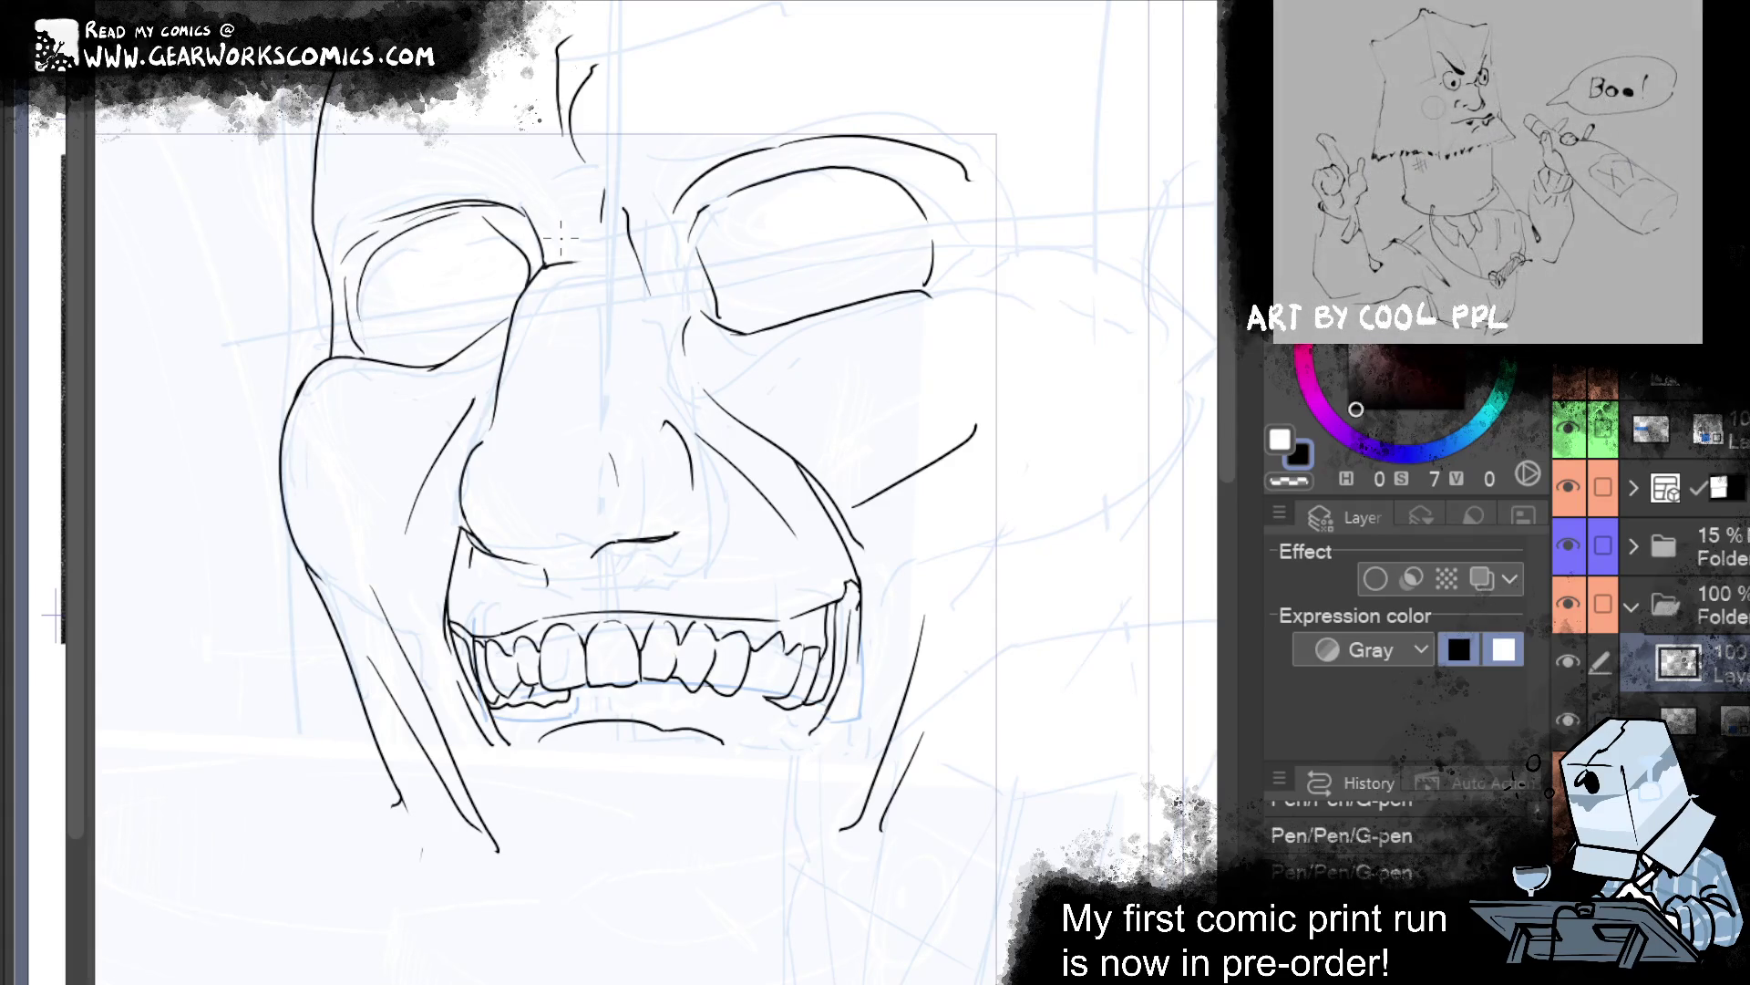
pyautogui.moveTo(734, 217); pyautogui.dragTo(715, 273)
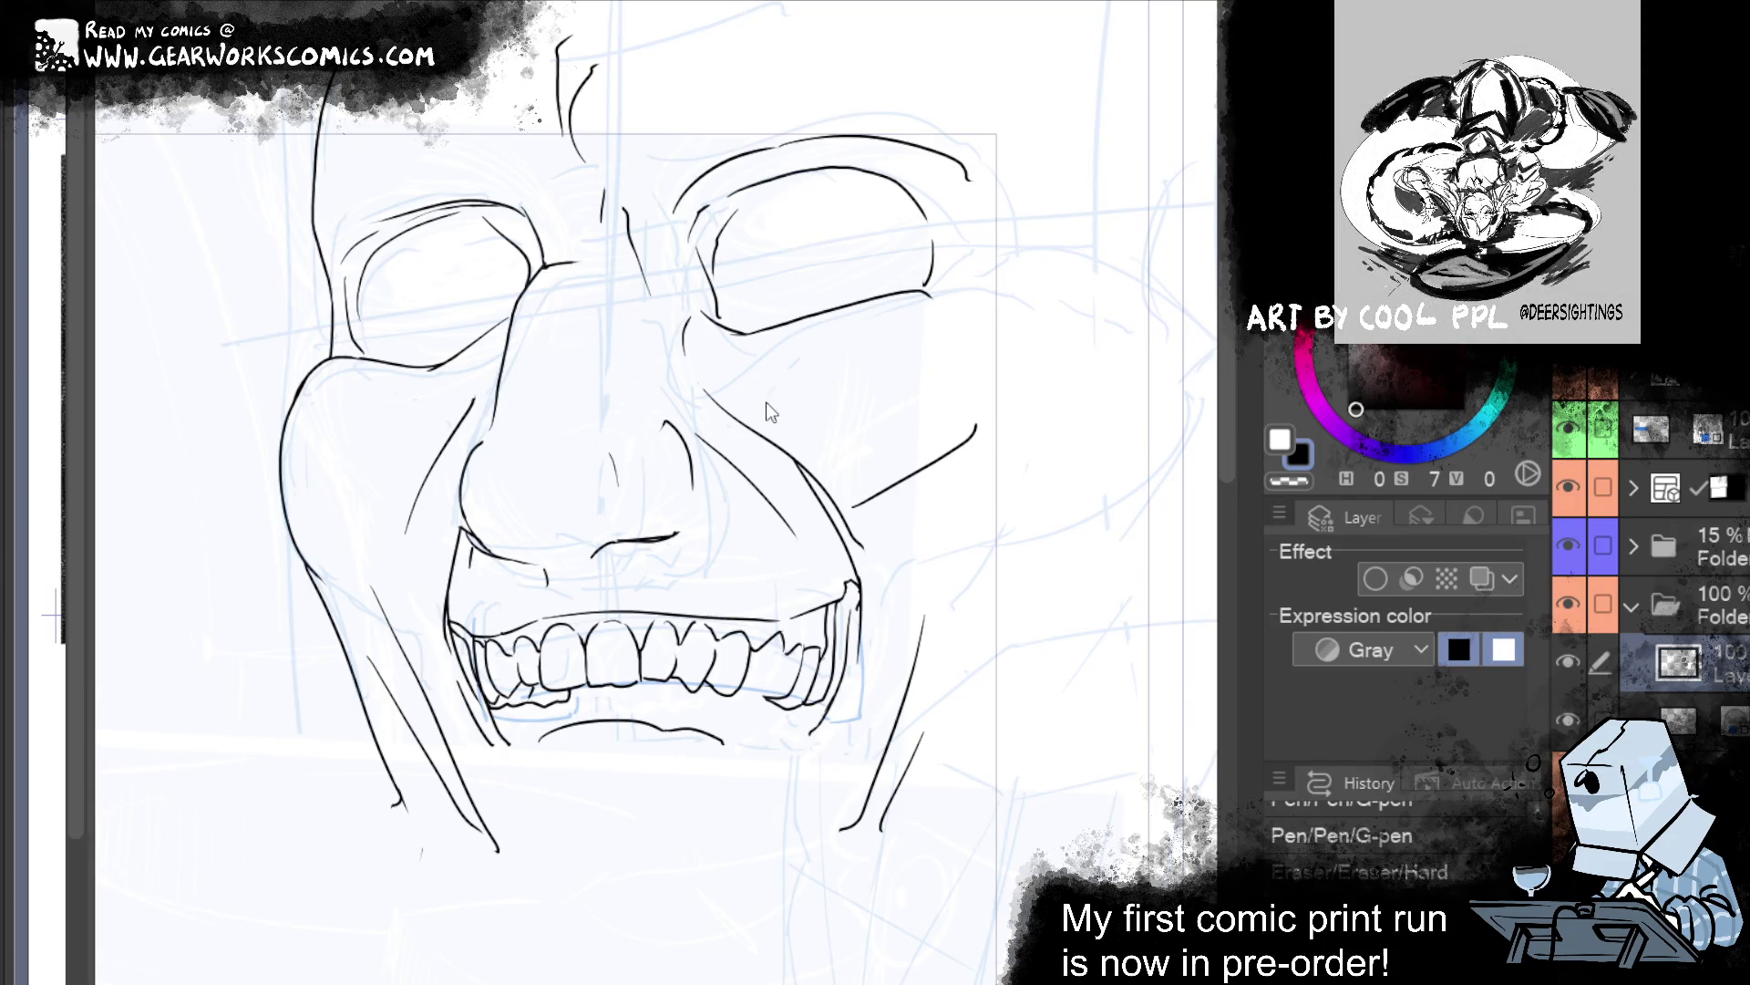
pyautogui.moveTo(1024, 188)
pyautogui.mouseDown()
pyautogui.moveTo(1043, 304)
pyautogui.moveTo(1064, 320)
pyautogui.mouseUp()
# Redraw the head's left outline reaching higher and add a stroke by the left eye socket.
pyautogui.hotkey('ctrl', 'y')
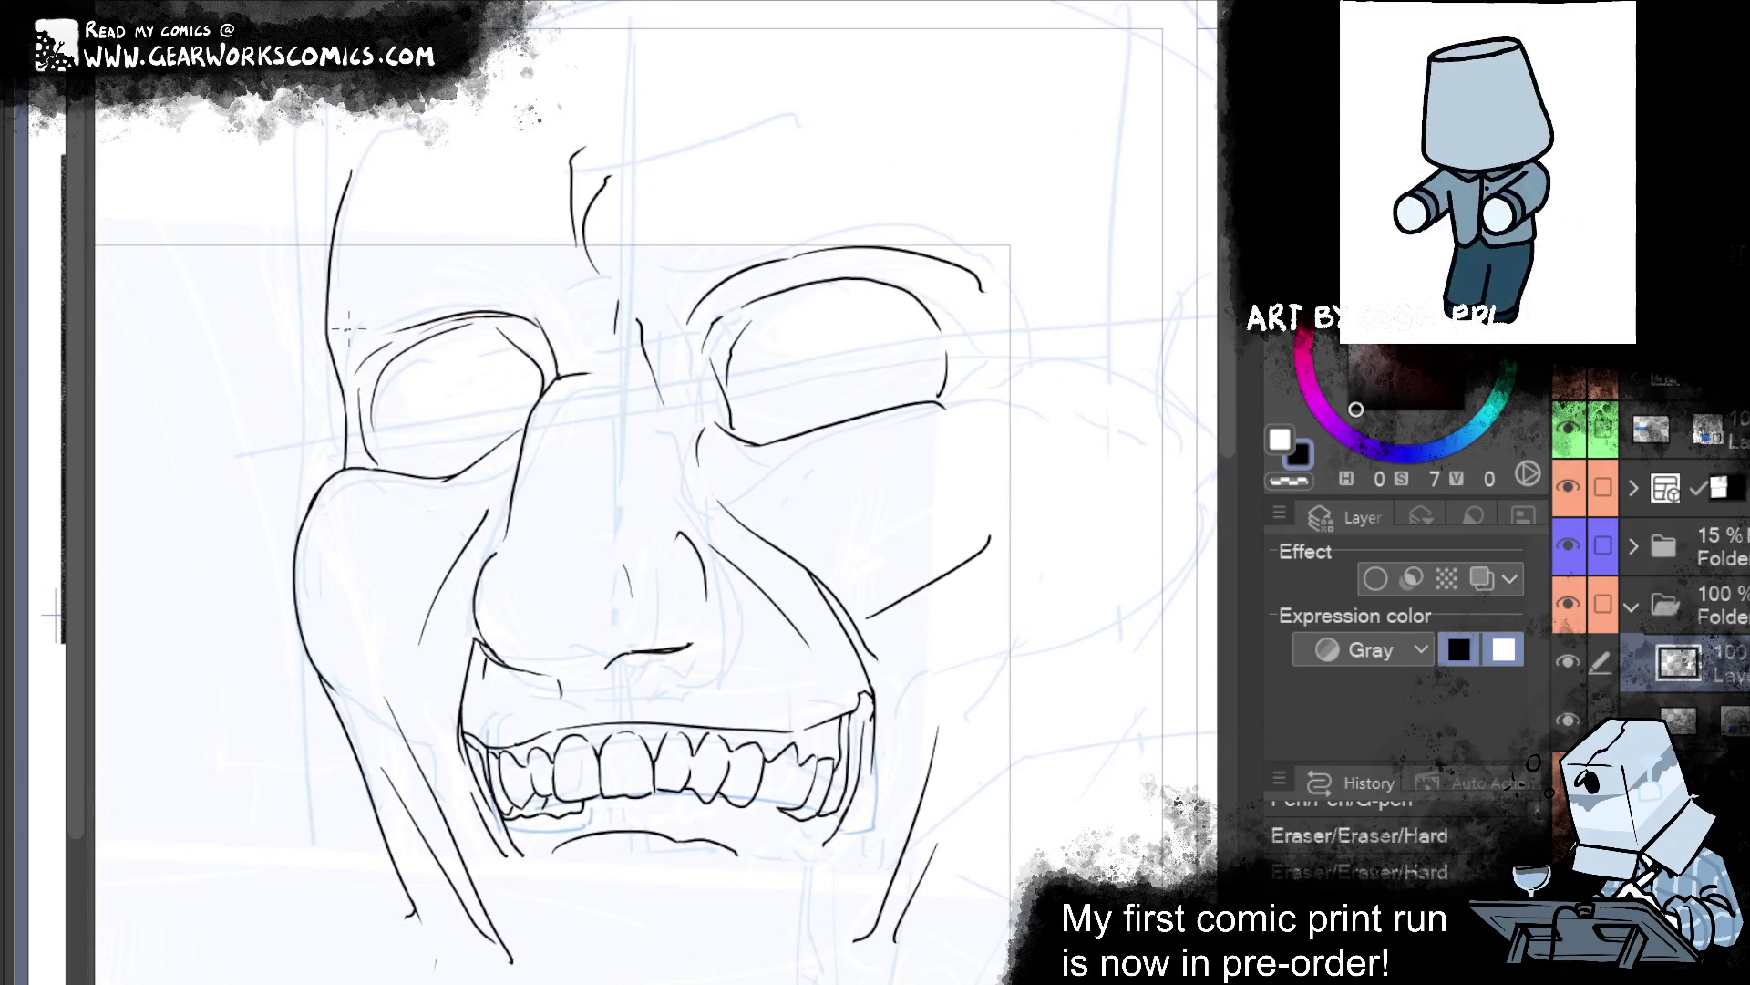
pyautogui.moveTo(330, 363); pyautogui.dragTo(339, 169)
pyautogui.hotkey('ctrl', 'z')
pyautogui.moveTo(345, 429); pyautogui.dragTo(306, 162)
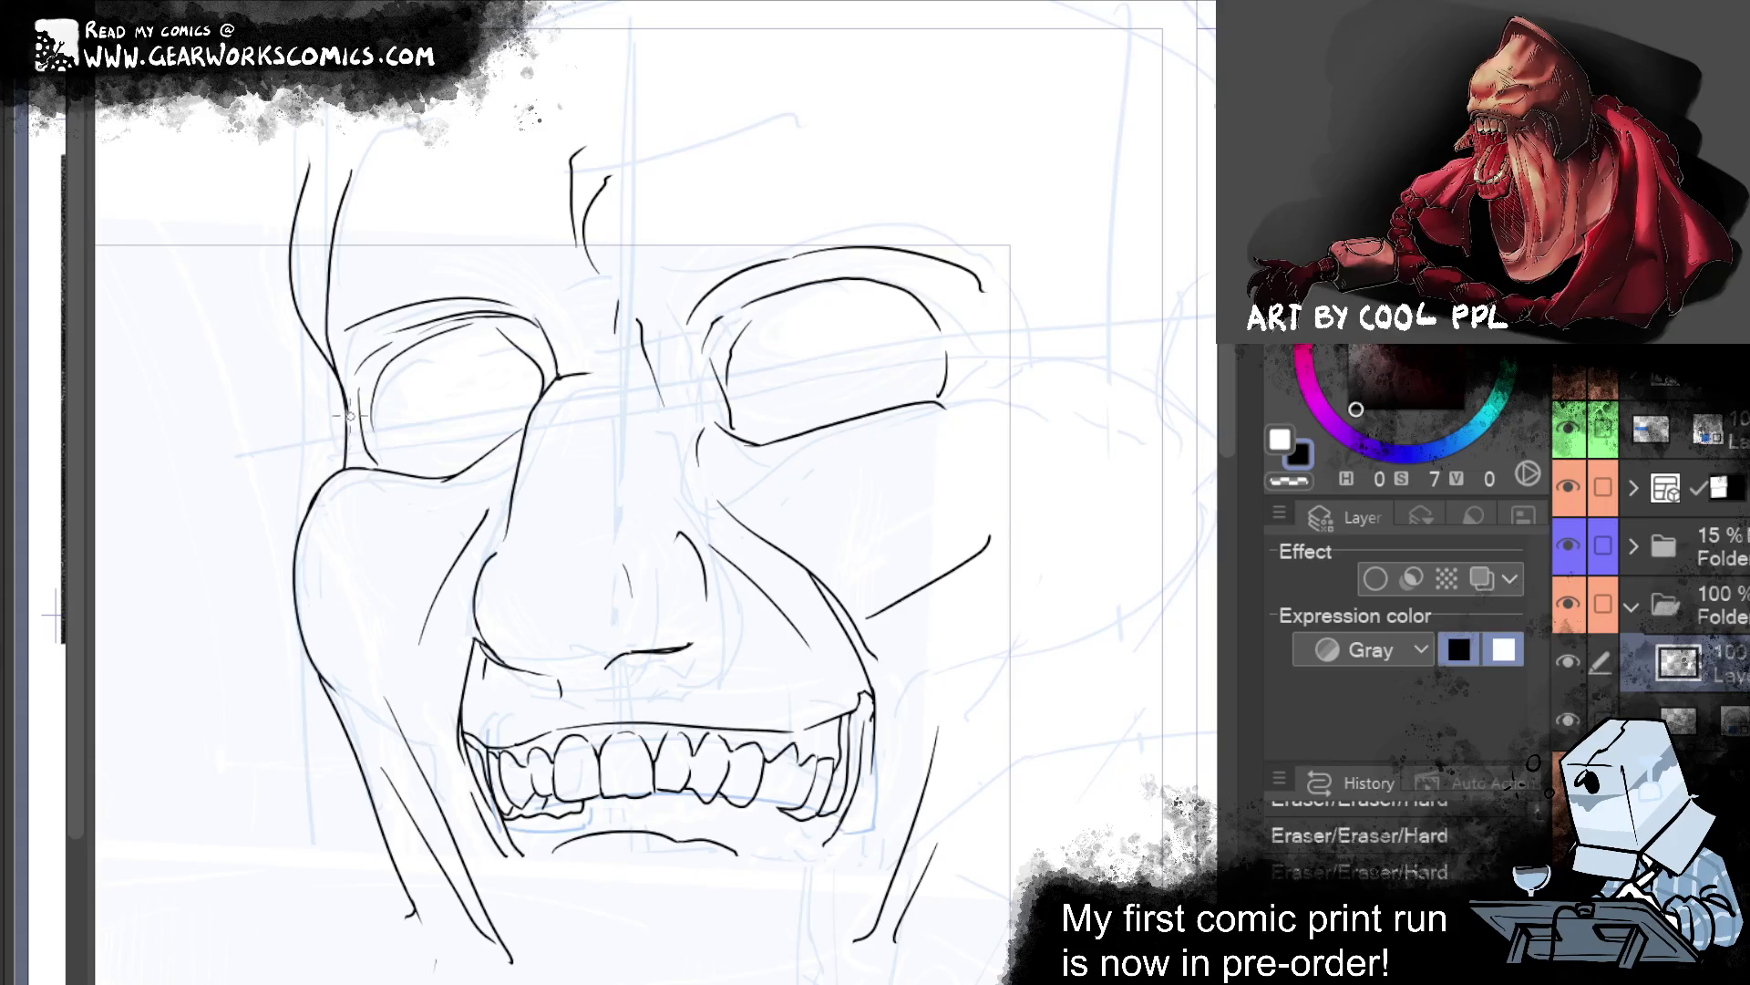
pyautogui.moveTo(342, 374); pyautogui.dragTo(352, 424)
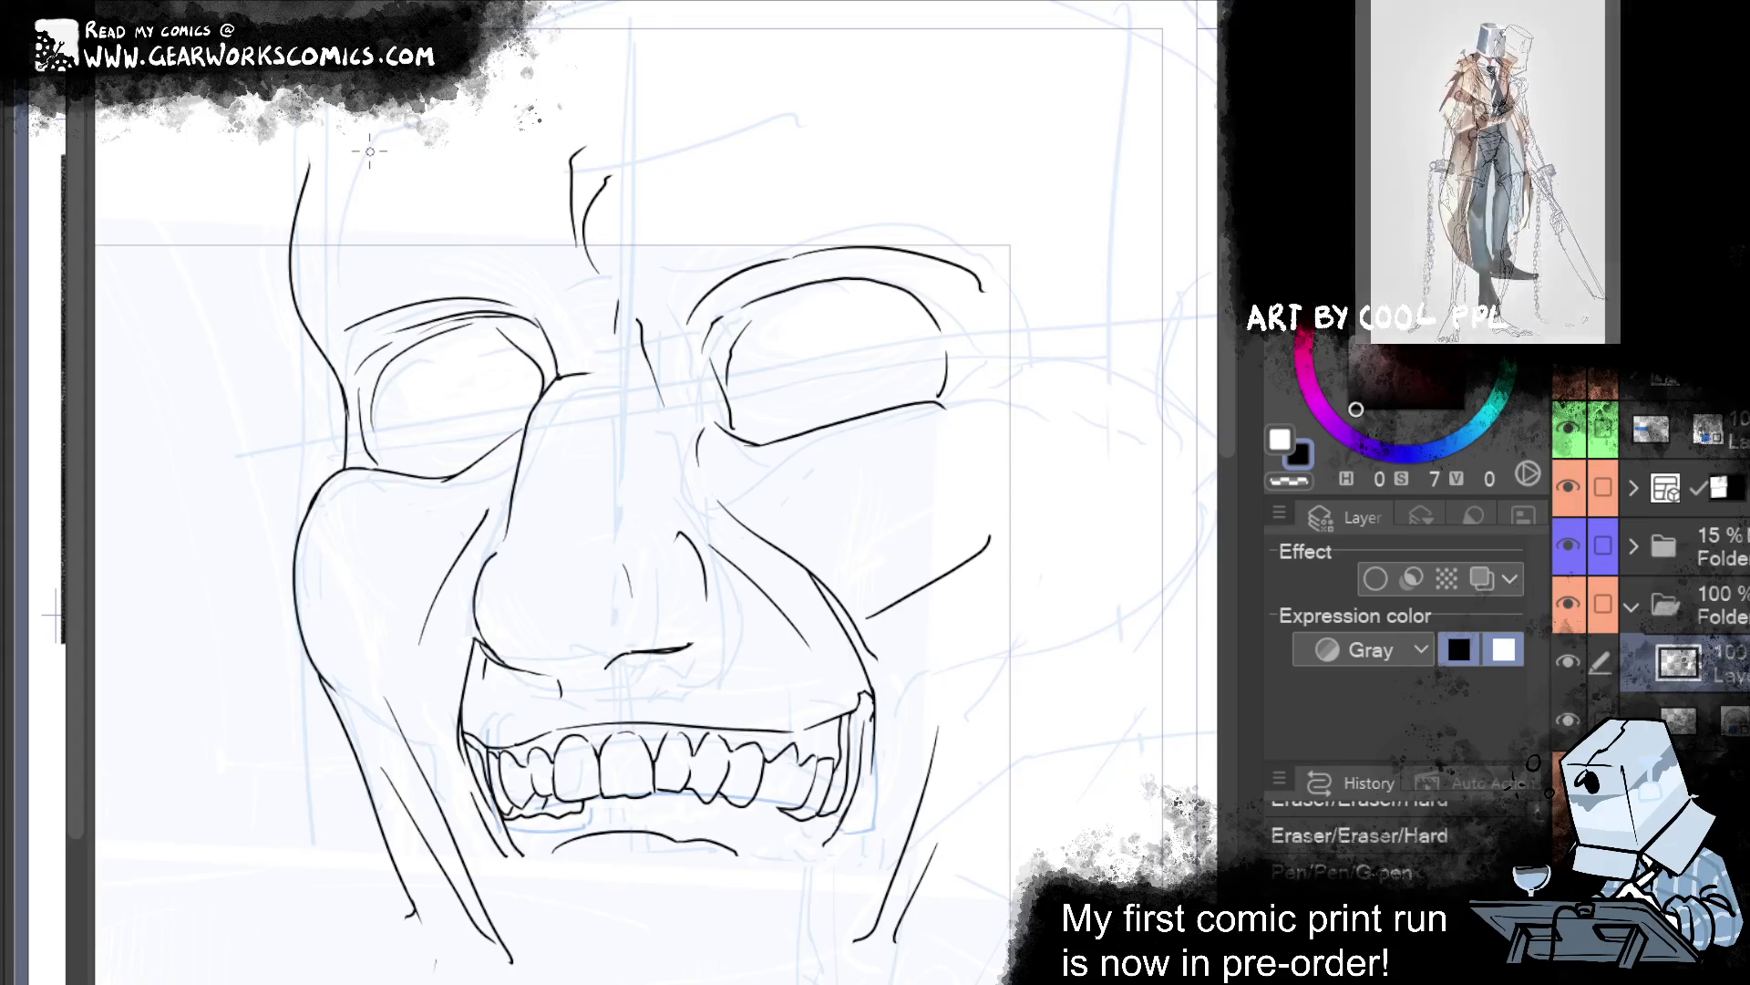
# Restore an undone pen stroke and reshape the cheek line near the jaw.
pyautogui.moveTo(1009, 556); pyautogui.dragTo(997, 898)
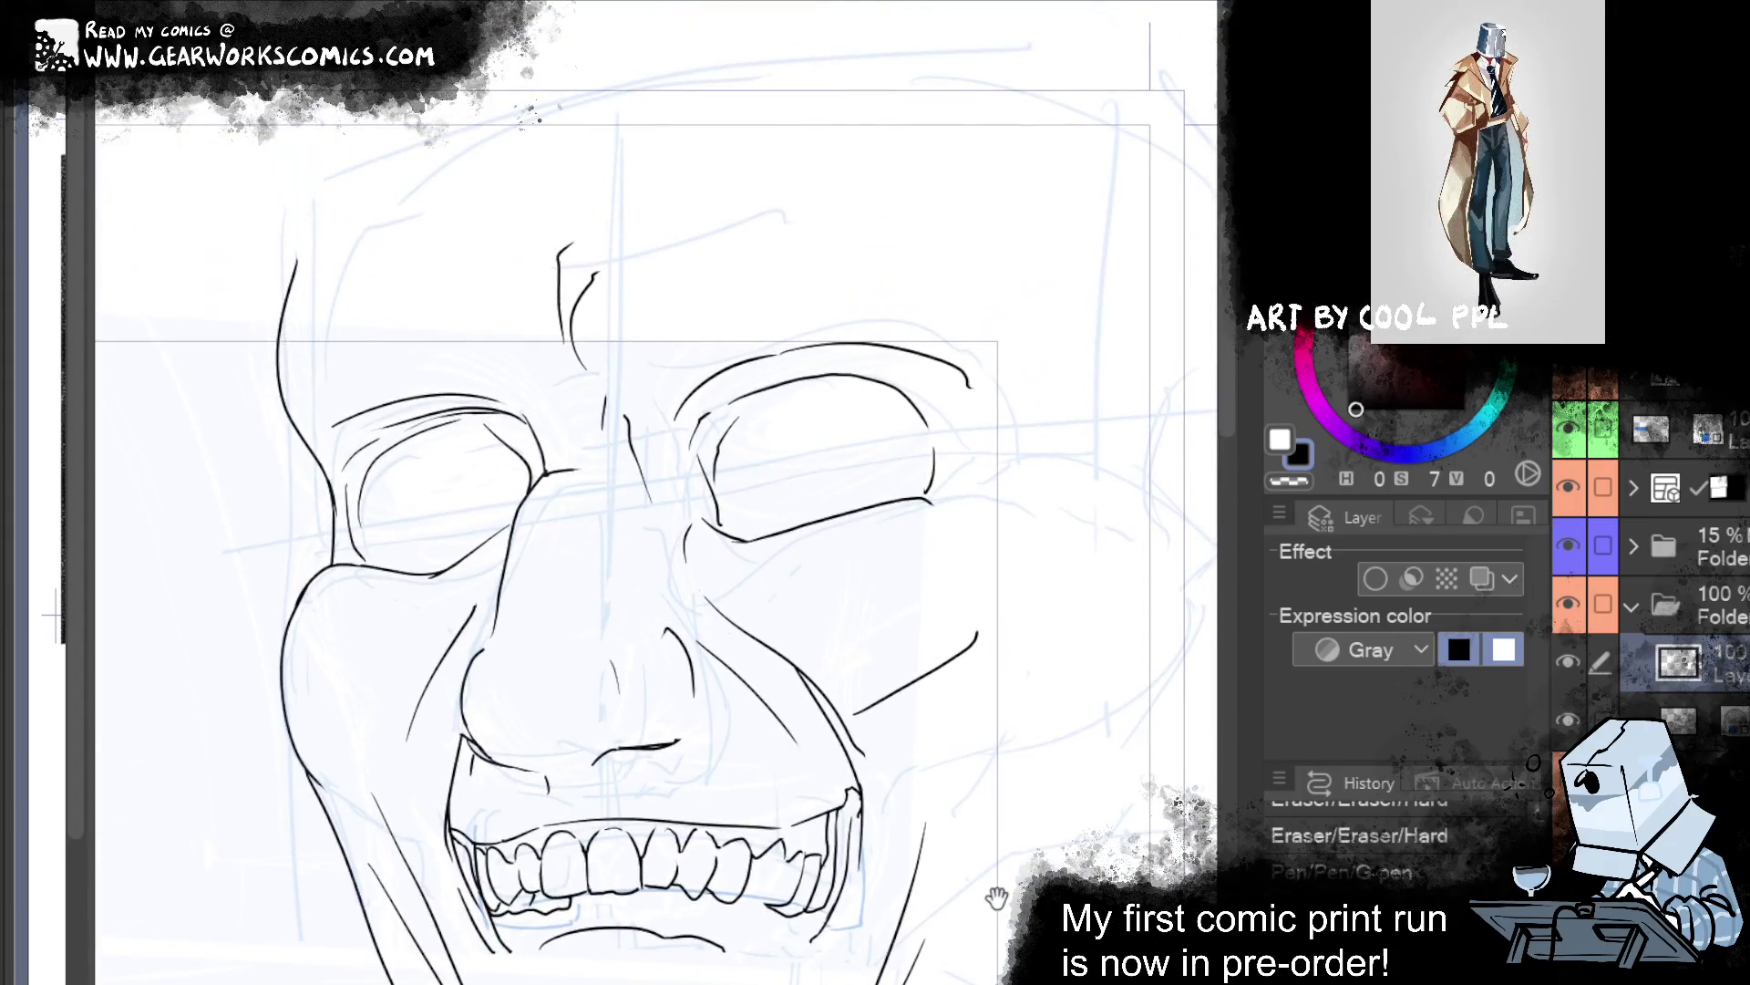
pyautogui.hotkey('ctrl', 'y')
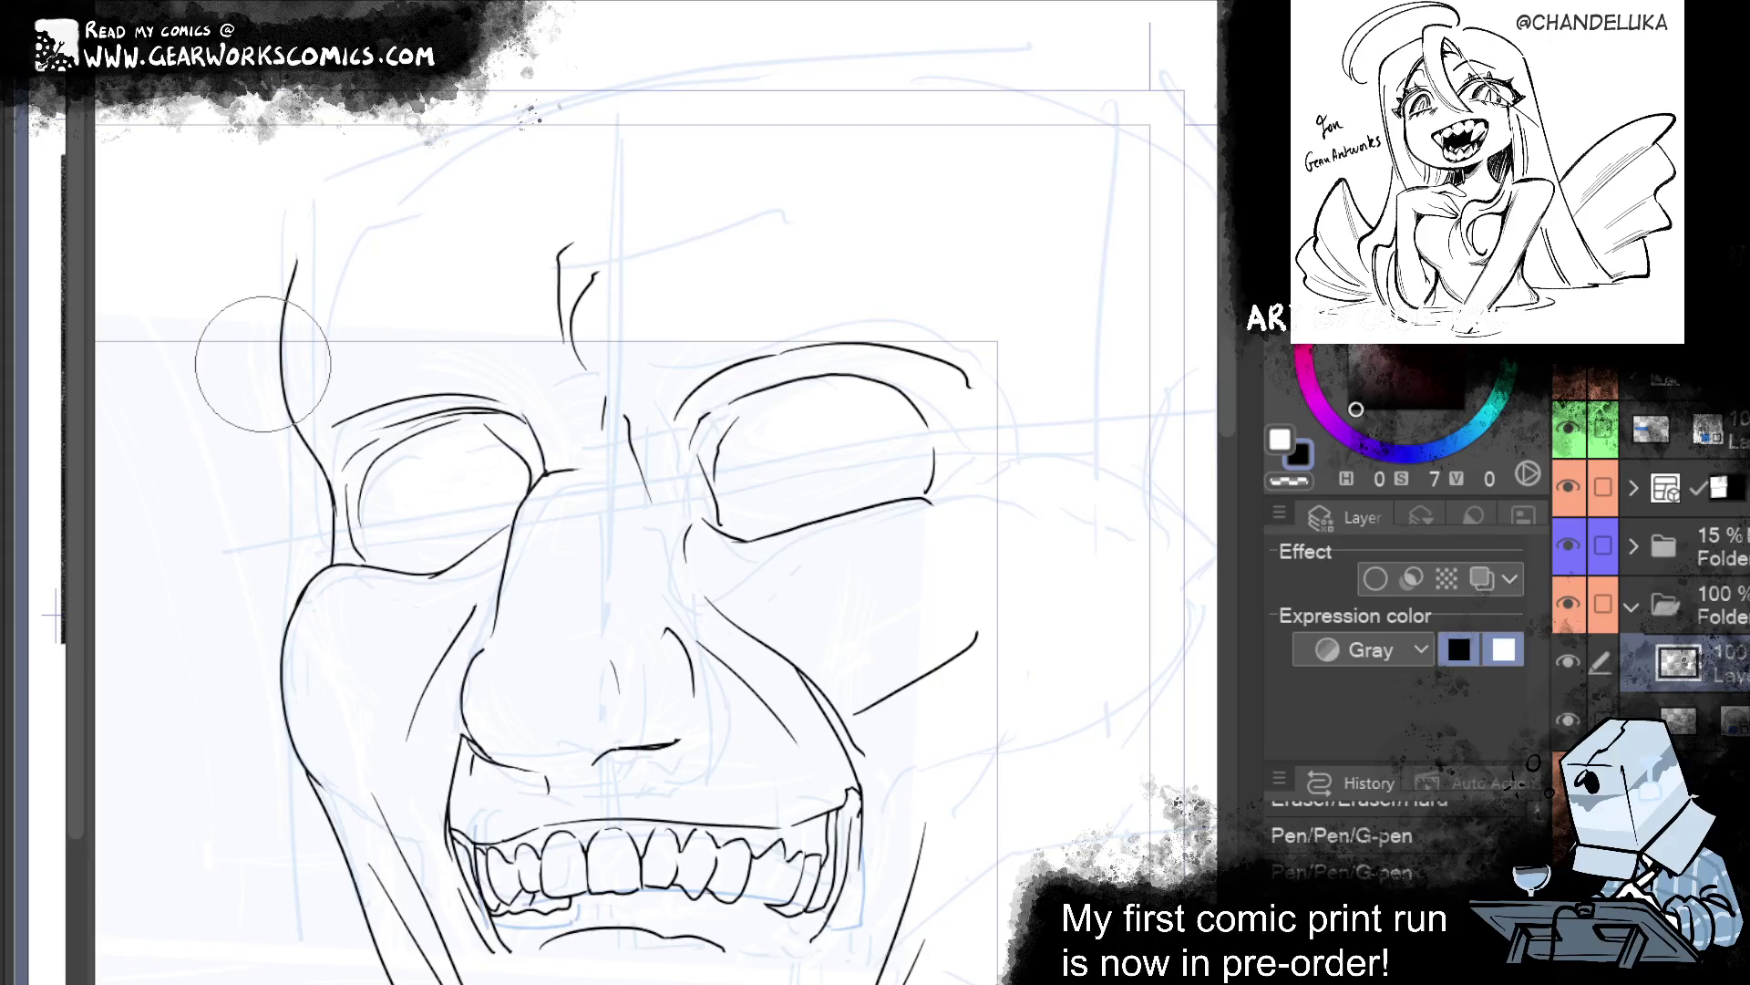
pyautogui.moveTo(1004, 611); pyautogui.dragTo(1056, 483)
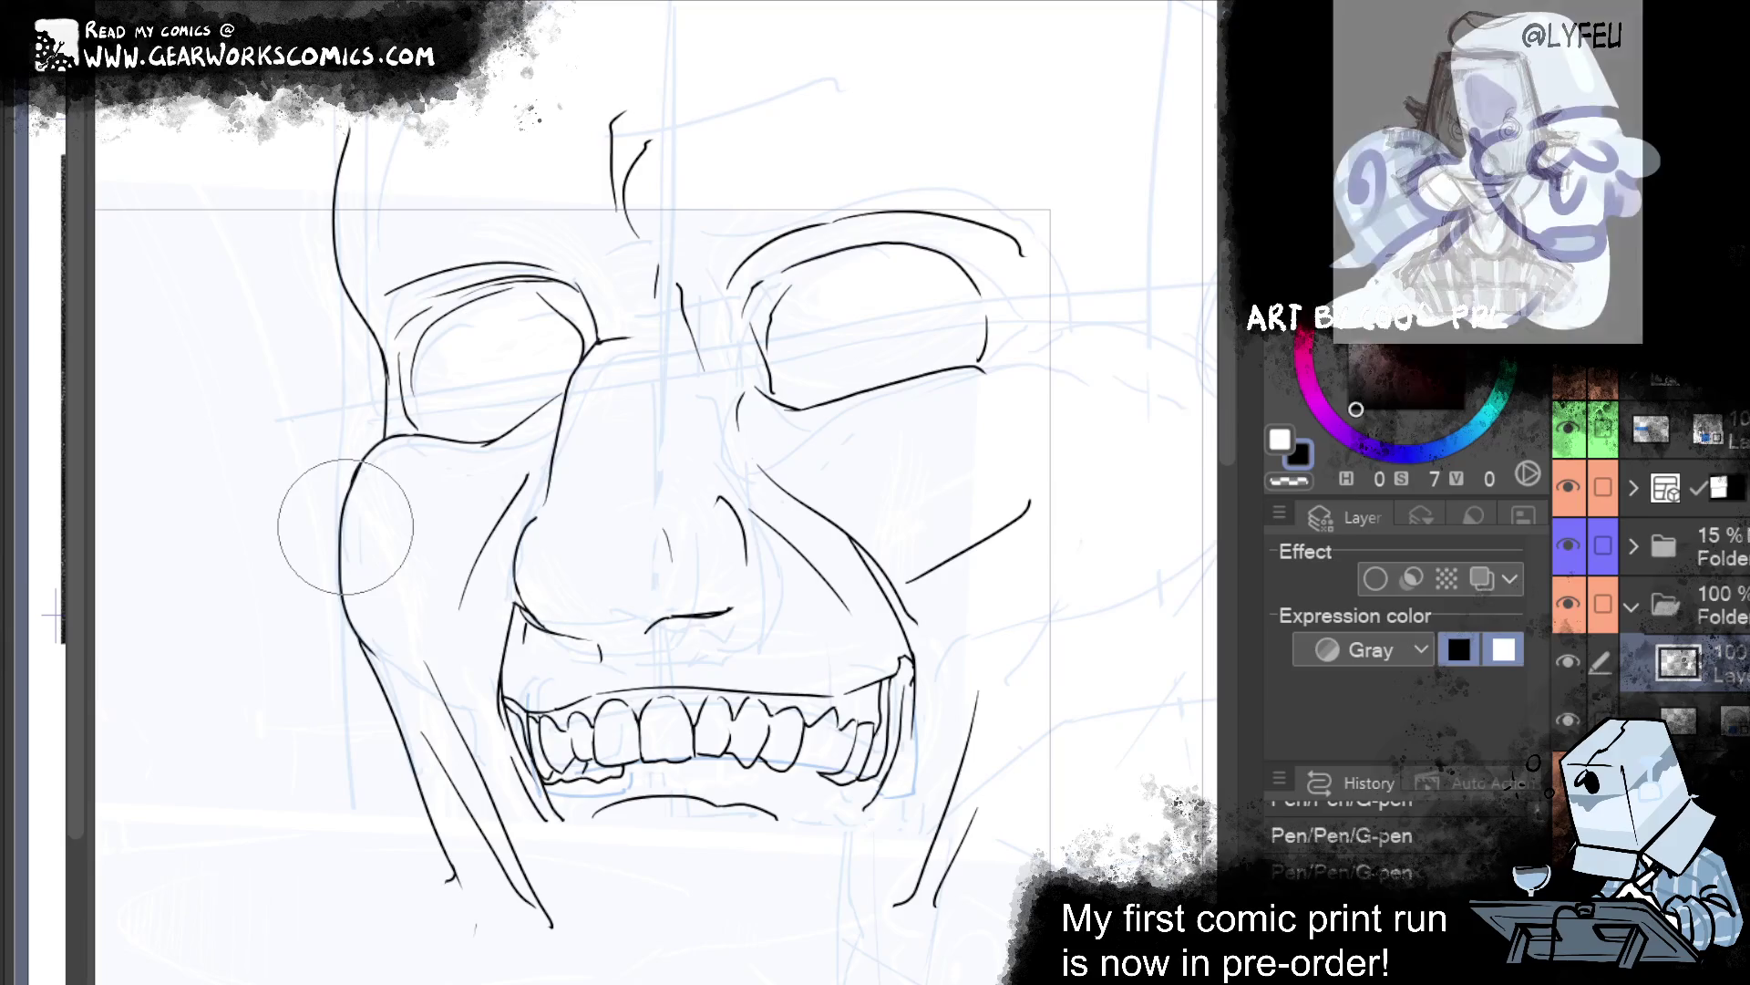
pyautogui.moveTo(1067, 526)
pyautogui.mouseDown()
pyautogui.moveTo(995, 598)
pyautogui.moveTo(889, 643)
pyautogui.mouseUp()
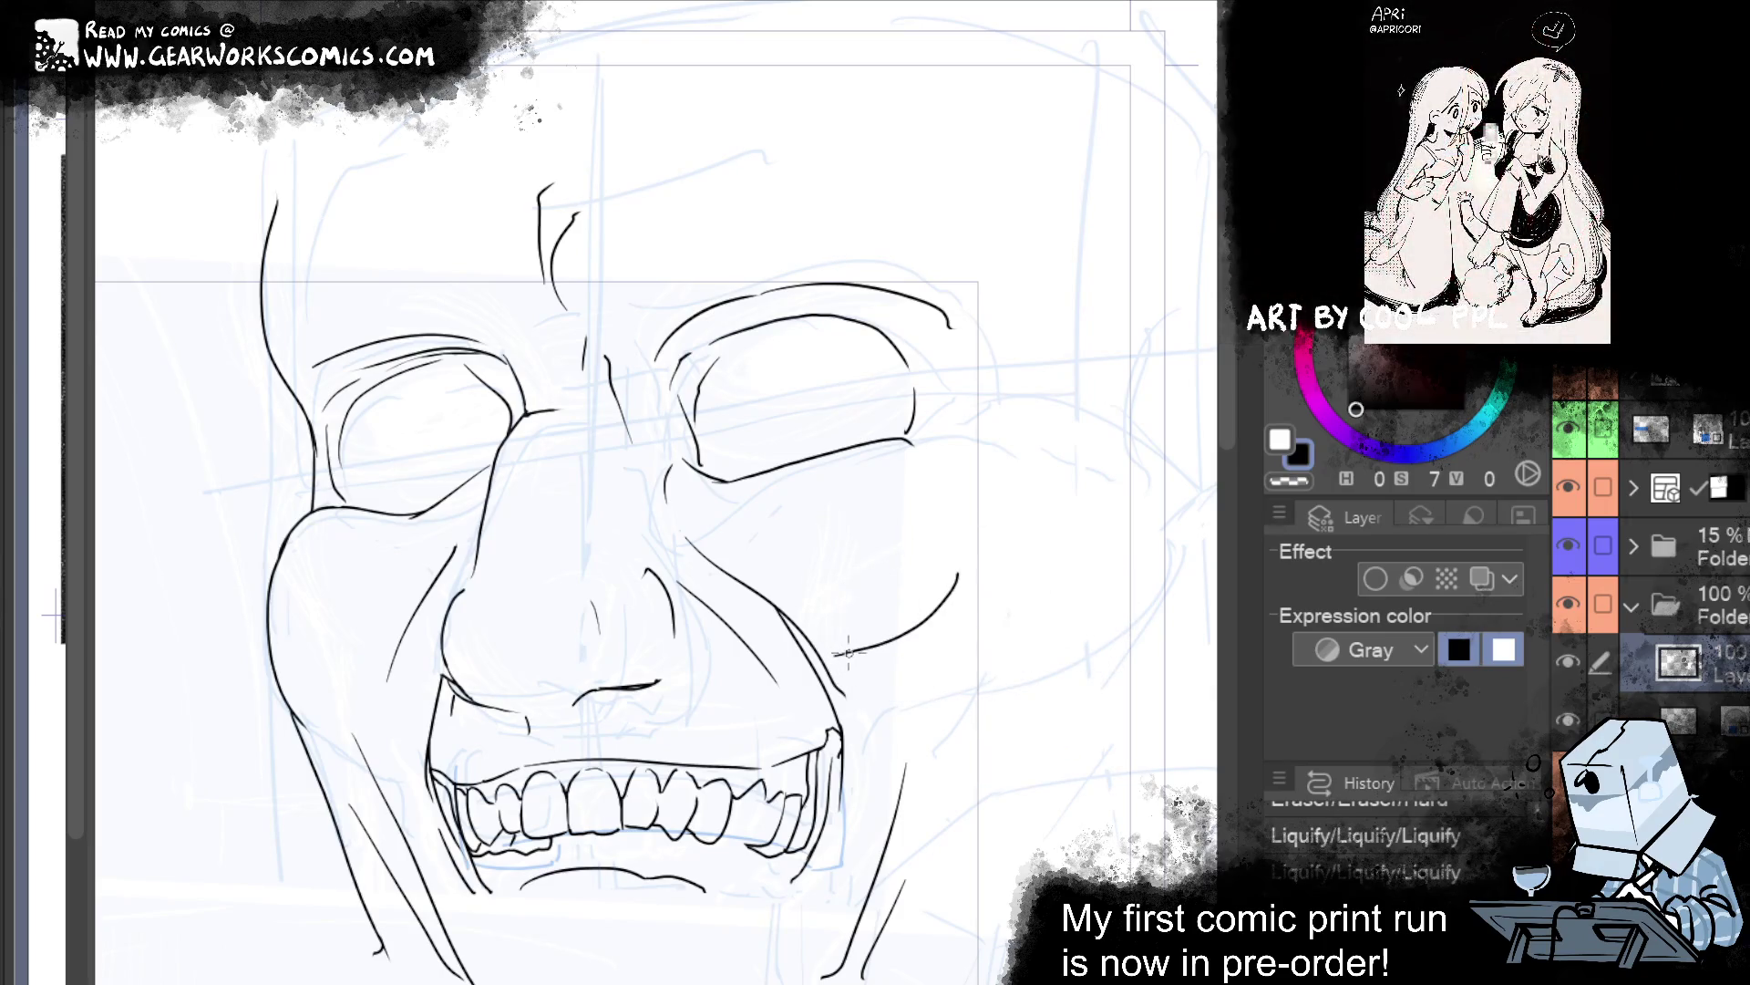
pyautogui.moveTo(899, 634); pyautogui.dragTo(927, 644)
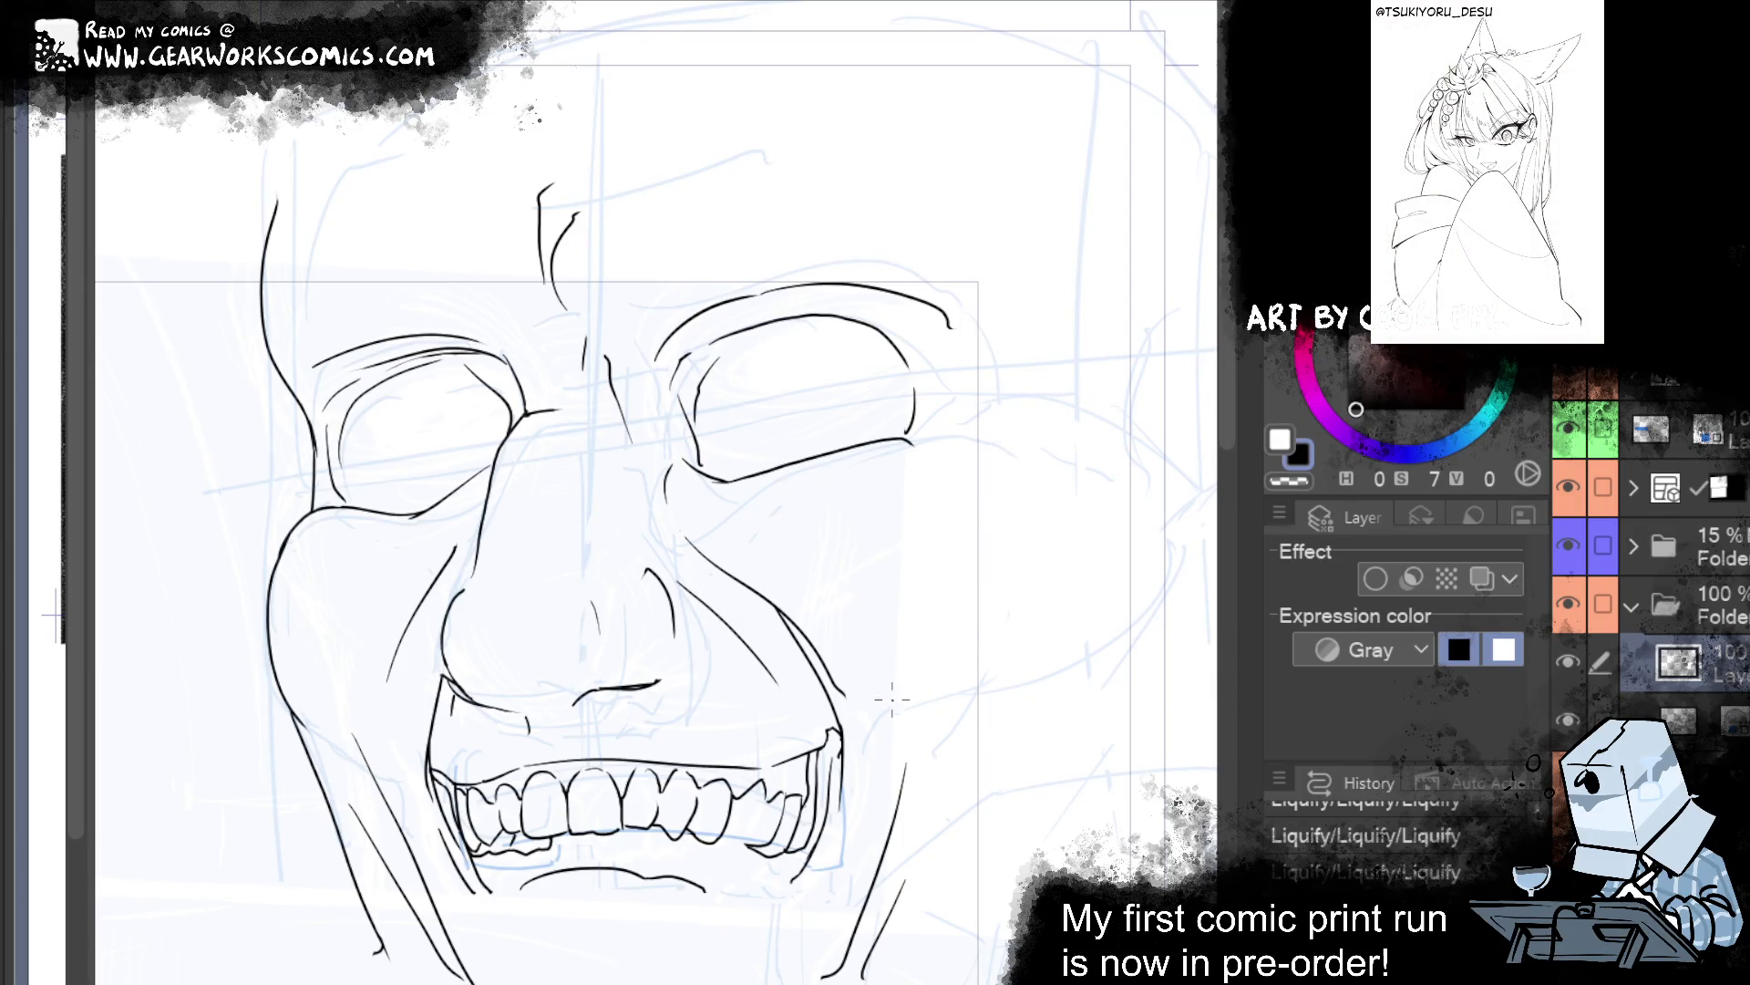
pyautogui.moveTo(1035, 594); pyautogui.dragTo(1177, 672)
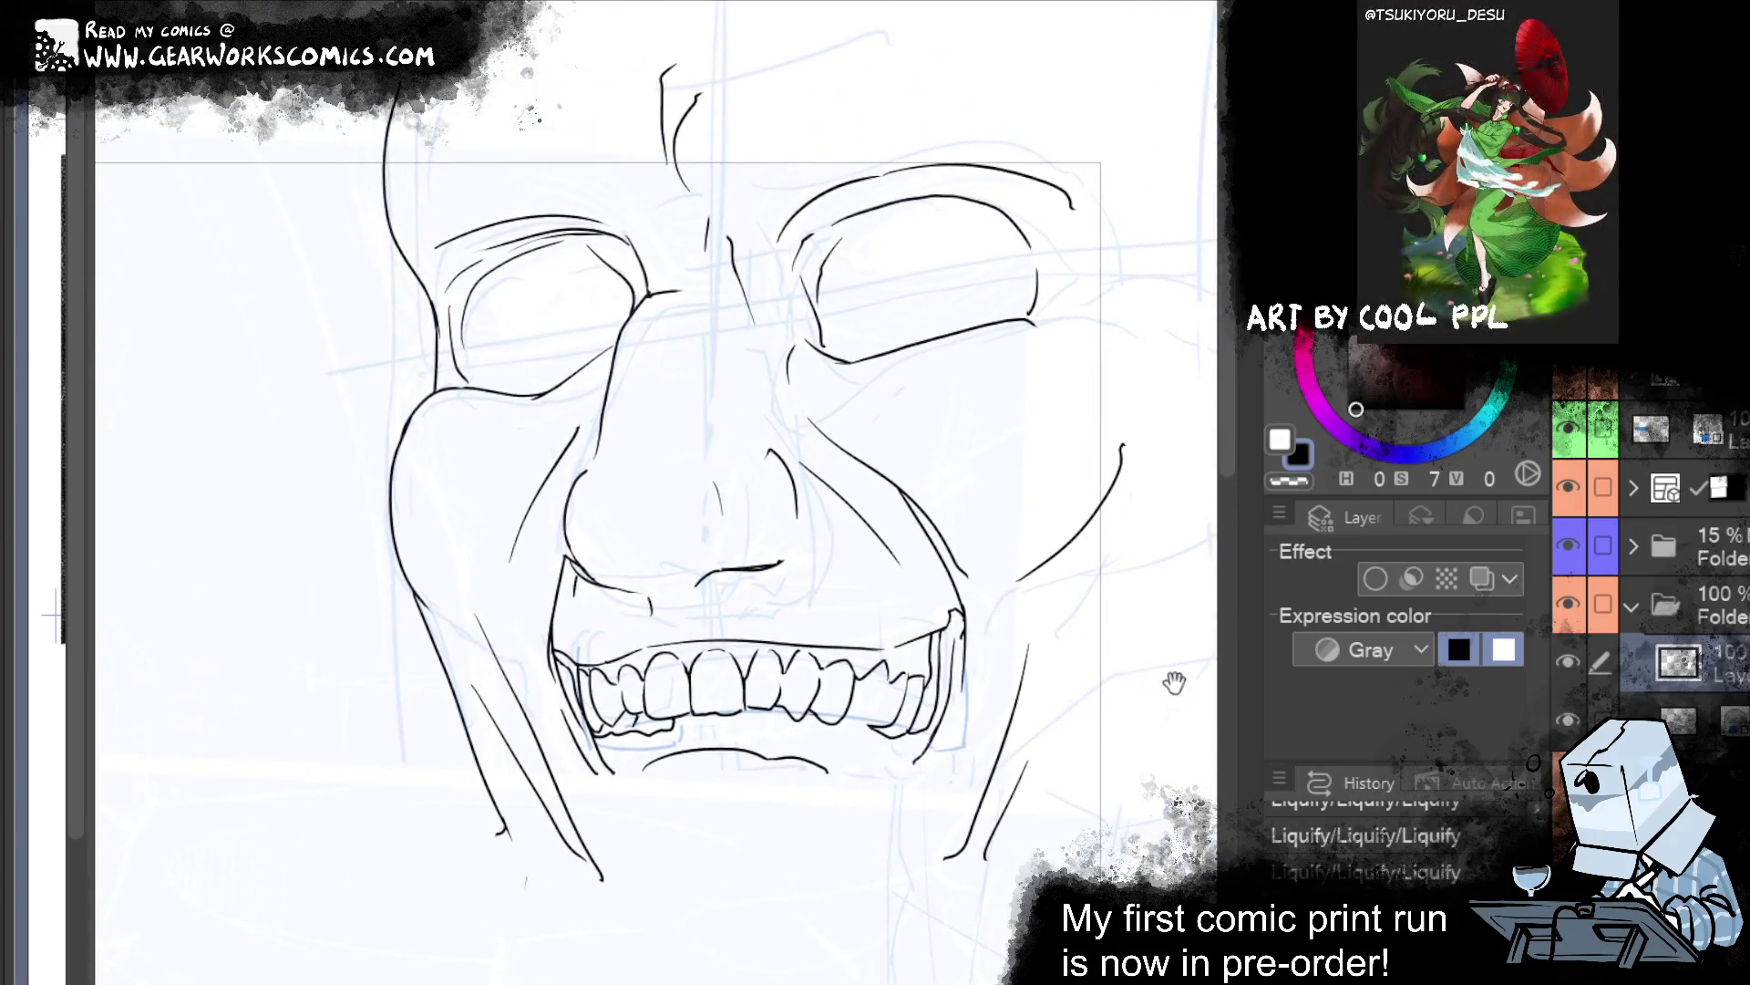
pyautogui.moveTo(1114, 648); pyautogui.dragTo(1085, 711)
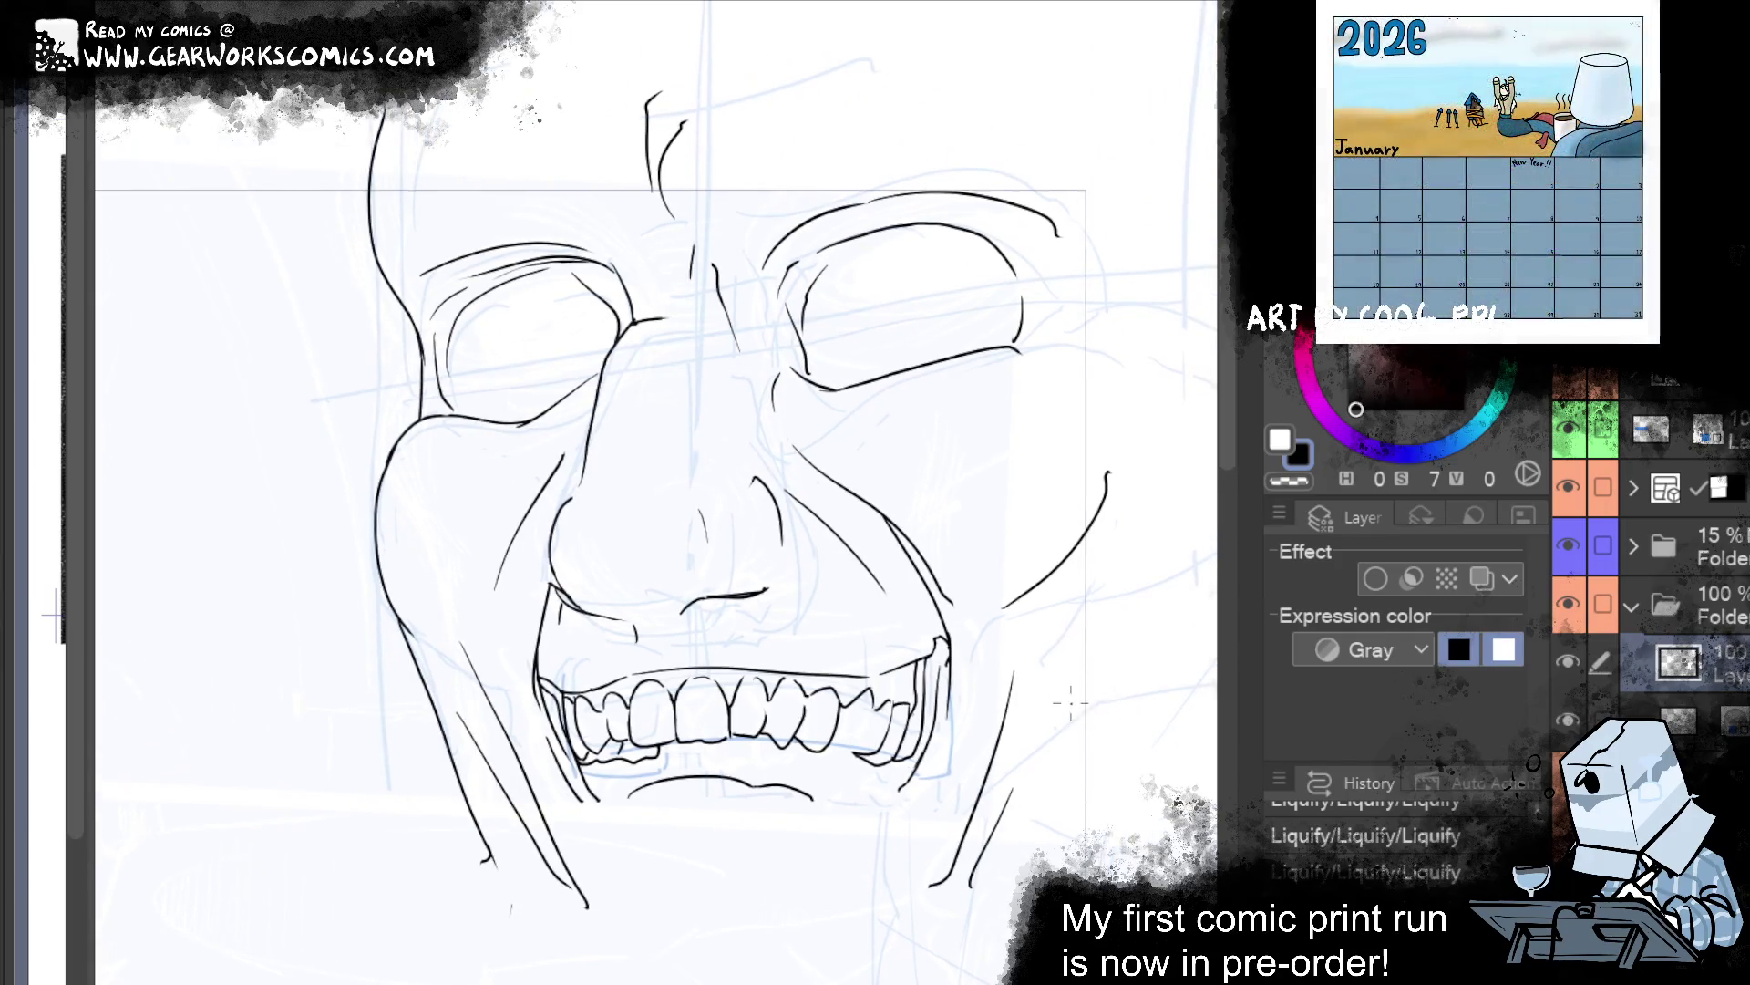
pyautogui.moveTo(1085, 560); pyautogui.dragTo(1014, 656)
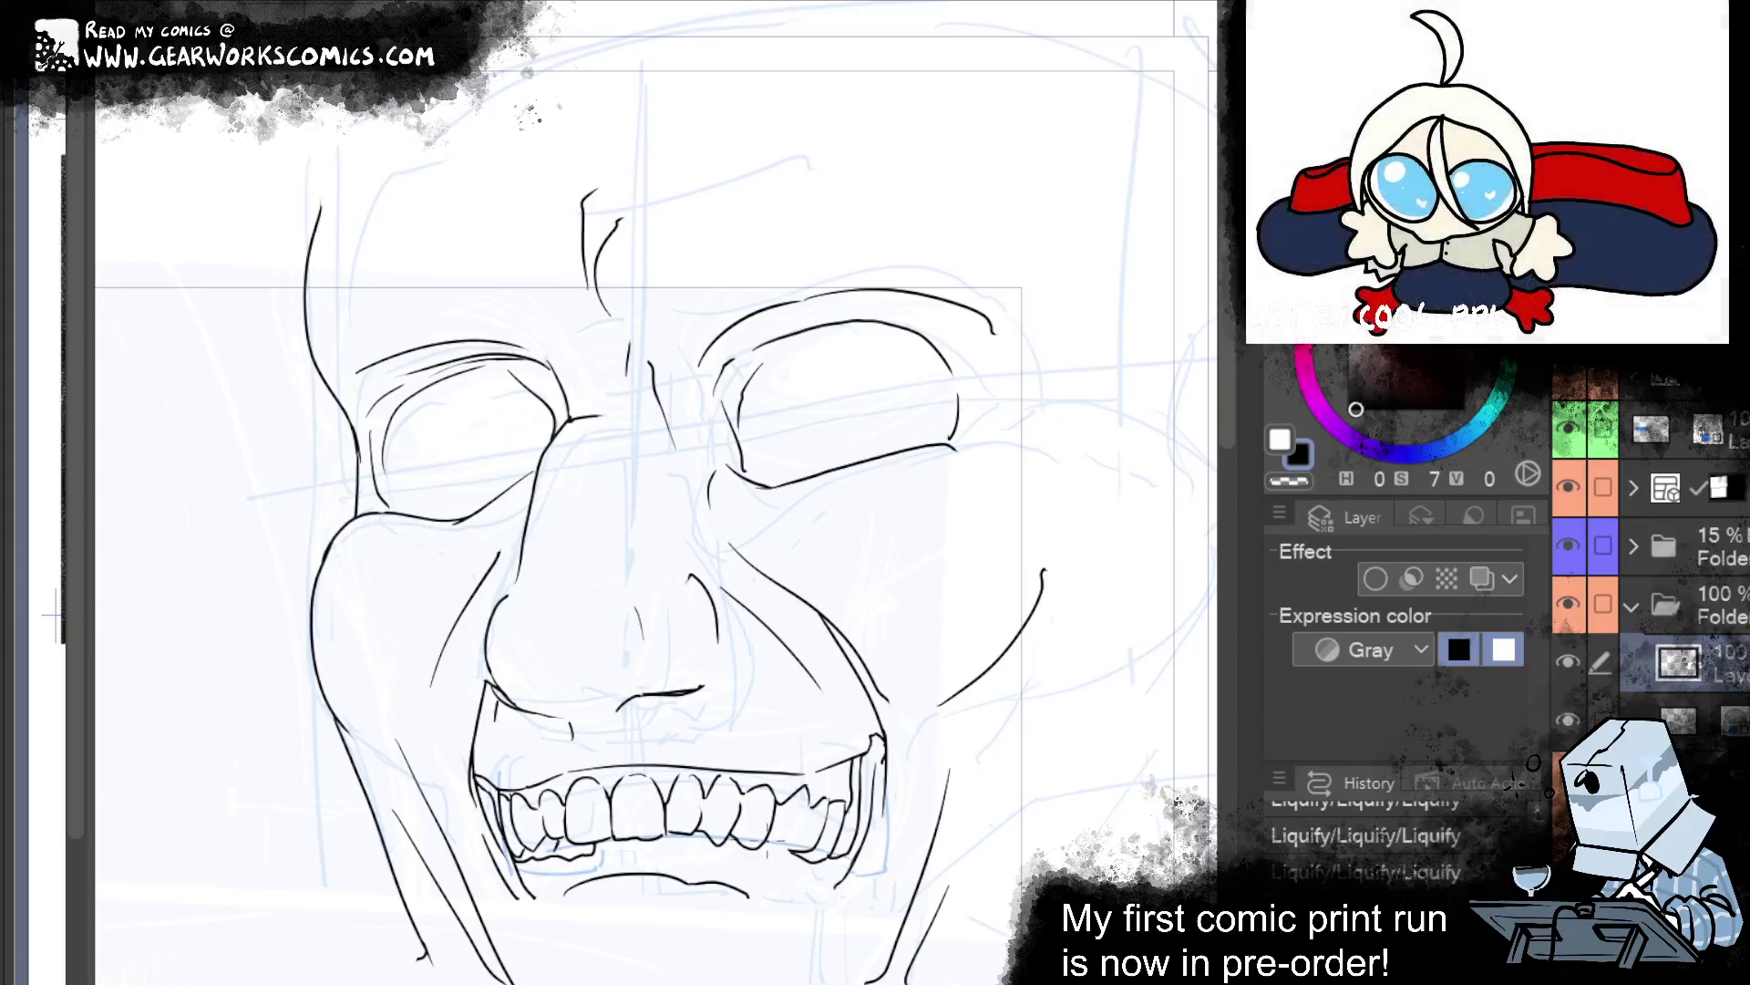
pyautogui.moveTo(1042, 622); pyautogui.dragTo(1087, 551)
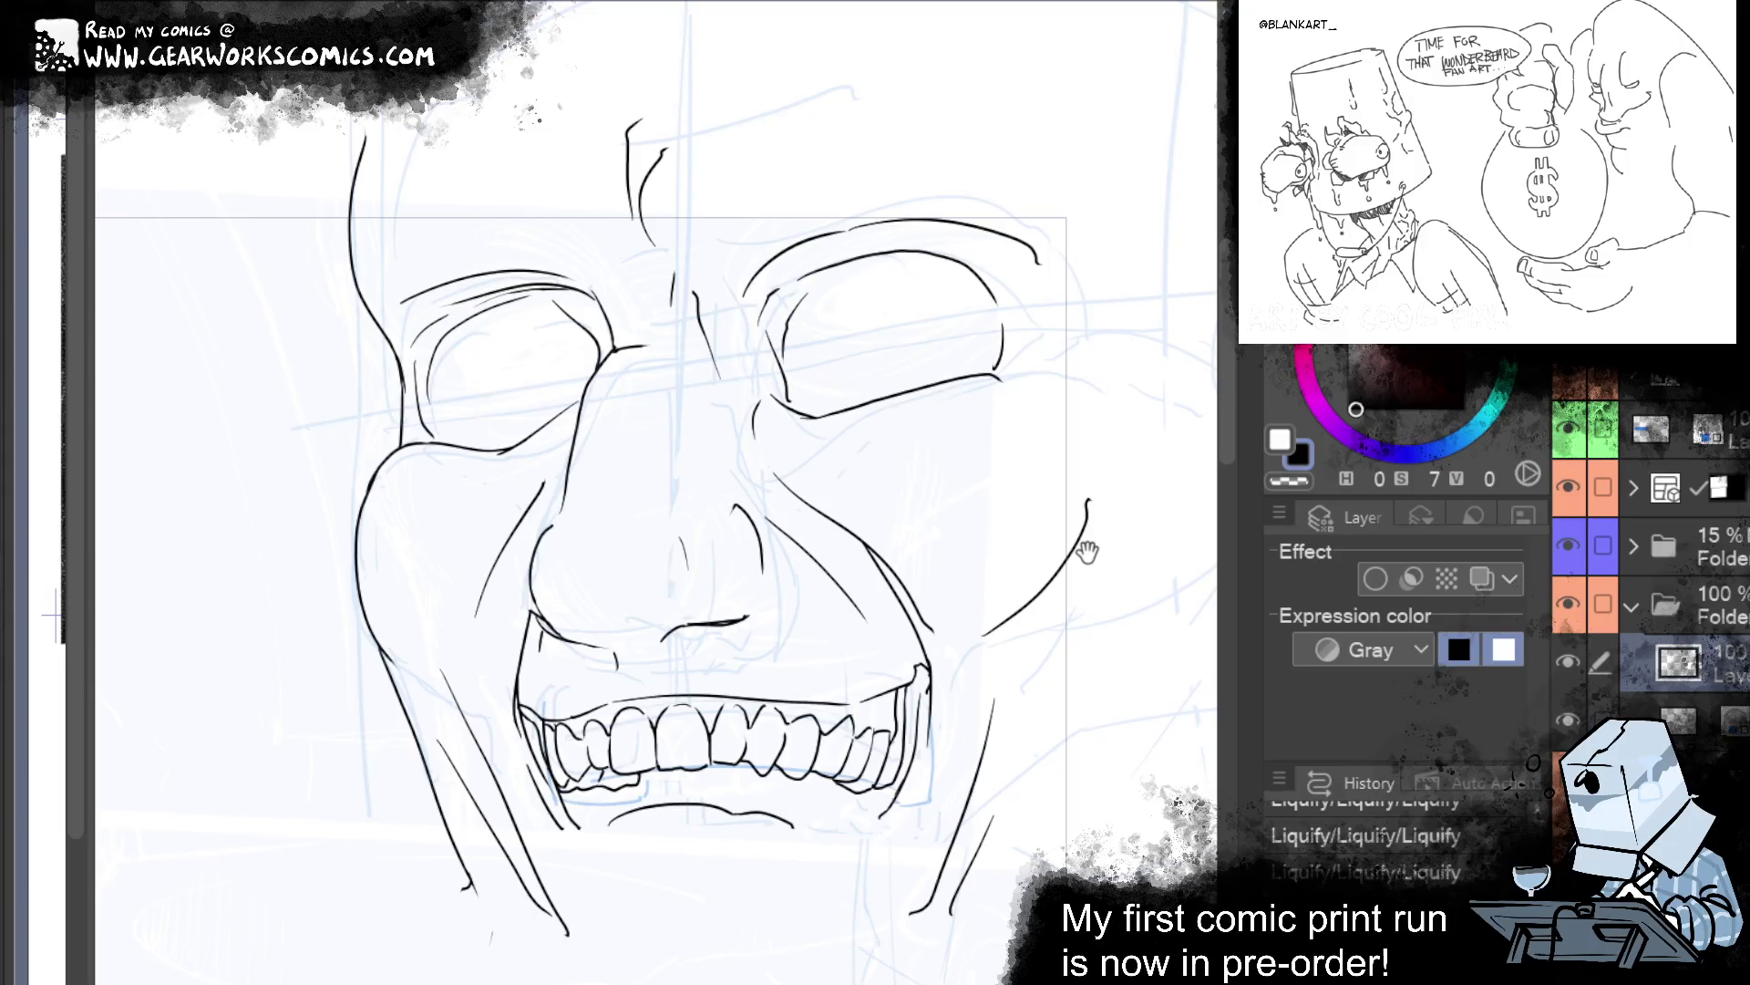
# Erase a small face mark, redo the pen strokes near the teeth, and extend the outline down.
pyautogui.click(726, 686)
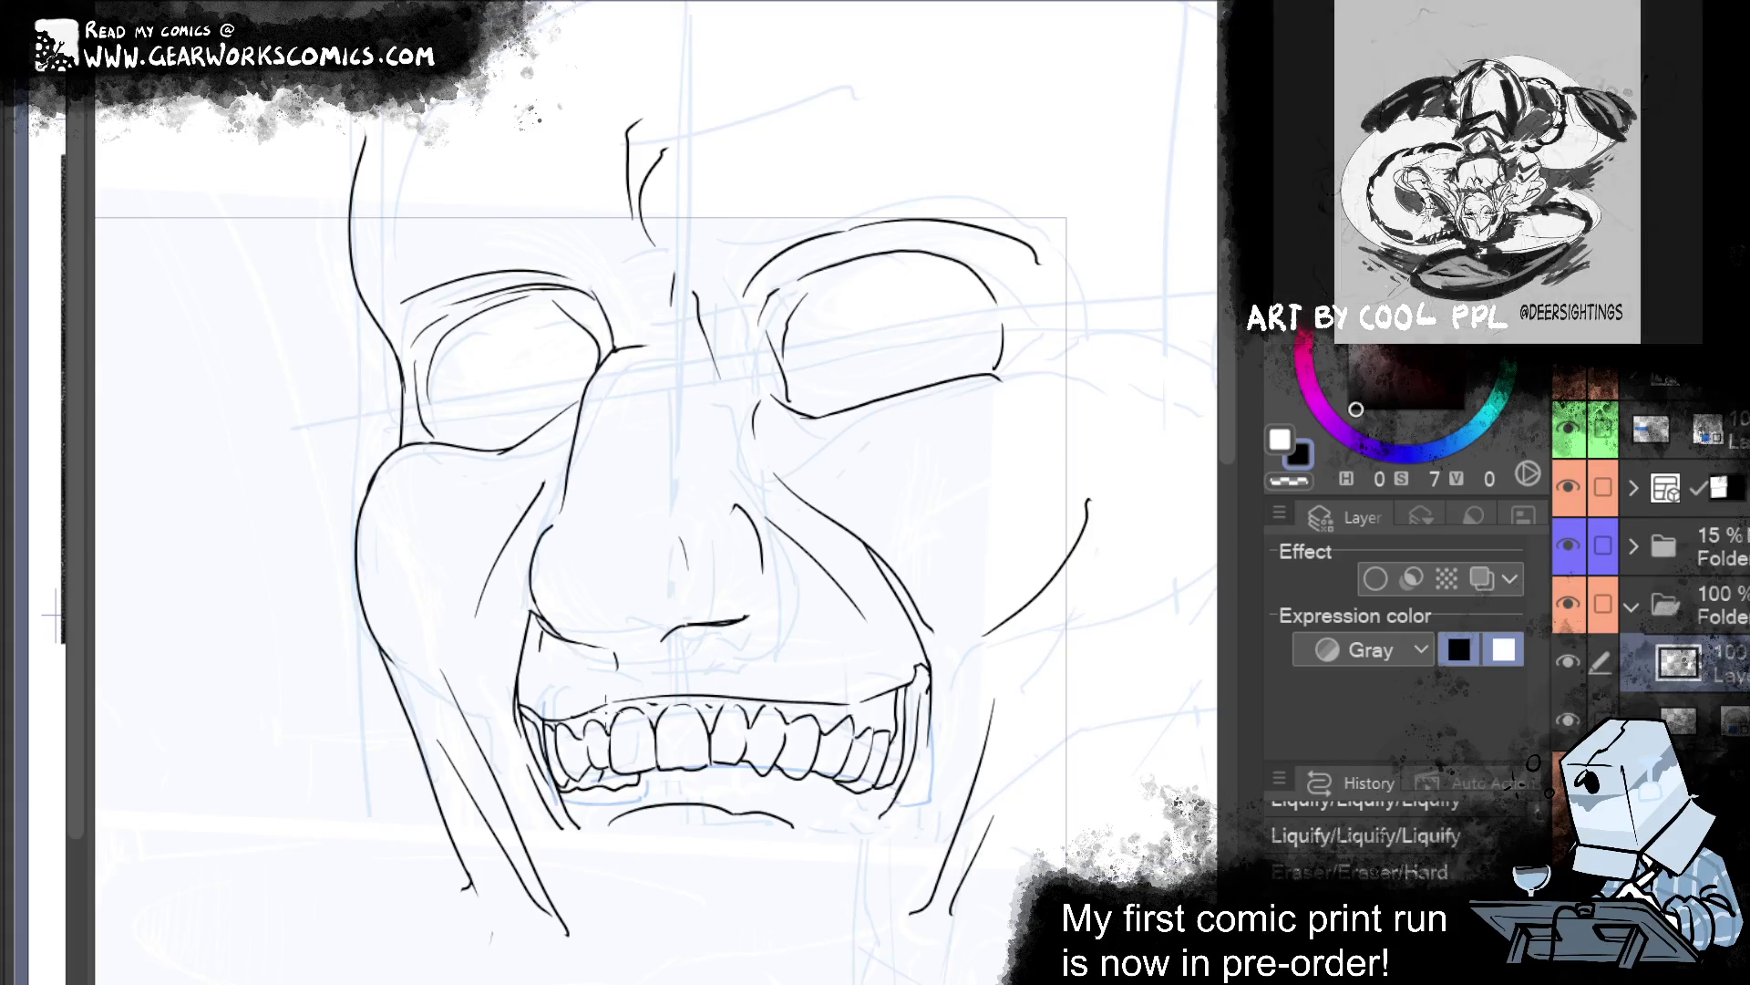
pyautogui.hotkey('ctrl', 'y')
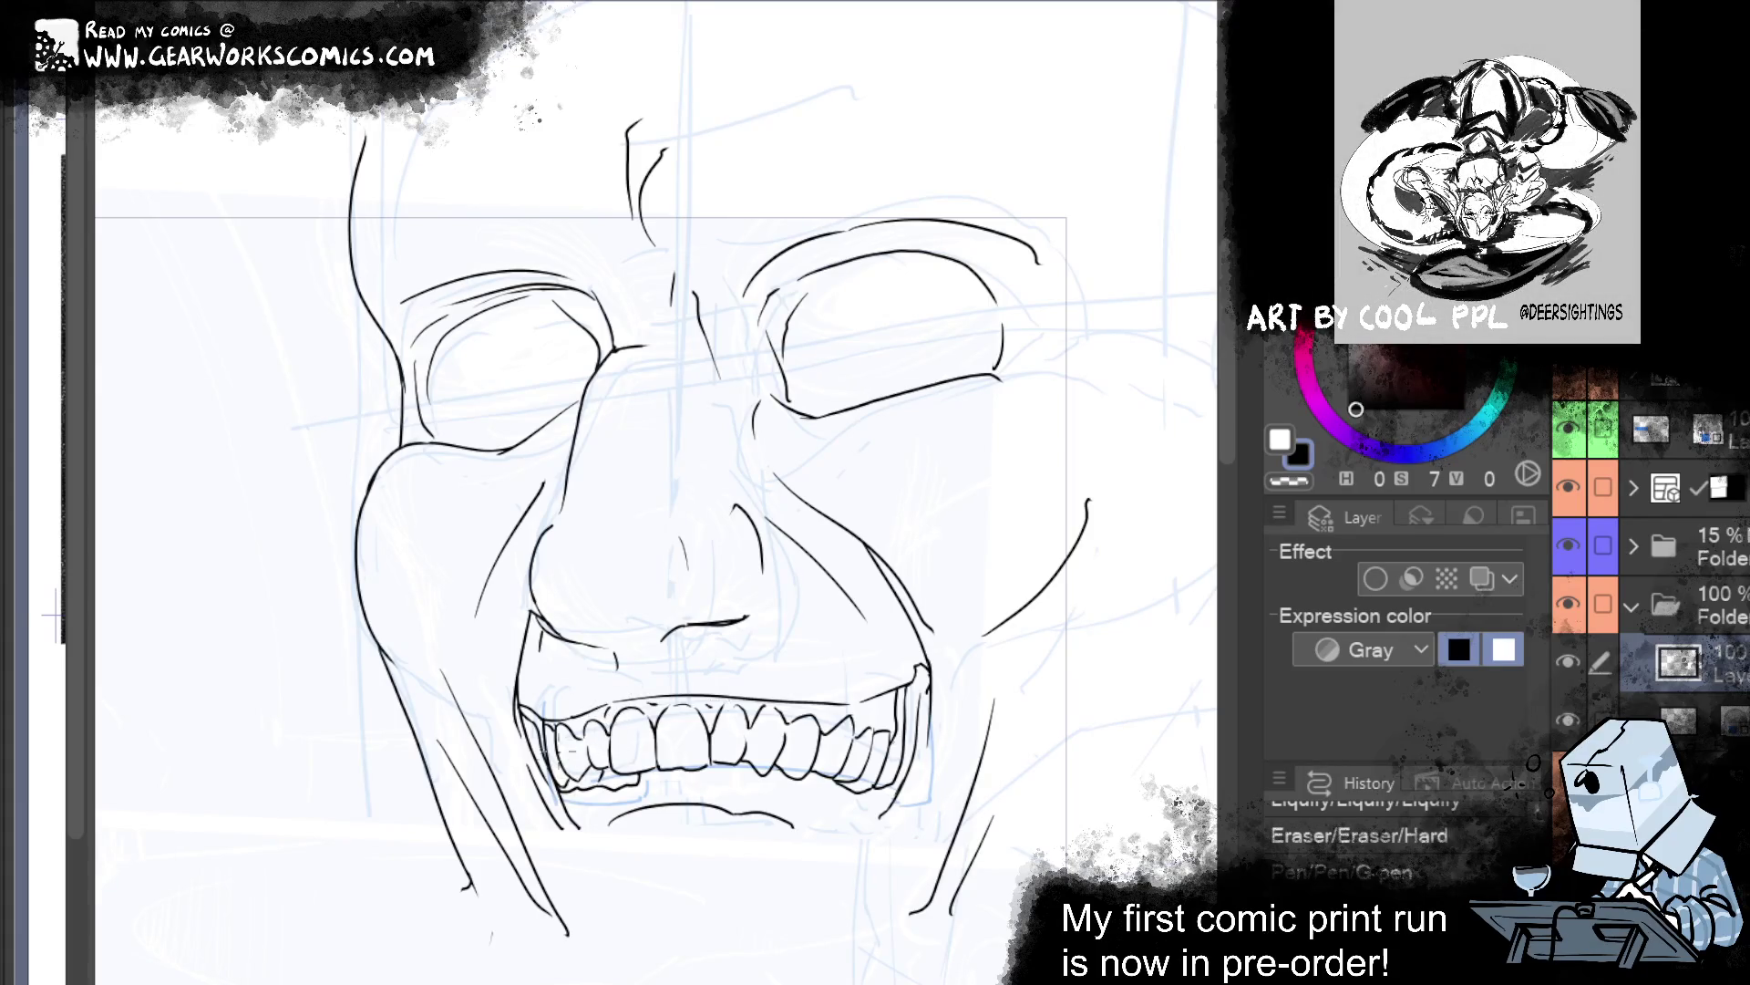
pyautogui.hotkey('ctrl', 'y')
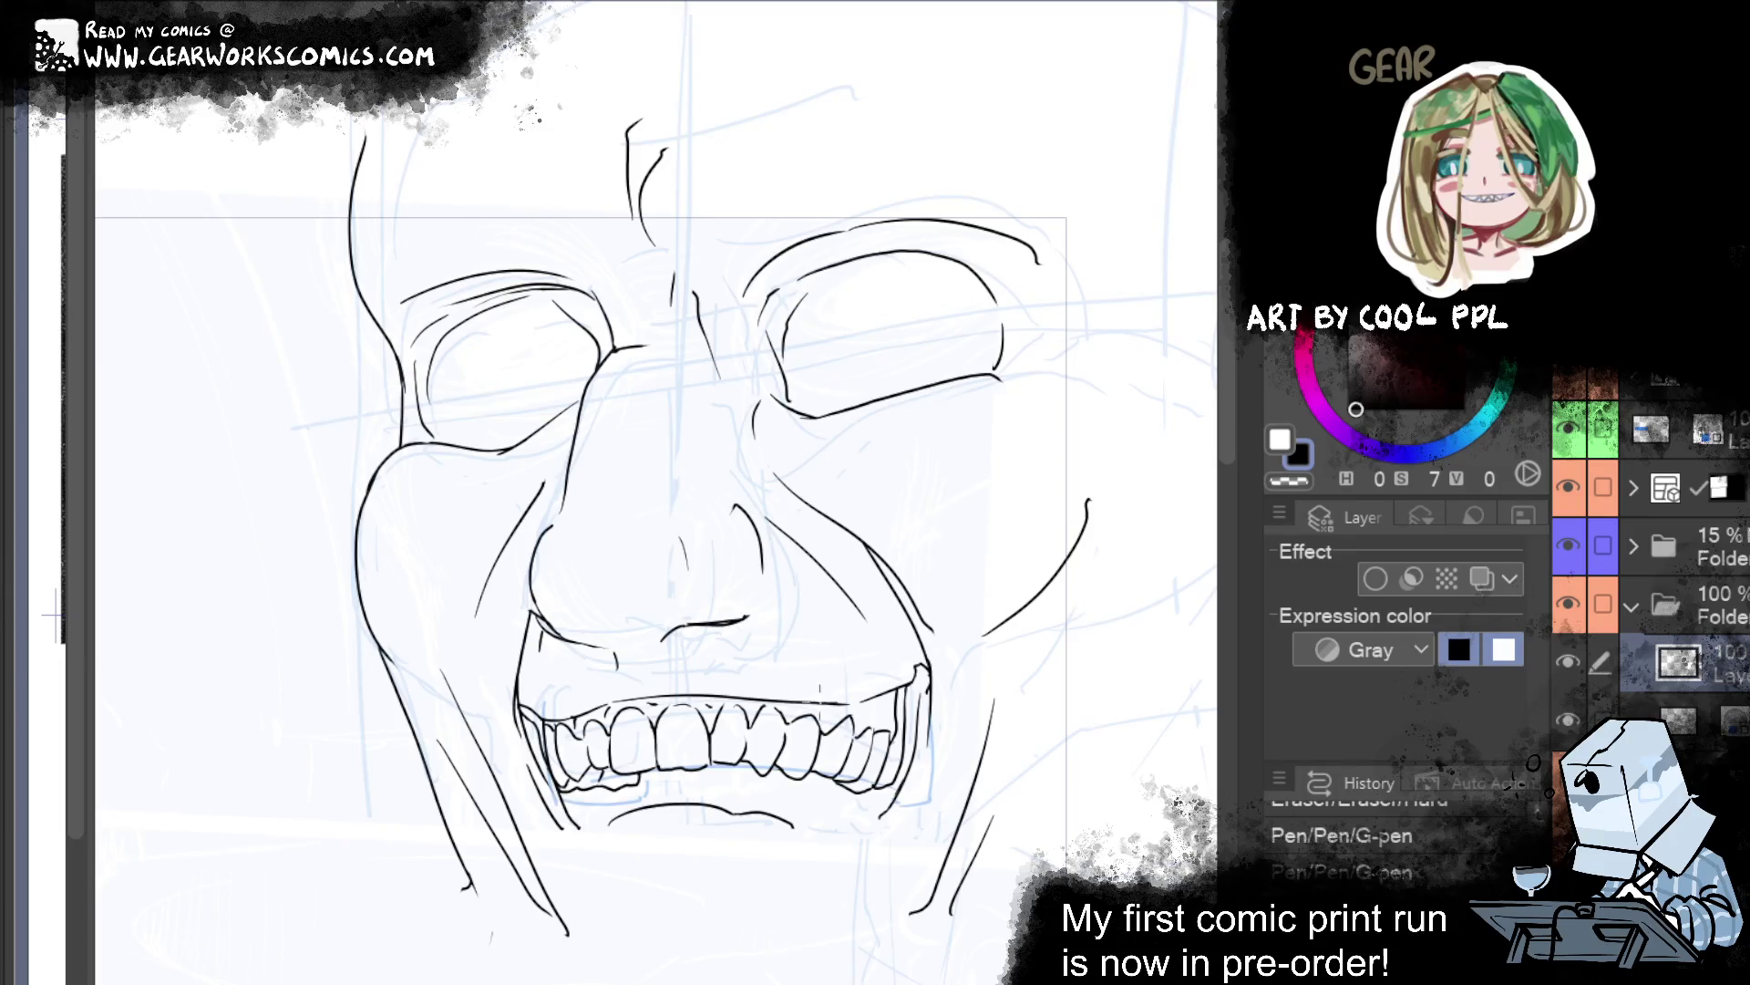
pyautogui.hotkey('ctrl', 'y')
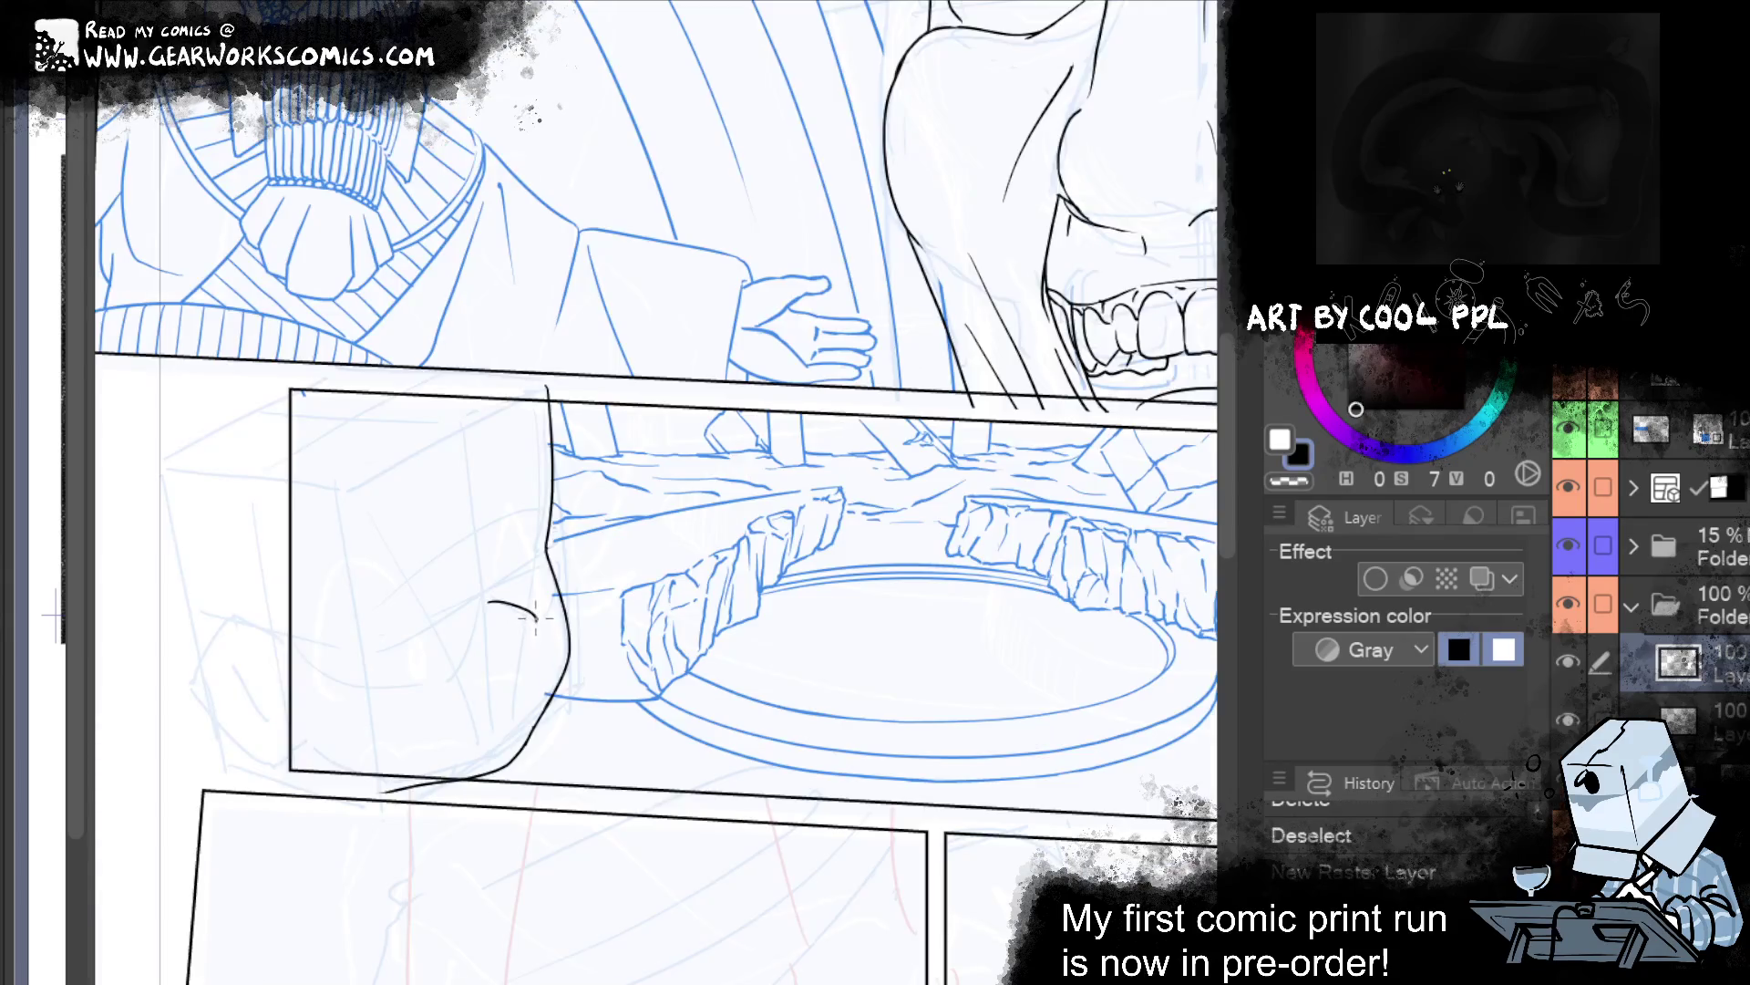
pyautogui.moveTo(536, 619); pyautogui.dragTo(523, 646)
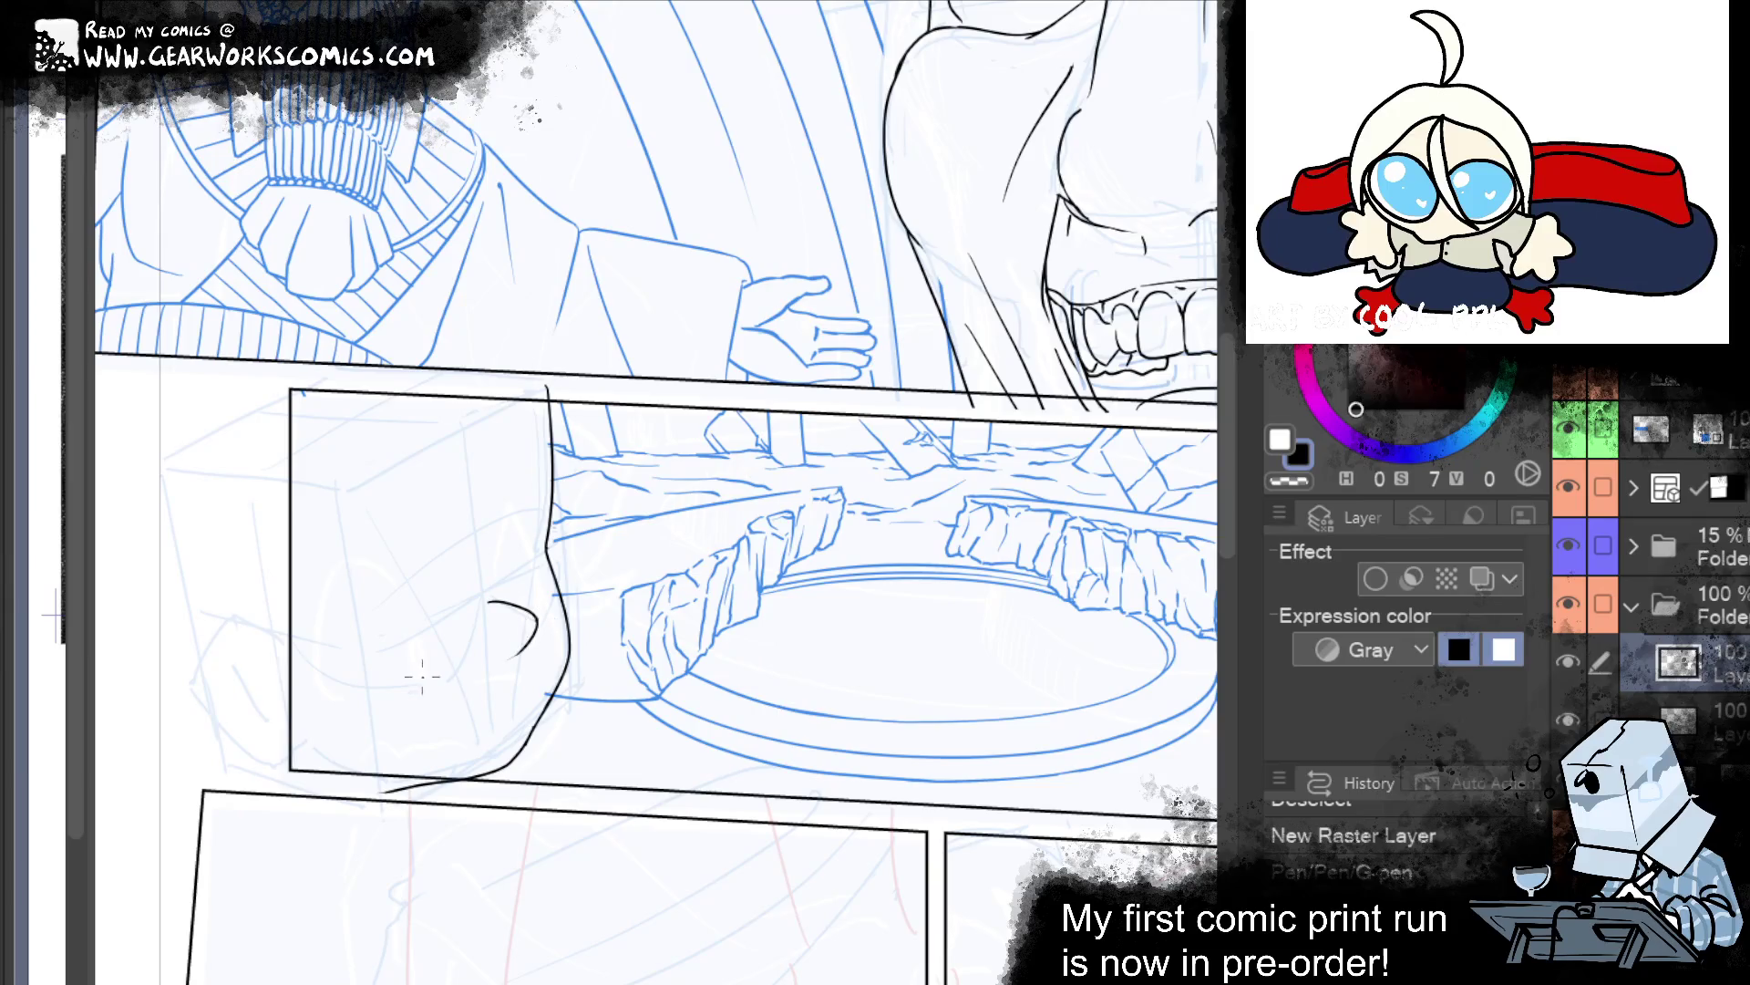
# Ink short strokes near the curl, a curve under the face line, and a chin line at lower left.
pyautogui.scroll(-3, 418, 656)
pyautogui.scroll(2, 501, 872)
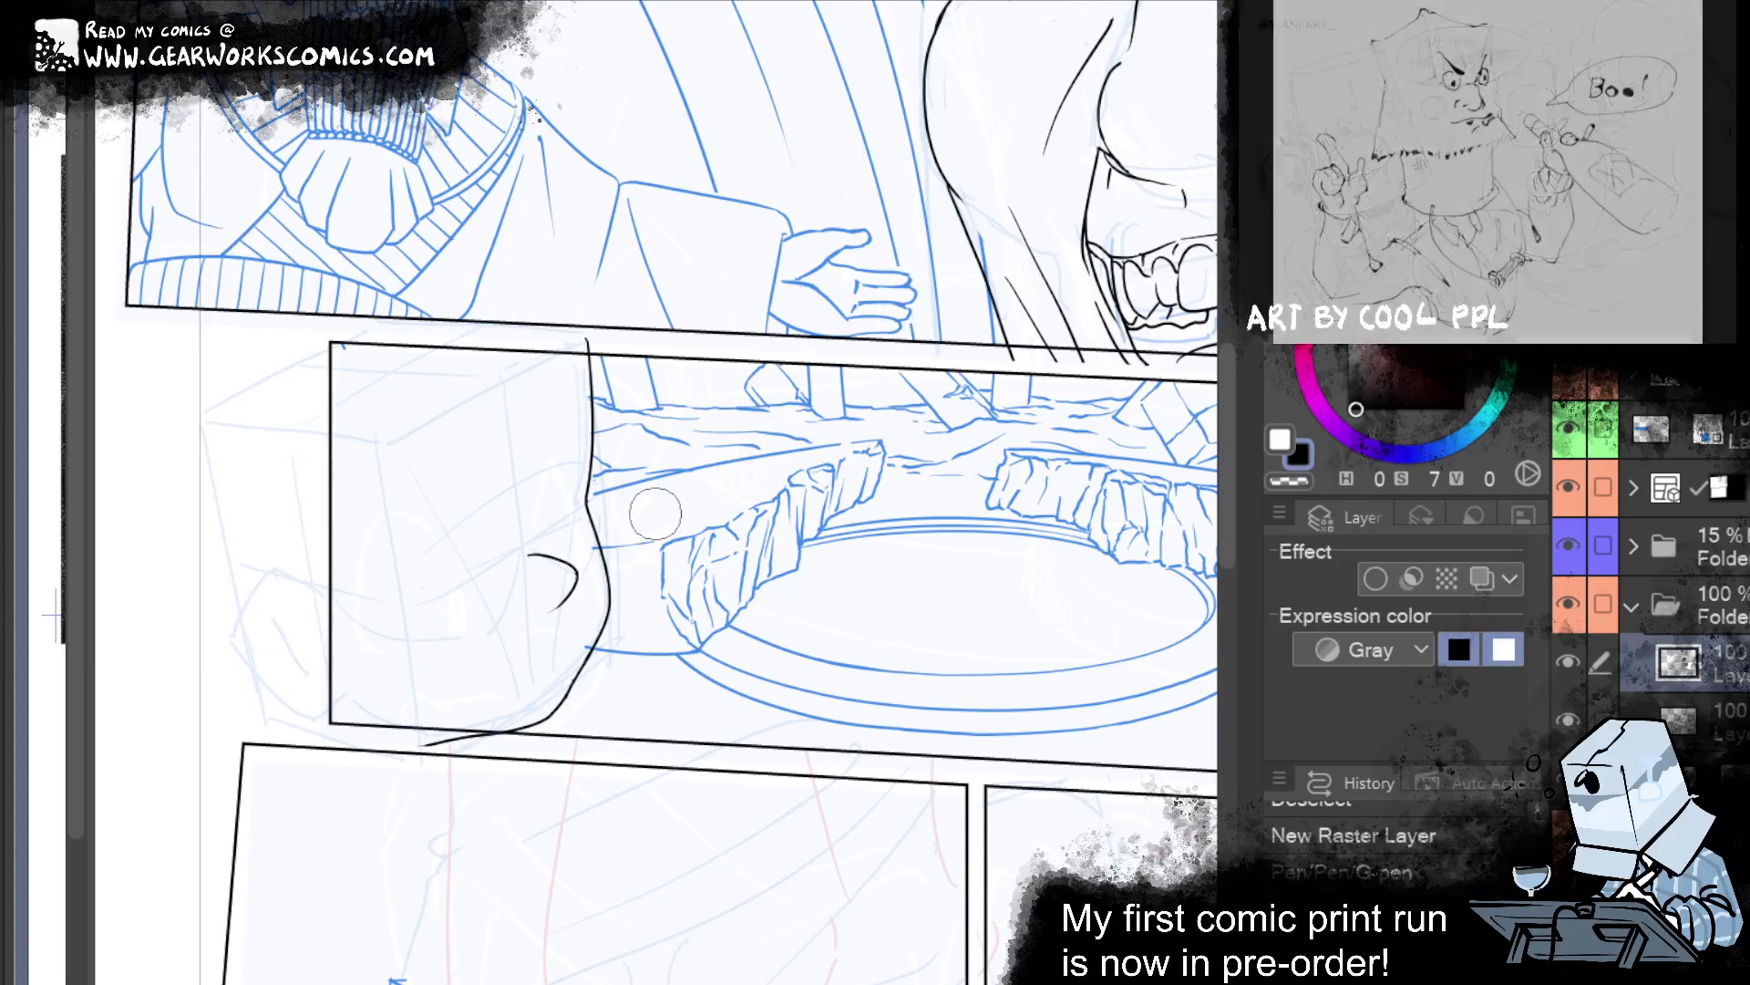
pyautogui.moveTo(557, 612)
pyautogui.mouseDown()
pyautogui.moveTo(572, 598)
pyautogui.moveTo(545, 655)
pyautogui.mouseUp()
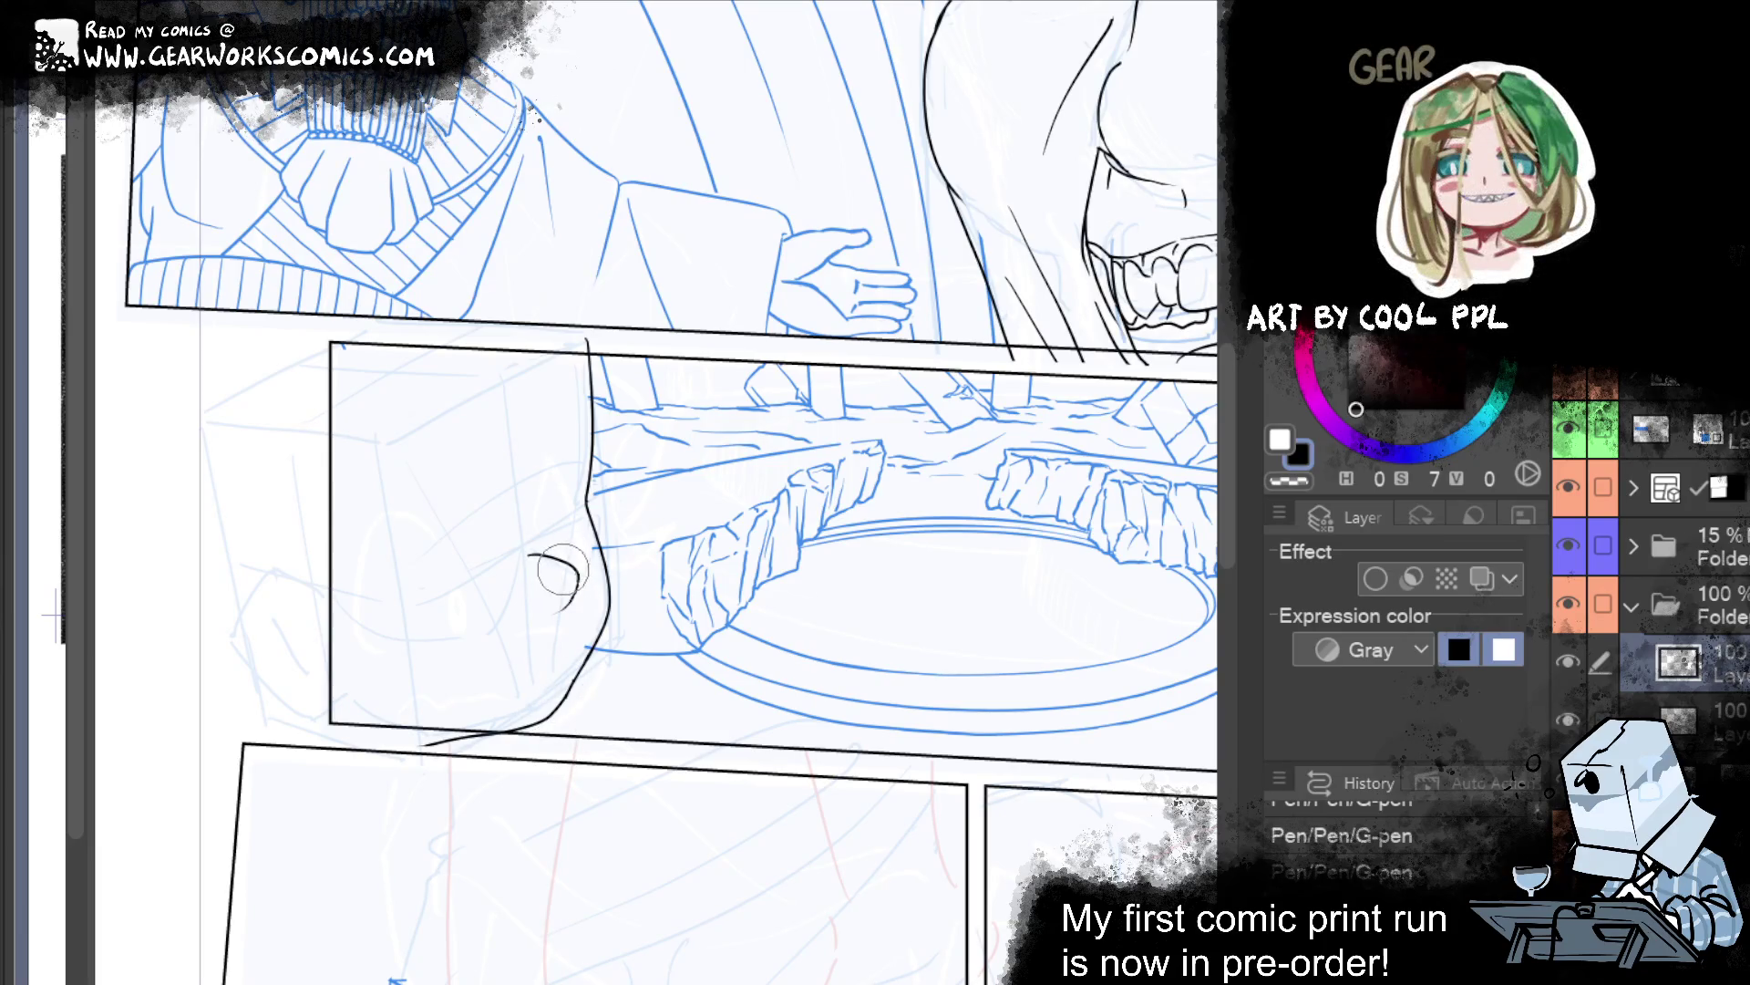
pyautogui.moveTo(570, 606); pyautogui.dragTo(577, 584)
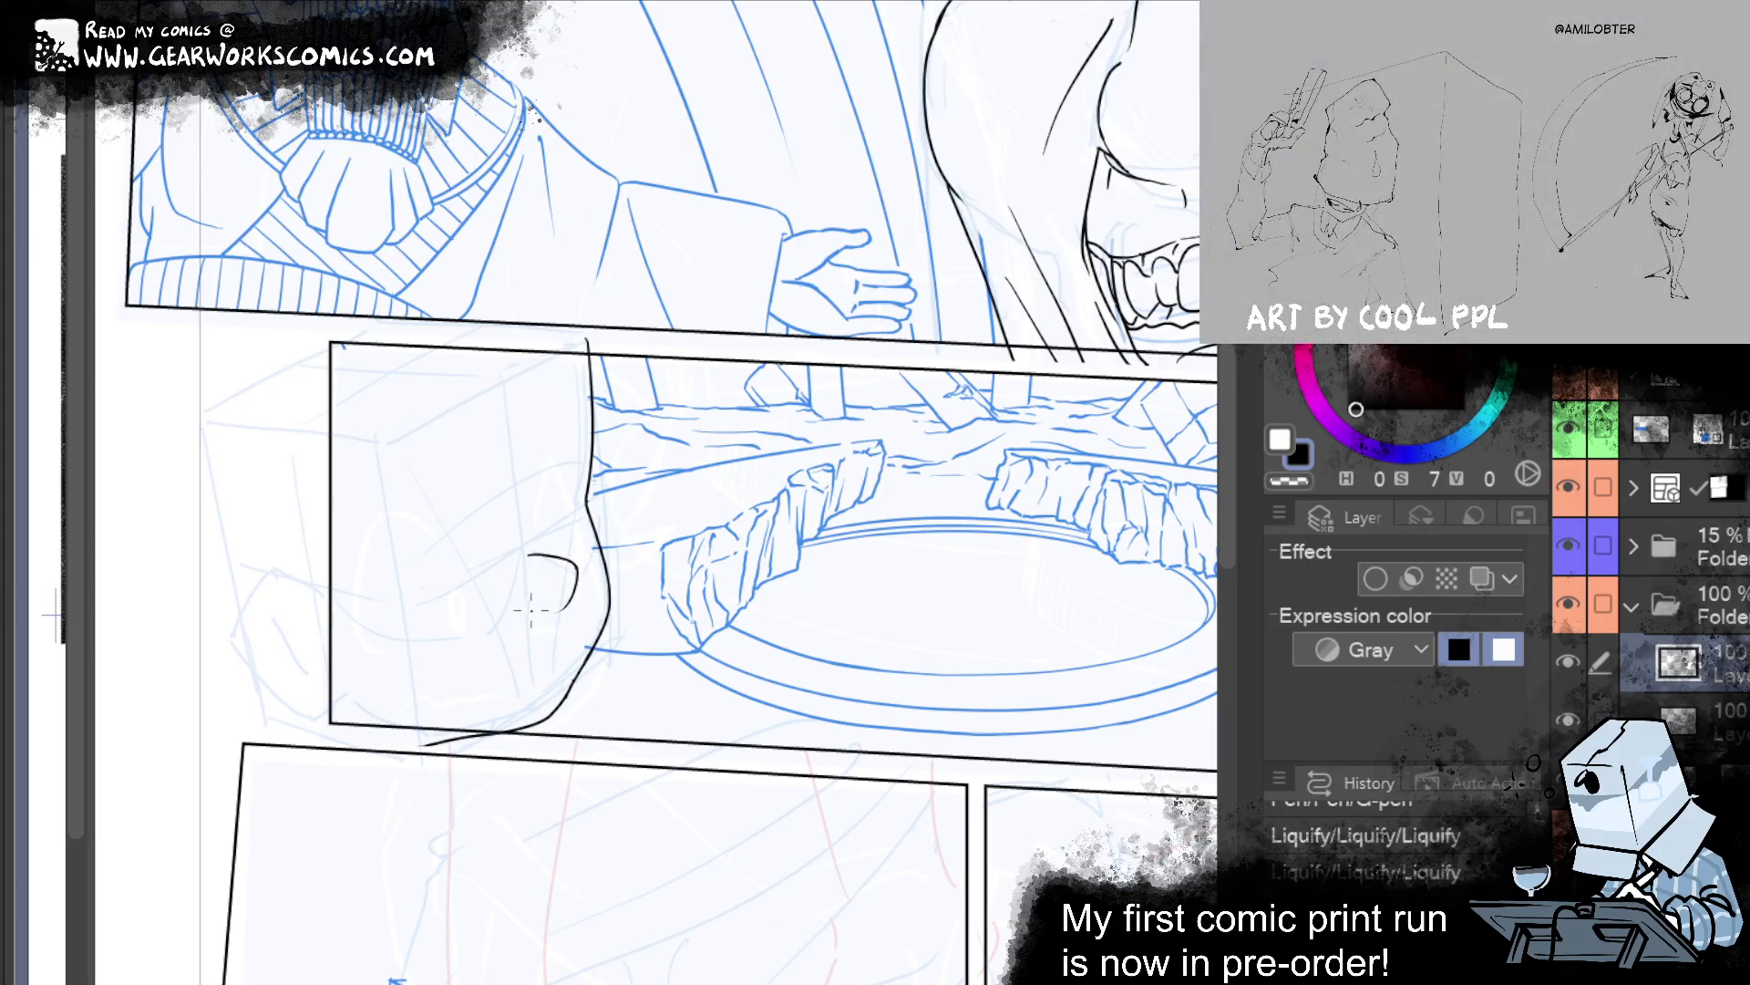
pyautogui.moveTo(508, 611); pyautogui.dragTo(540, 612)
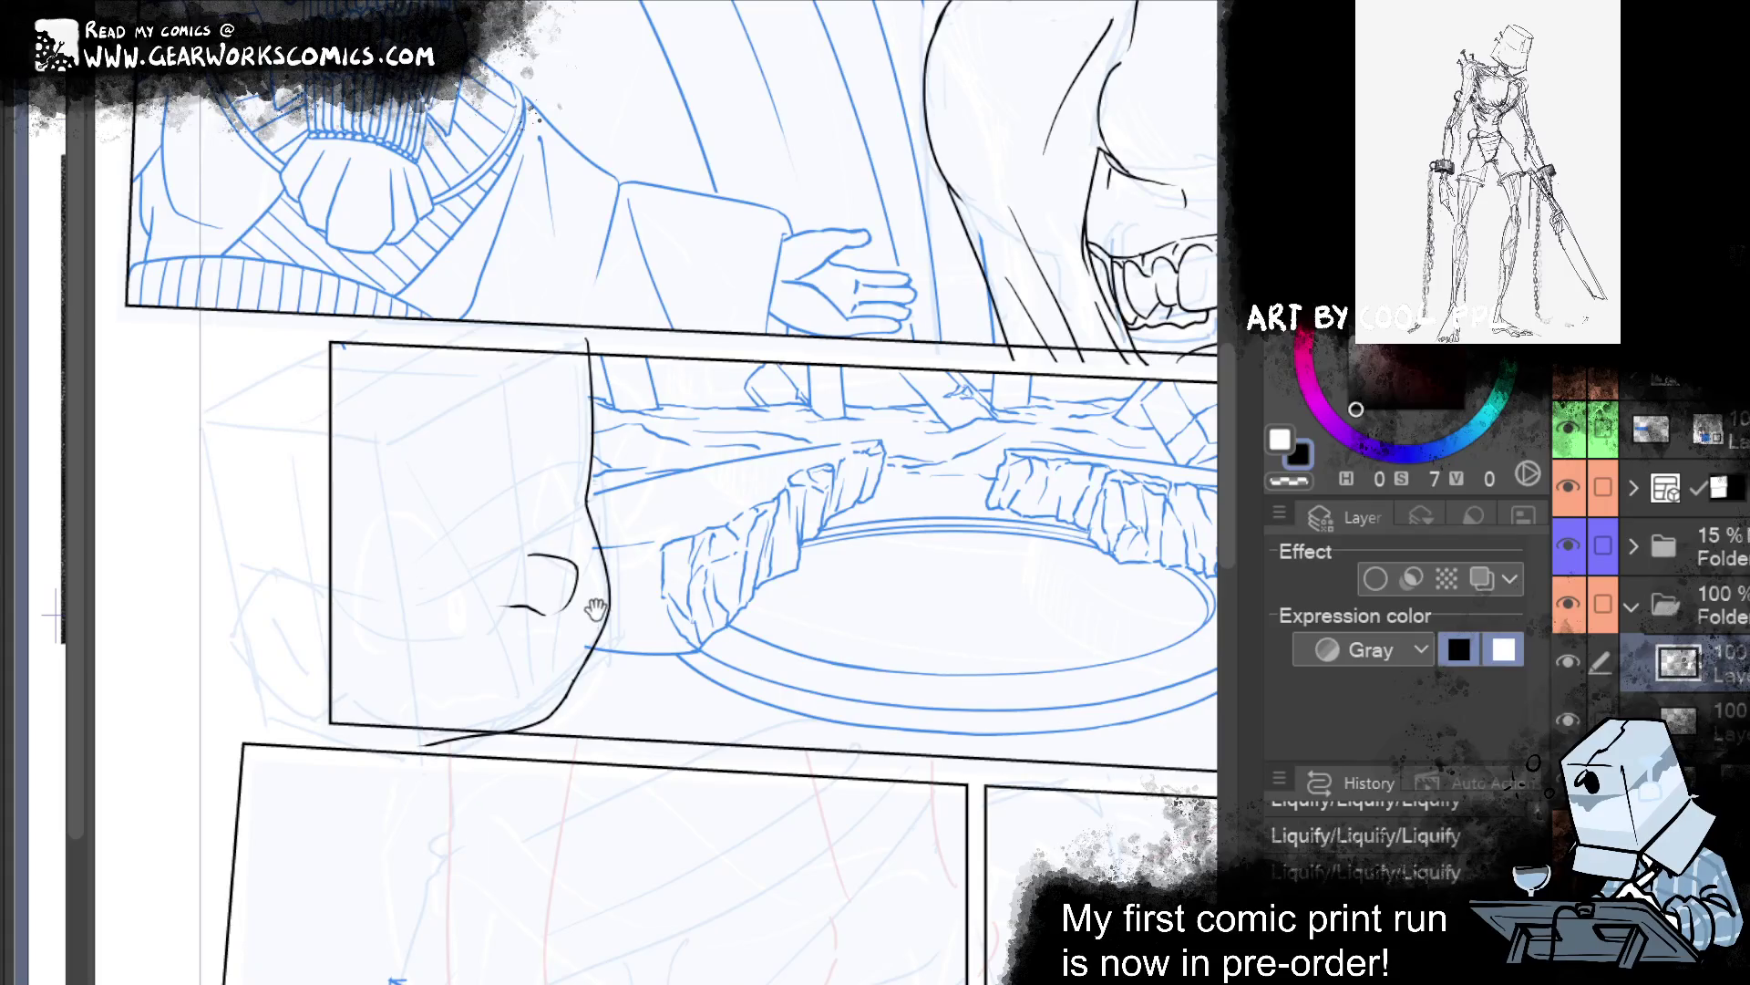
pyautogui.moveTo(595, 610); pyautogui.dragTo(1155, 776)
pyautogui.moveTo(923, 604)
pyautogui.mouseDown()
pyautogui.moveTo(910, 644)
pyautogui.moveTo(833, 644)
pyautogui.mouseUp()
pyautogui.moveTo(412, 679); pyautogui.dragTo(476, 705)
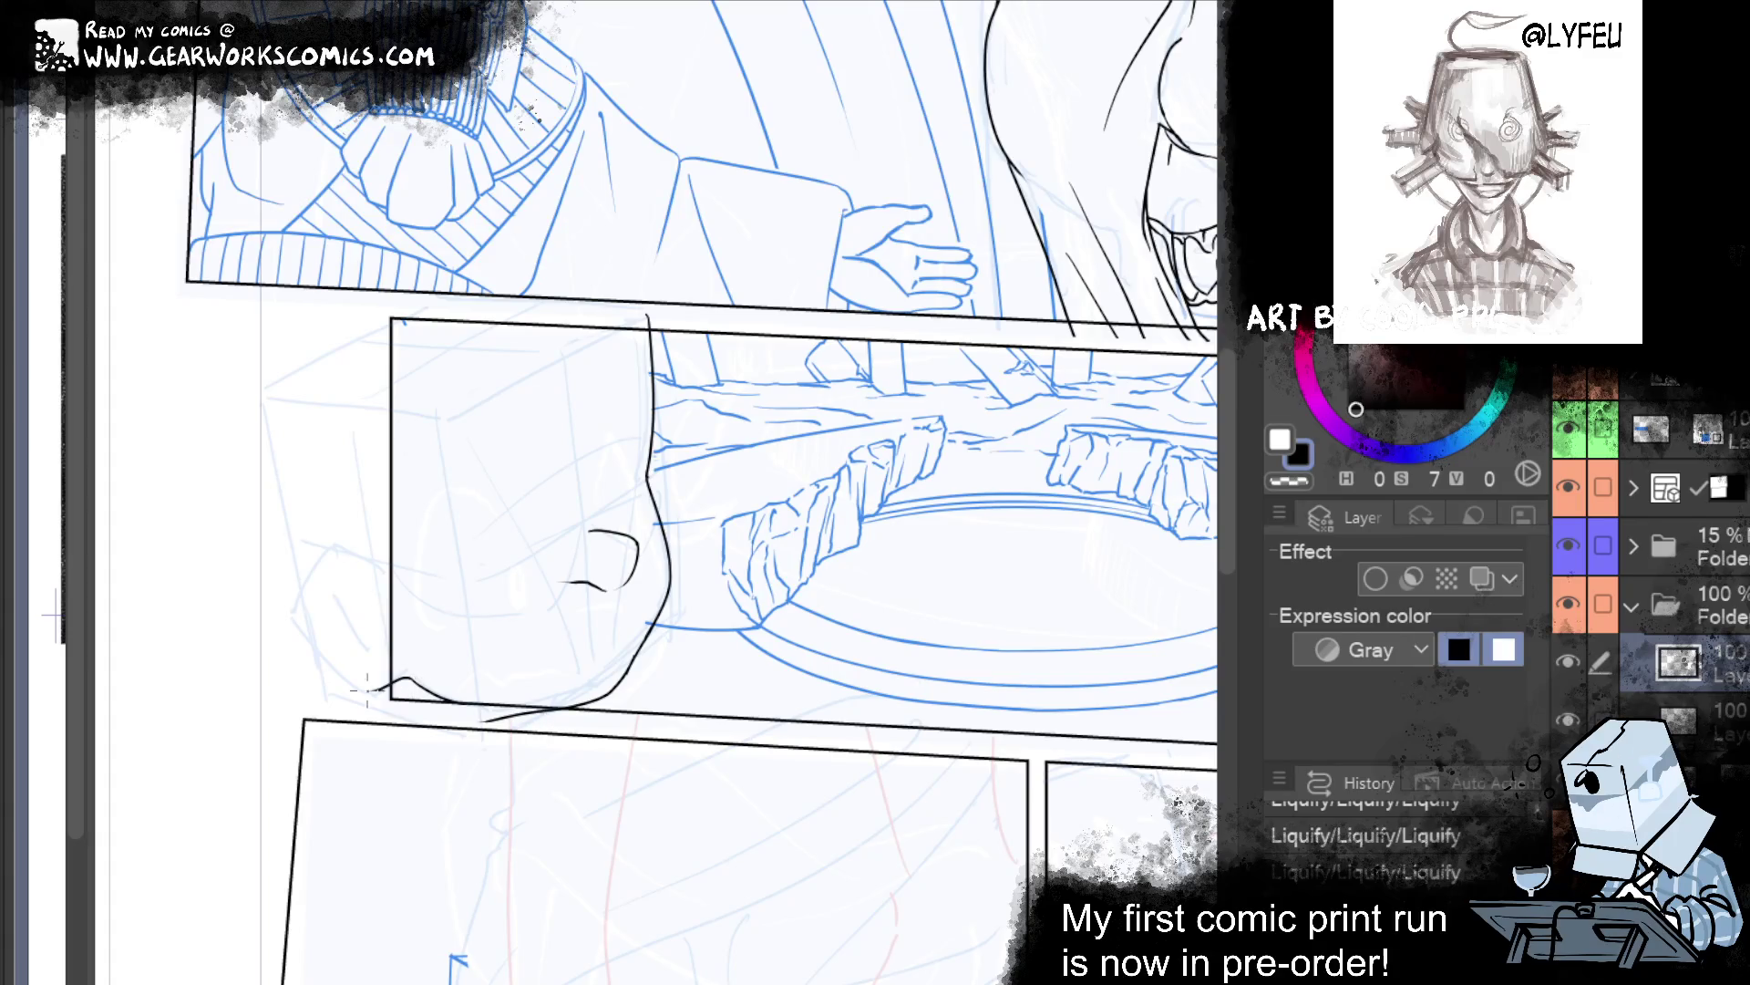
# Ink the head outline down into the middle panel with a slight rightward bulge.
pyautogui.moveTo(1017, 866)
pyautogui.mouseDown()
pyautogui.moveTo(768, 828)
pyautogui.moveTo(146, 891)
pyautogui.mouseUp()
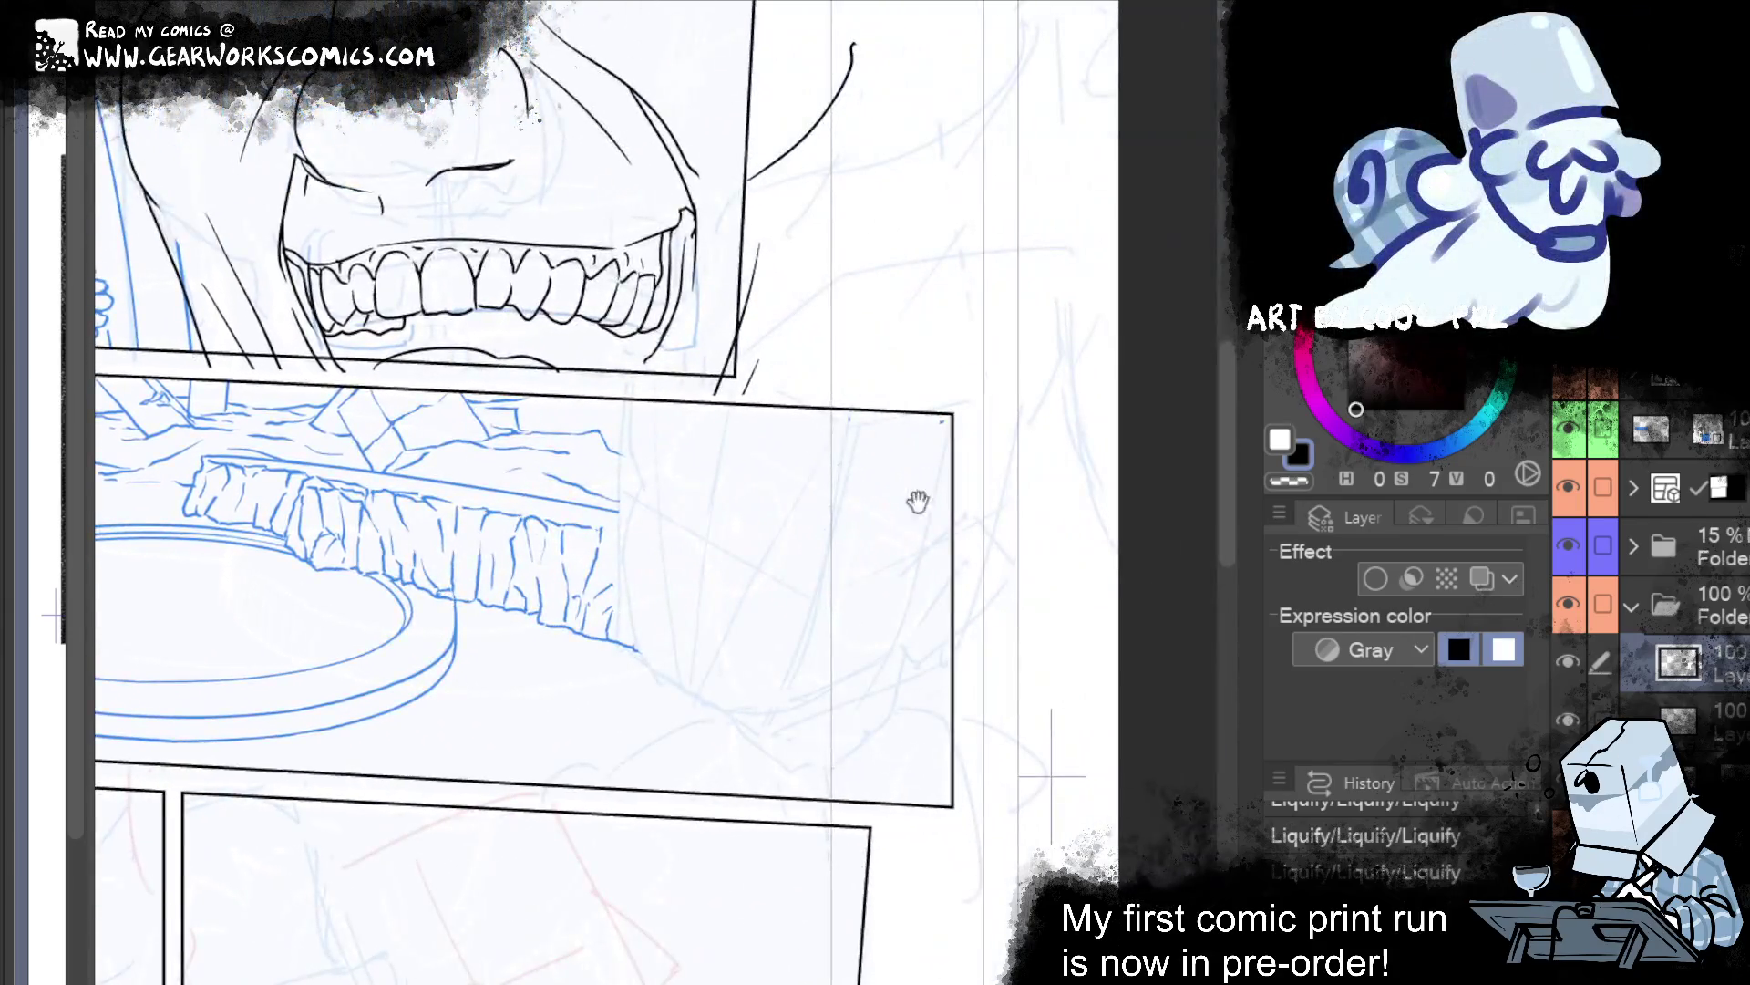
pyautogui.moveTo(918, 501); pyautogui.dragTo(1007, 475)
pyautogui.moveTo(720, 418); pyautogui.dragTo(742, 498)
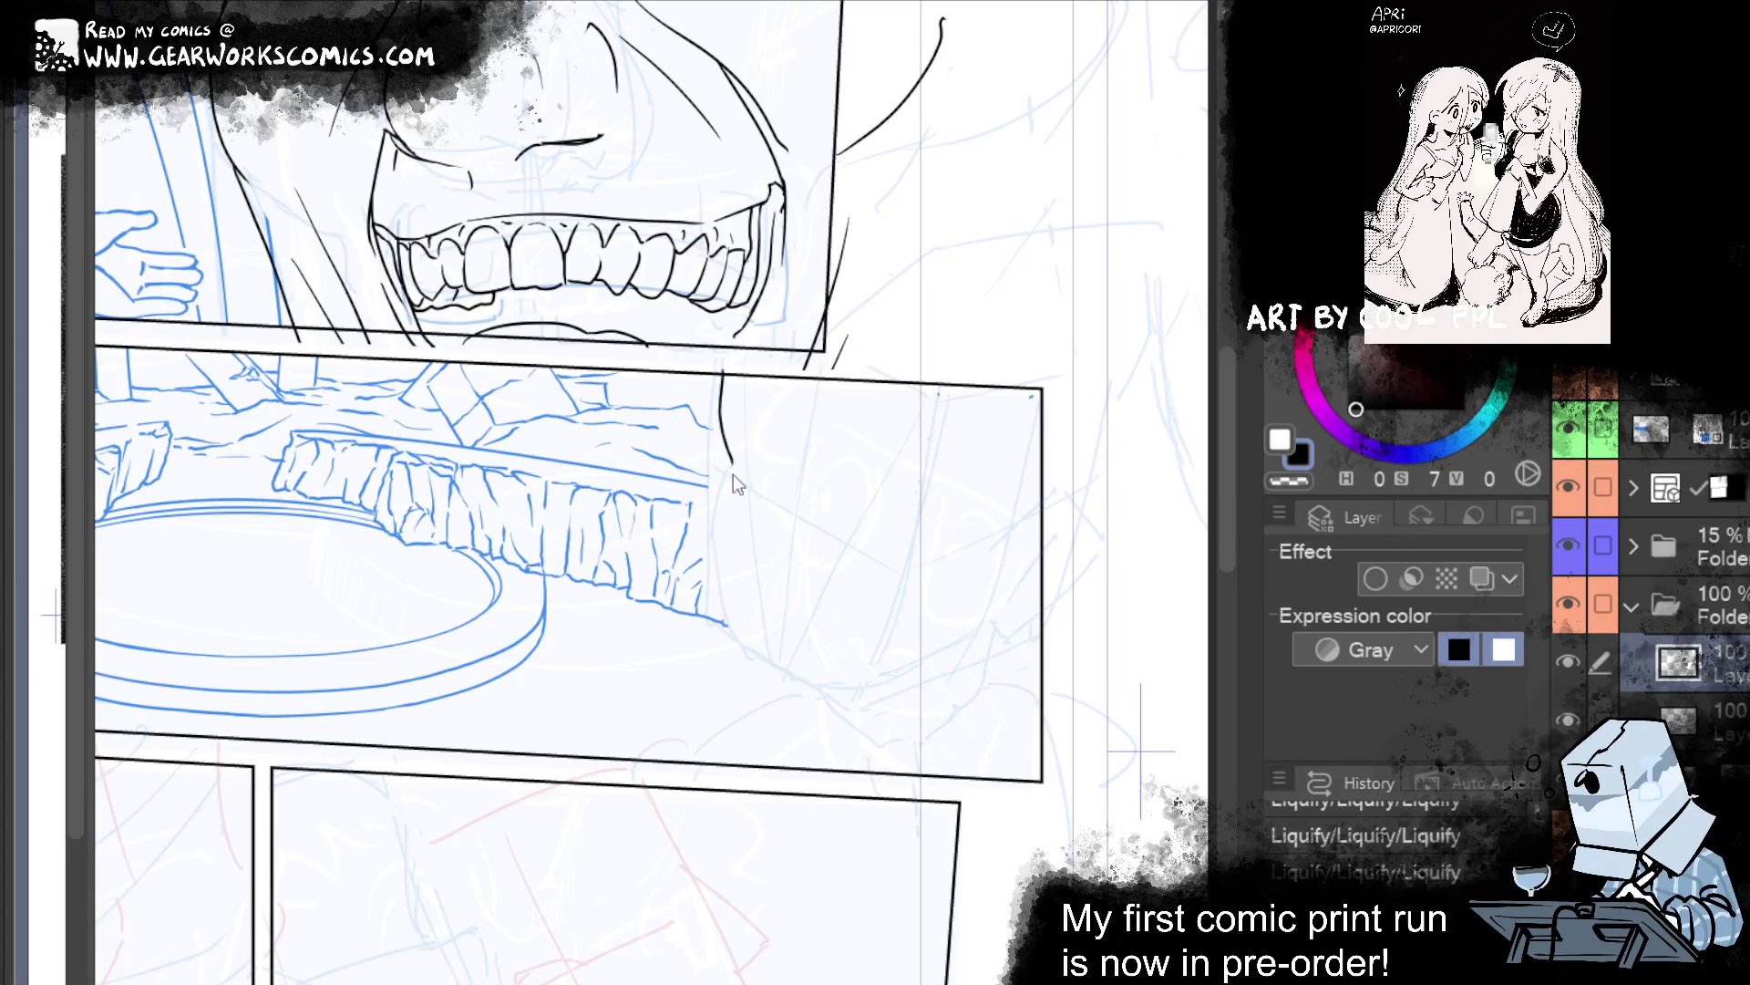
pyautogui.moveTo(734, 469); pyautogui.dragTo(723, 625)
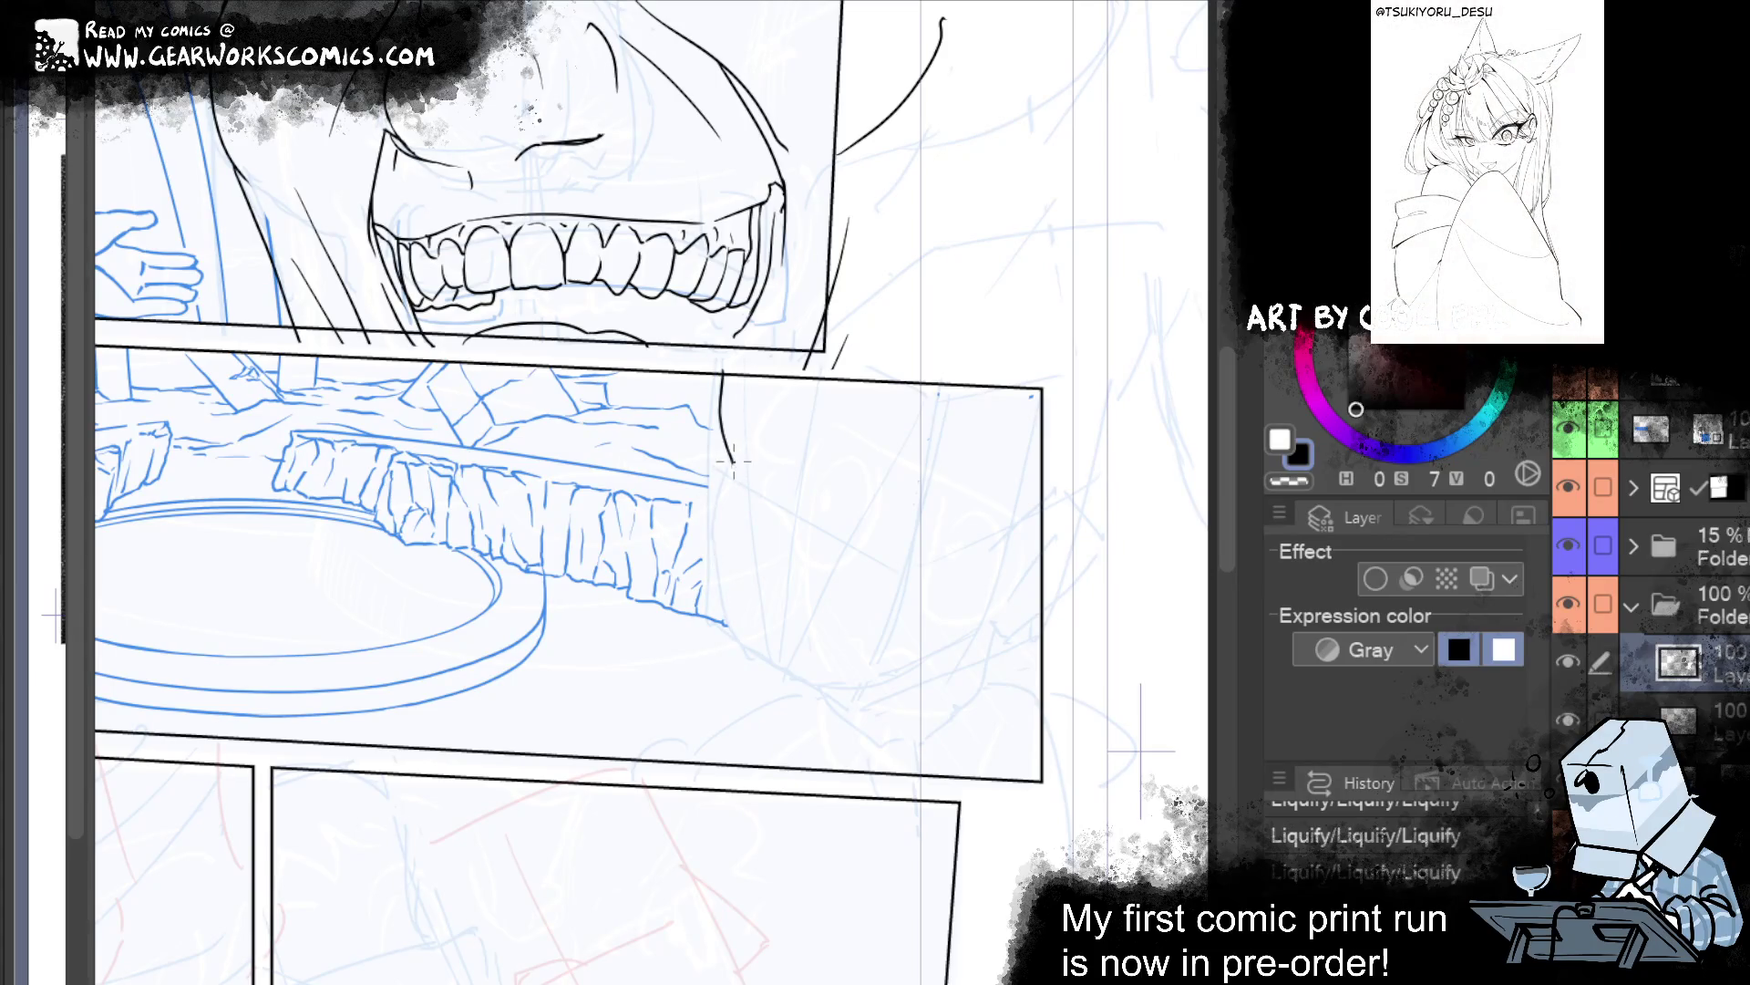
pyautogui.moveTo(721, 458); pyautogui.dragTo(749, 669)
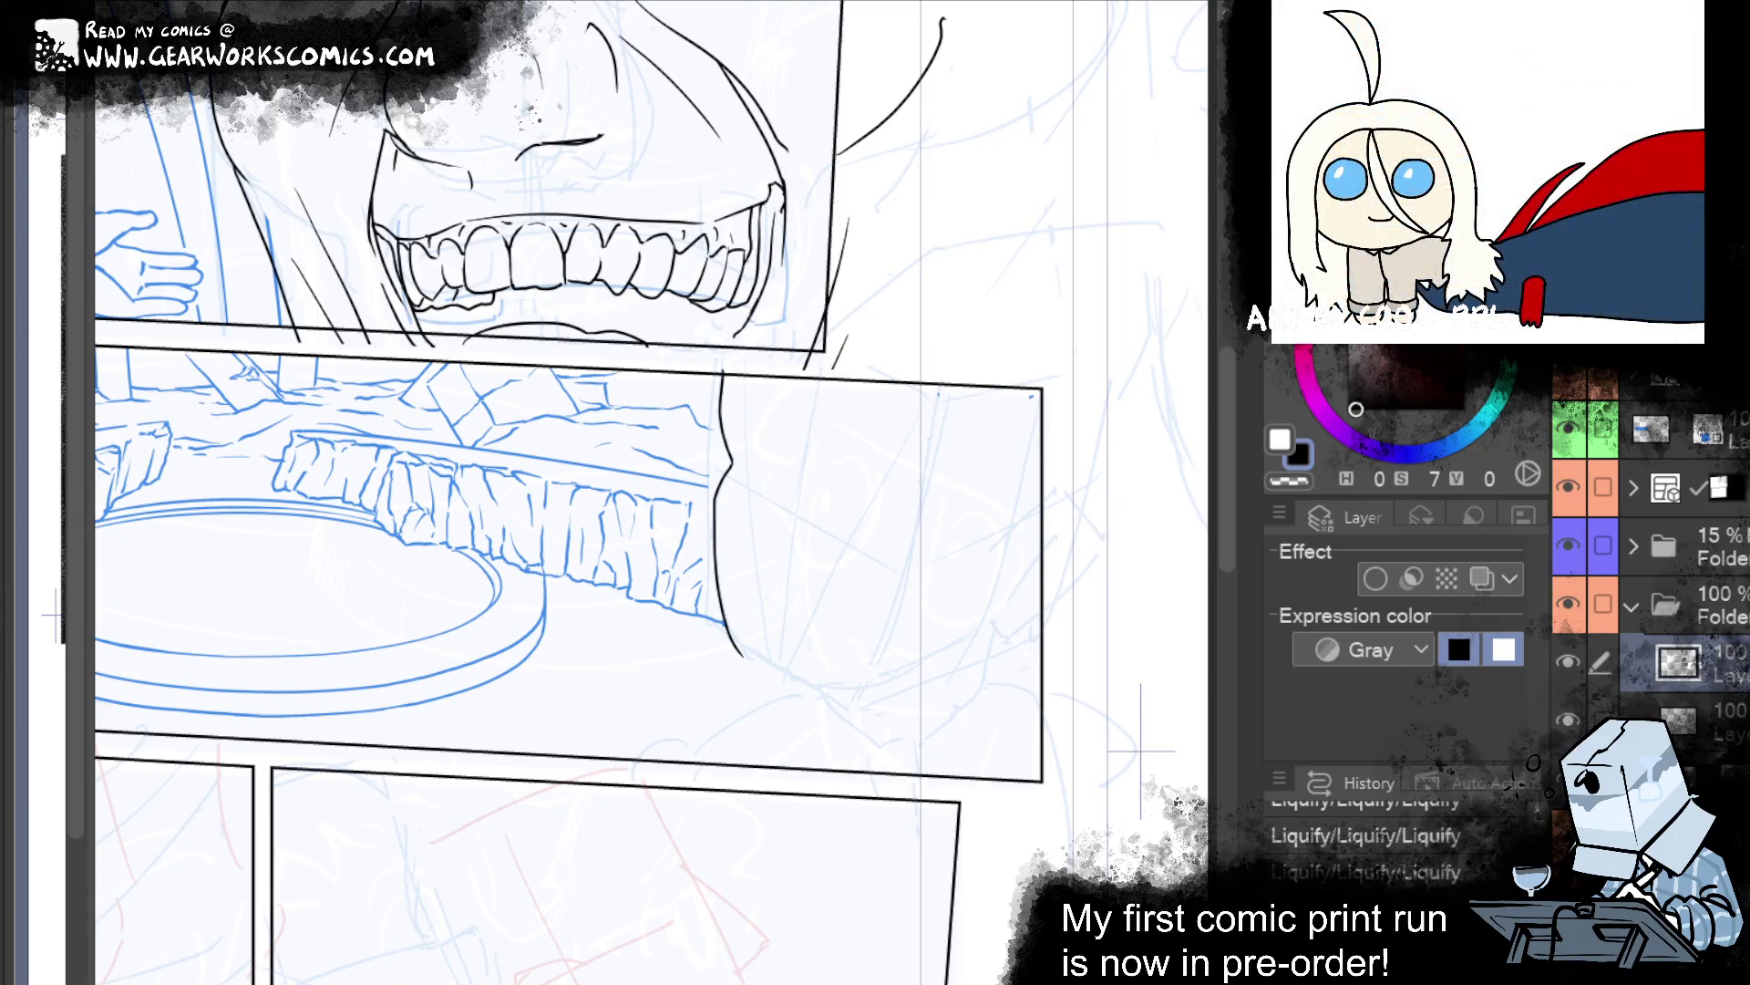
# Extend the outline's end down and right, redrawing it lower and removing the hook.
pyautogui.moveTo(735, 644); pyautogui.dragTo(745, 653)
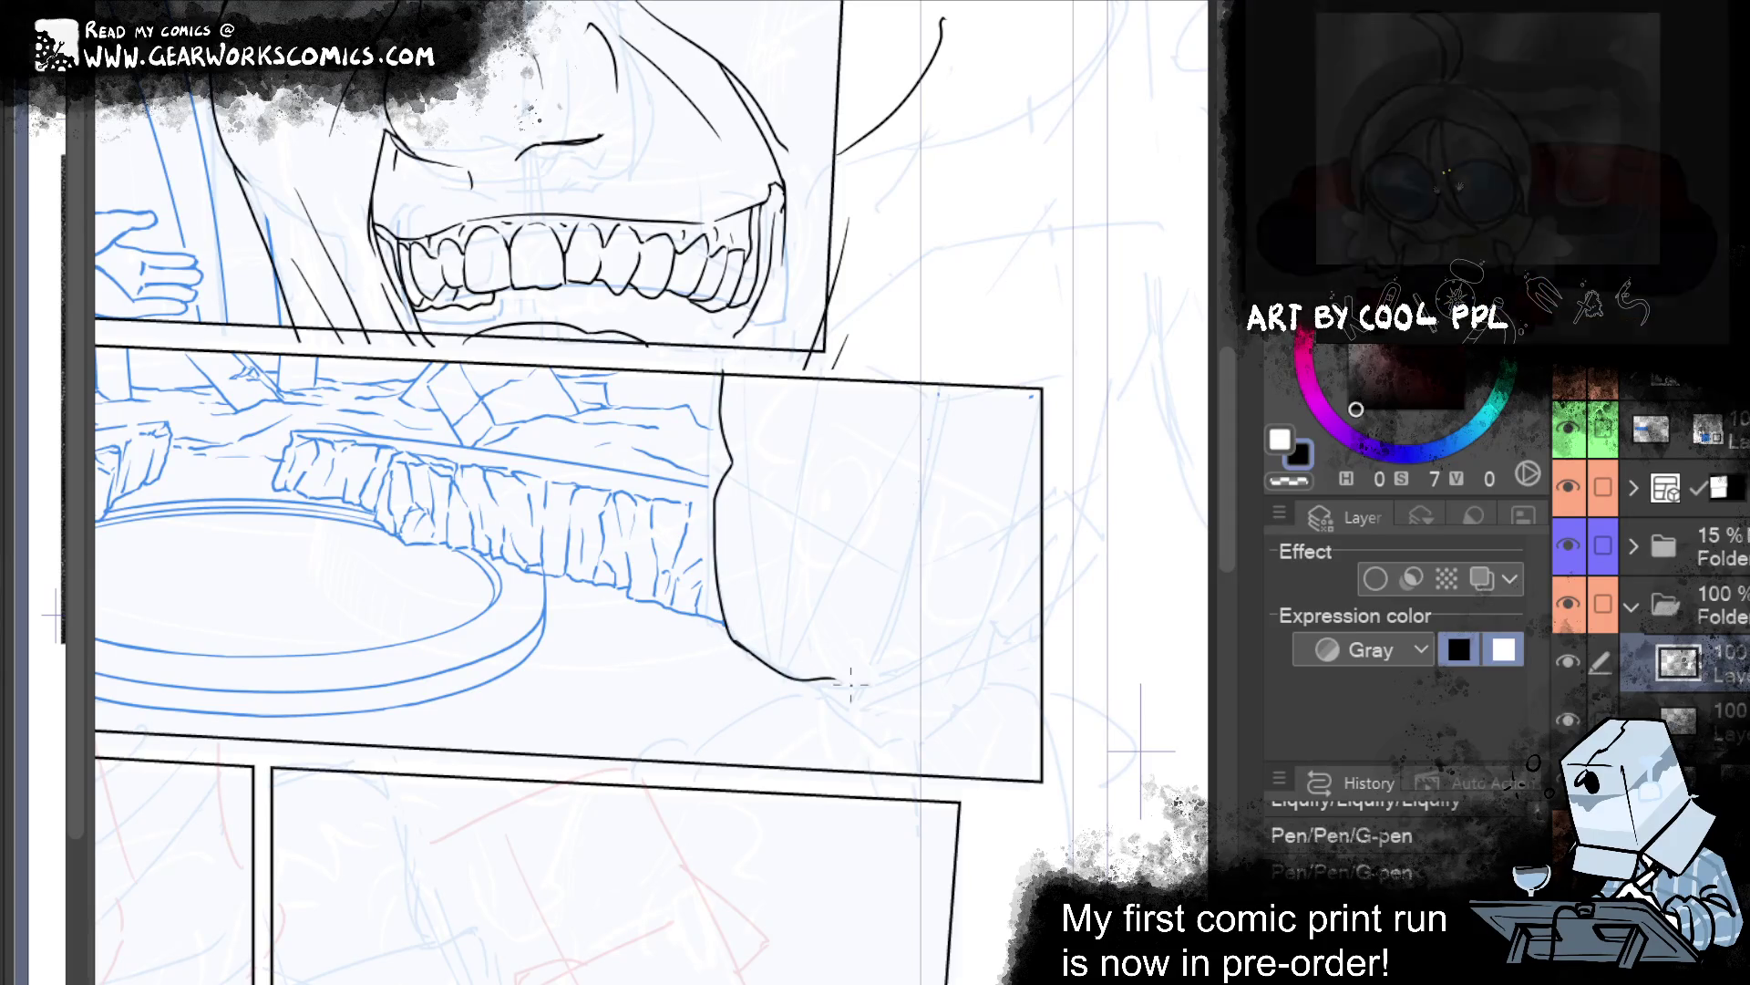
pyautogui.hotkey('ctrl', 'y')
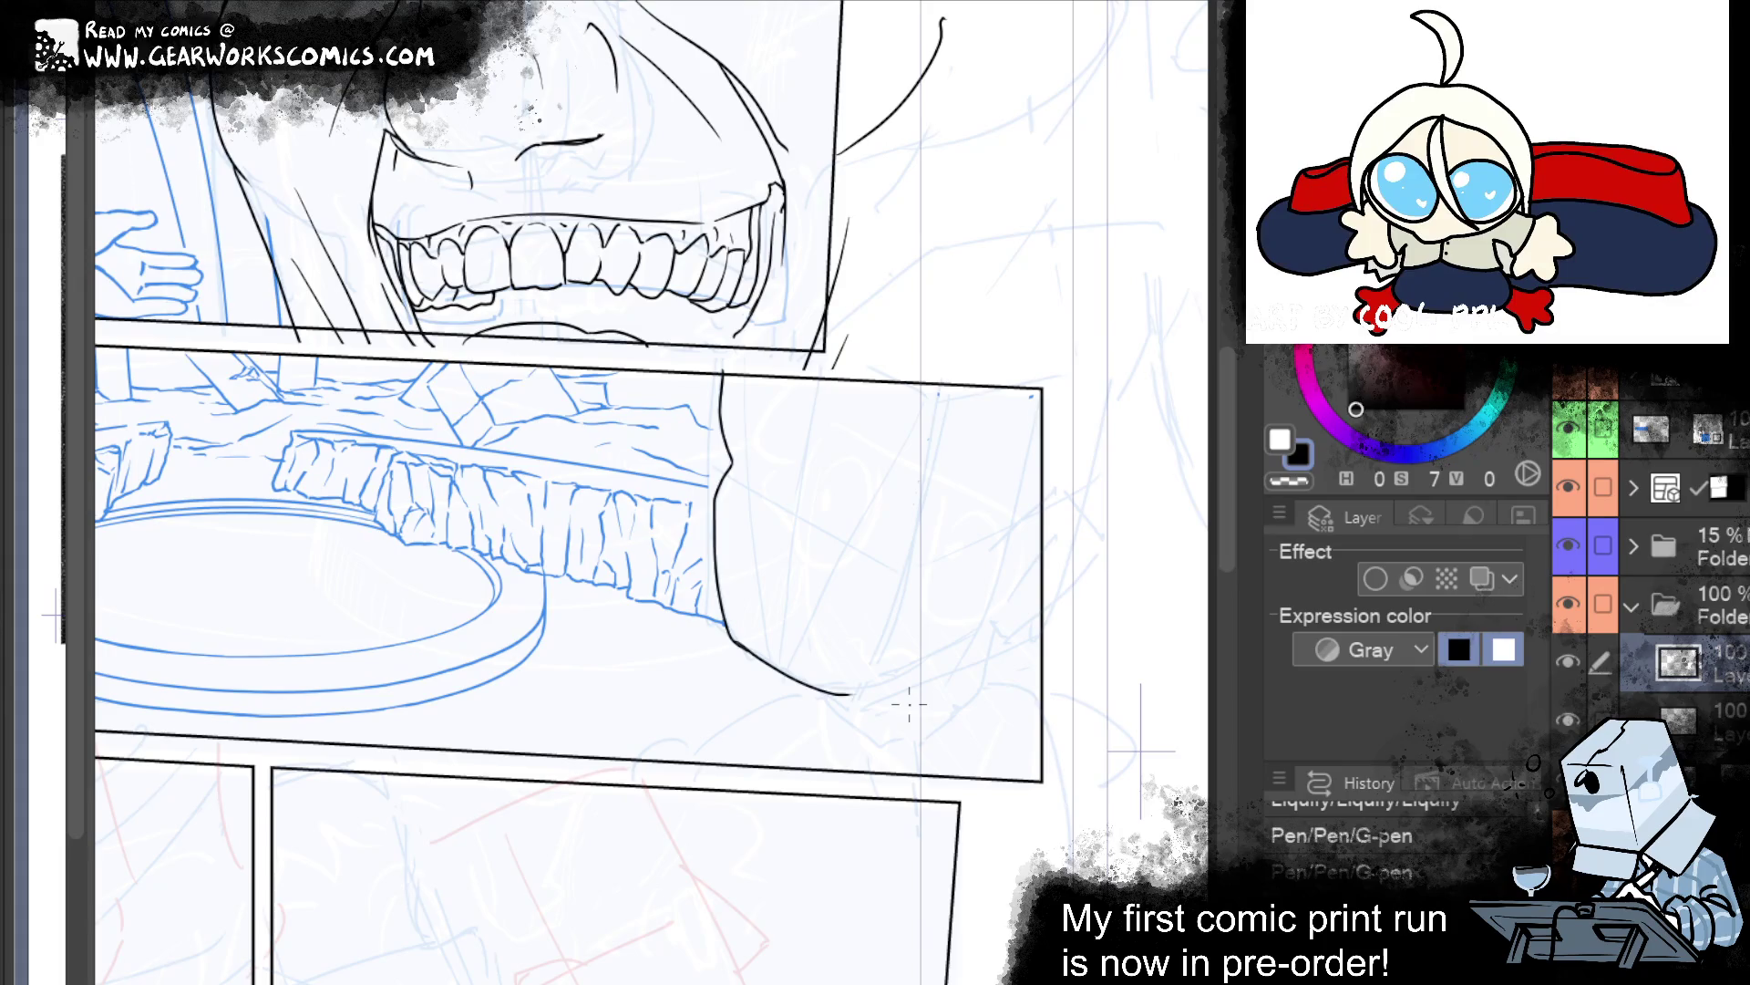
pyautogui.moveTo(735, 650); pyautogui.dragTo(838, 689)
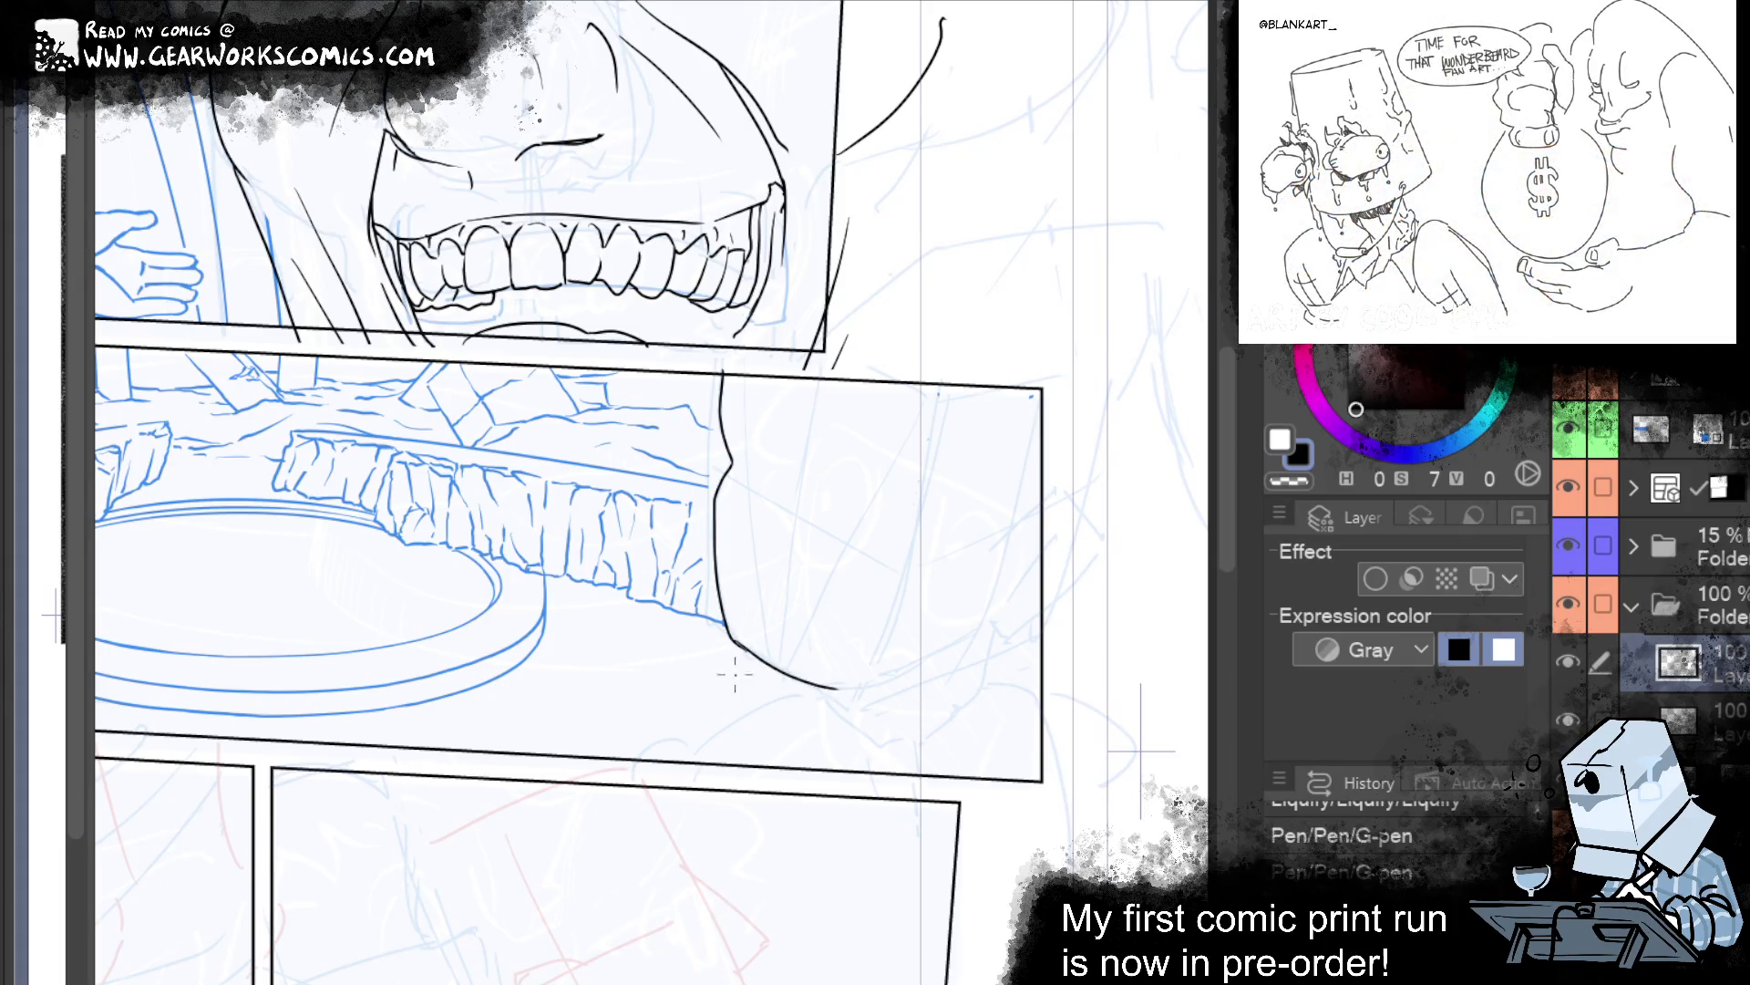
pyautogui.hotkey('ctrl', 'z')
pyautogui.hotkey('ctrl', 'z')
pyautogui.moveTo(735, 644)
pyautogui.mouseDown()
pyautogui.moveTo(843, 691)
pyautogui.moveTo(974, 624)
pyautogui.mouseUp()
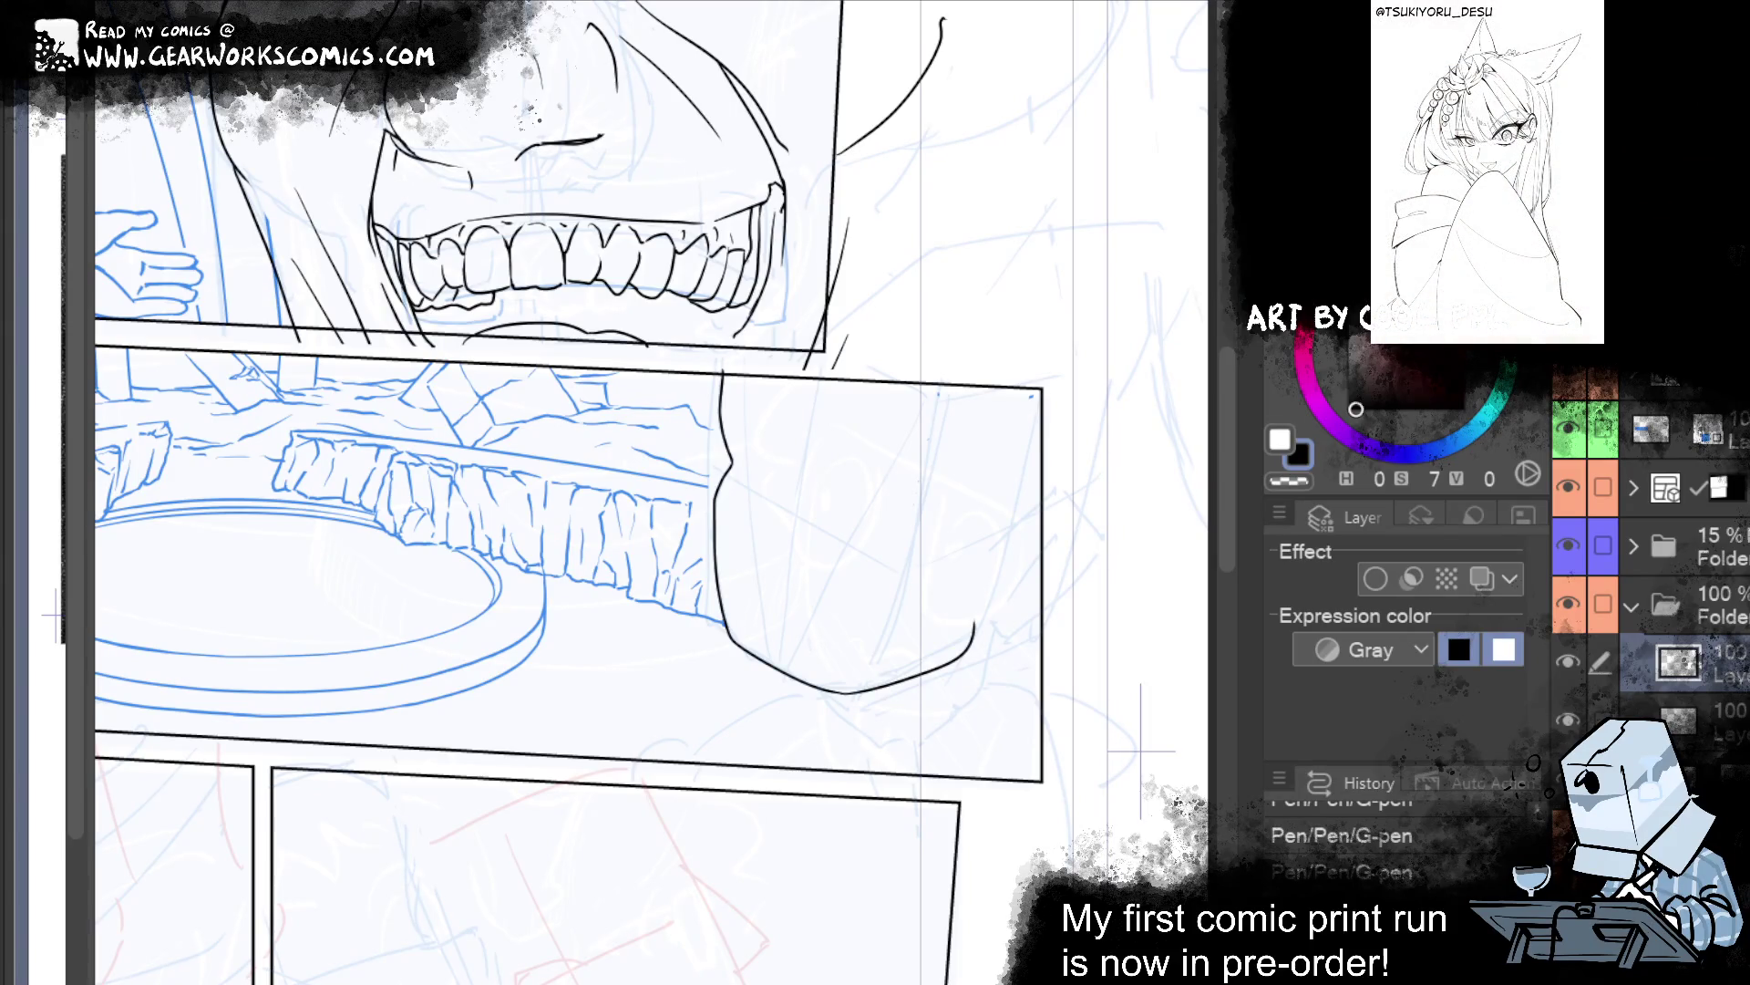
pyautogui.moveTo(1013, 474); pyautogui.dragTo(816, 365)
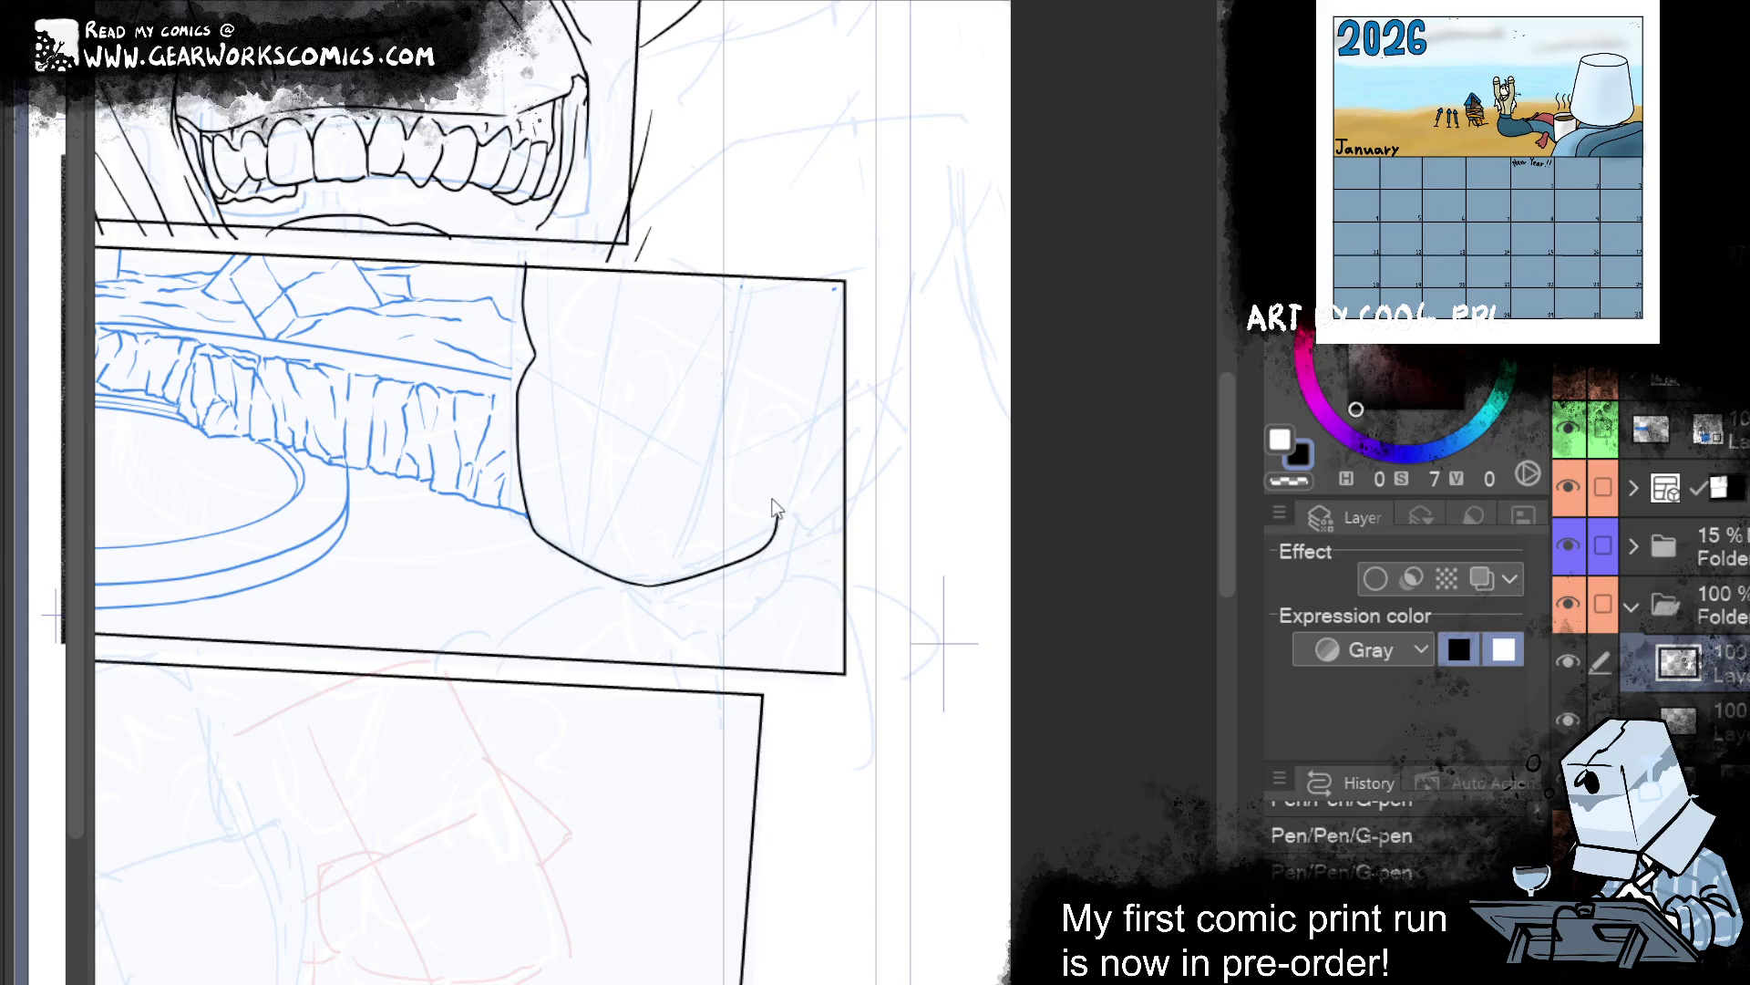
pyautogui.hotkey('ctrl', 'z')
# Reshape and shorten the chin curve's right end toward the panel border.
pyautogui.moveTo(734, 557); pyautogui.dragTo(782, 517)
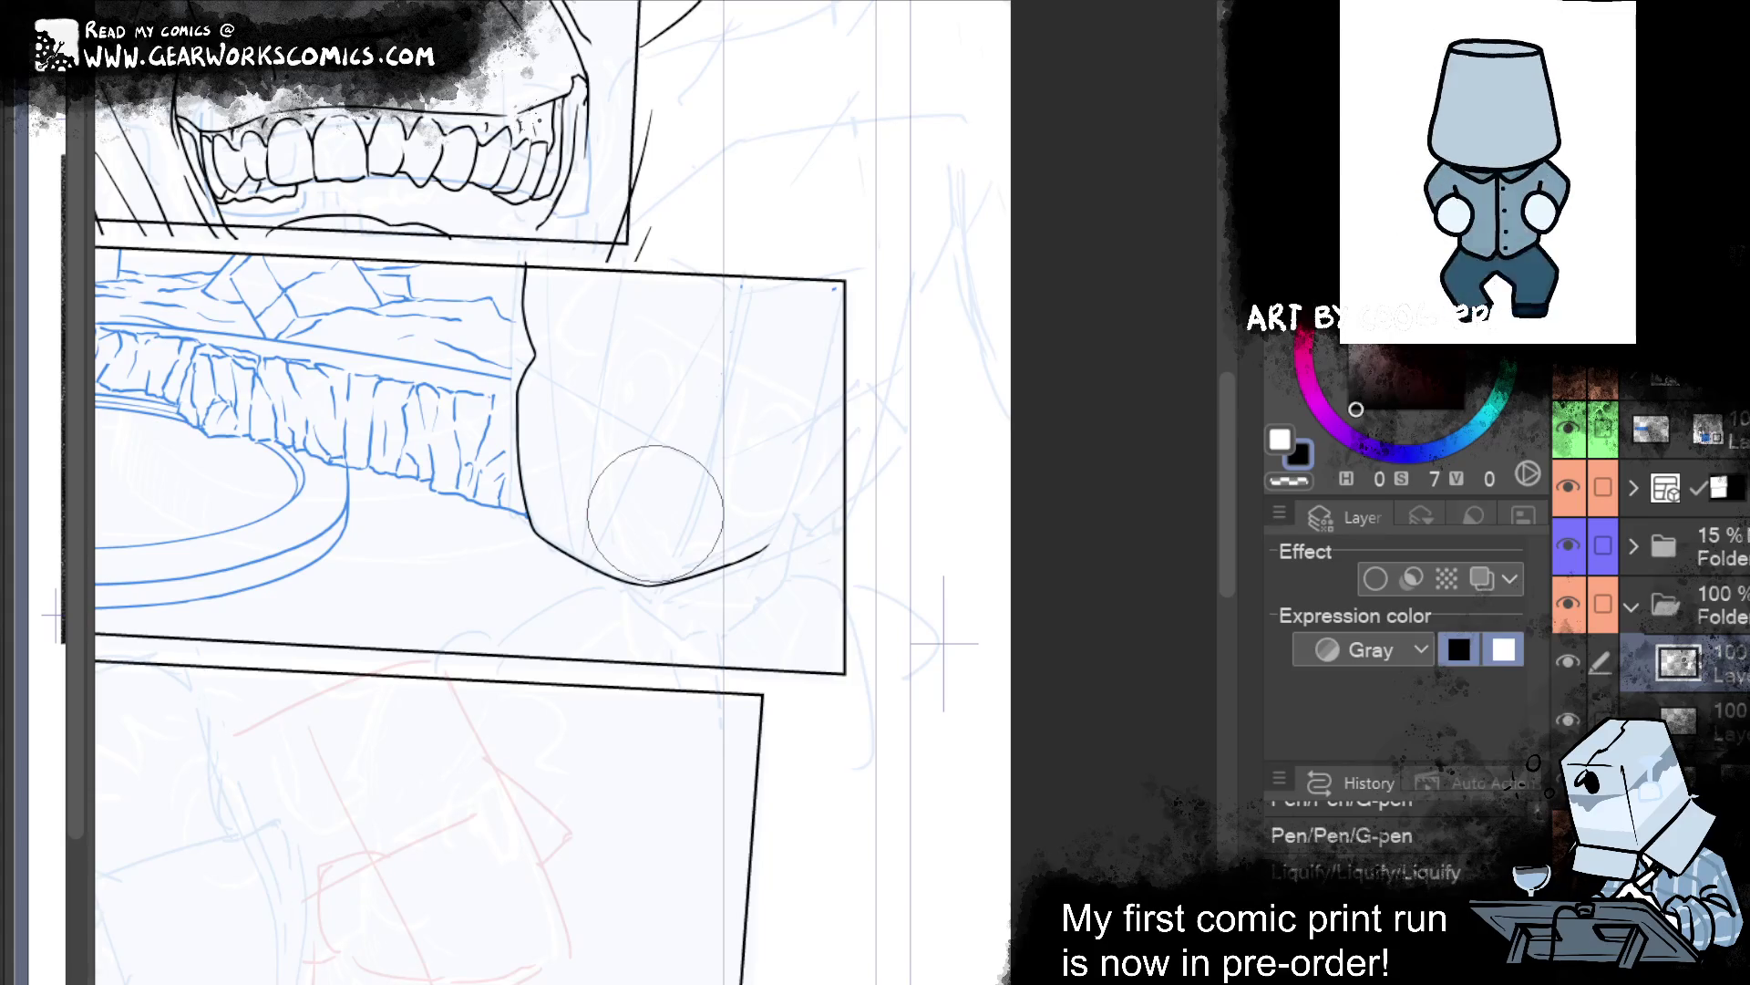
pyautogui.hotkey('ctrl', 'y')
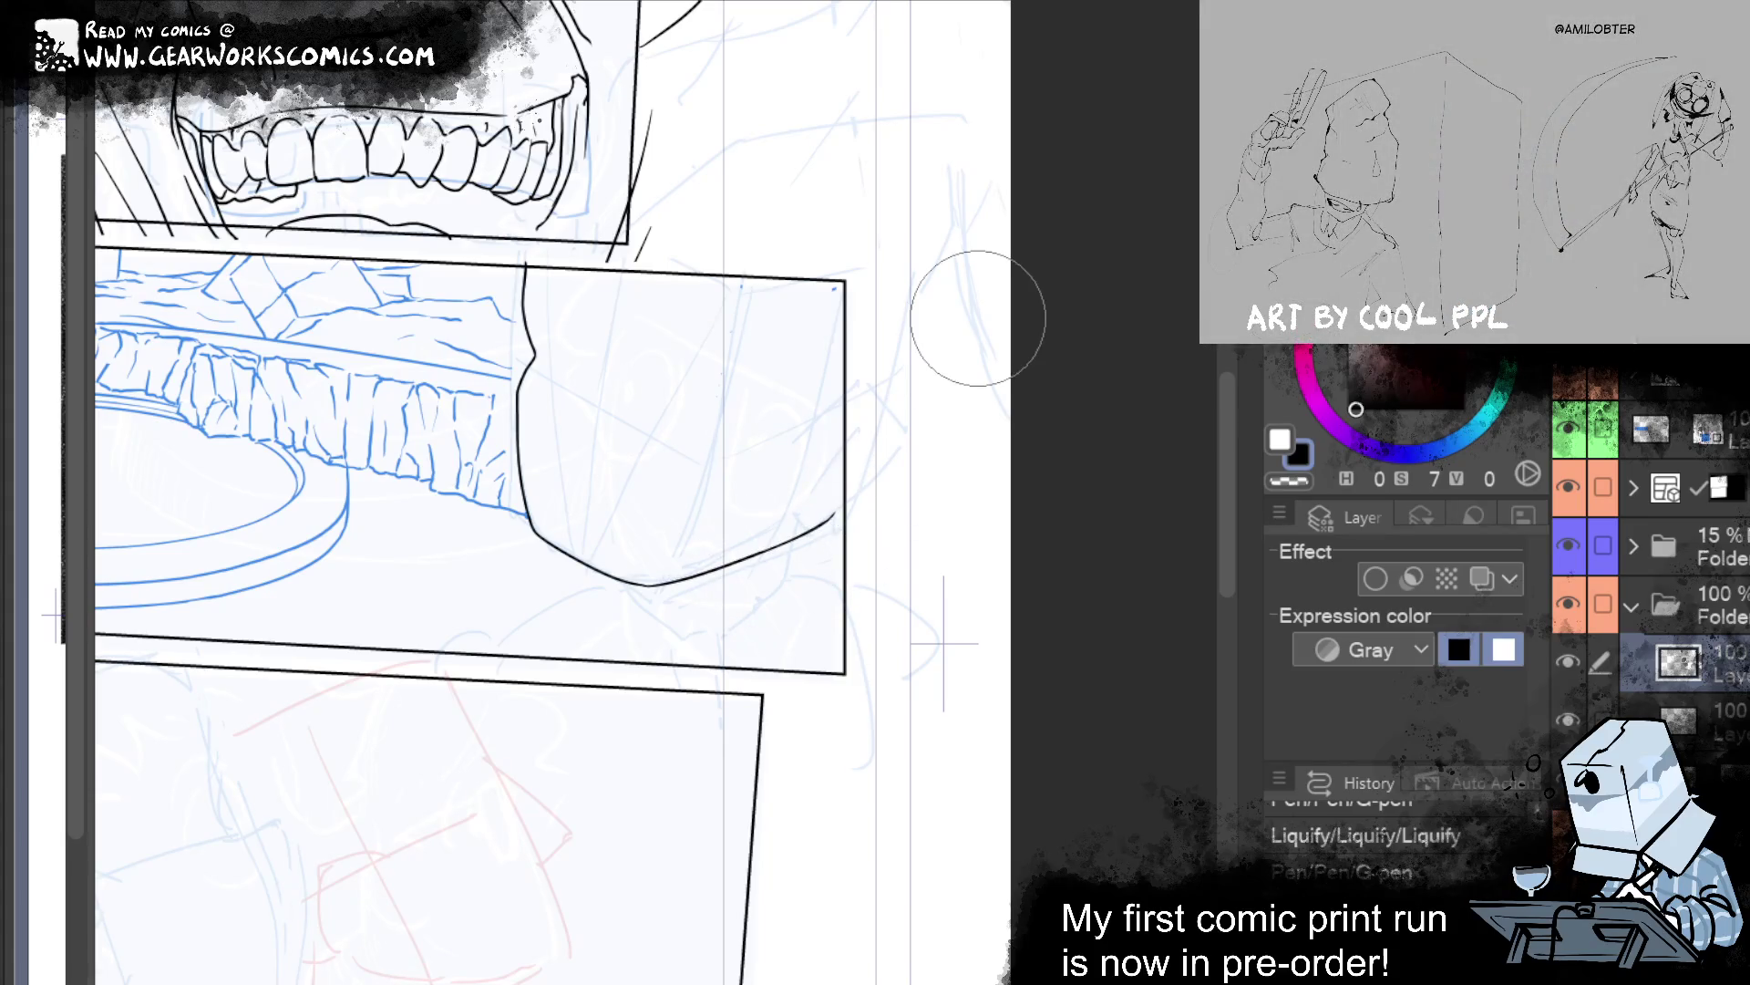
pyautogui.hotkey('ctrl', 'y')
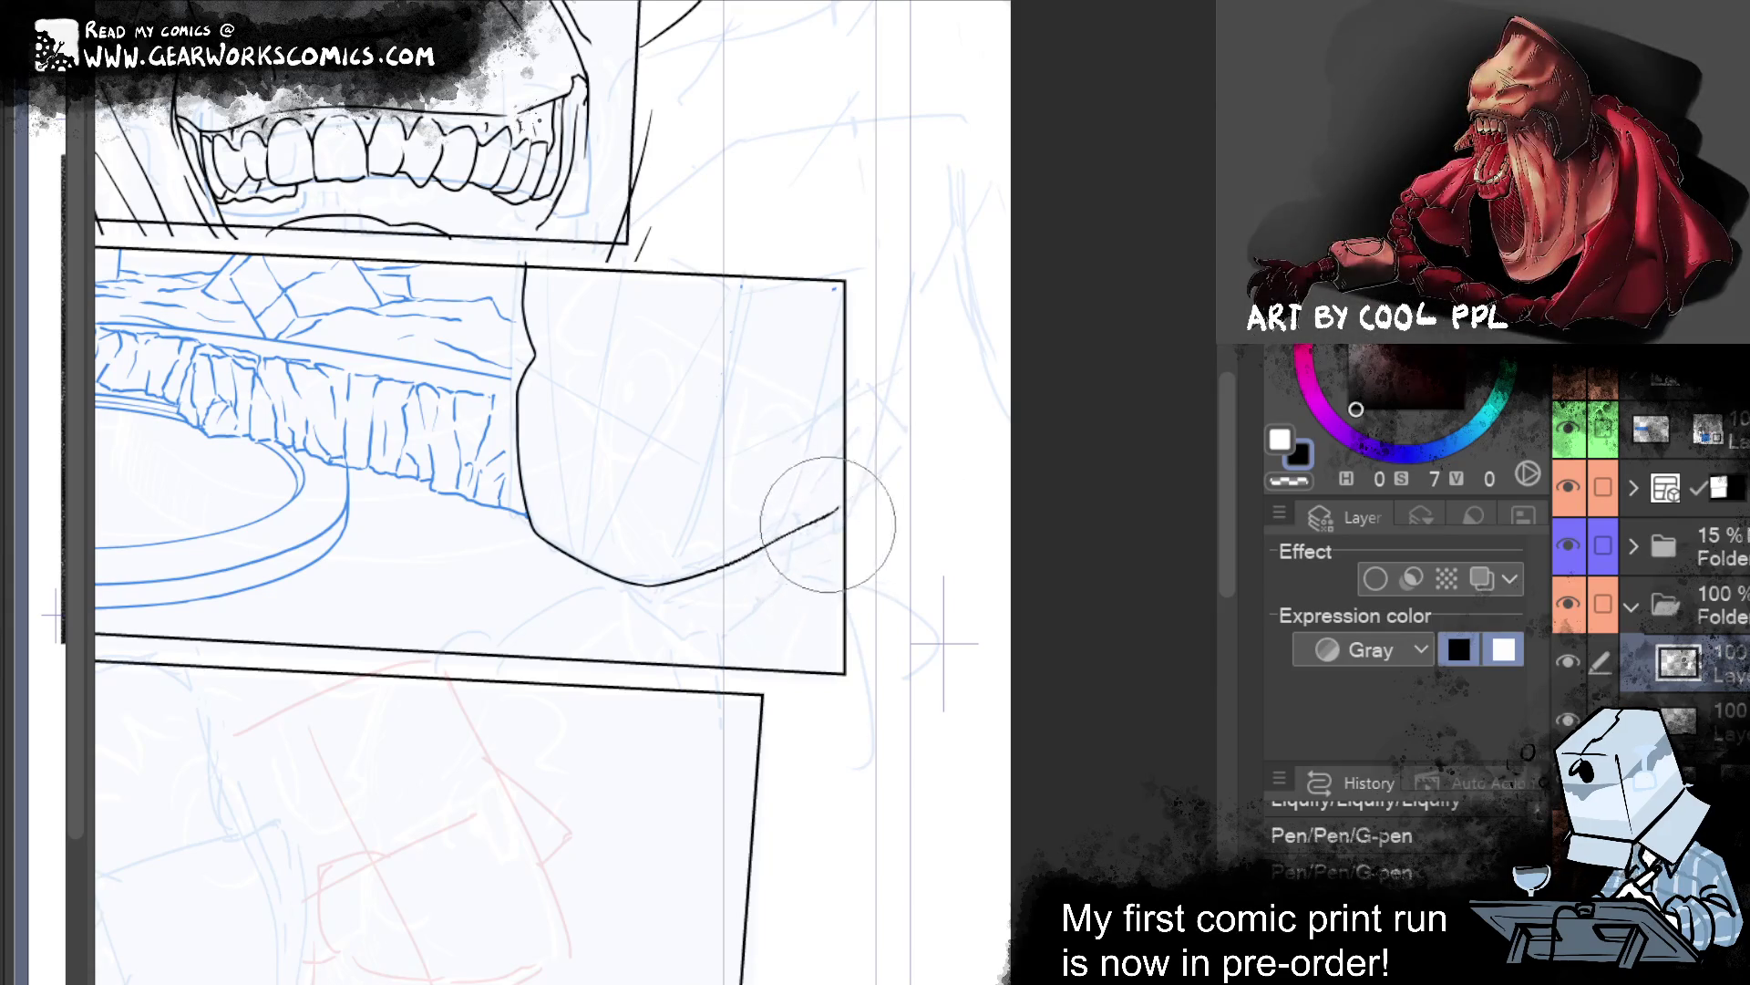
pyautogui.moveTo(802, 518)
pyautogui.mouseDown()
pyautogui.moveTo(836, 501)
pyautogui.moveTo(857, 598)
pyautogui.mouseUp()
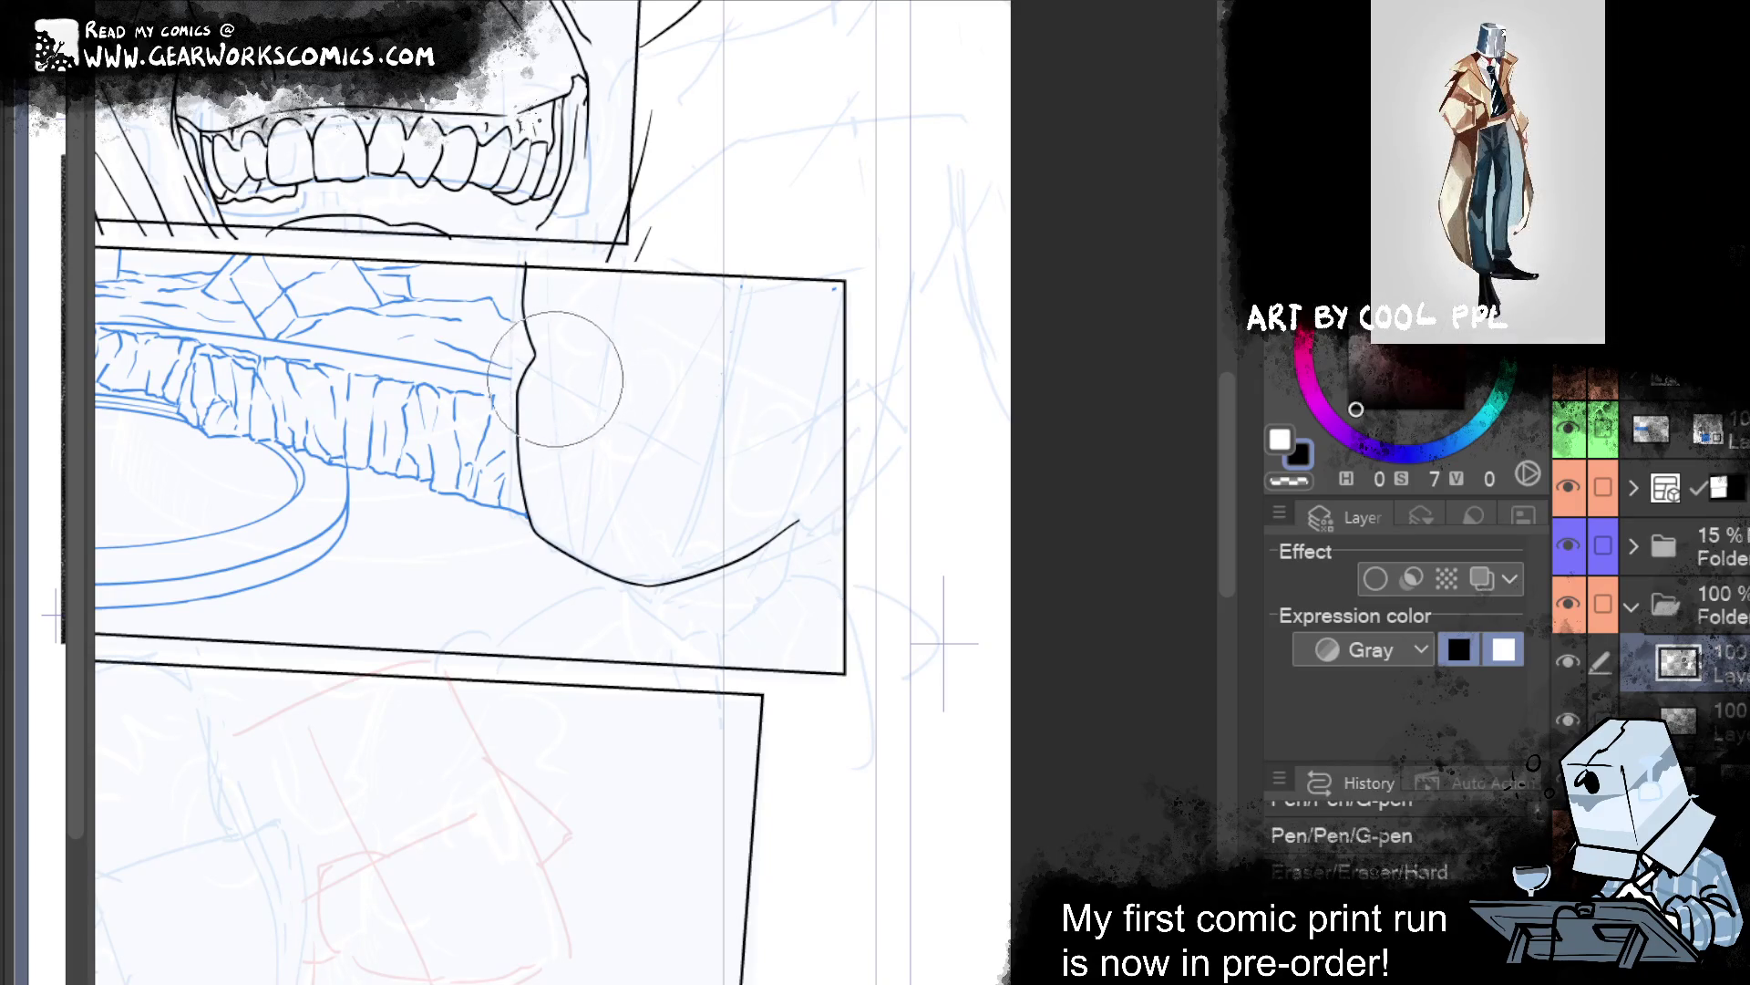
# Erase stray ink near the hatching and smooth the chin curve's shape.
pyautogui.moveTo(538, 373); pyautogui.dragTo(519, 357)
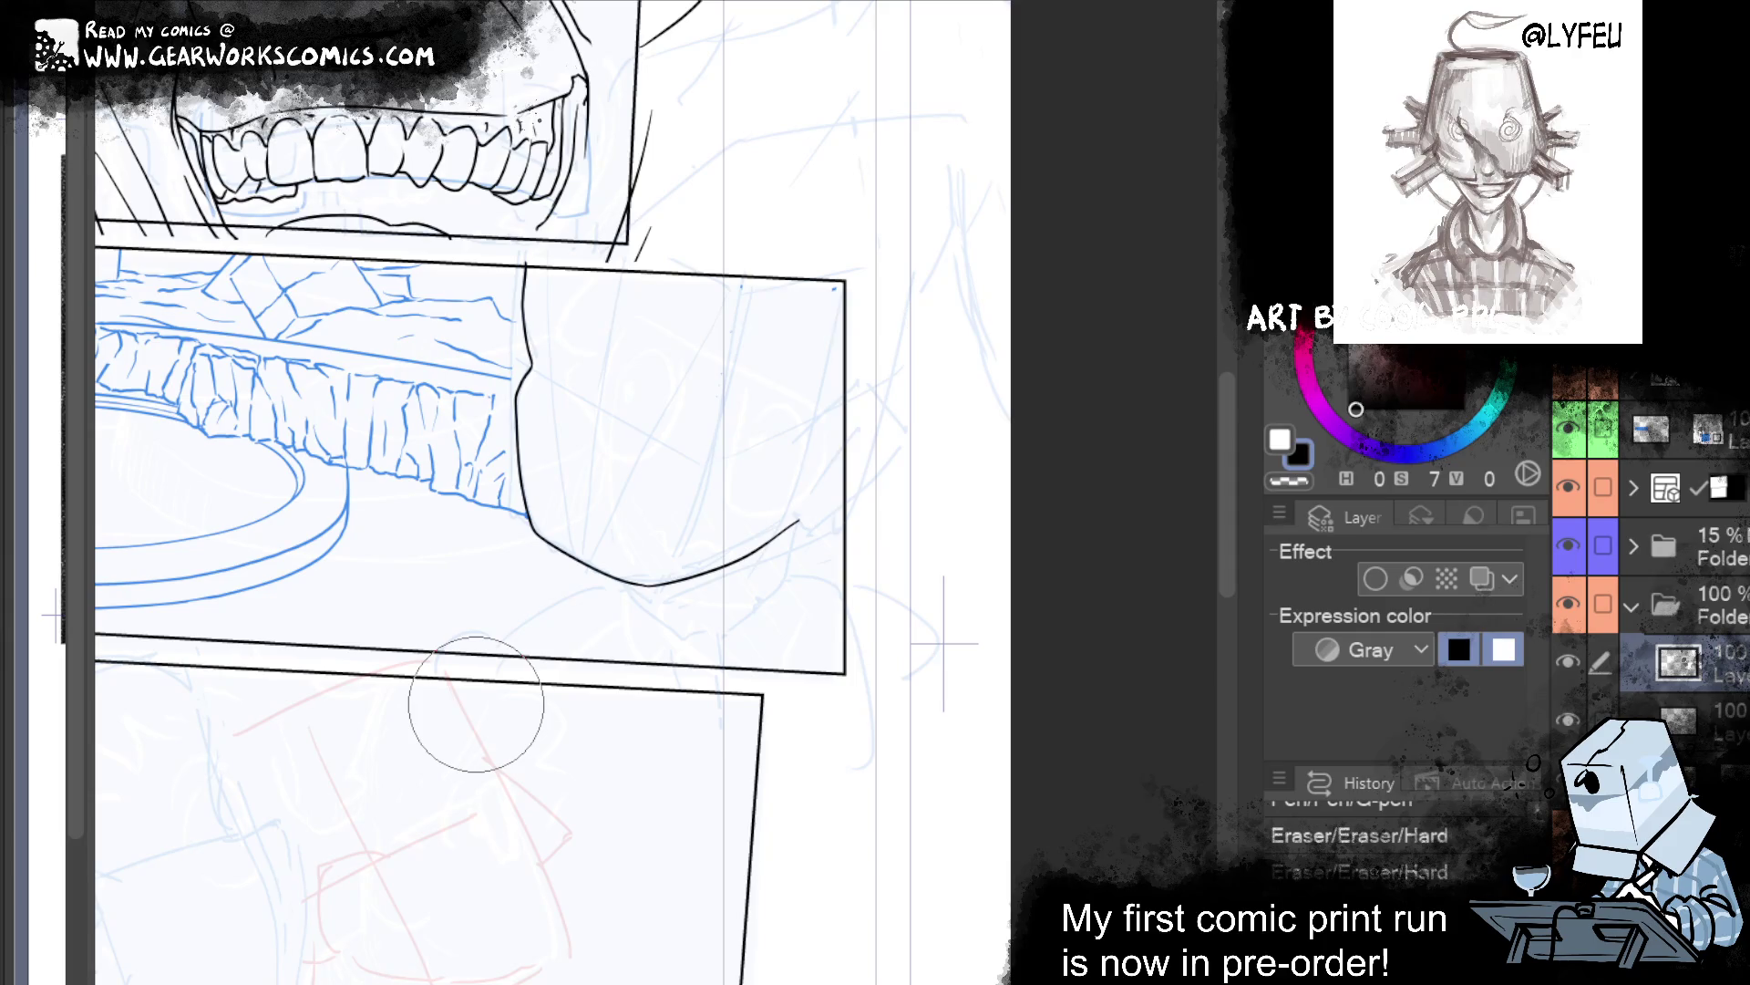
pyautogui.moveTo(515, 365); pyautogui.dragTo(497, 474)
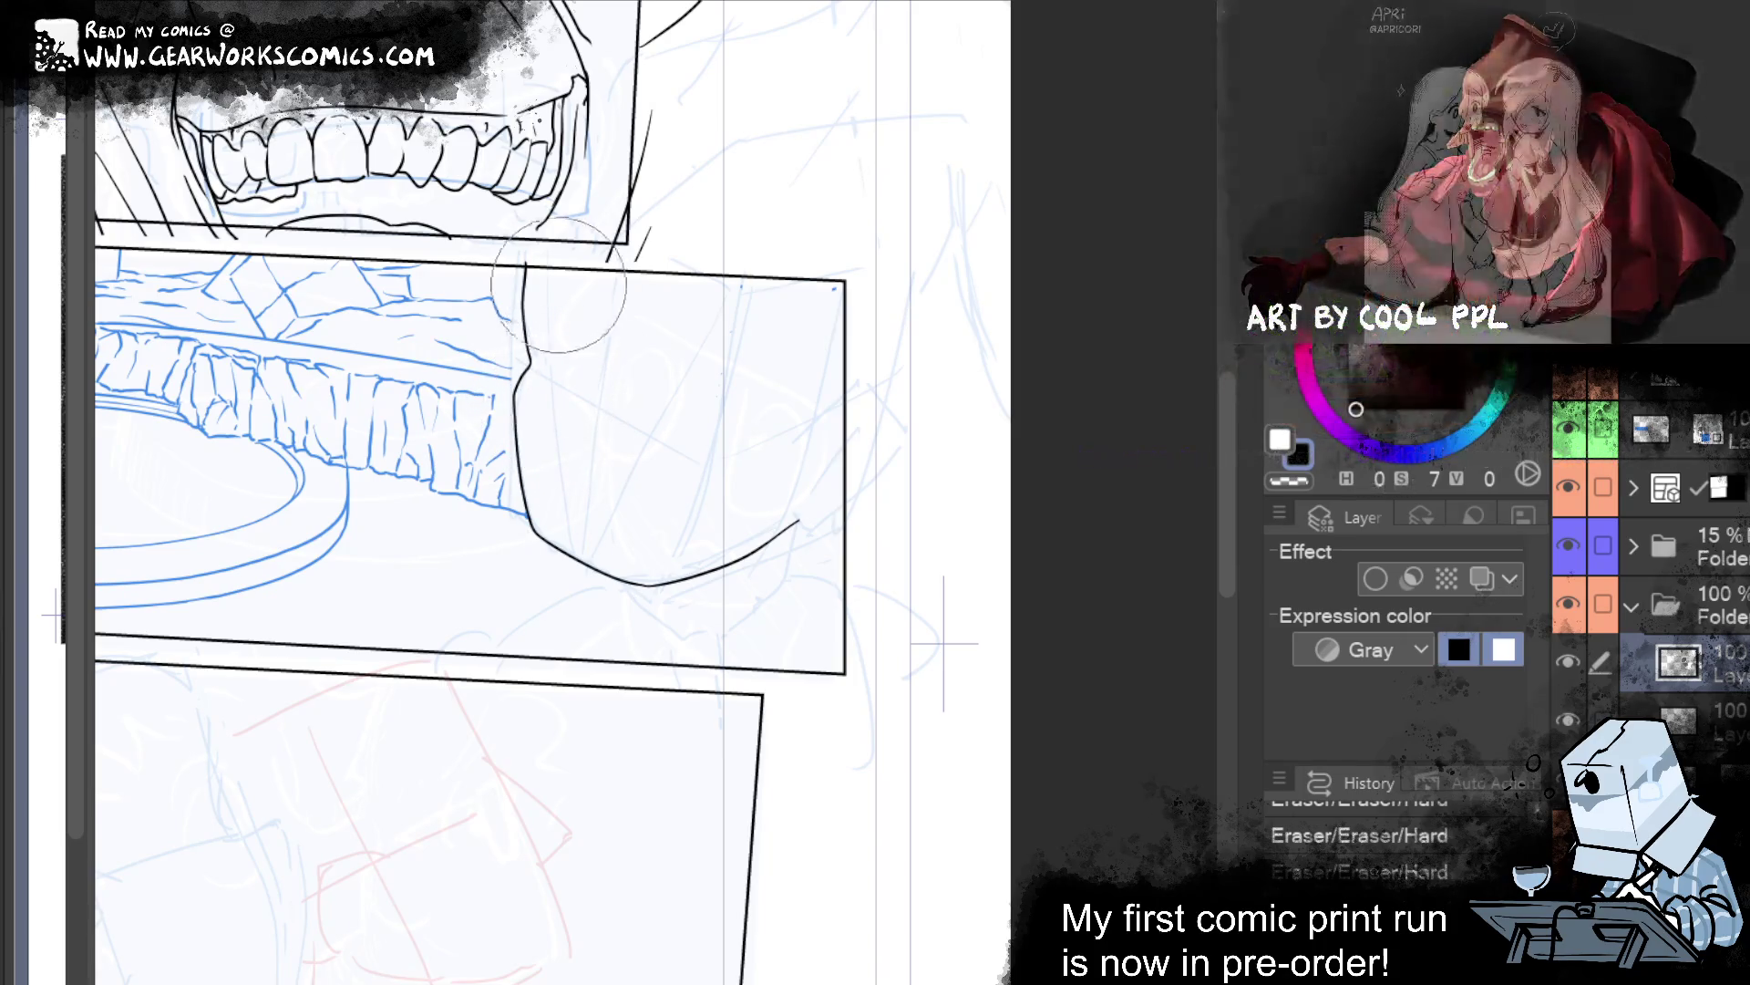
pyautogui.moveTo(538, 281); pyautogui.dragTo(520, 278)
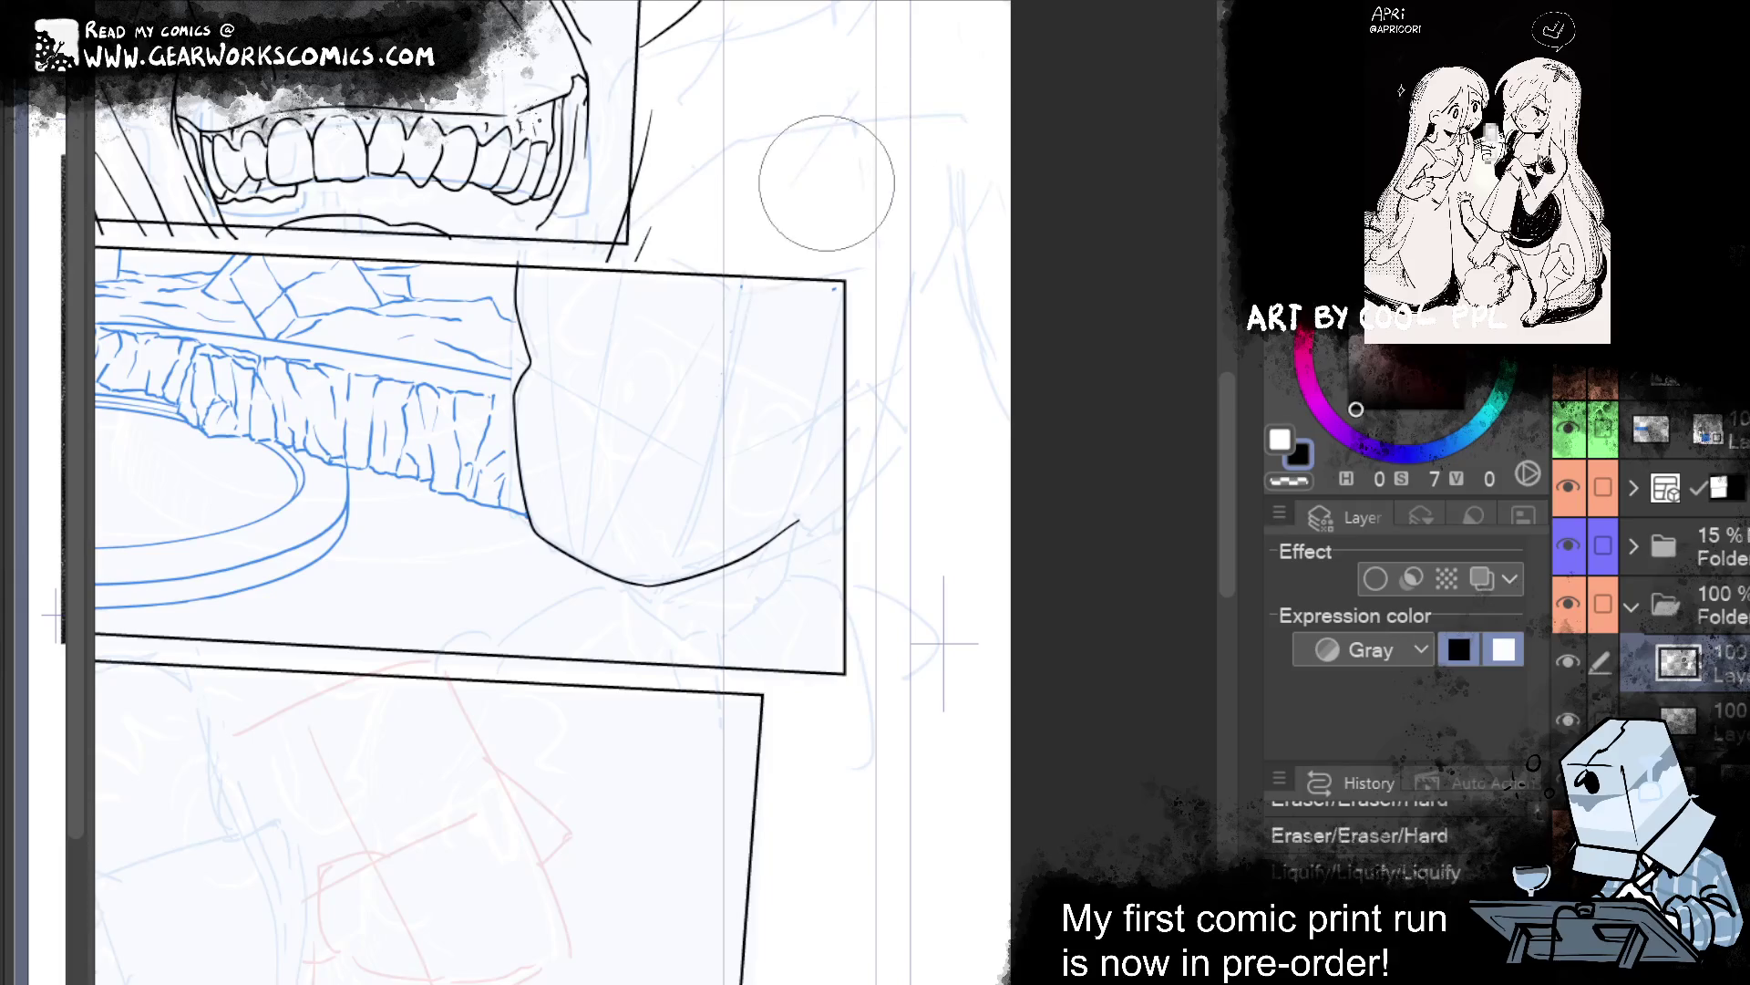
pyautogui.moveTo(529, 557)
pyautogui.mouseDown()
pyautogui.moveTo(605, 488)
pyautogui.moveTo(586, 429)
pyautogui.mouseUp()
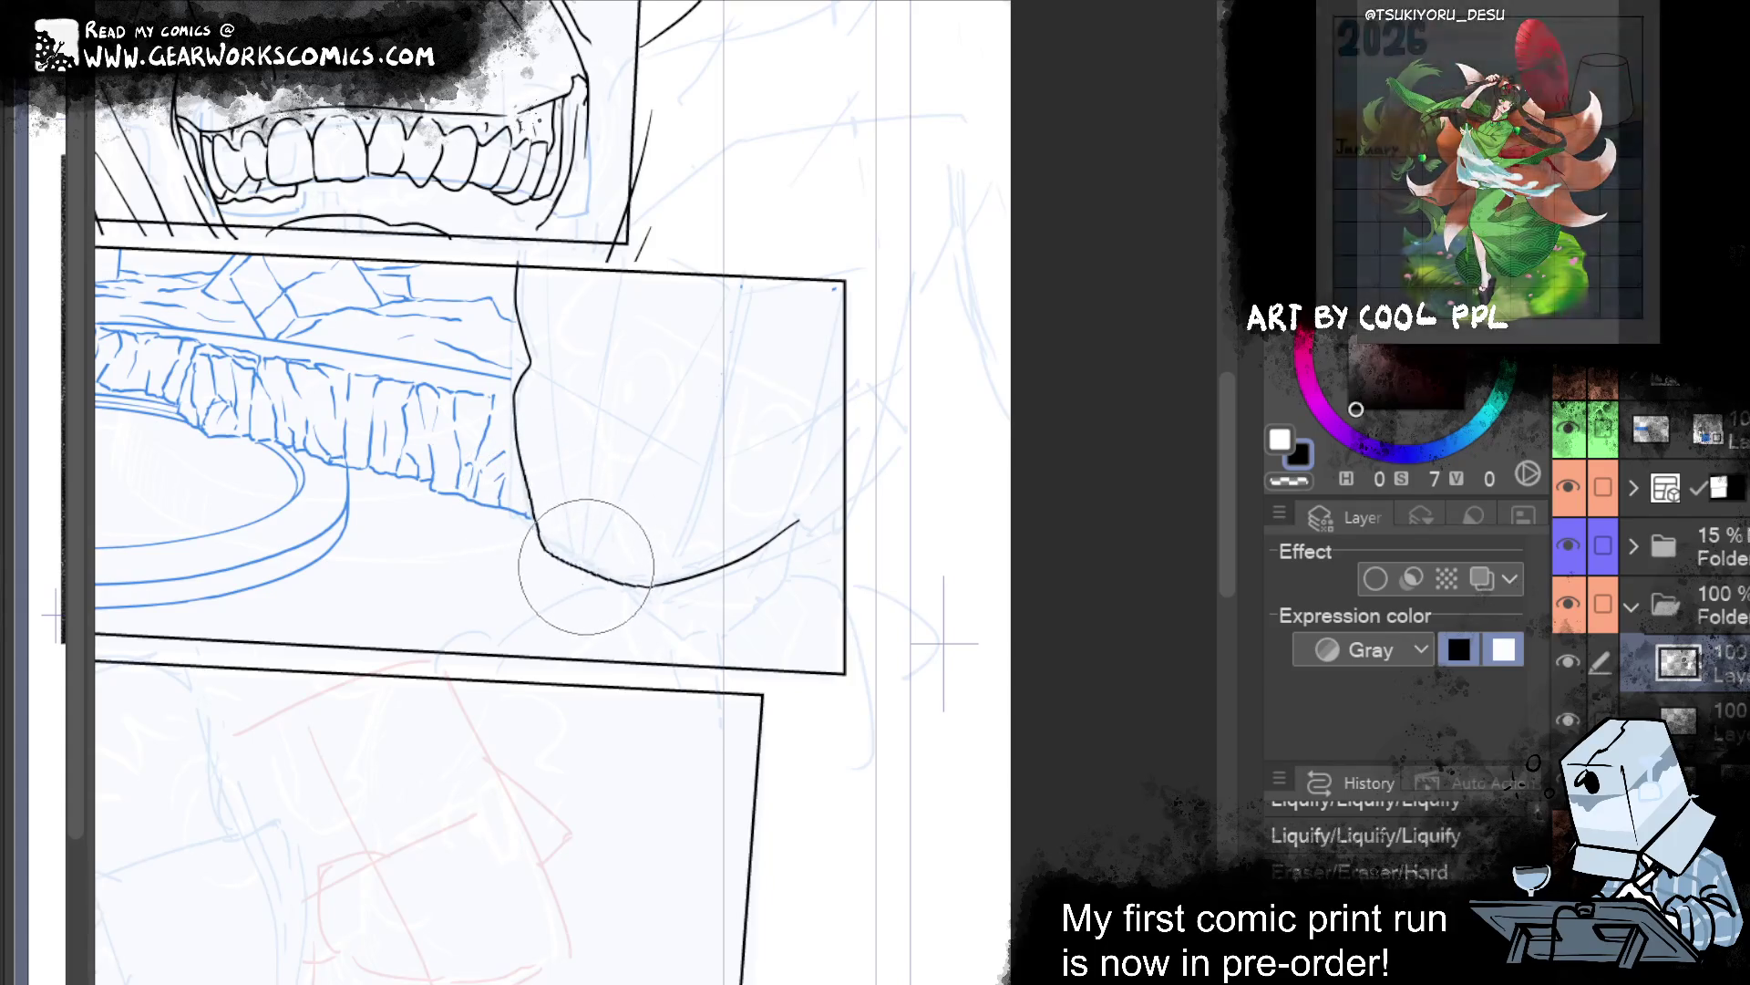
pyautogui.moveTo(547, 510); pyautogui.dragTo(592, 574)
pyautogui.moveTo(565, 506); pyautogui.dragTo(583, 552)
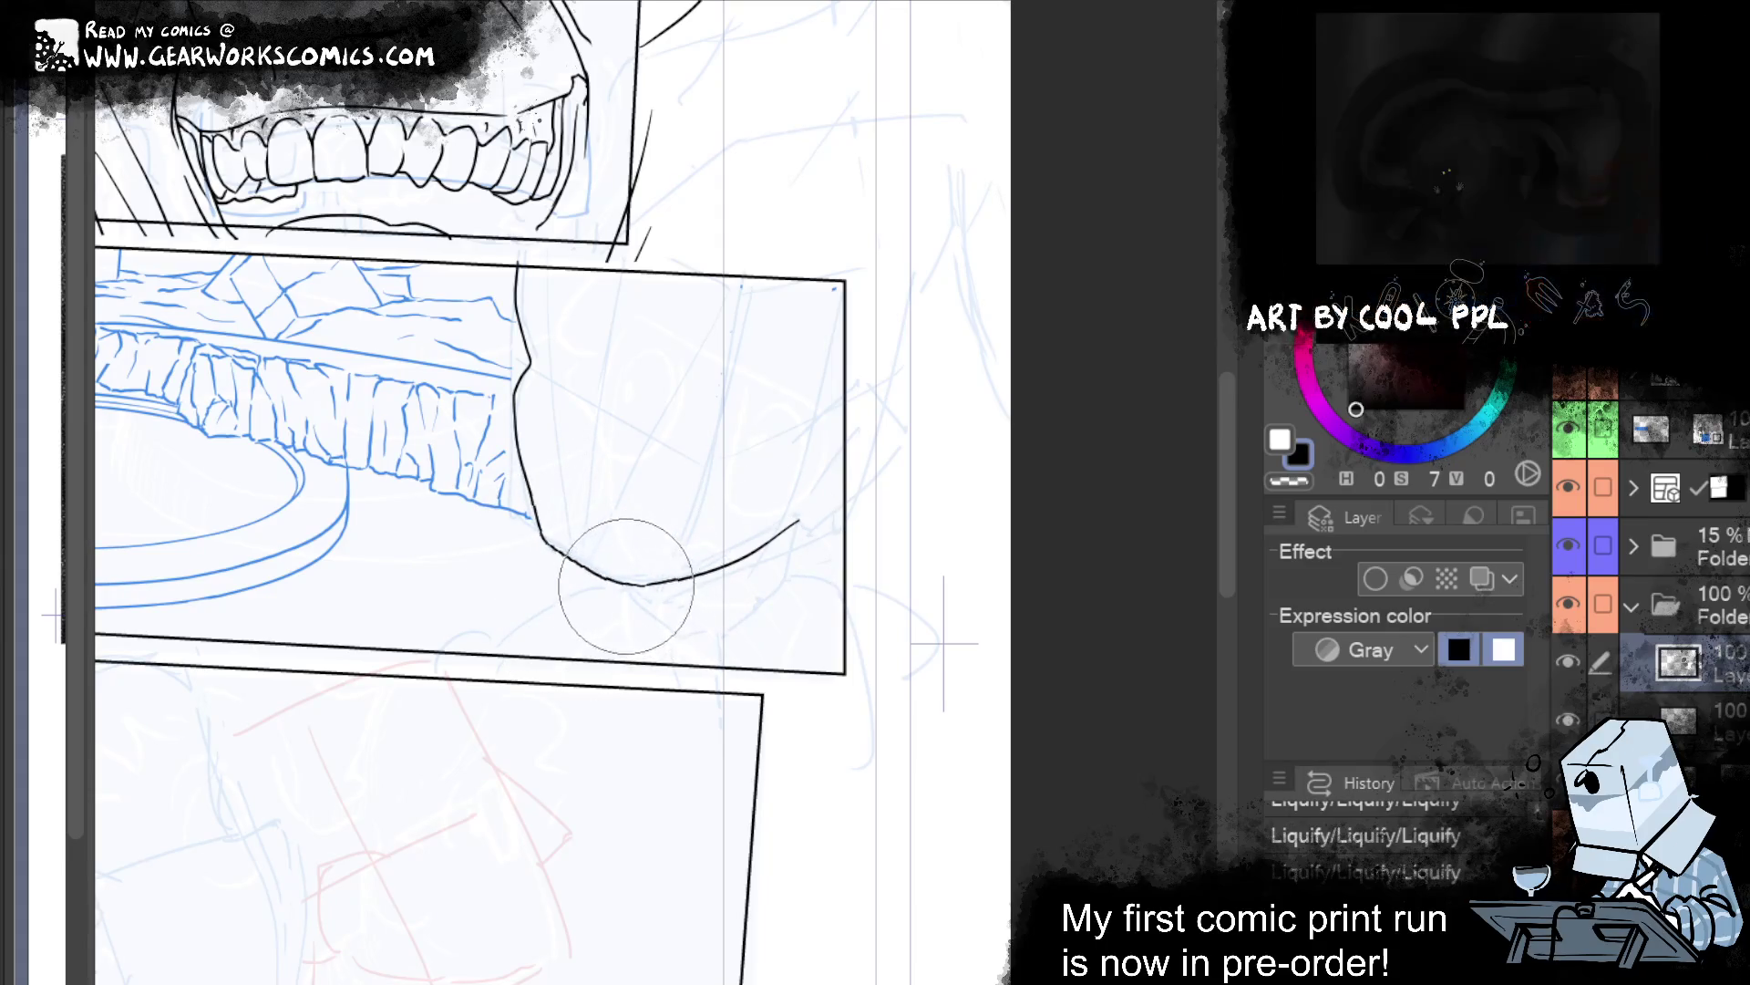
pyautogui.moveTo(999, 349); pyautogui.dragTo(1259, 591)
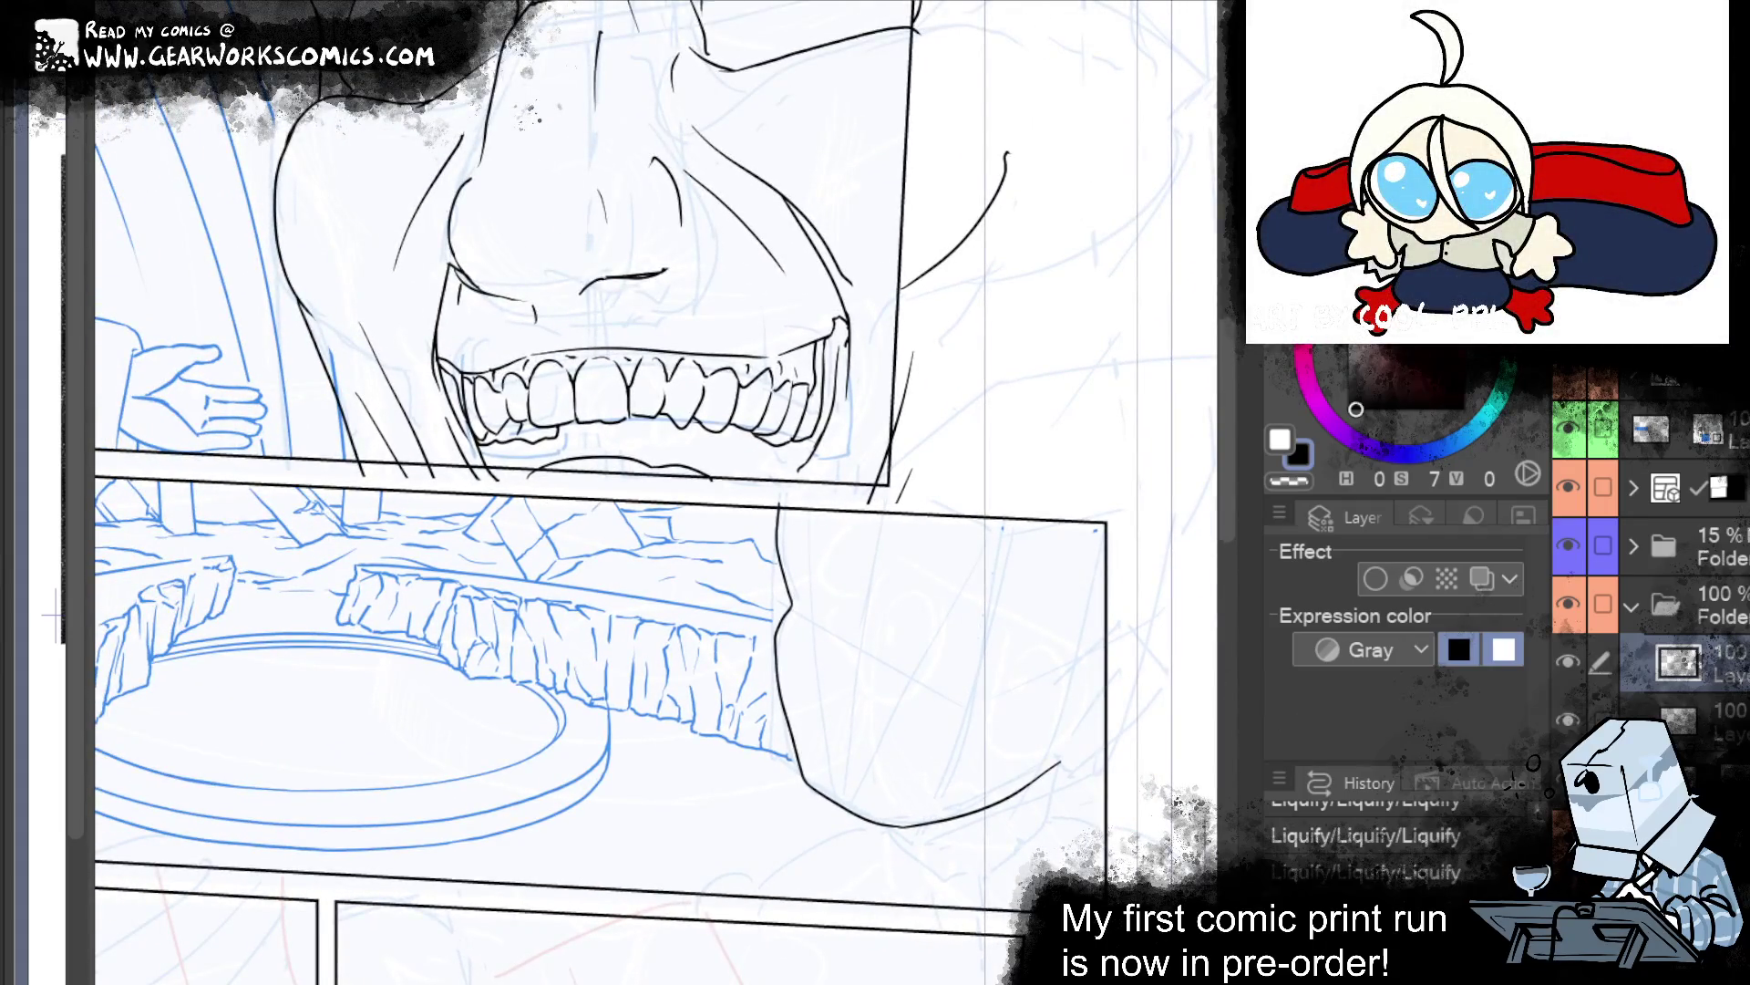
# Extend the right head's jaw line upward and outline the ear beside it.
pyautogui.moveTo(1108, 536); pyautogui.dragTo(933, 269)
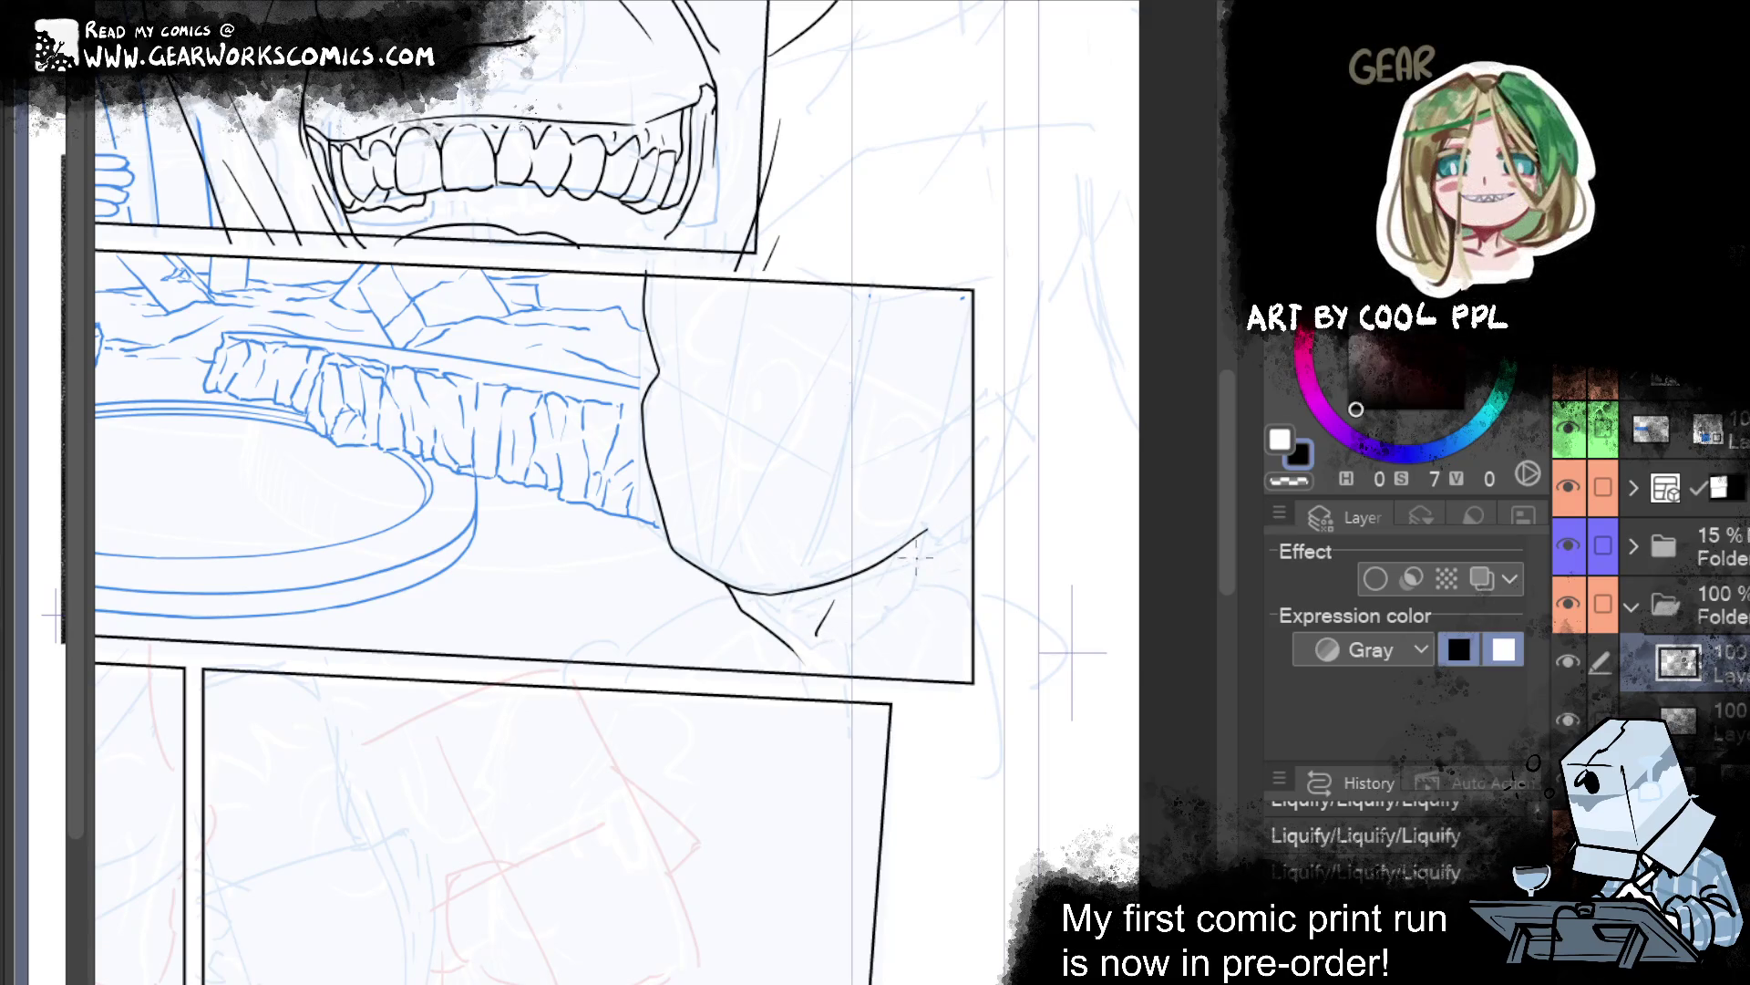
pyautogui.moveTo(928, 531); pyautogui.dragTo(1003, 461)
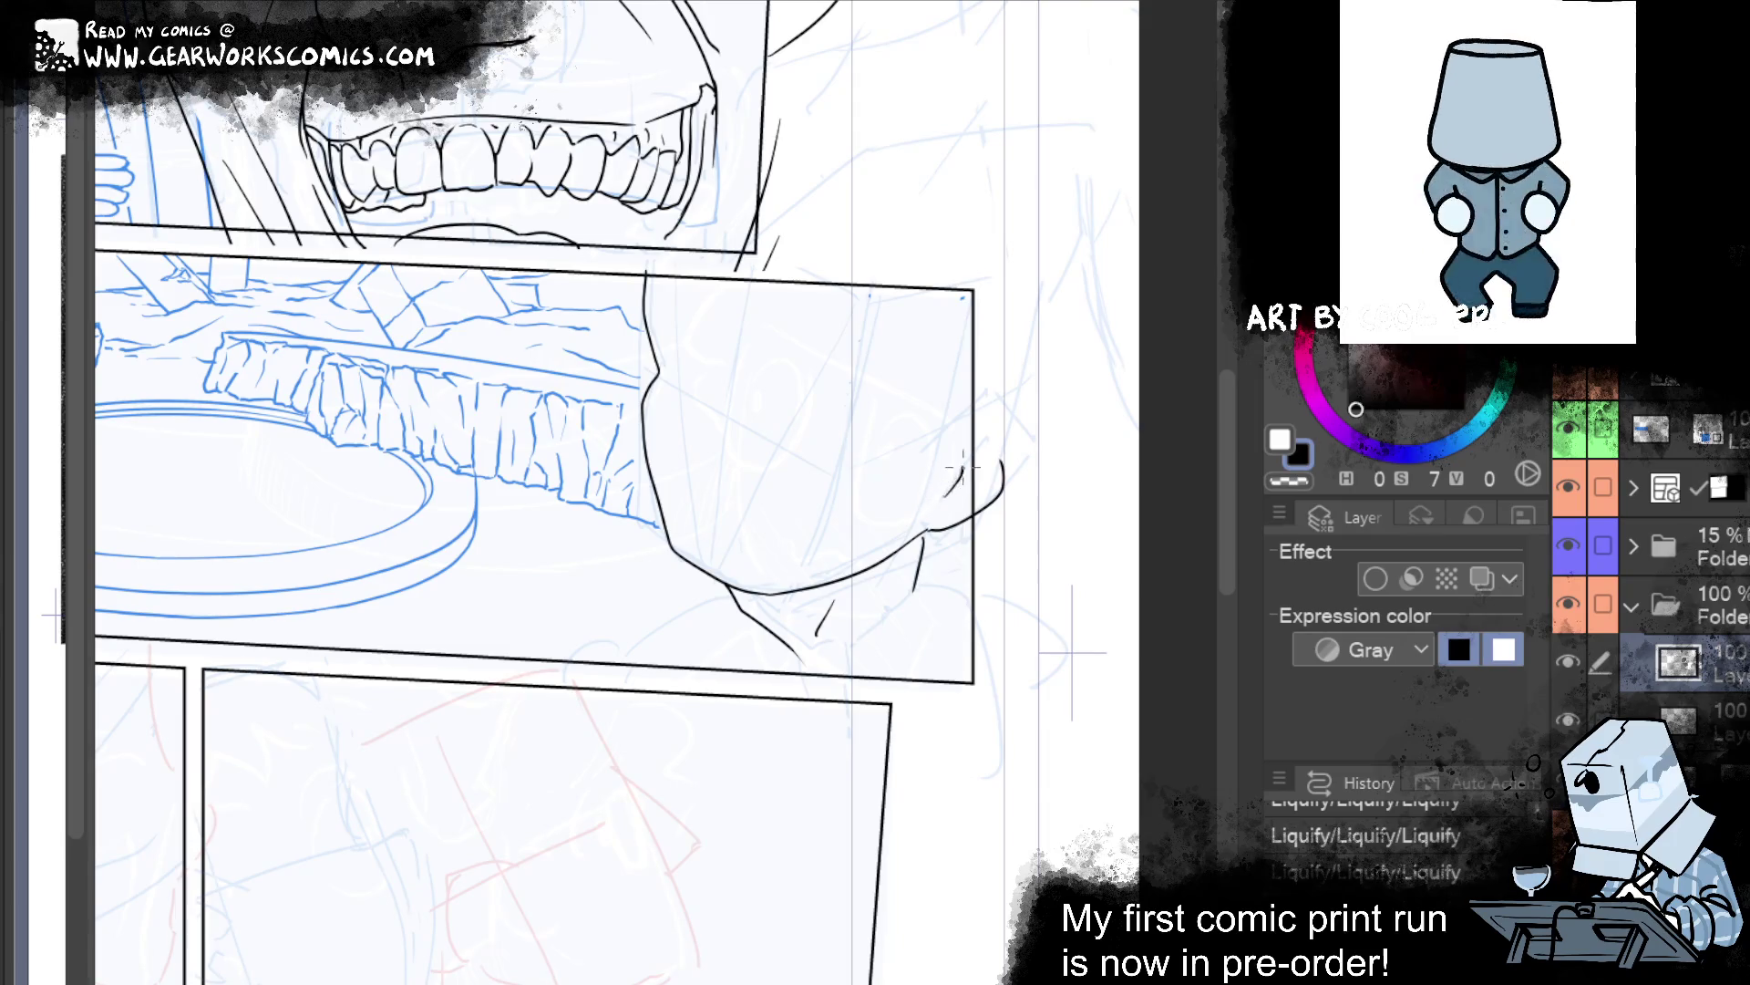
pyautogui.moveTo(948, 489); pyautogui.dragTo(939, 504)
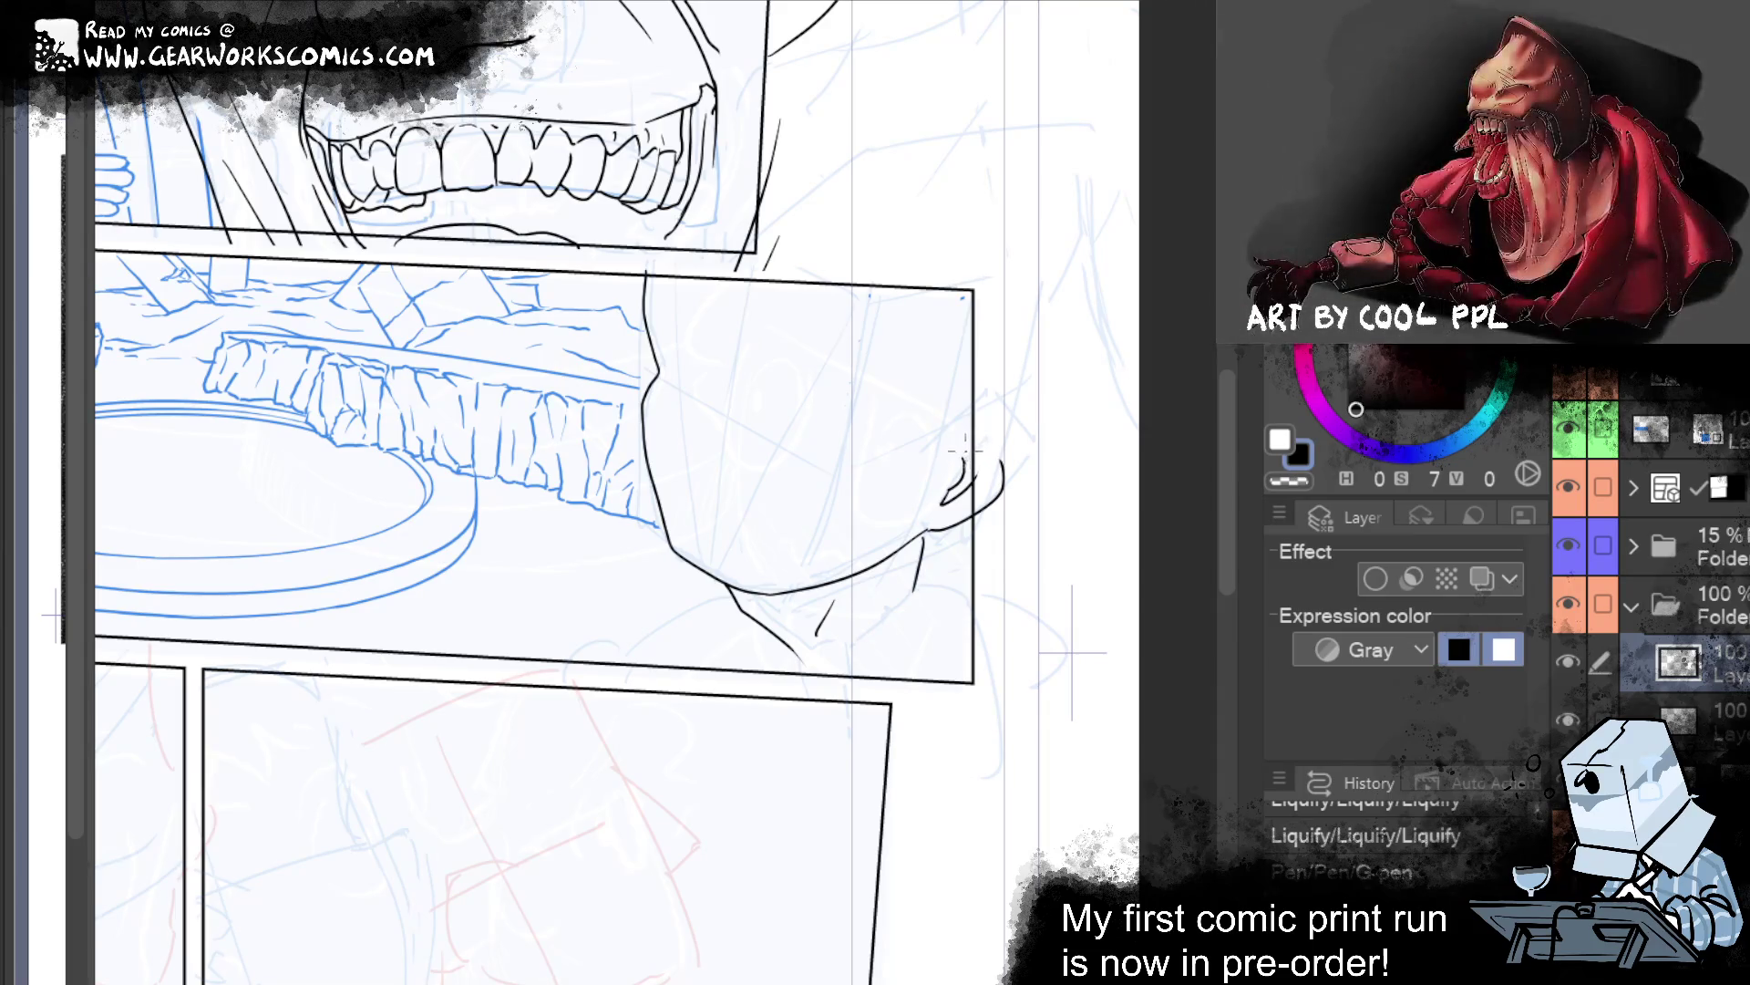
pyautogui.moveTo(959, 438); pyautogui.dragTo(1012, 405)
# Ink the neck line running down-right from the jaw, redrawing one misplaced stroke.
pyautogui.moveTo(719, 784)
pyautogui.mouseDown()
pyautogui.moveTo(984, 861)
pyautogui.moveTo(907, 883)
pyautogui.mouseUp()
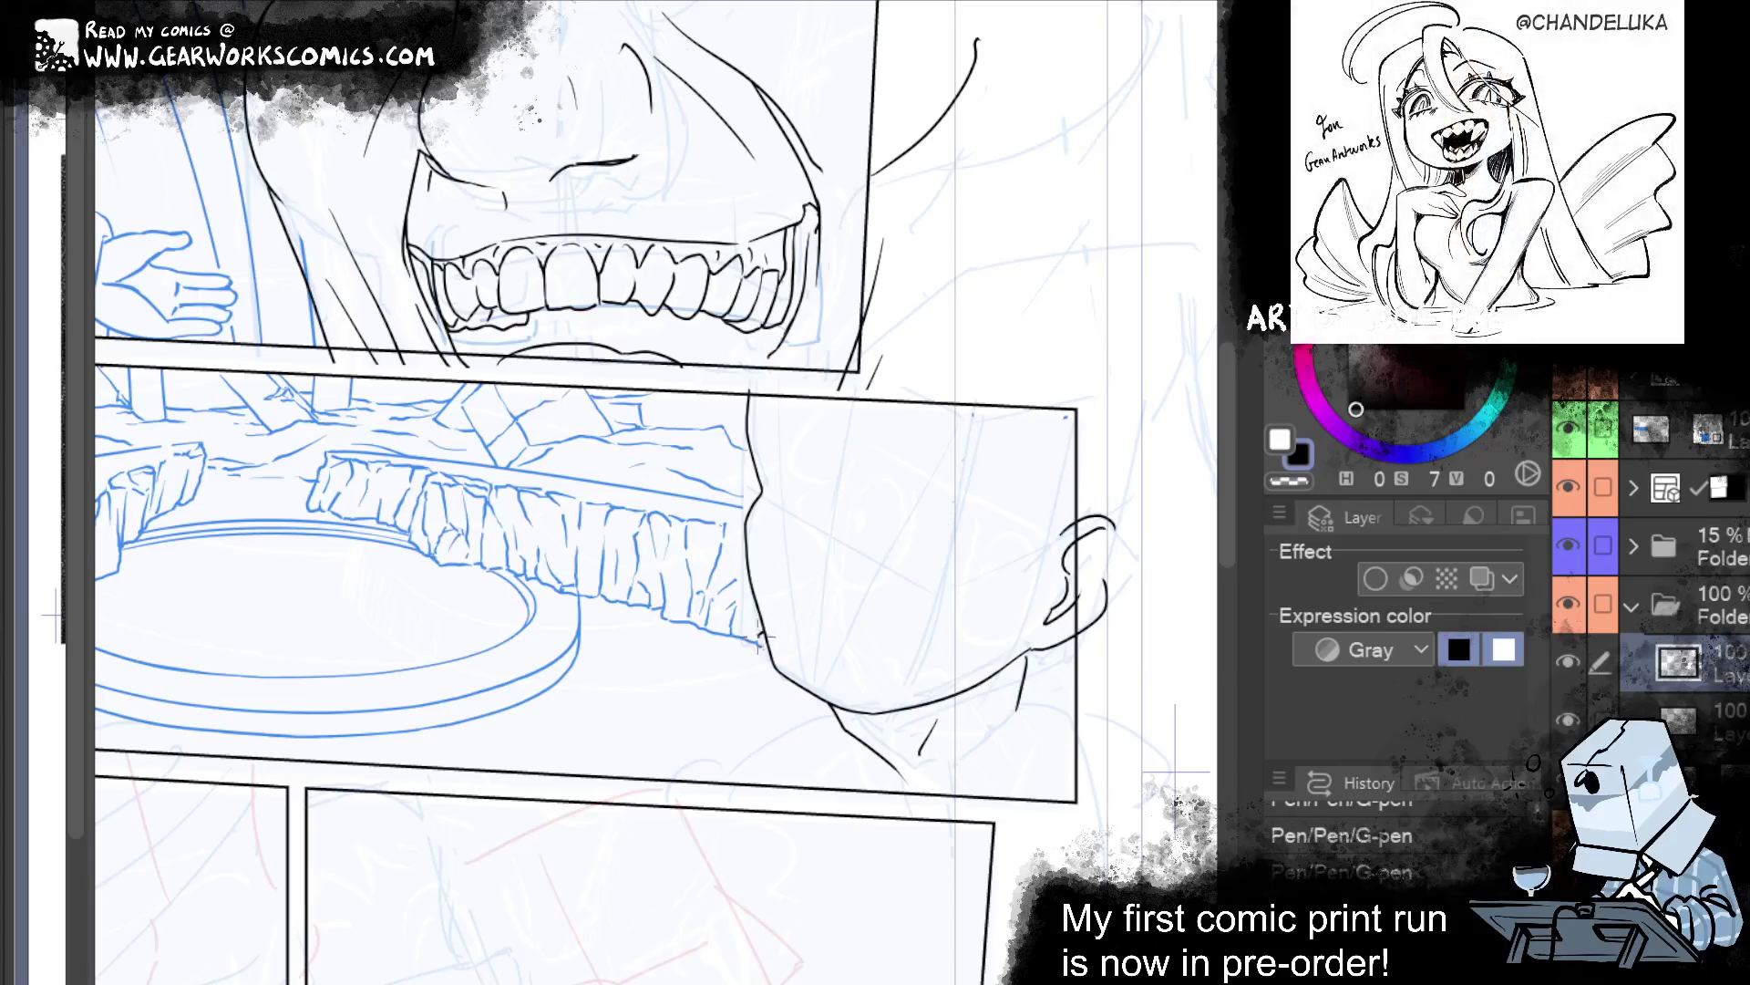
pyautogui.moveTo(713, 652); pyautogui.dragTo(855, 848)
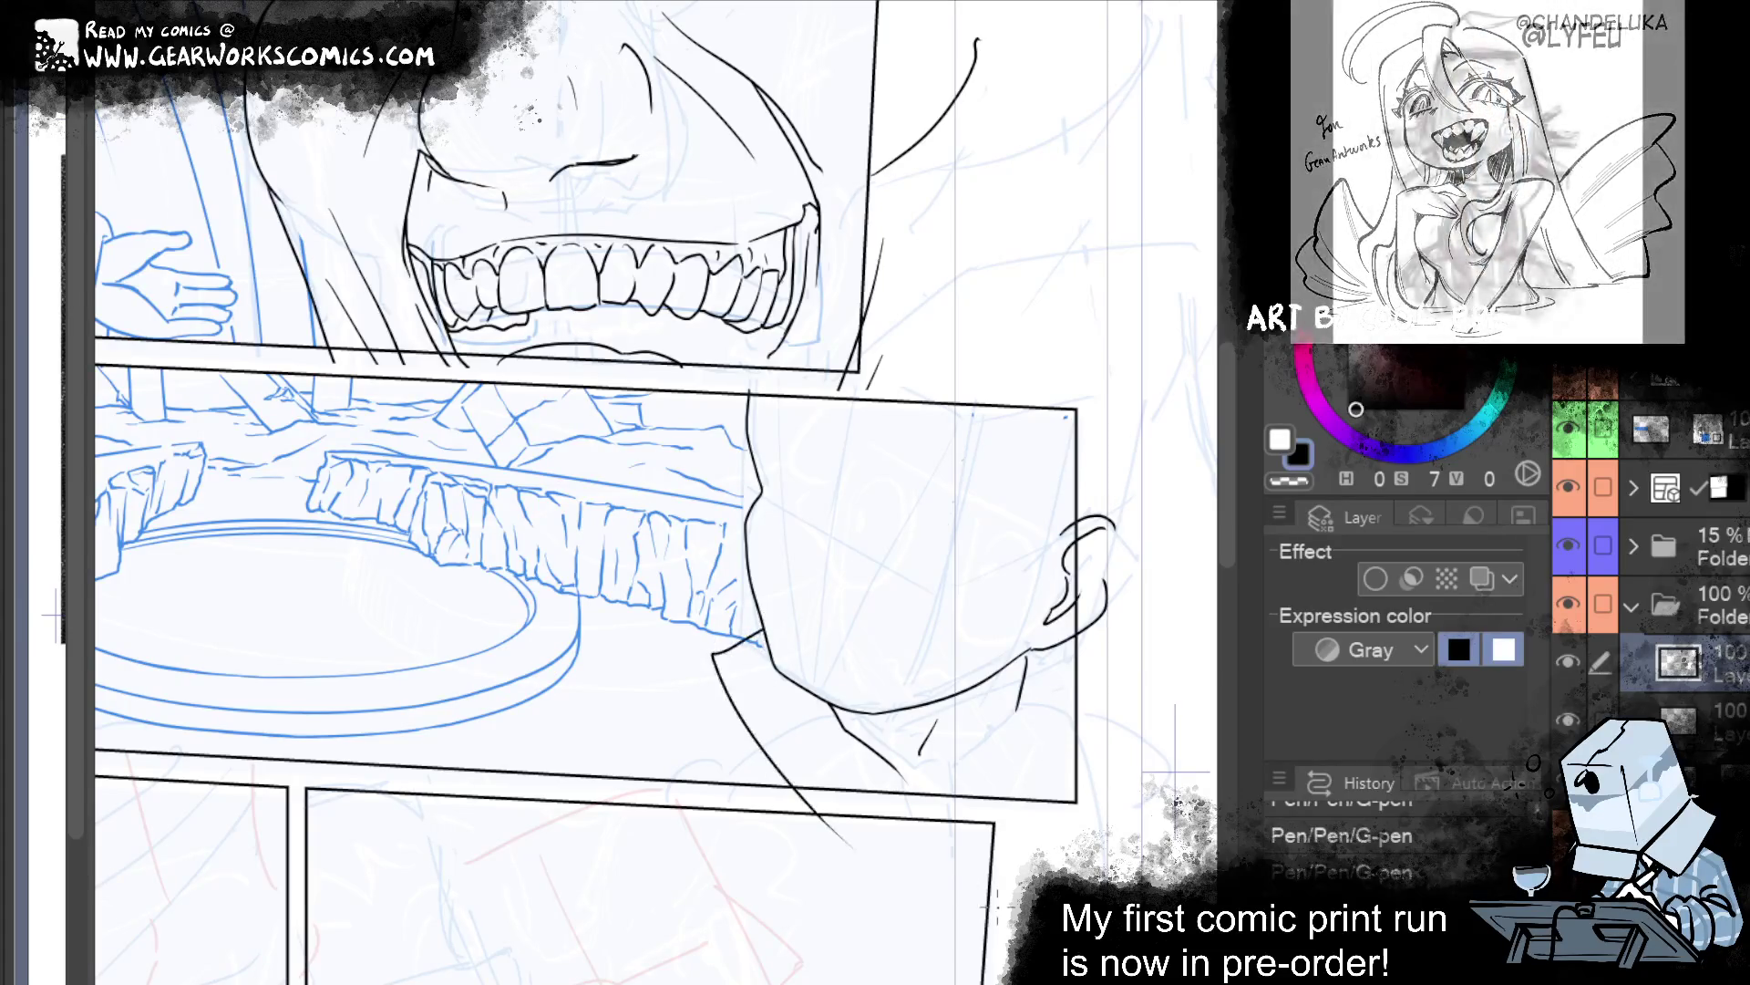
pyautogui.moveTo(772, 720); pyautogui.dragTo(935, 875)
pyautogui.hotkey('ctrl', 'z')
pyautogui.moveTo(727, 661); pyautogui.dragTo(896, 868)
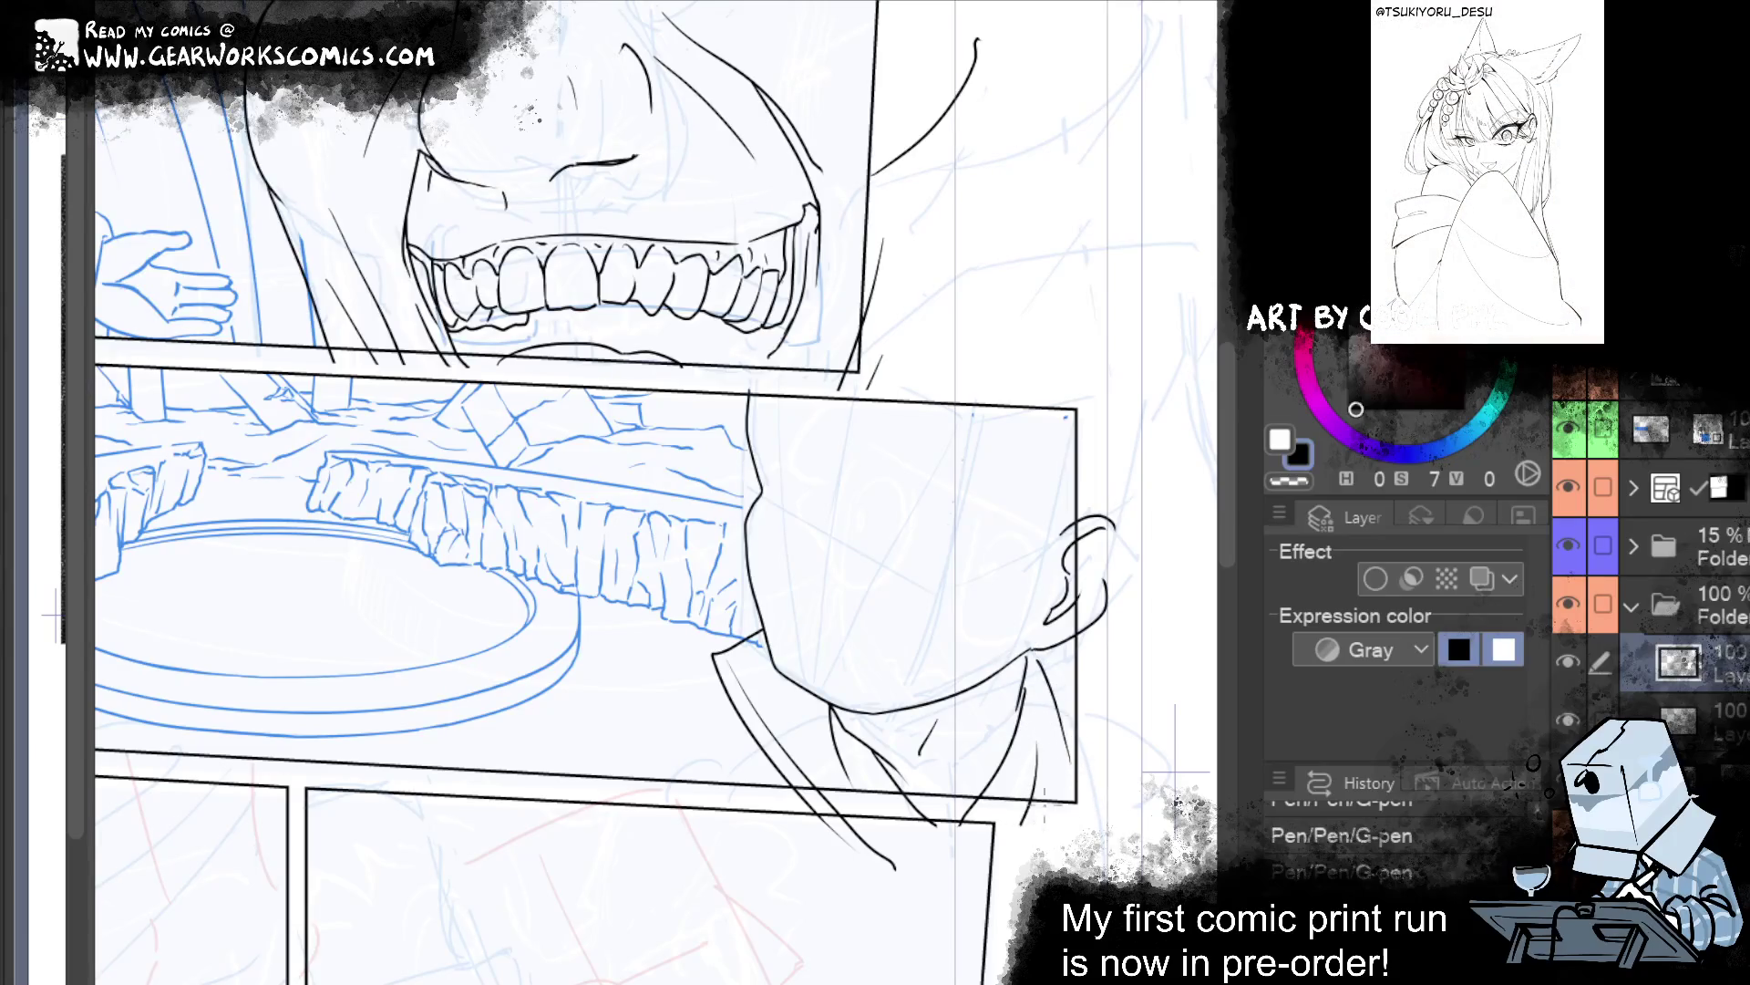
pyautogui.scroll(2, 1175, 770)
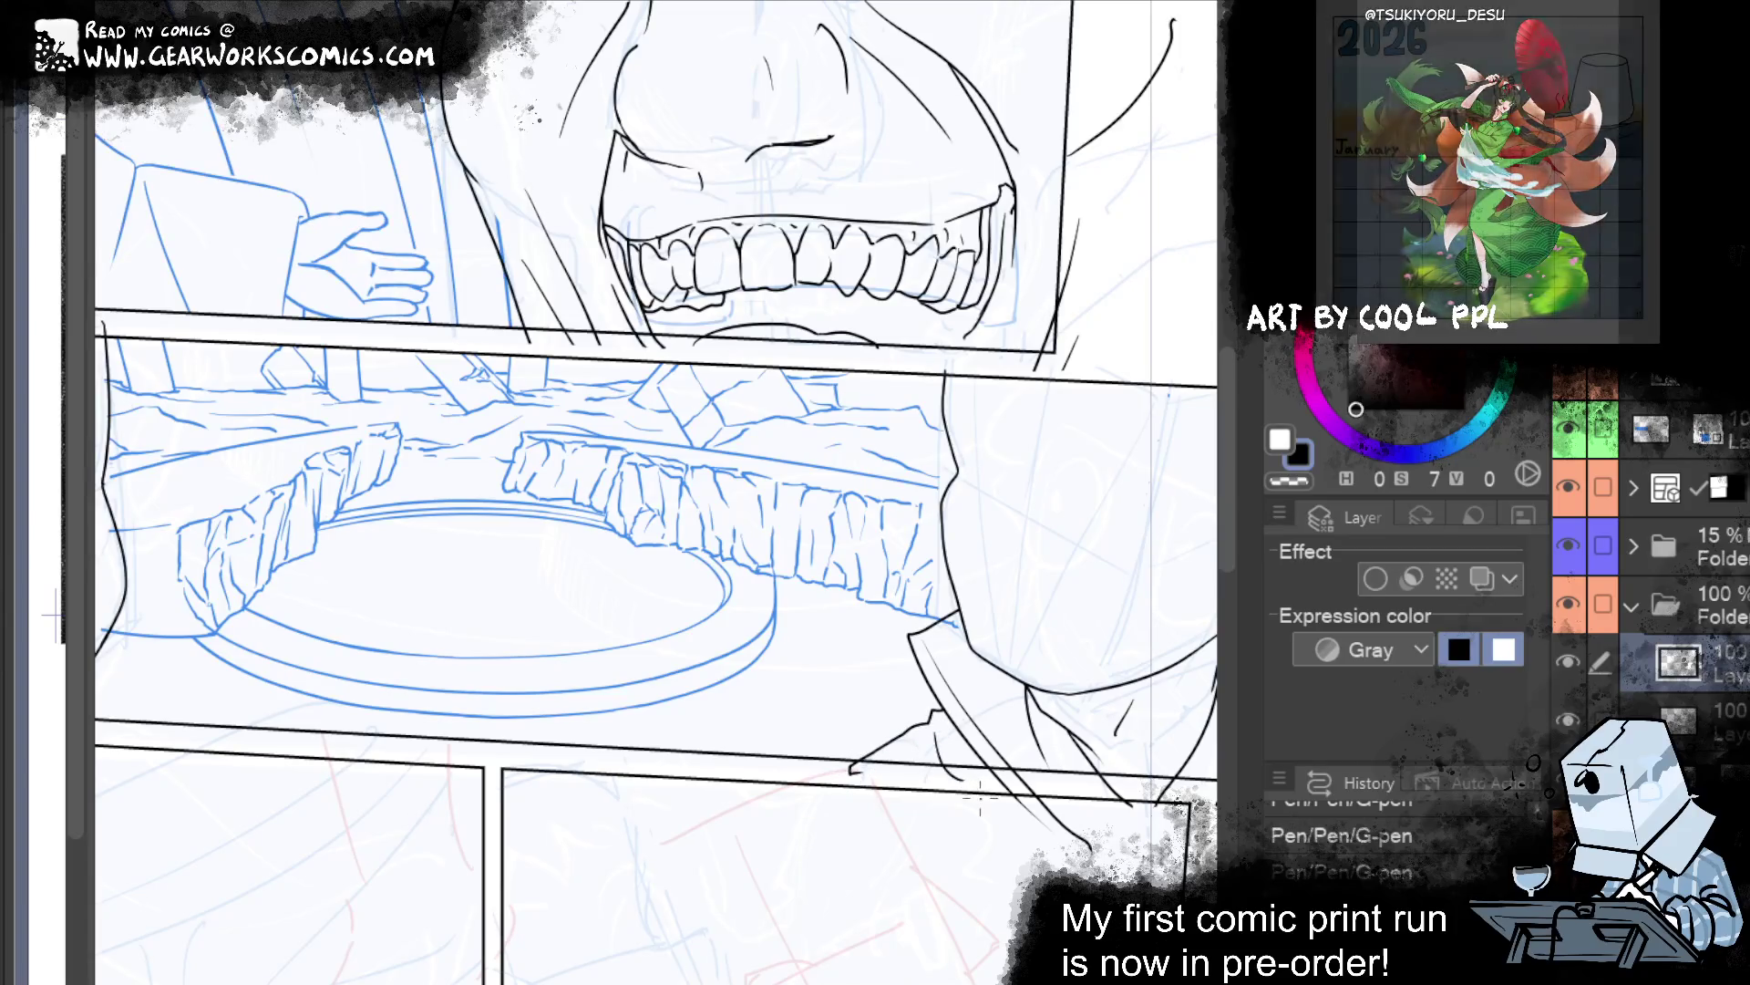
# Zoom in on the left head, ink its neck line downward, then zoom back out.
pyautogui.moveTo(1049, 845); pyautogui.dragTo(626, 901)
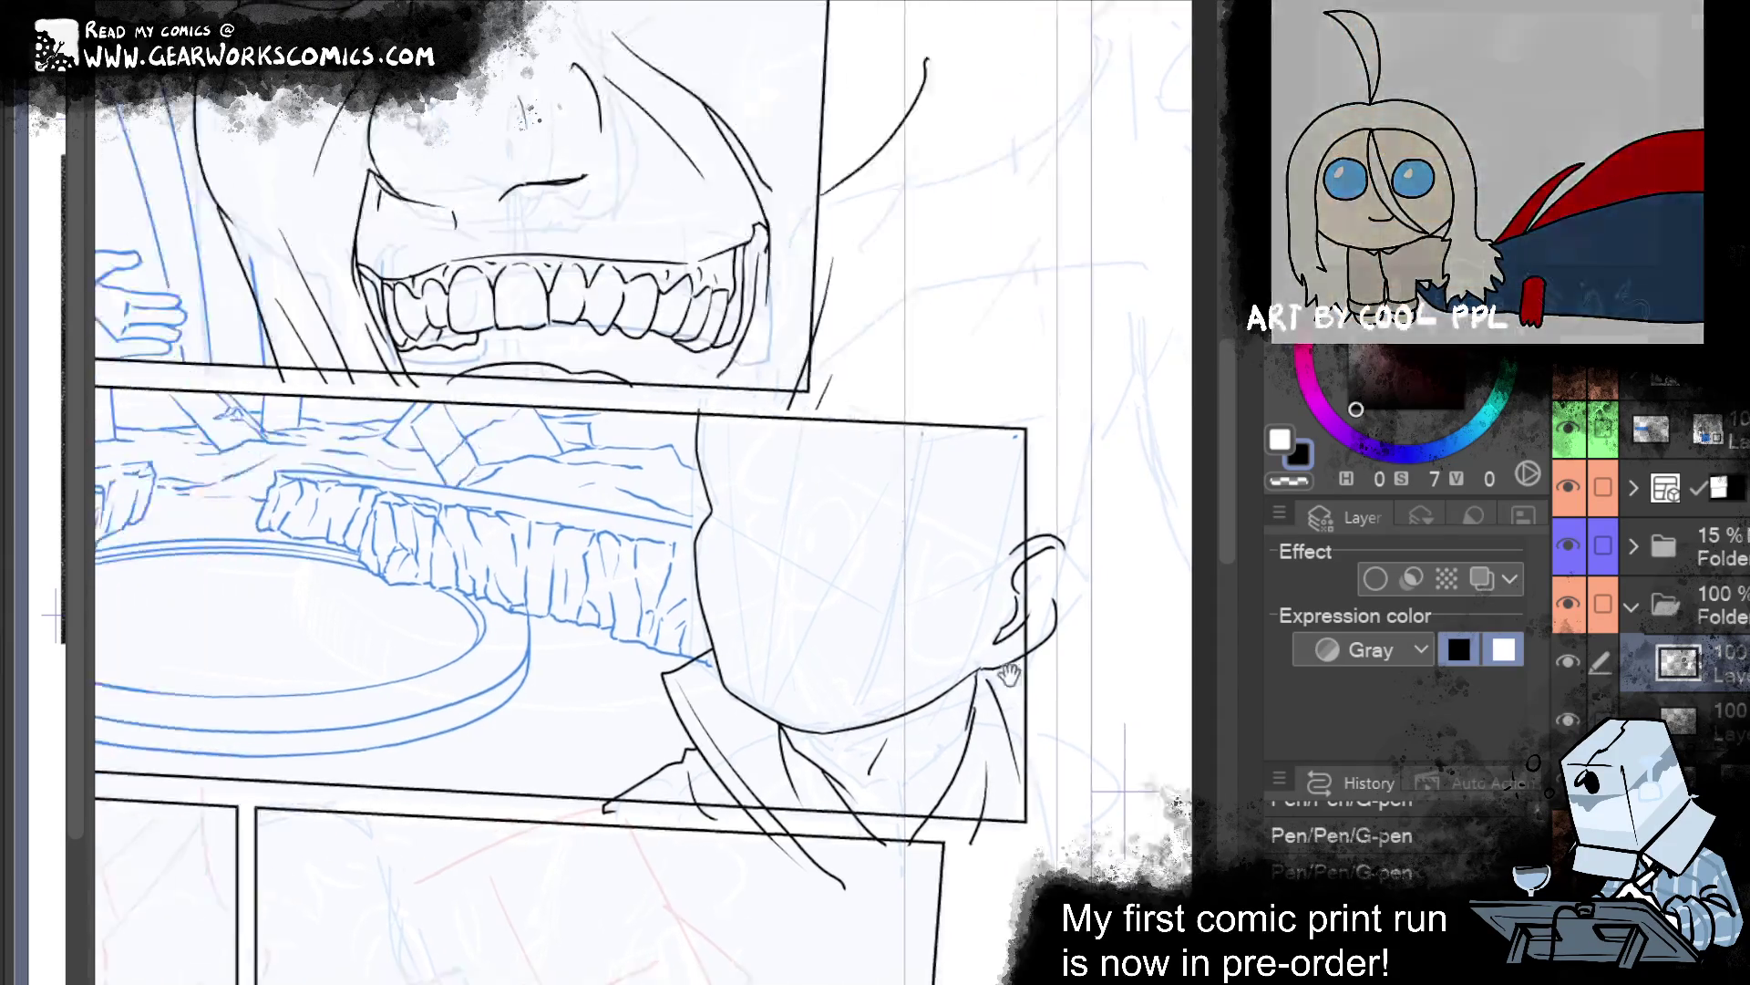
pyautogui.moveTo(814, 802); pyautogui.dragTo(1222, 655)
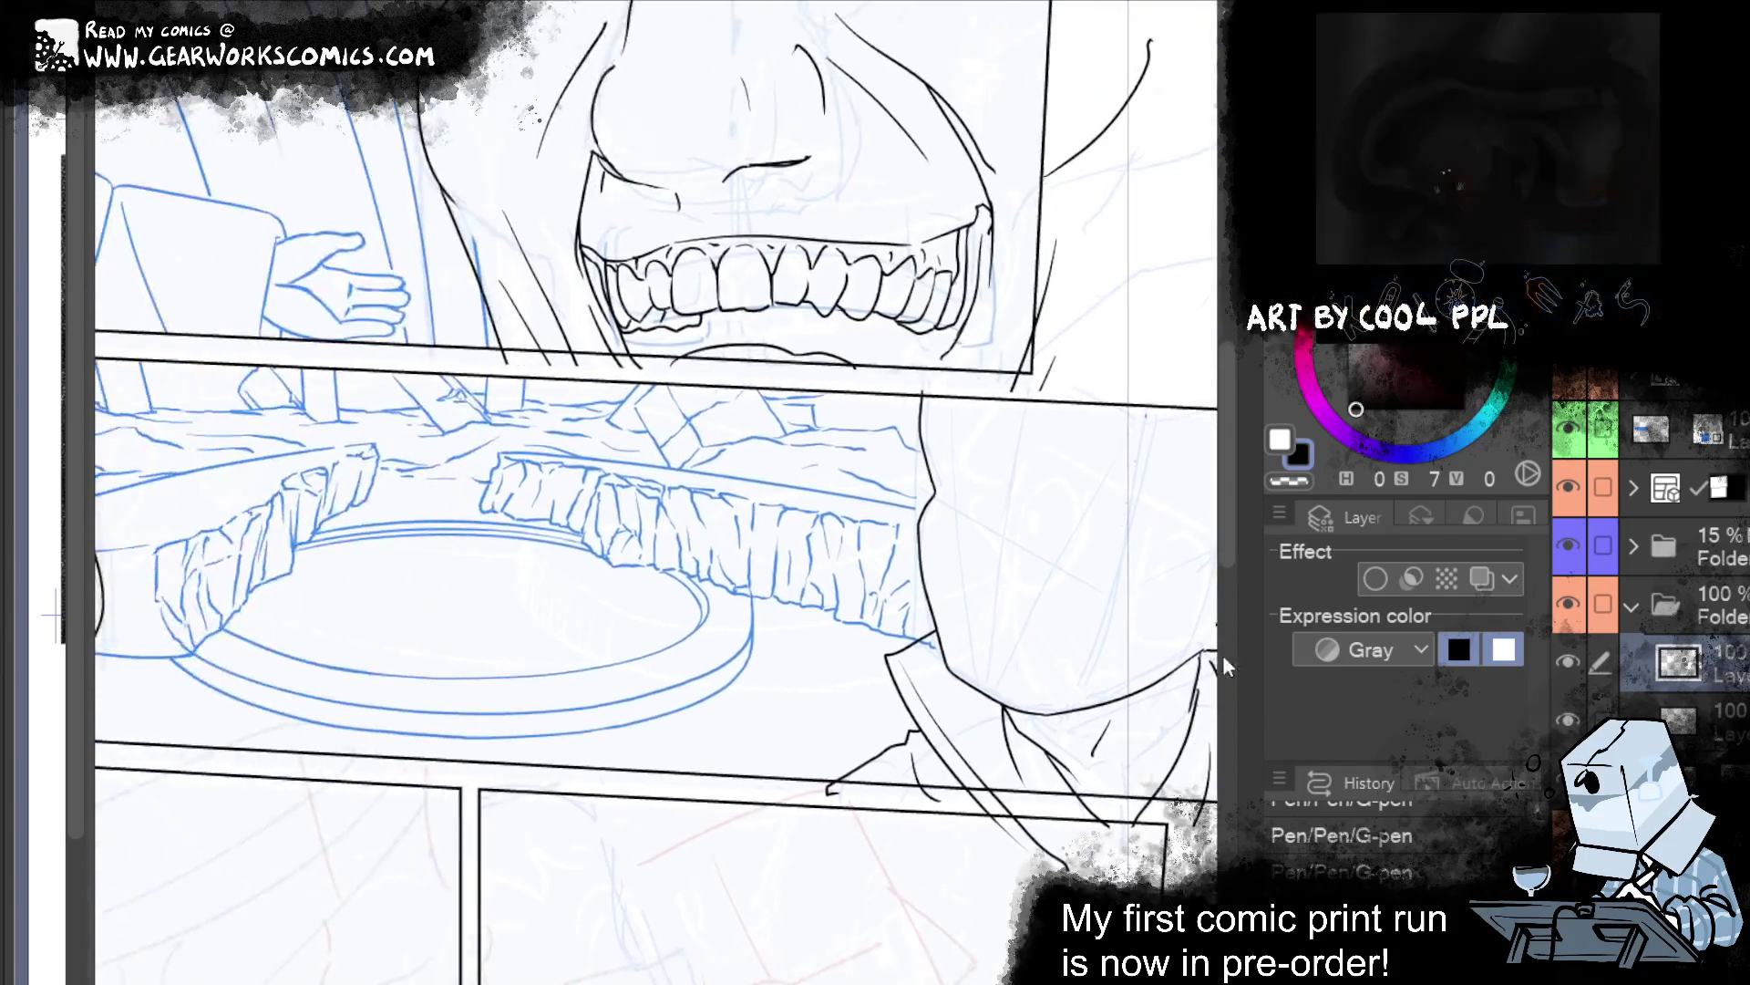
pyautogui.scroll(2, 474, 708)
pyautogui.moveTo(474, 709); pyautogui.dragTo(1215, 770)
pyautogui.moveTo(746, 694)
pyautogui.mouseDown()
pyautogui.moveTo(784, 722)
pyautogui.moveTo(827, 834)
pyautogui.mouseUp()
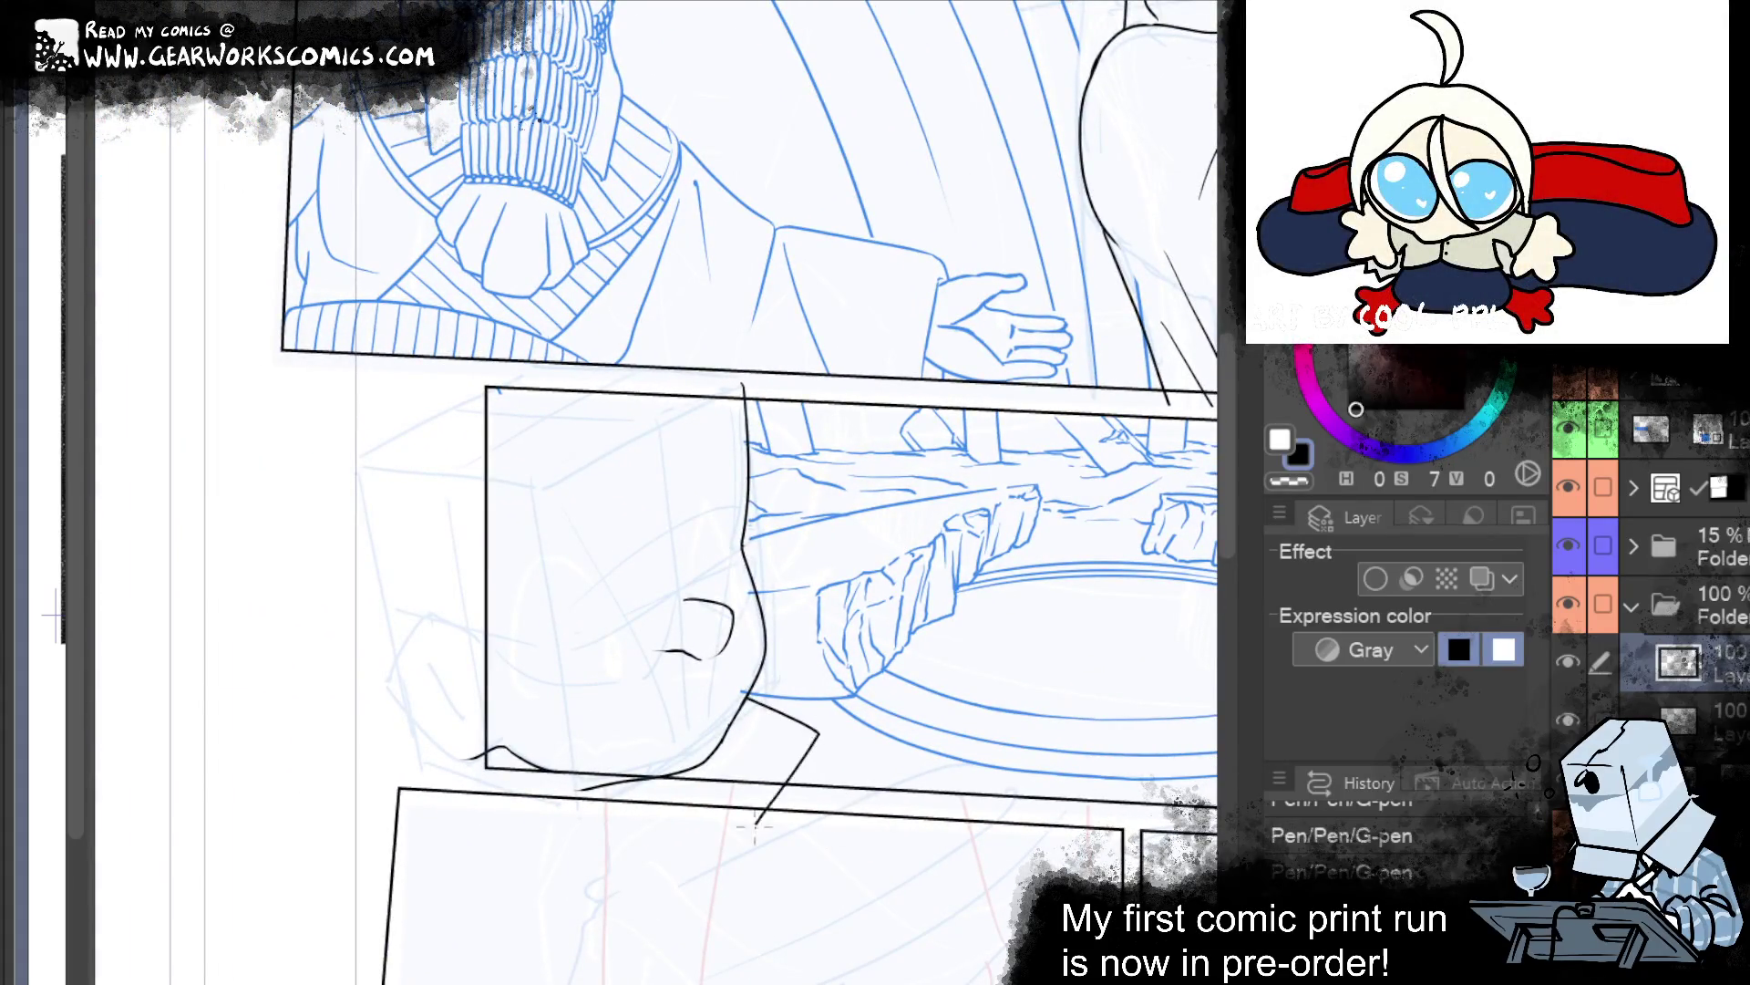
pyautogui.moveTo(1019, 857)
pyautogui.mouseDown()
pyautogui.moveTo(372, 877)
pyautogui.moveTo(709, 861)
pyautogui.mouseUp()
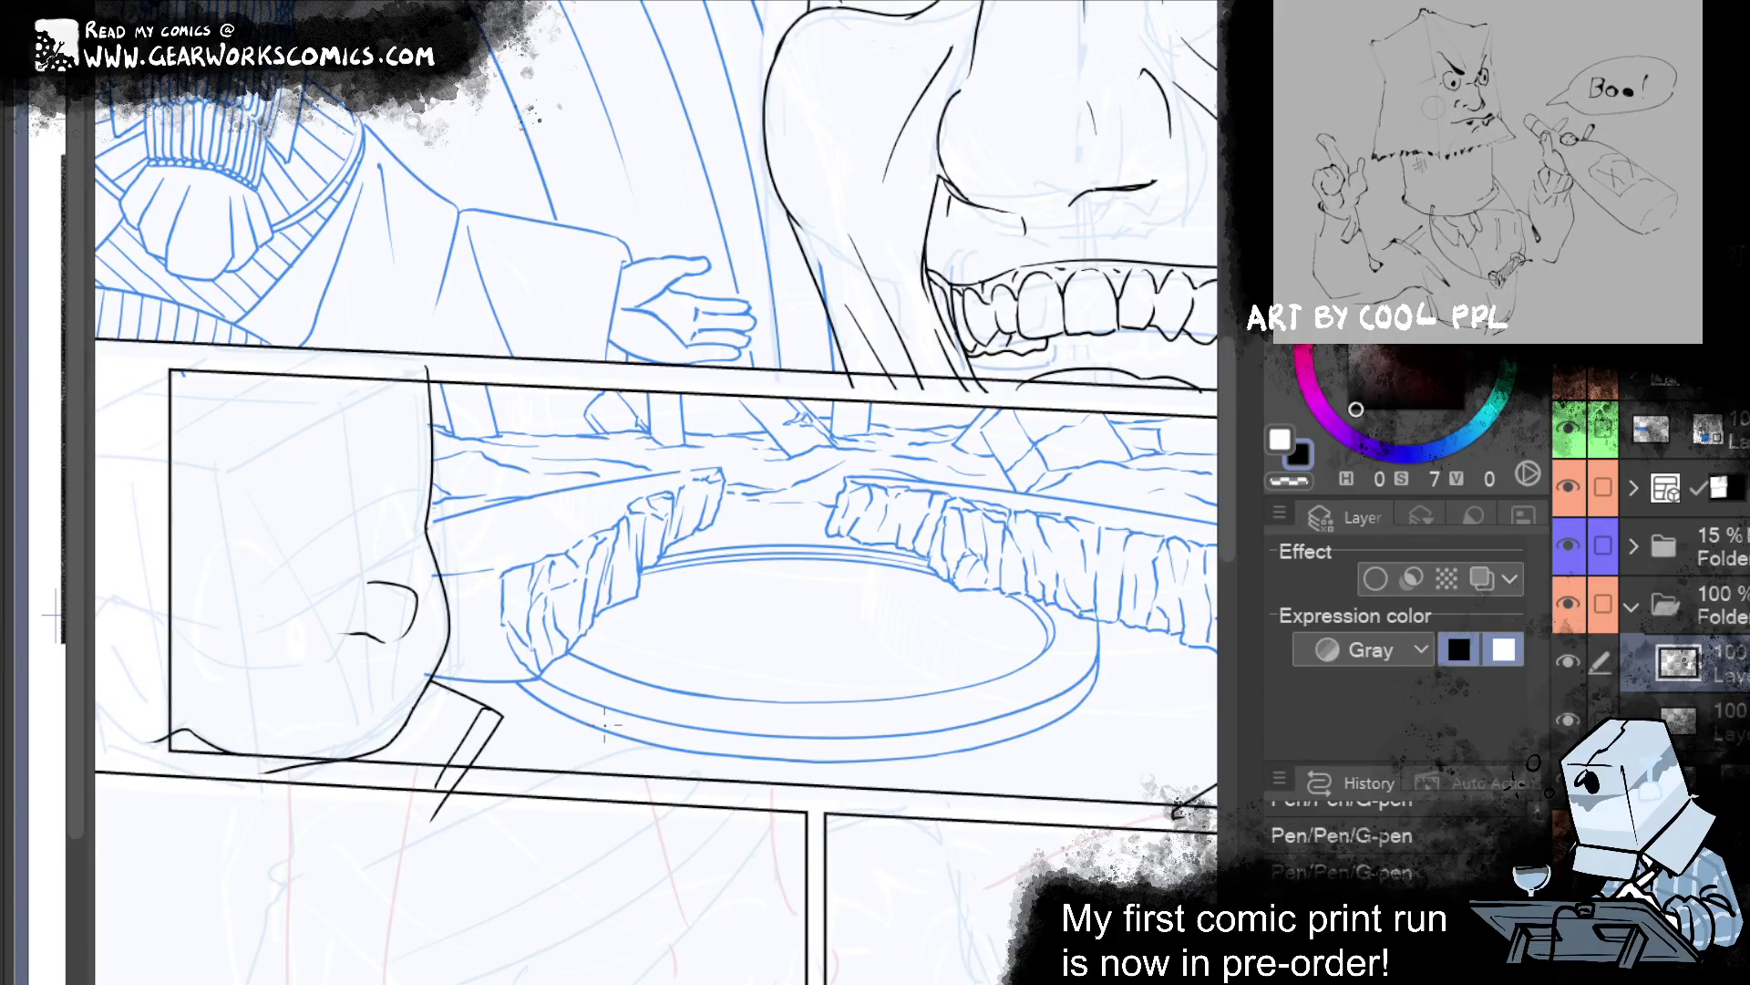
pyautogui.hotkey('ctrl', '-')
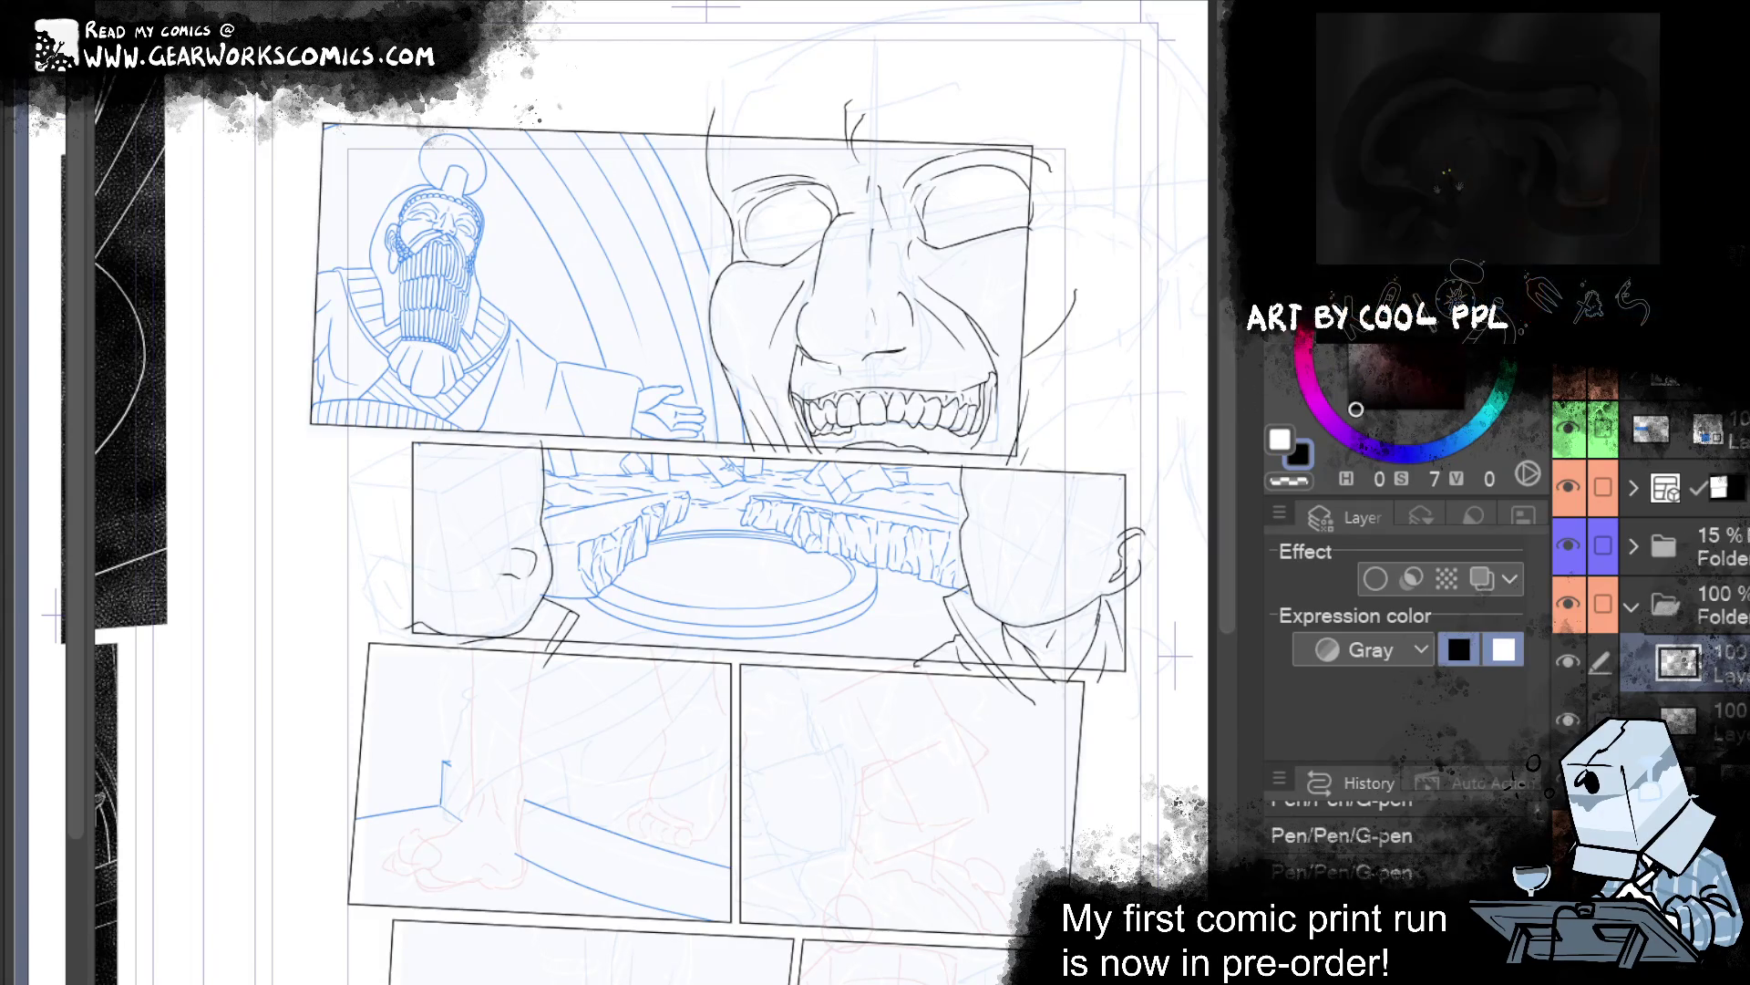
pyautogui.scroll(3, 782, 660)
pyautogui.moveTo(782, 661)
pyautogui.mouseDown()
pyautogui.moveTo(873, 743)
pyautogui.moveTo(668, 880)
pyautogui.moveTo(912, 818)
pyautogui.moveTo(73, 811)
pyautogui.moveTo(250, 827)
pyautogui.mouseUp()
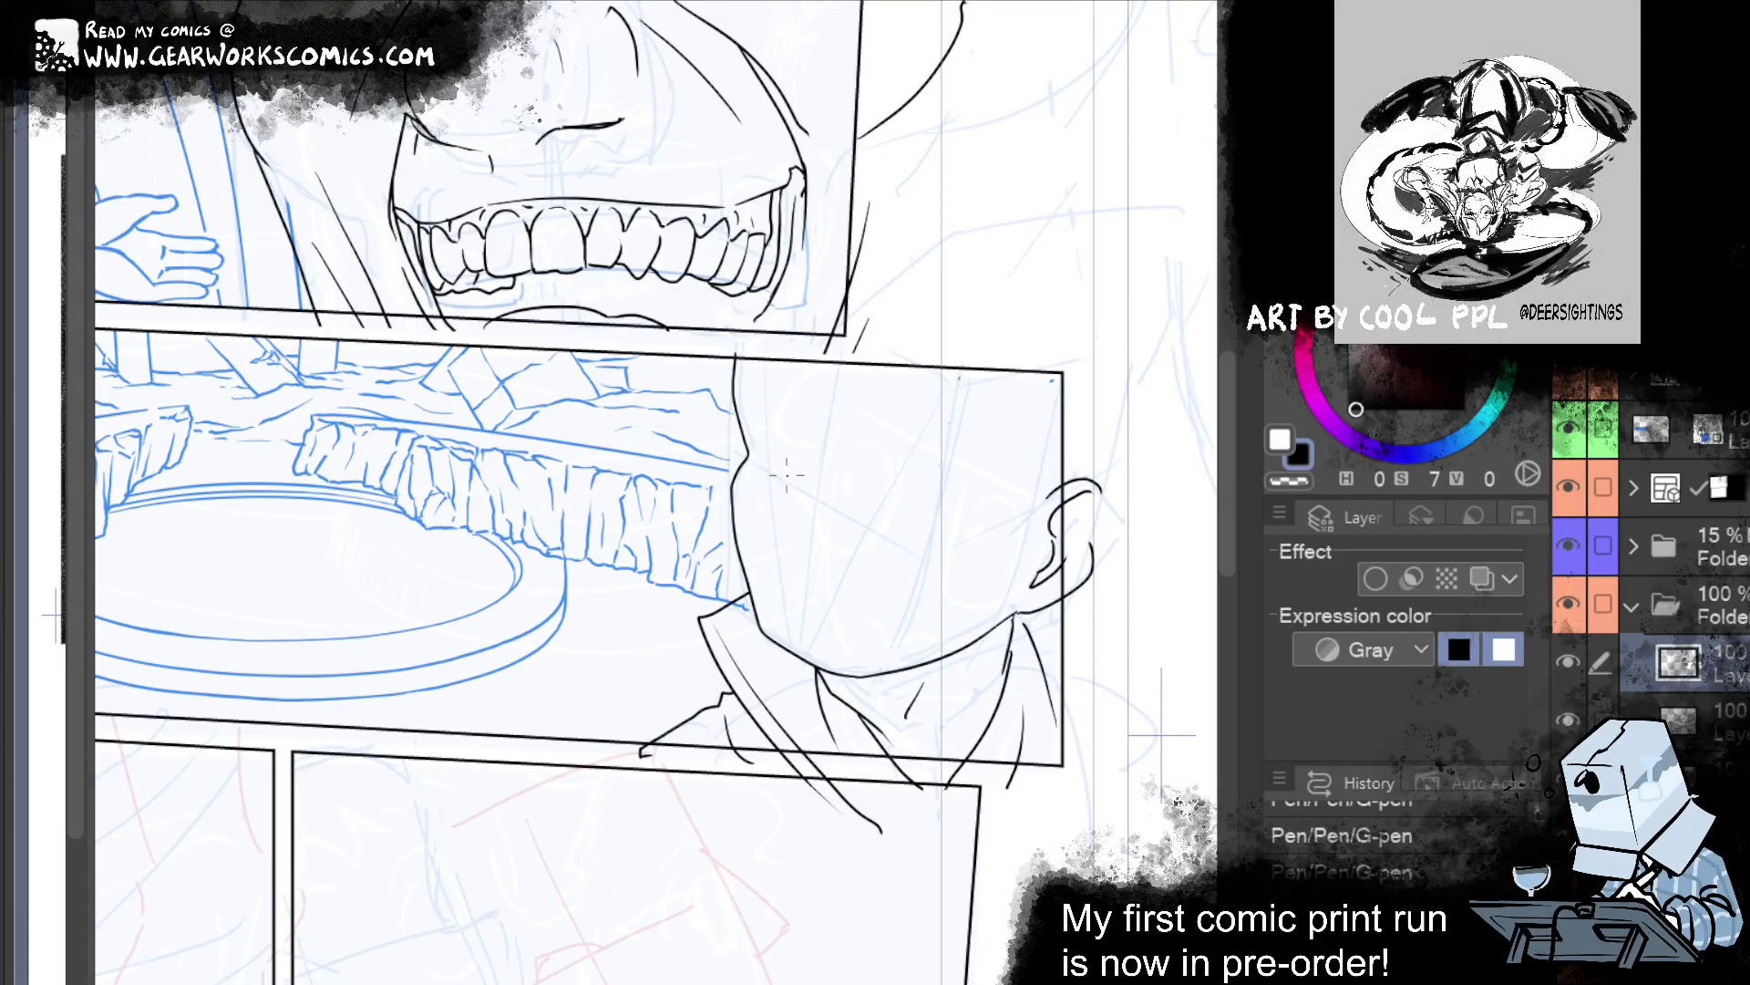
pyautogui.moveTo(793, 471); pyautogui.dragTo(745, 585)
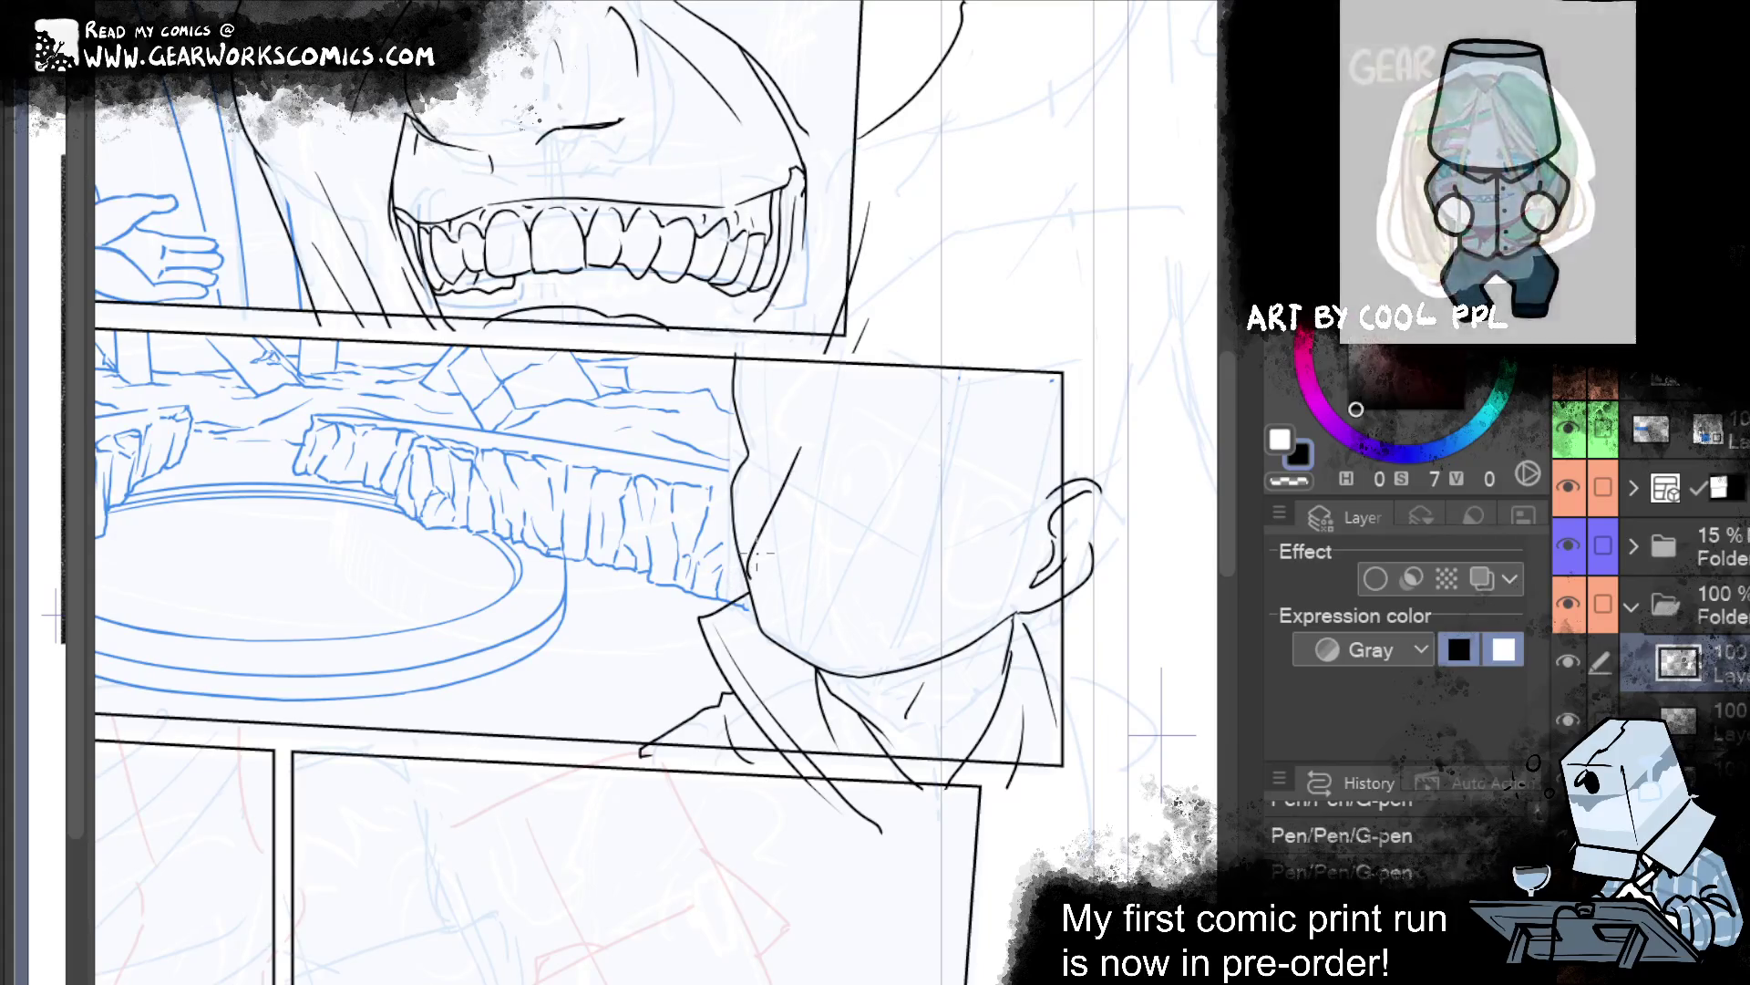
pyautogui.moveTo(797, 442); pyautogui.dragTo(736, 567)
pyautogui.hotkey('ctrl', 'z')
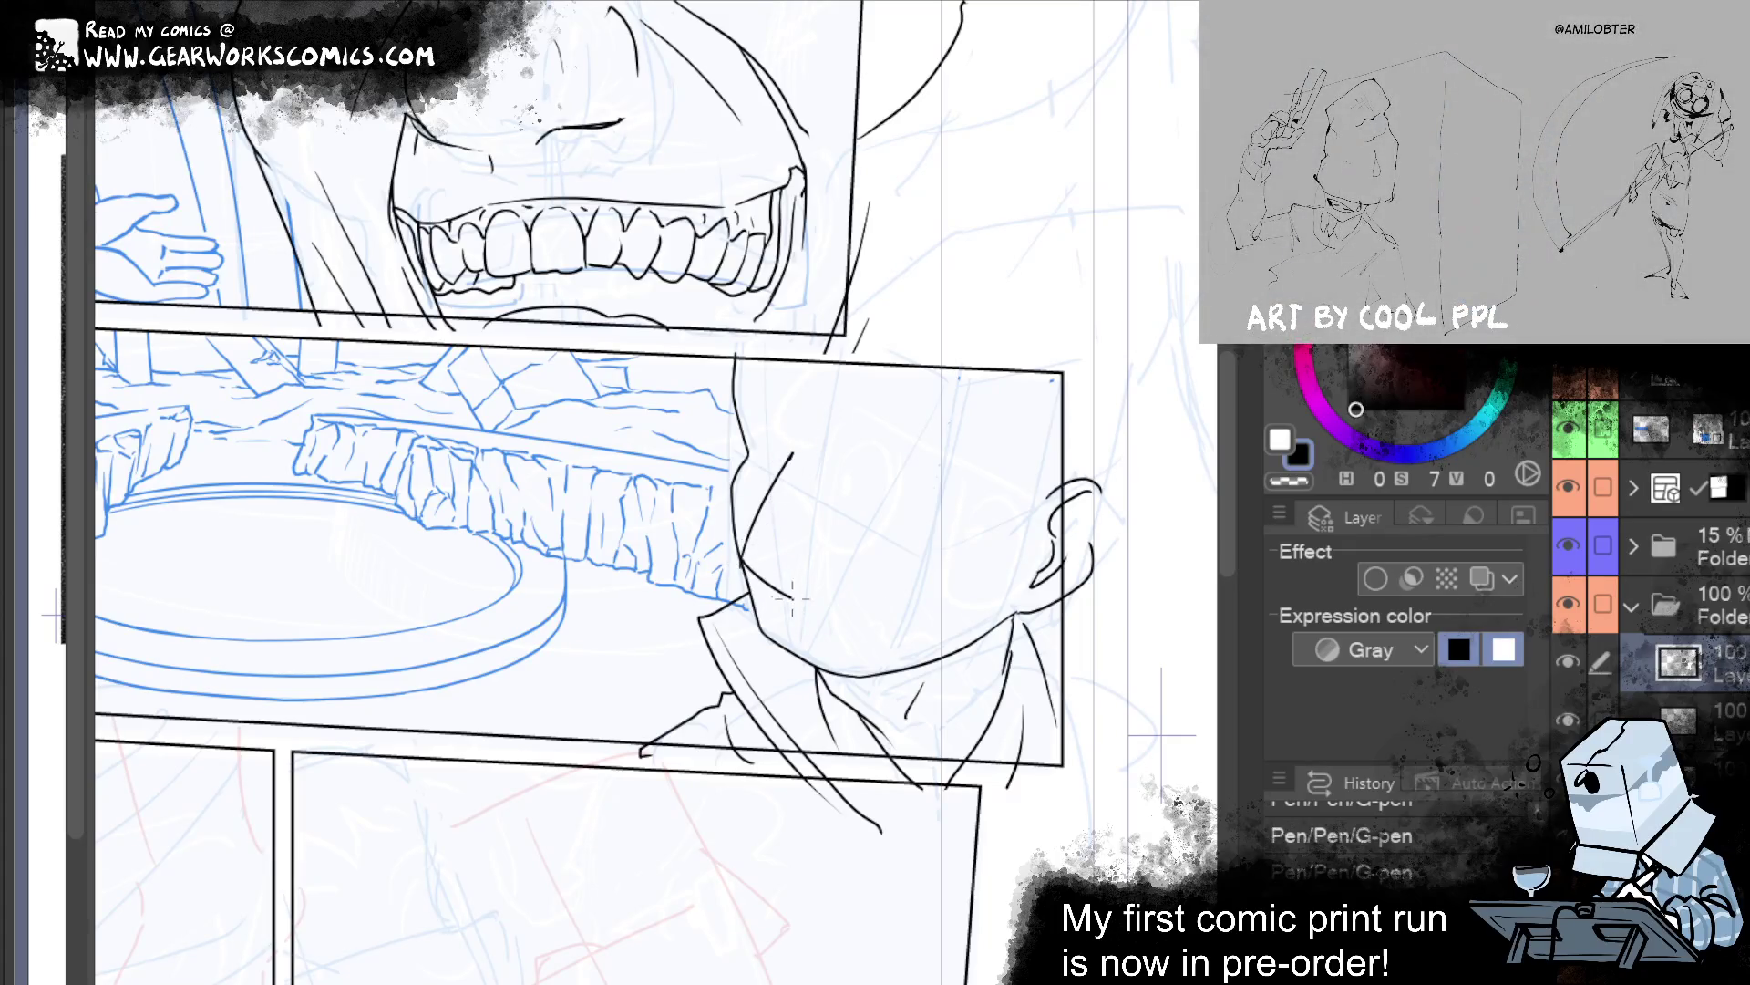
pyautogui.moveTo(743, 558)
pyautogui.mouseDown()
pyautogui.moveTo(796, 588)
pyautogui.moveTo(846, 565)
pyautogui.mouseUp()
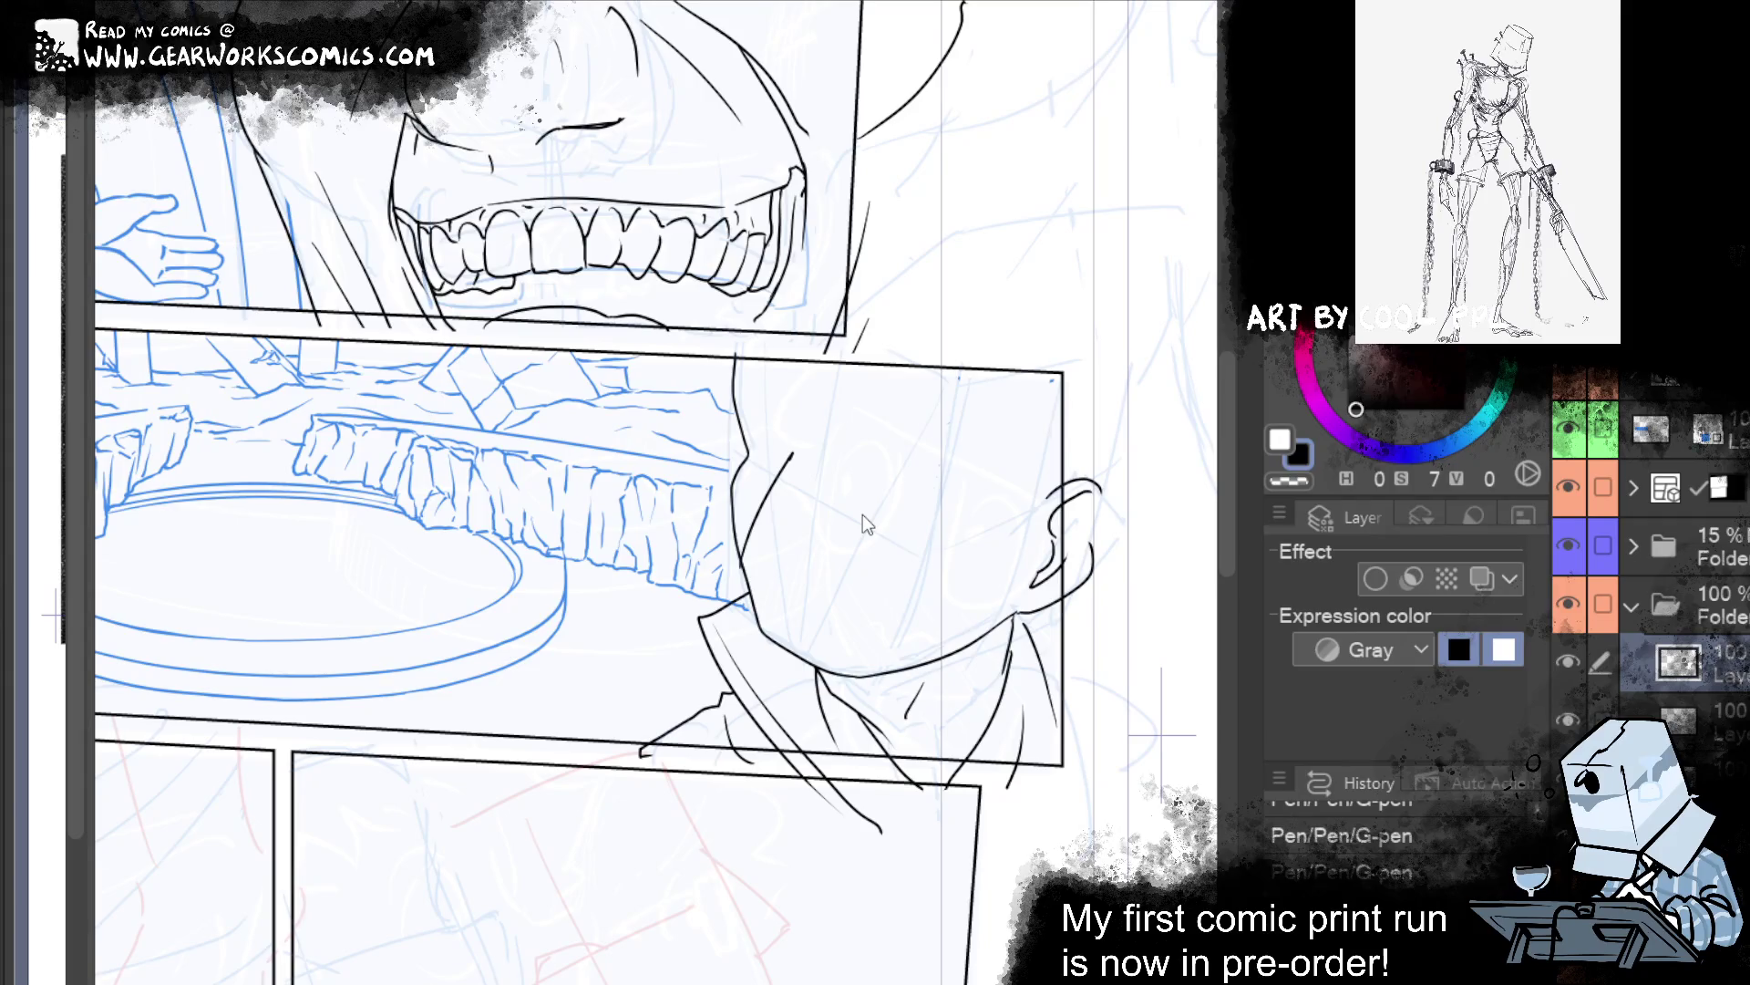
pyautogui.hotkey('ctrl', 'z')
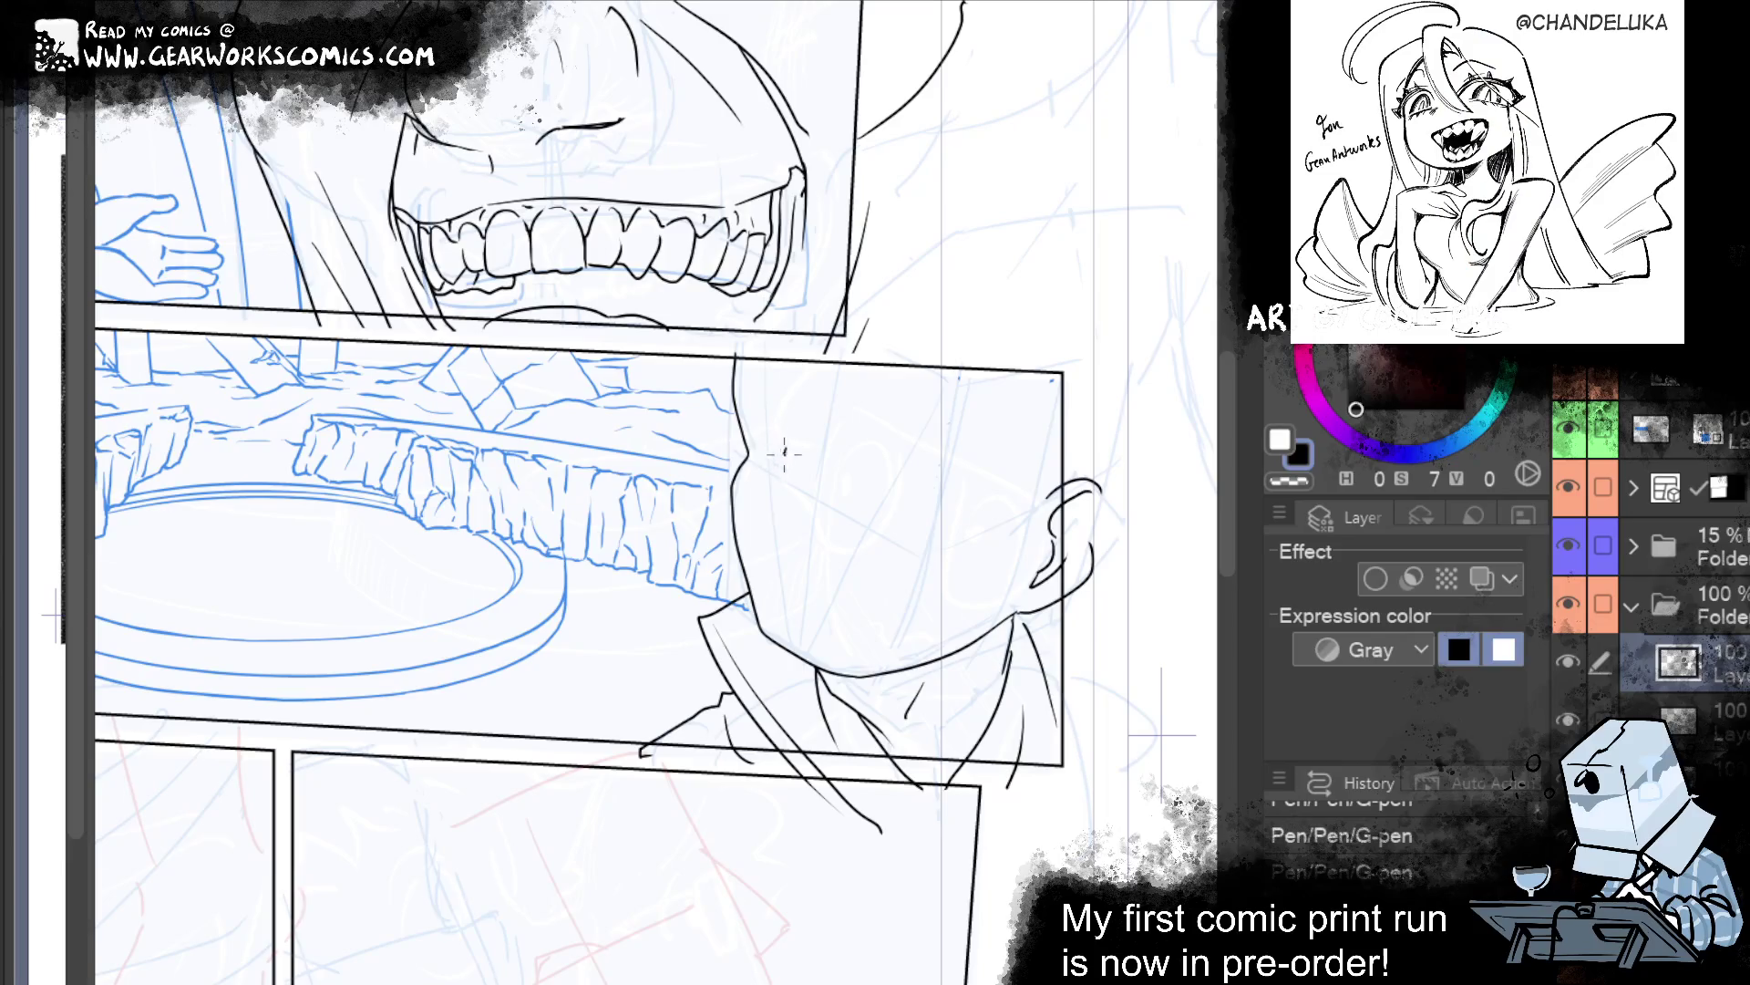
pyautogui.moveTo(775, 474); pyautogui.dragTo(746, 574)
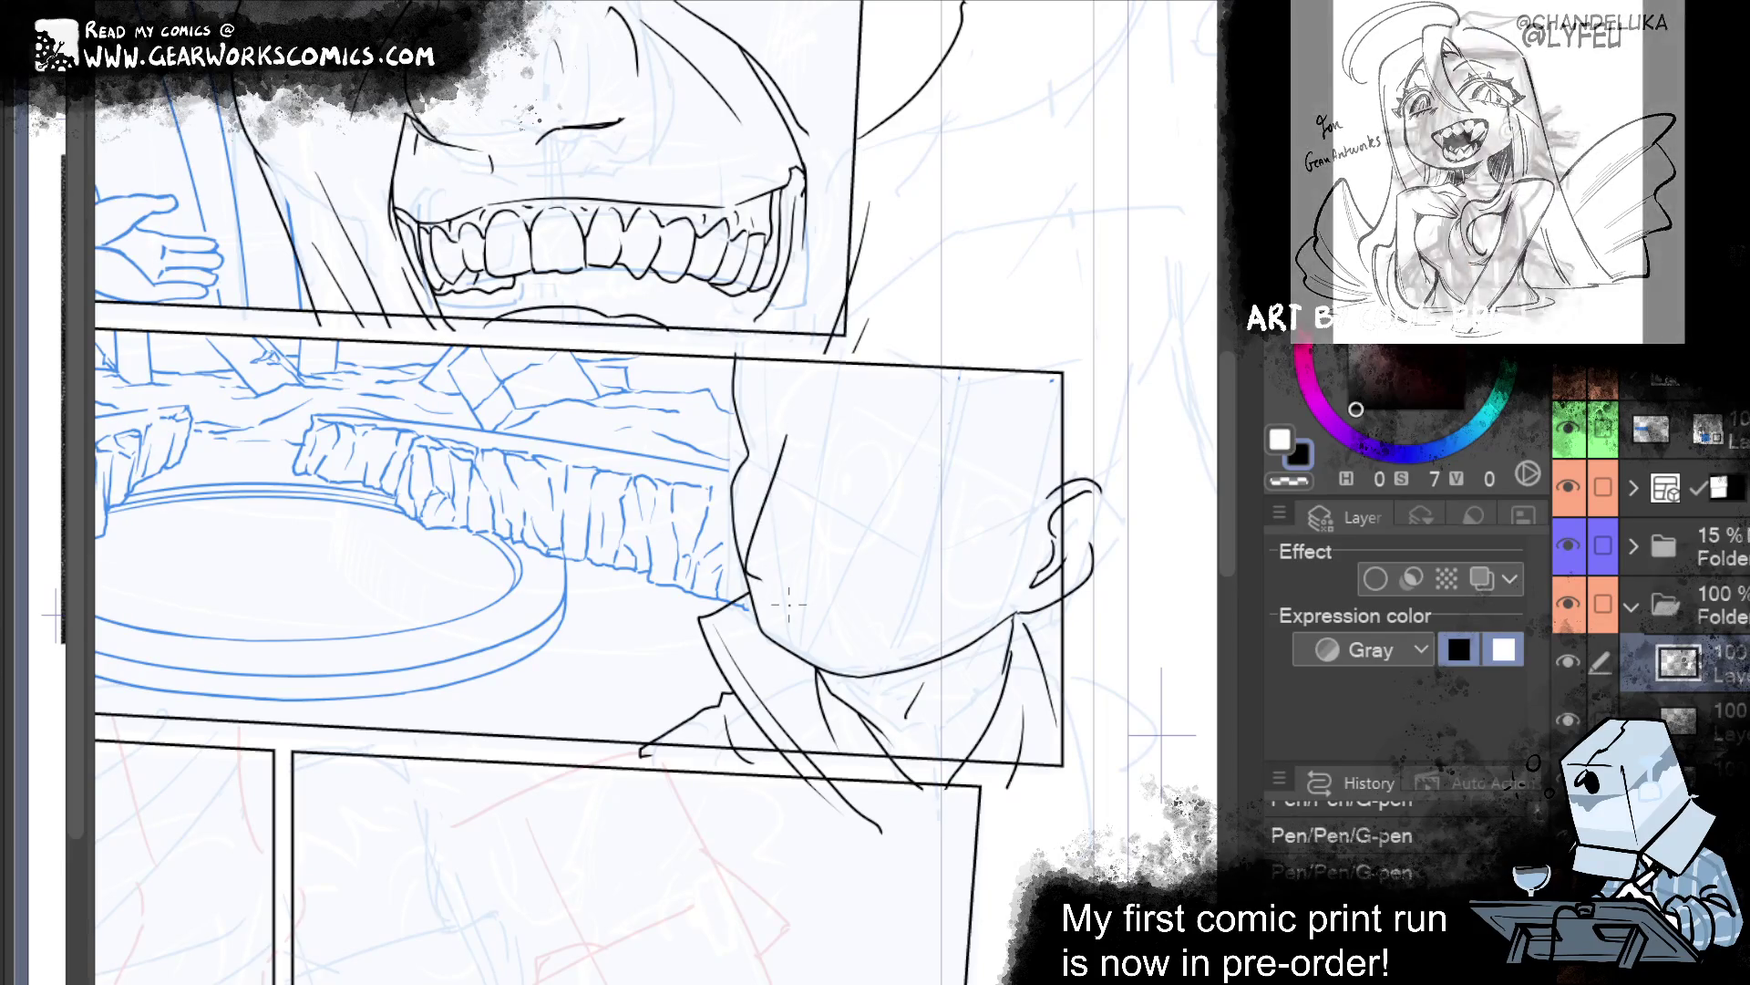
pyautogui.hotkey('ctrl', 'z')
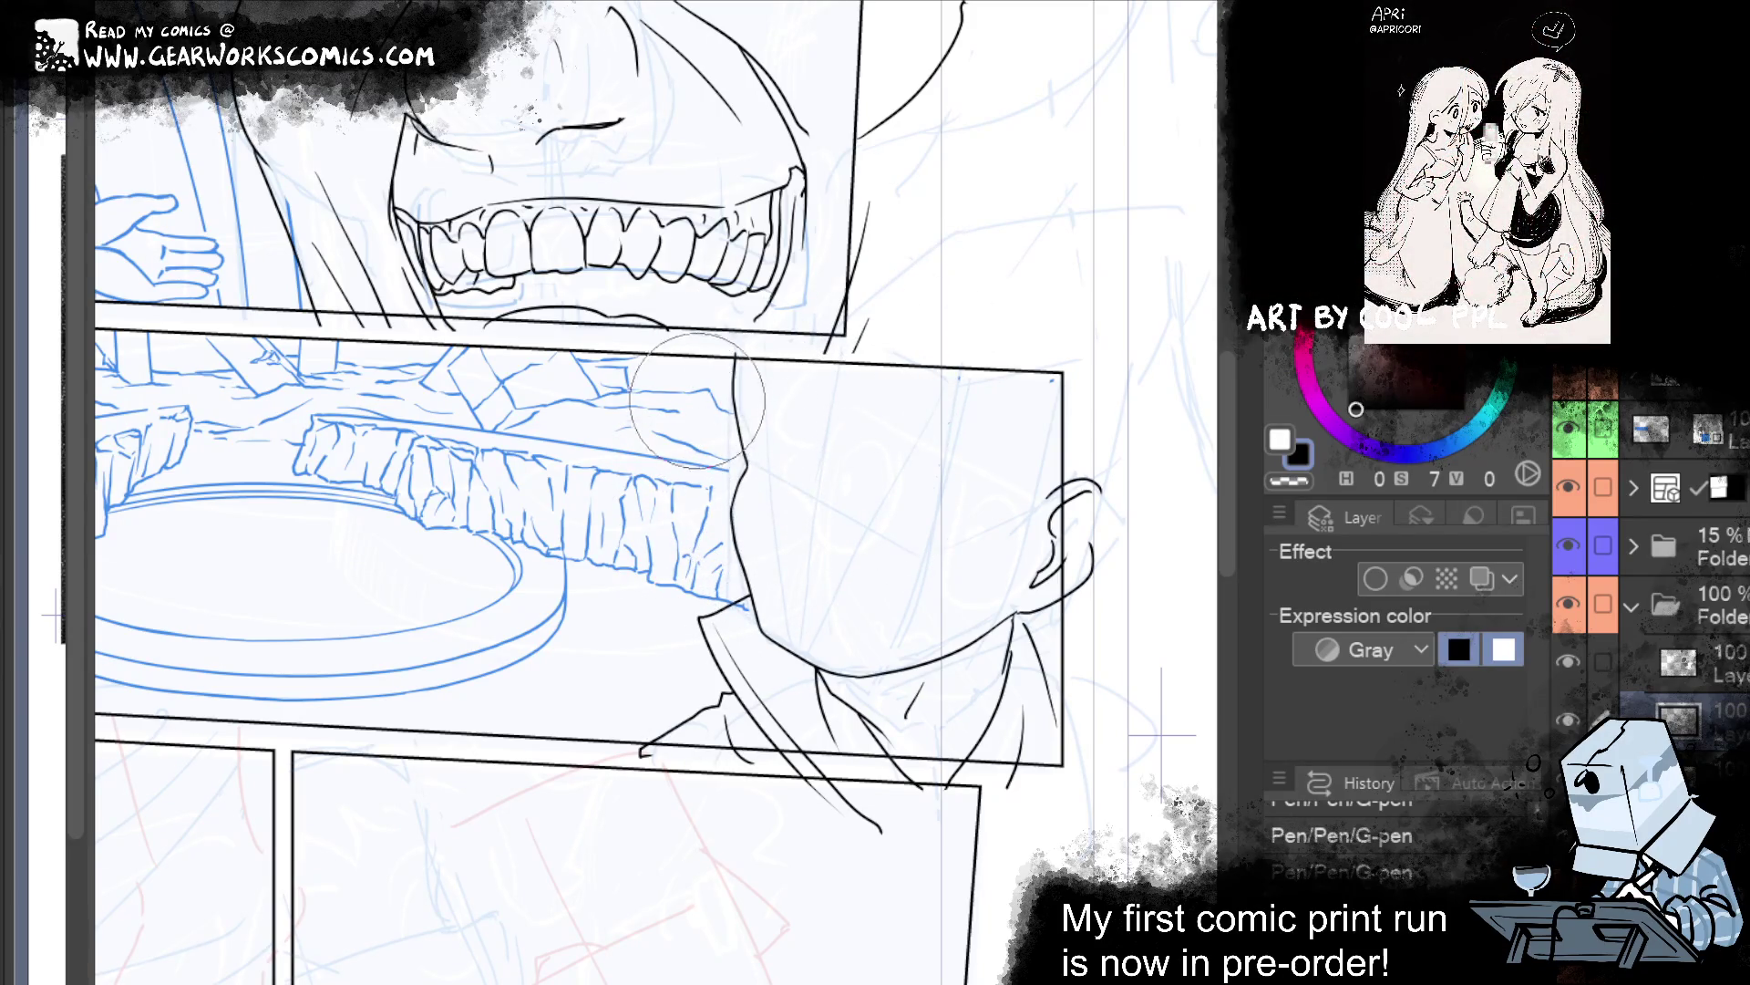
pyautogui.hotkey('ctrl', 'shift', 'n')
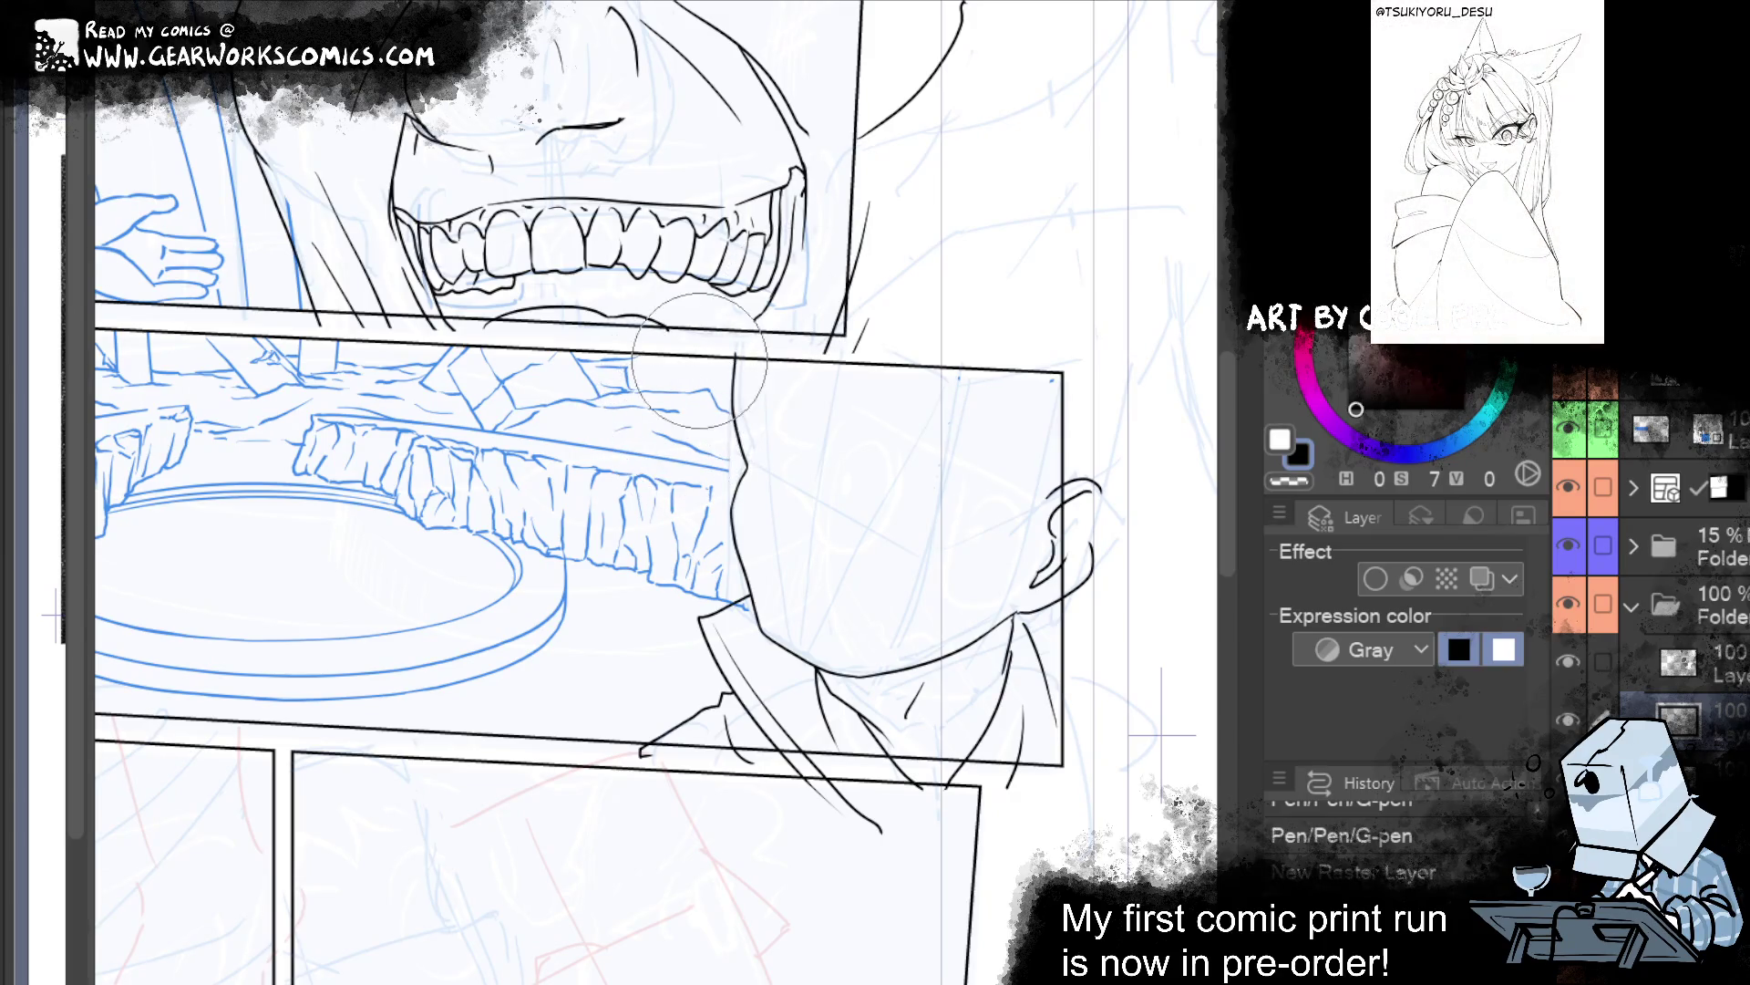
# Warp the face outline into a new shape and return to the ink layer.
pyautogui.moveTo(697, 361)
pyautogui.mouseDown()
pyautogui.moveTo(801, 428)
pyautogui.moveTo(893, 389)
pyautogui.mouseUp()
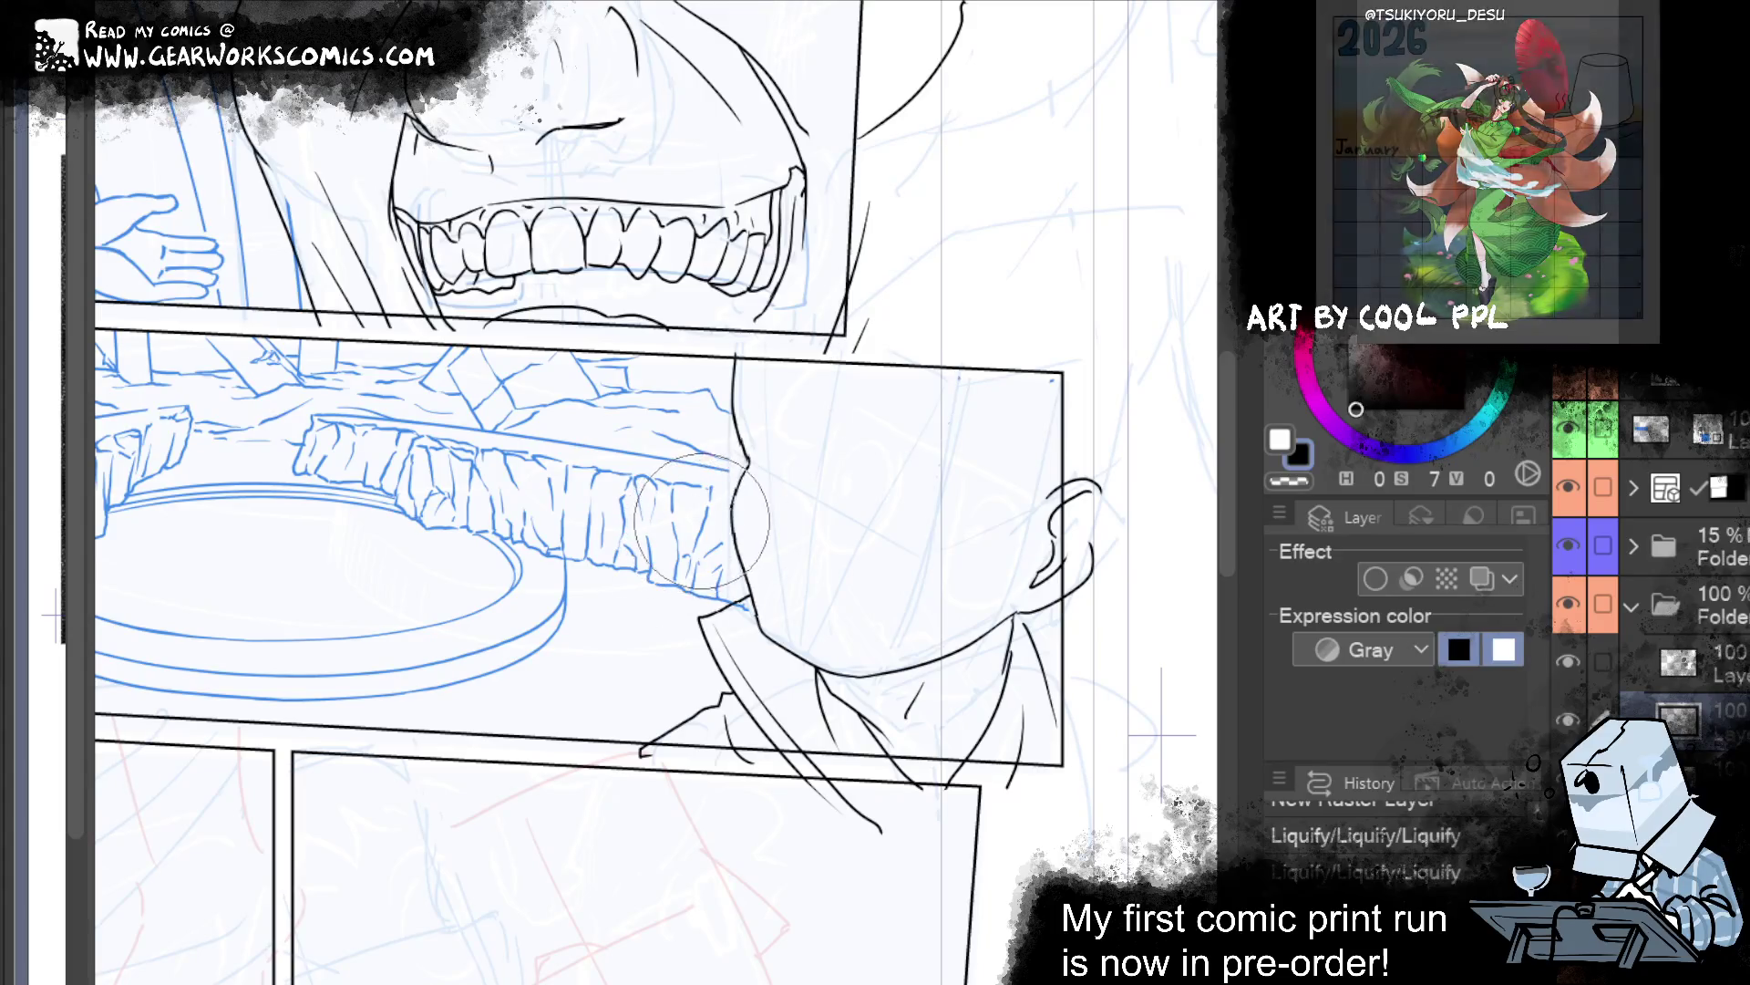
pyautogui.moveTo(723, 449); pyautogui.dragTo(862, 388)
pyautogui.click(1732, 673)
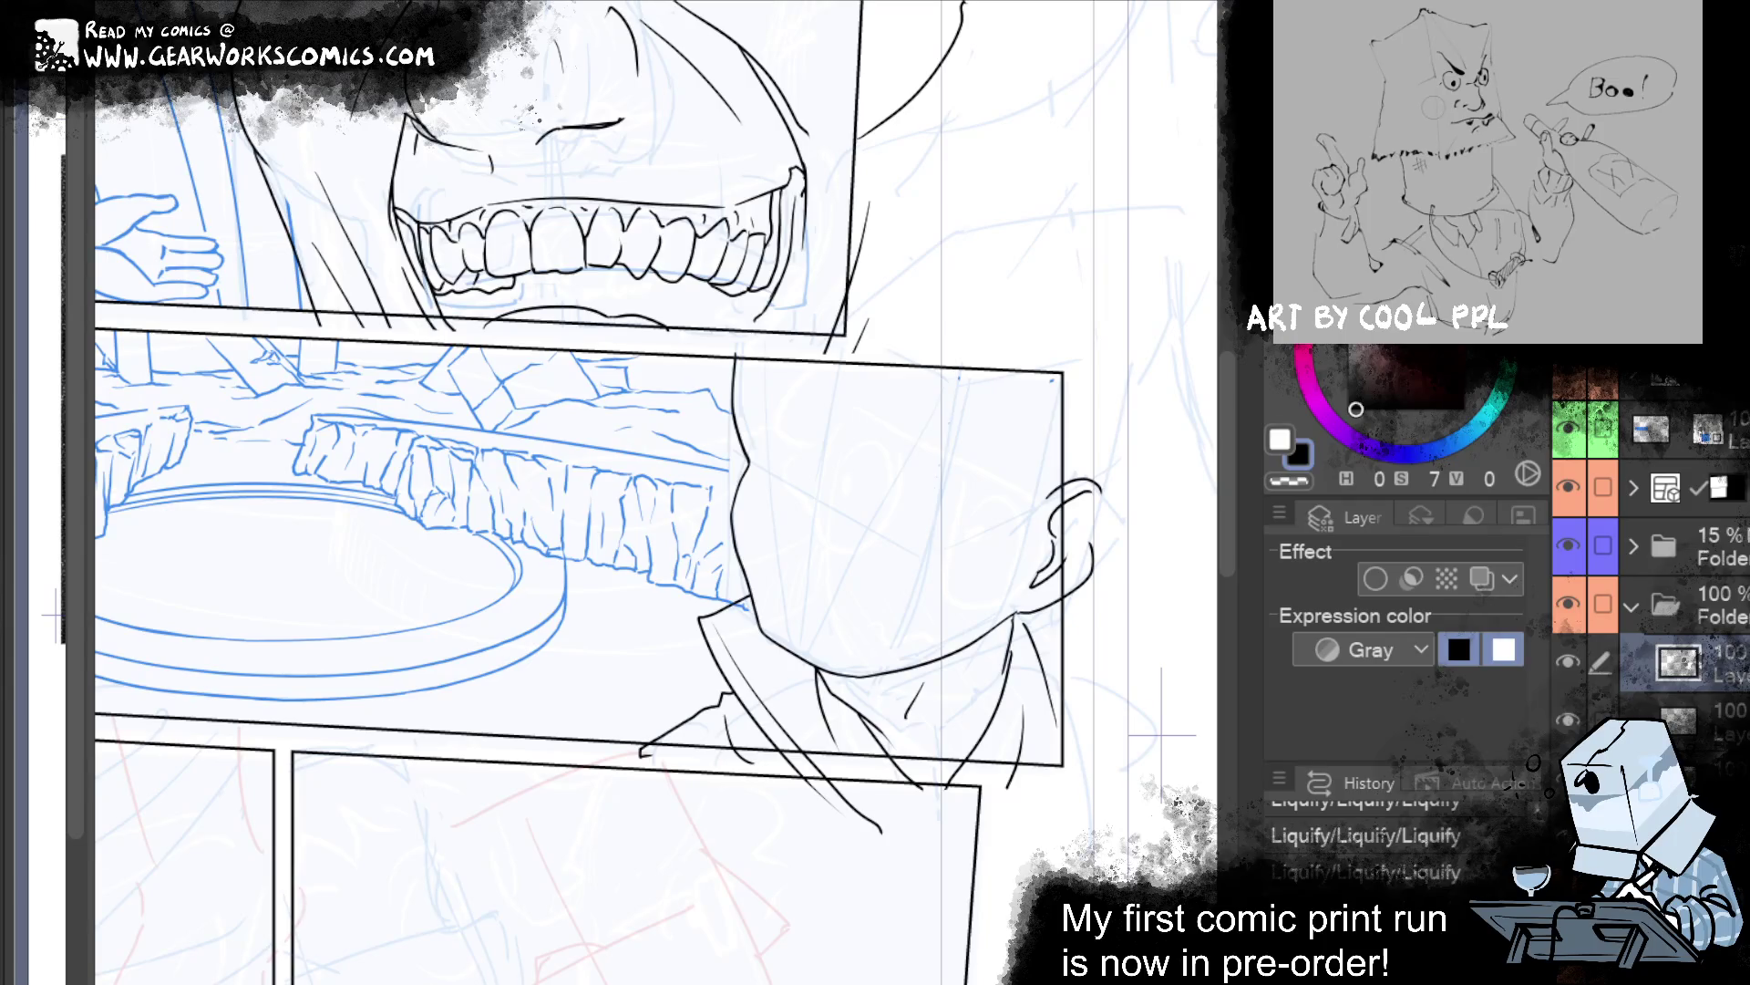
# Ink a new jaw line and face outline left of the face, undoing the chin stroke.
pyautogui.moveTo(1120, 395)
pyautogui.mouseDown()
pyautogui.moveTo(1036, 413)
pyautogui.moveTo(1183, 431)
pyautogui.mouseUp()
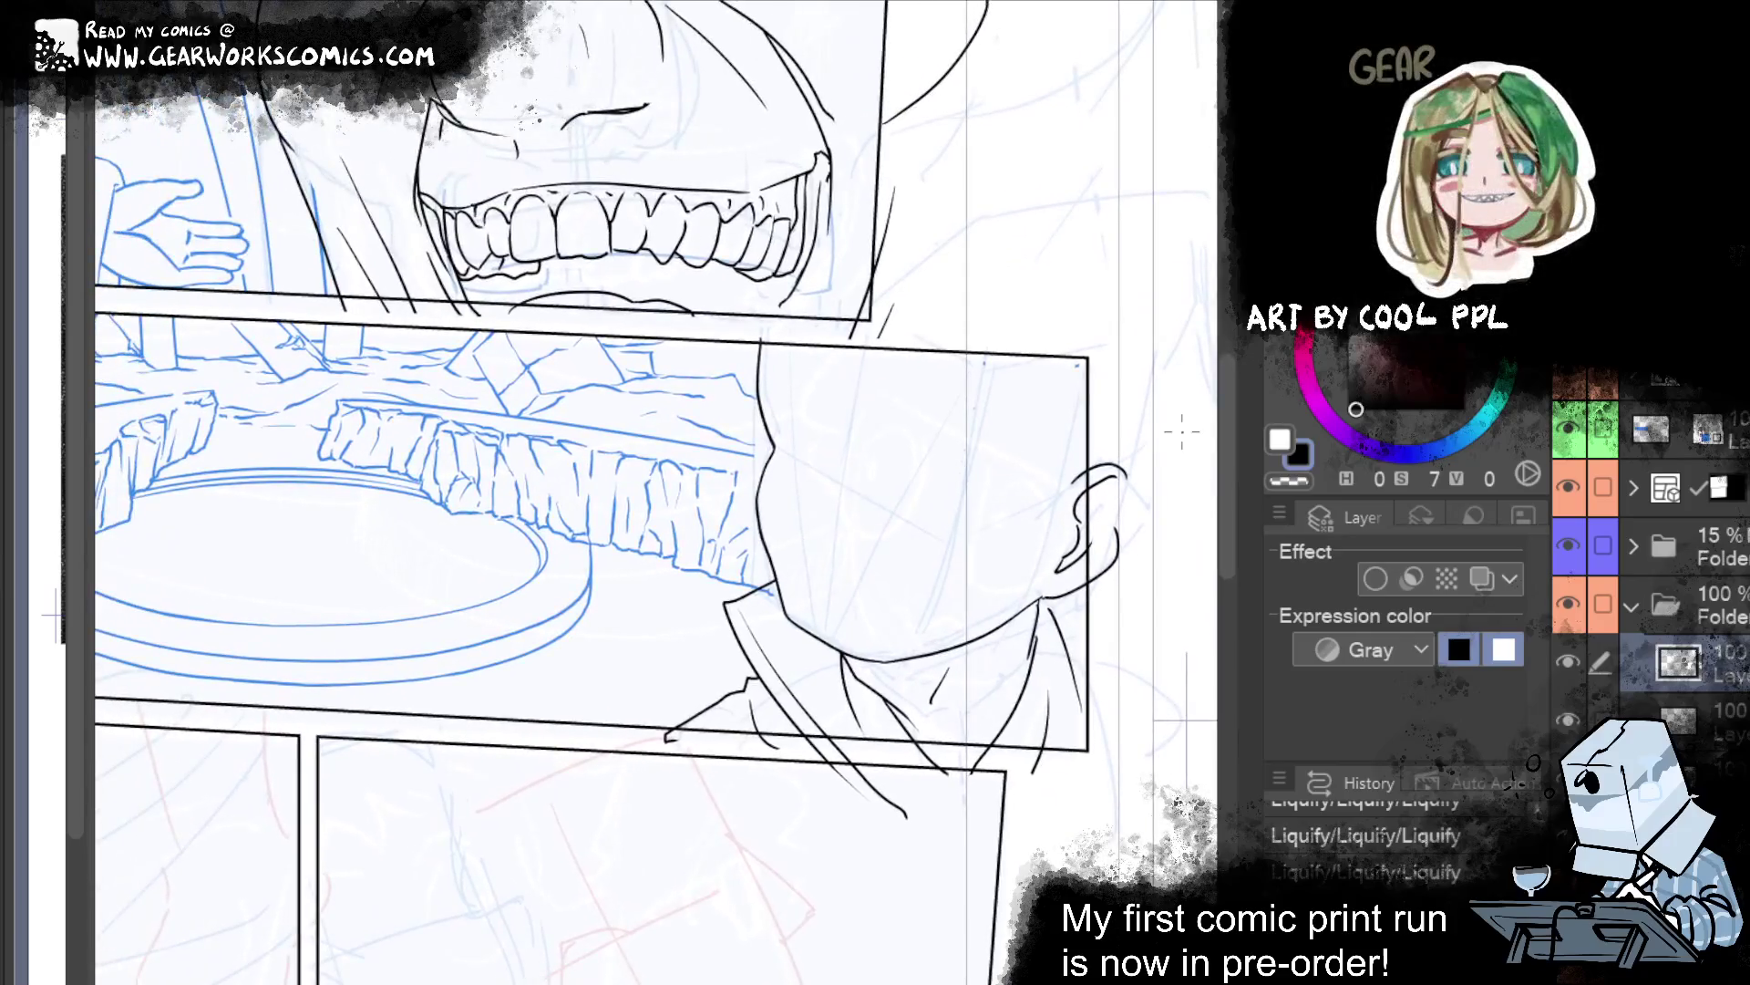
pyautogui.moveTo(810, 463); pyautogui.dragTo(841, 593)
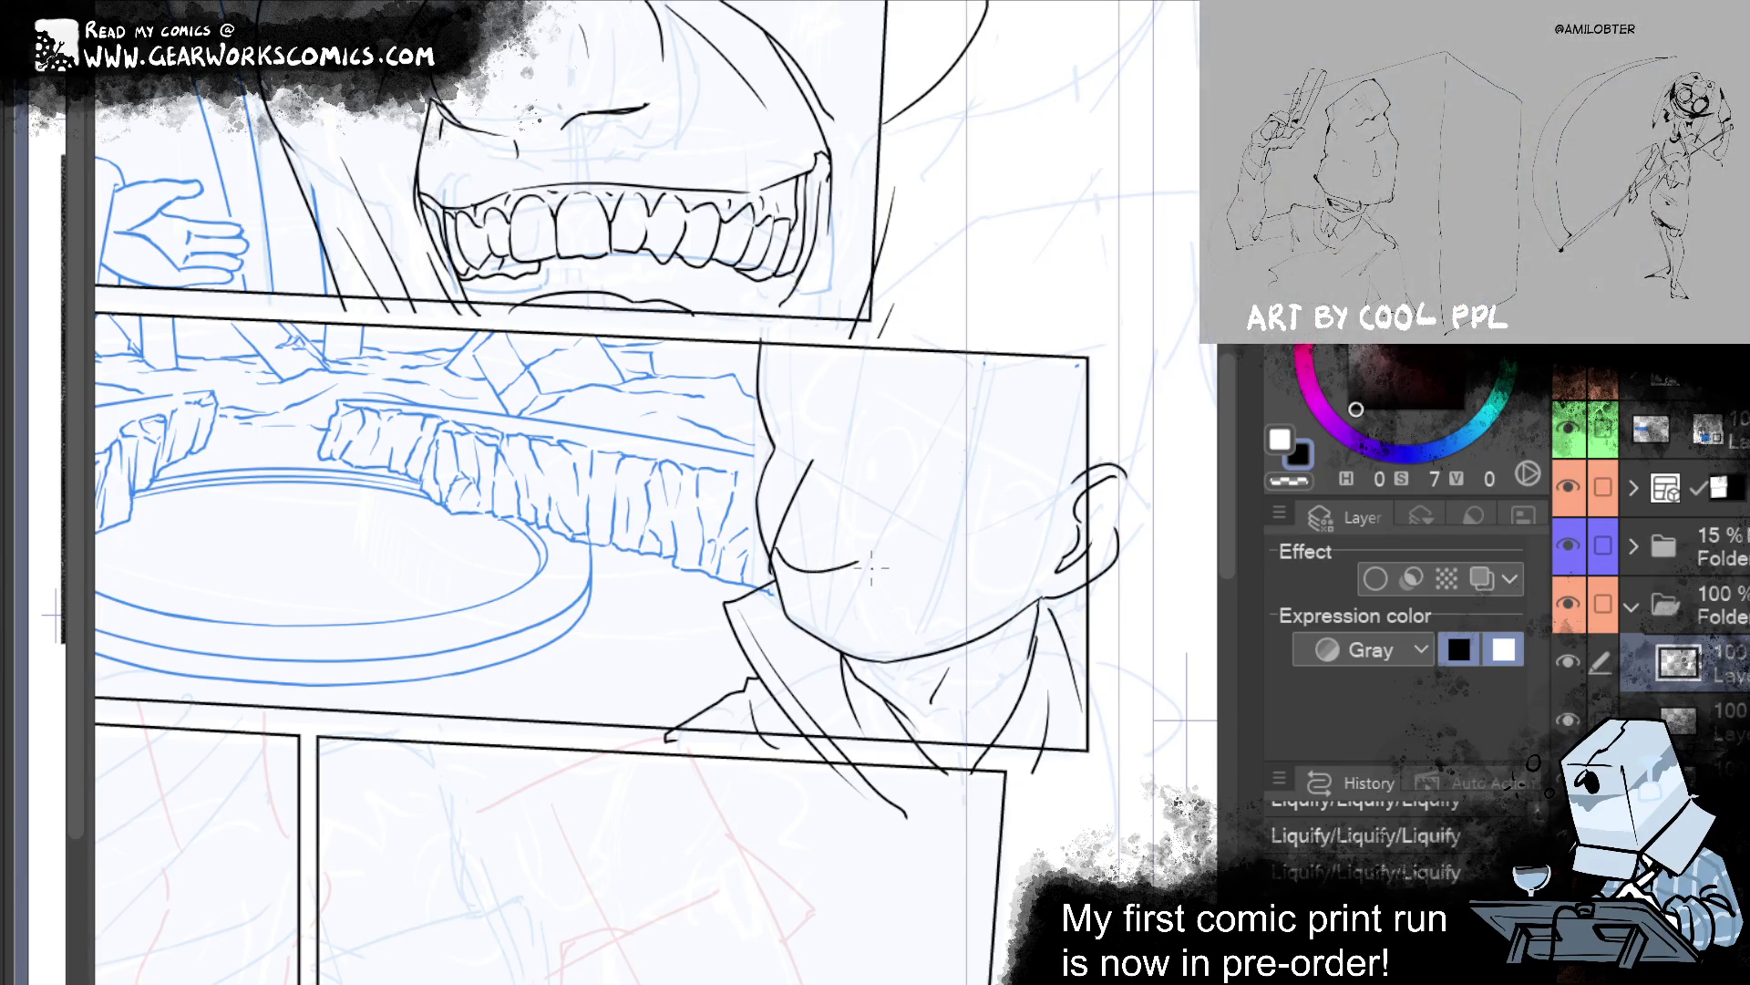
pyautogui.moveTo(780, 553); pyautogui.dragTo(826, 572)
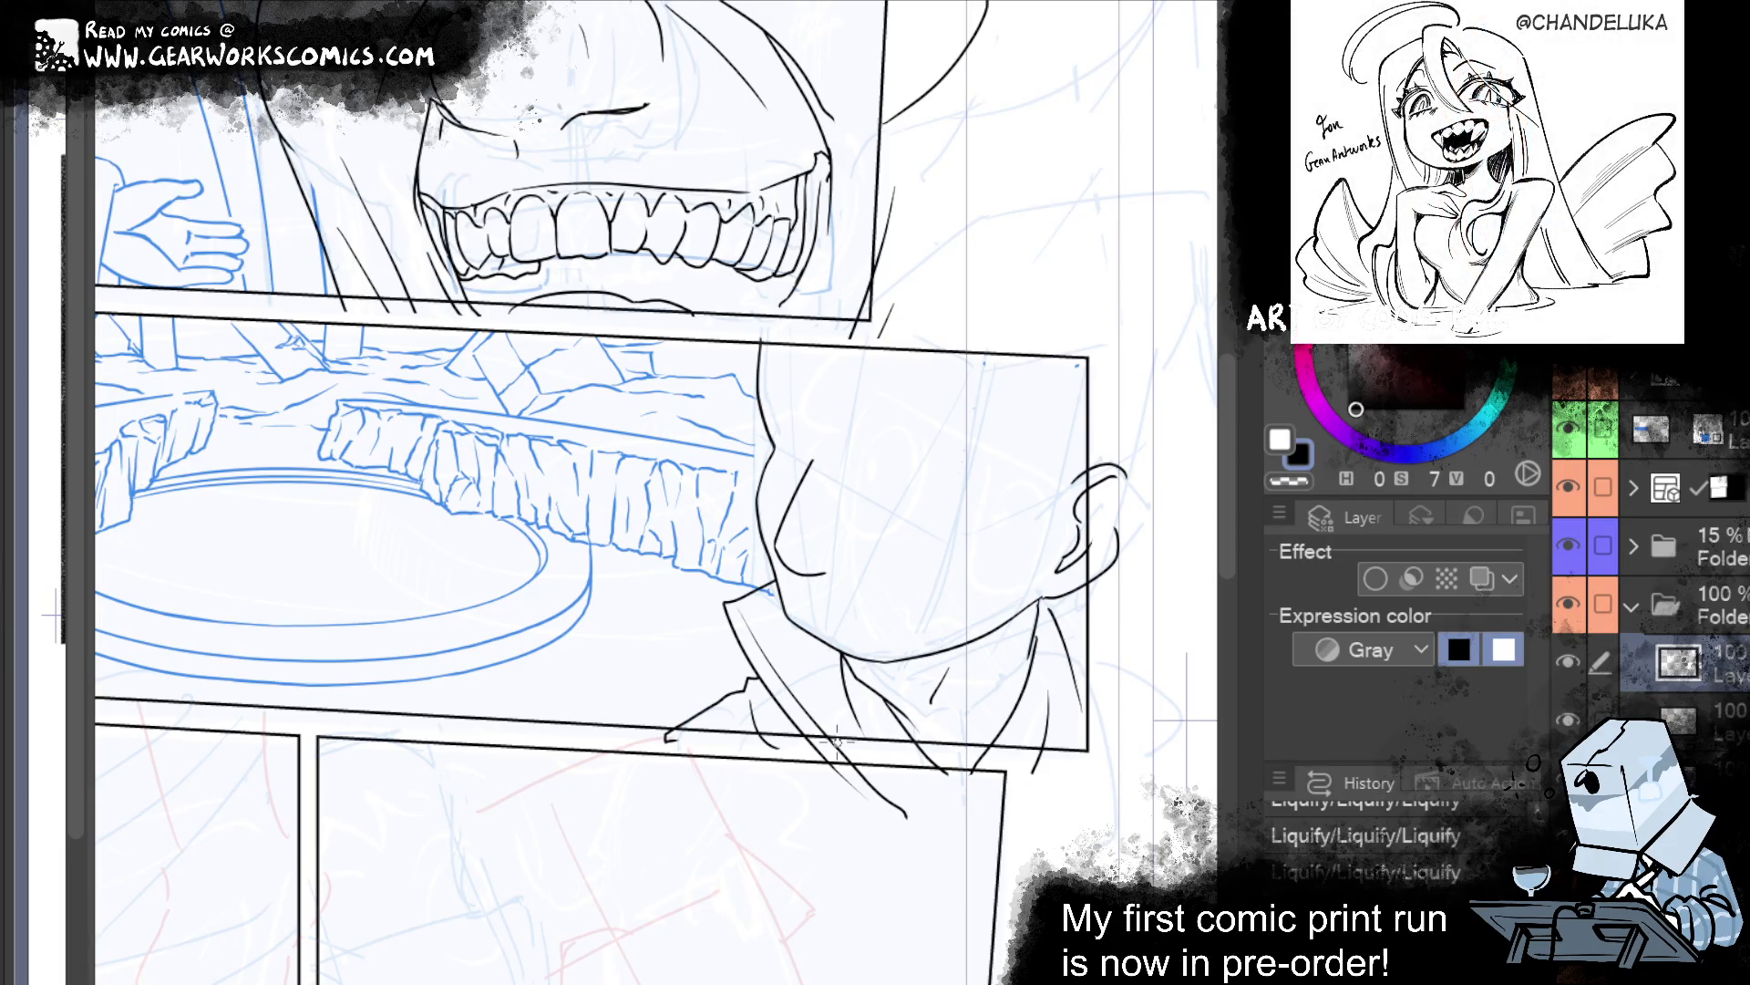
pyautogui.moveTo(812, 472); pyautogui.dragTo(785, 560)
pyautogui.hotkey('ctrl', 'z')
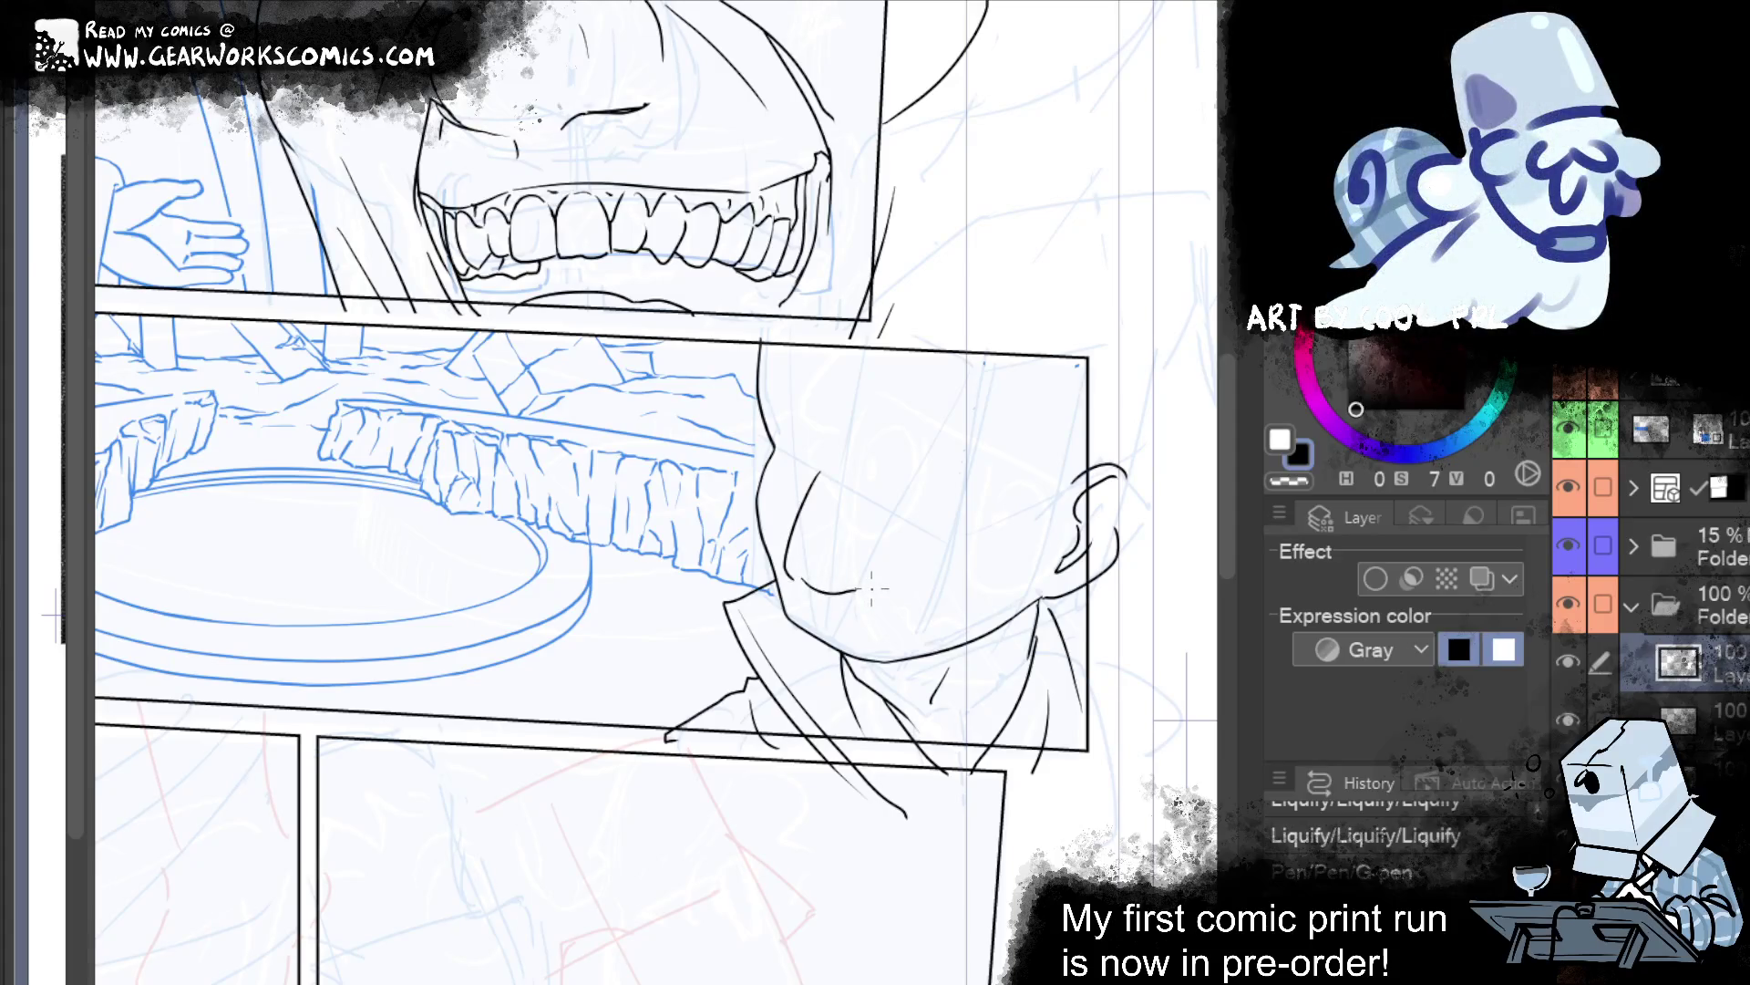
# On the layer below, redo strokes, erase stray lines near the rocks, and lasso the chin lines.
pyautogui.click(1677, 716)
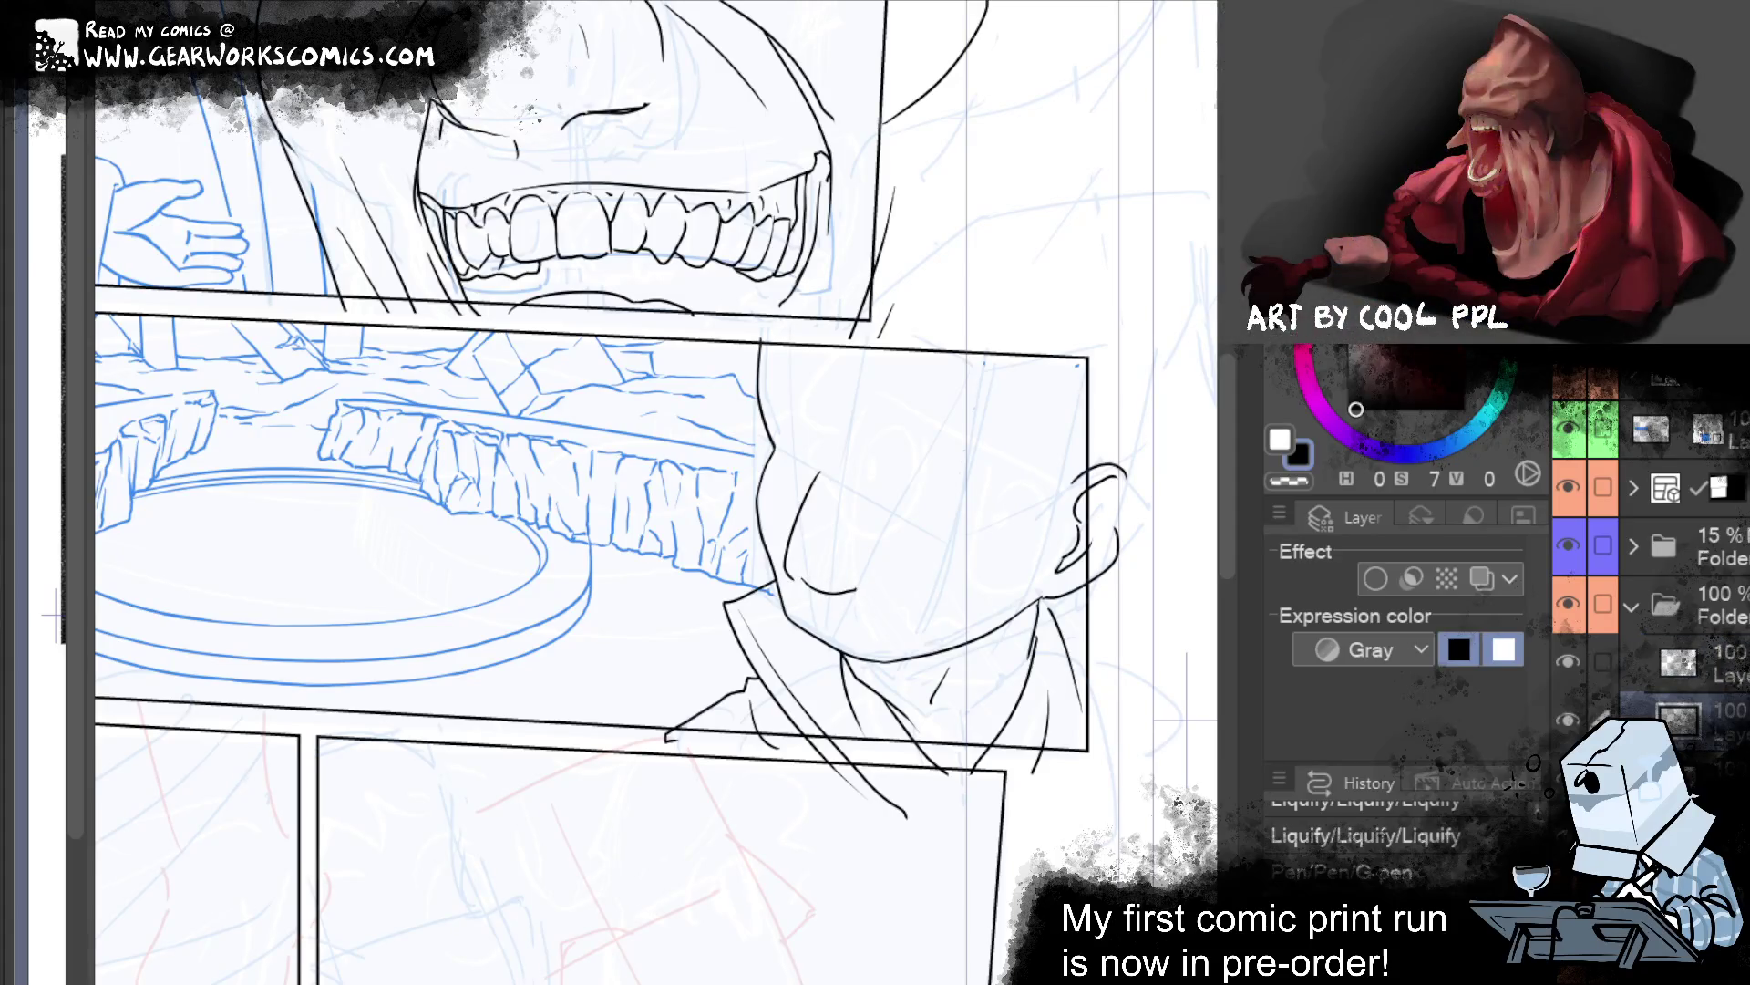
pyautogui.hotkey('ctrl', 'y')
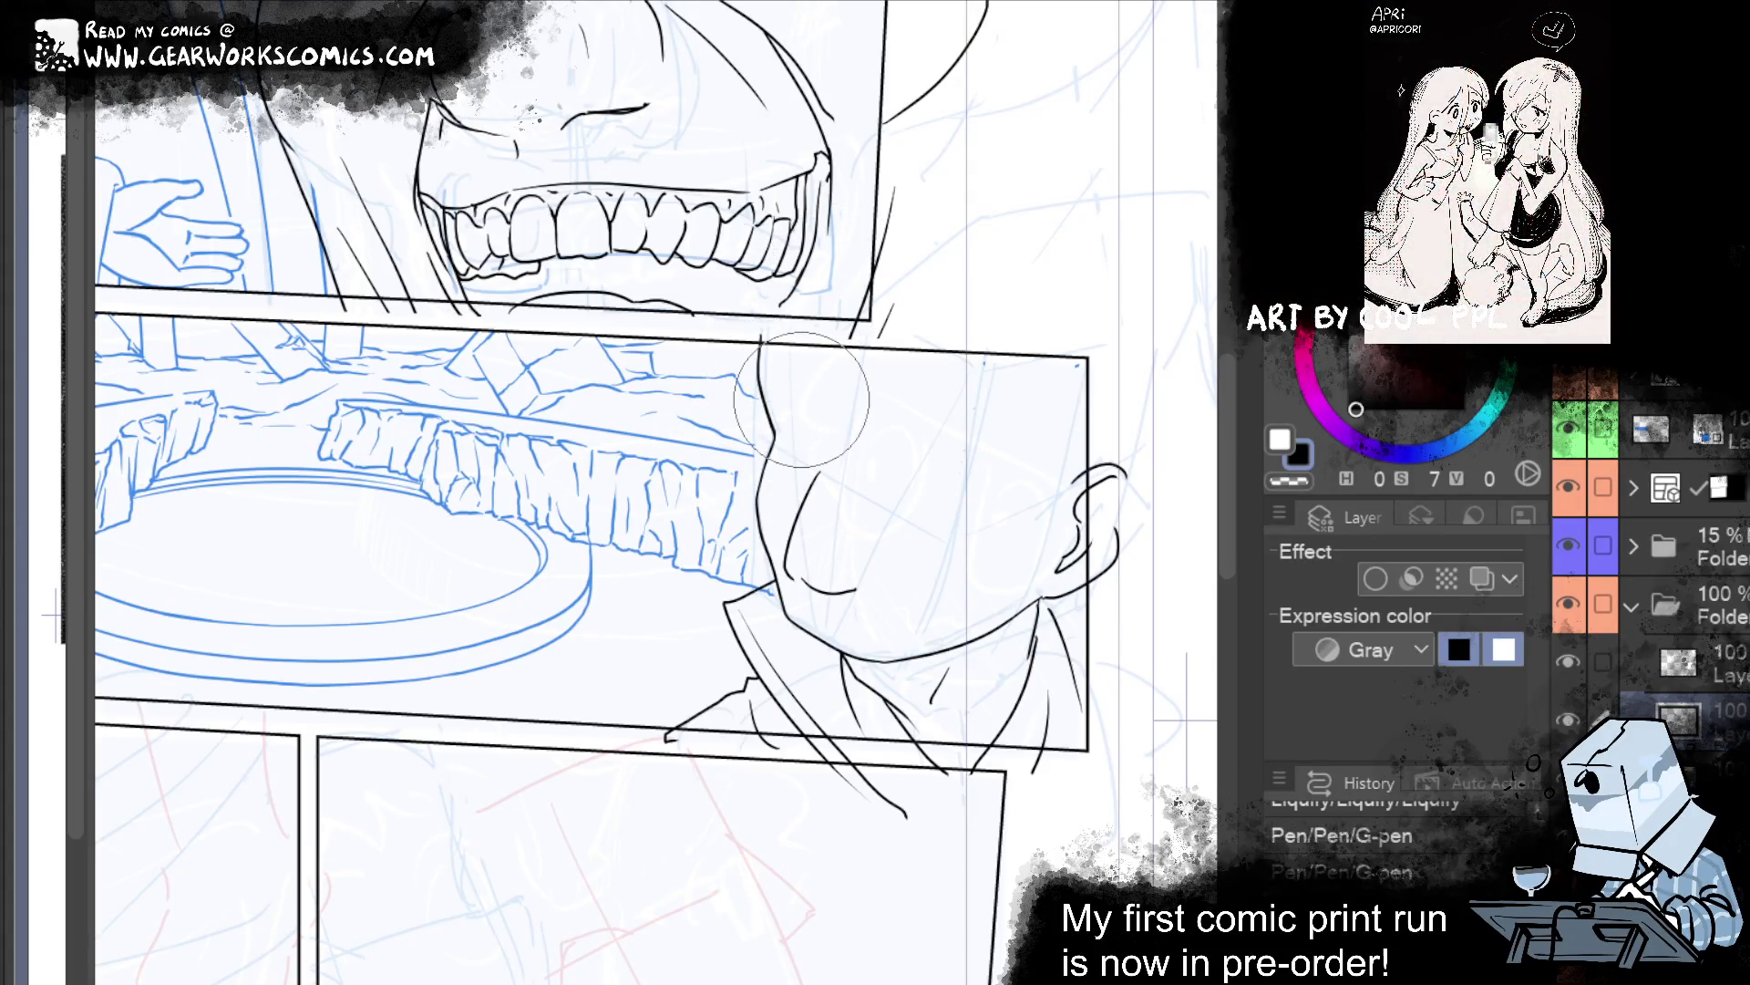
pyautogui.press('e')
pyautogui.moveTo(698, 515); pyautogui.dragTo(756, 566)
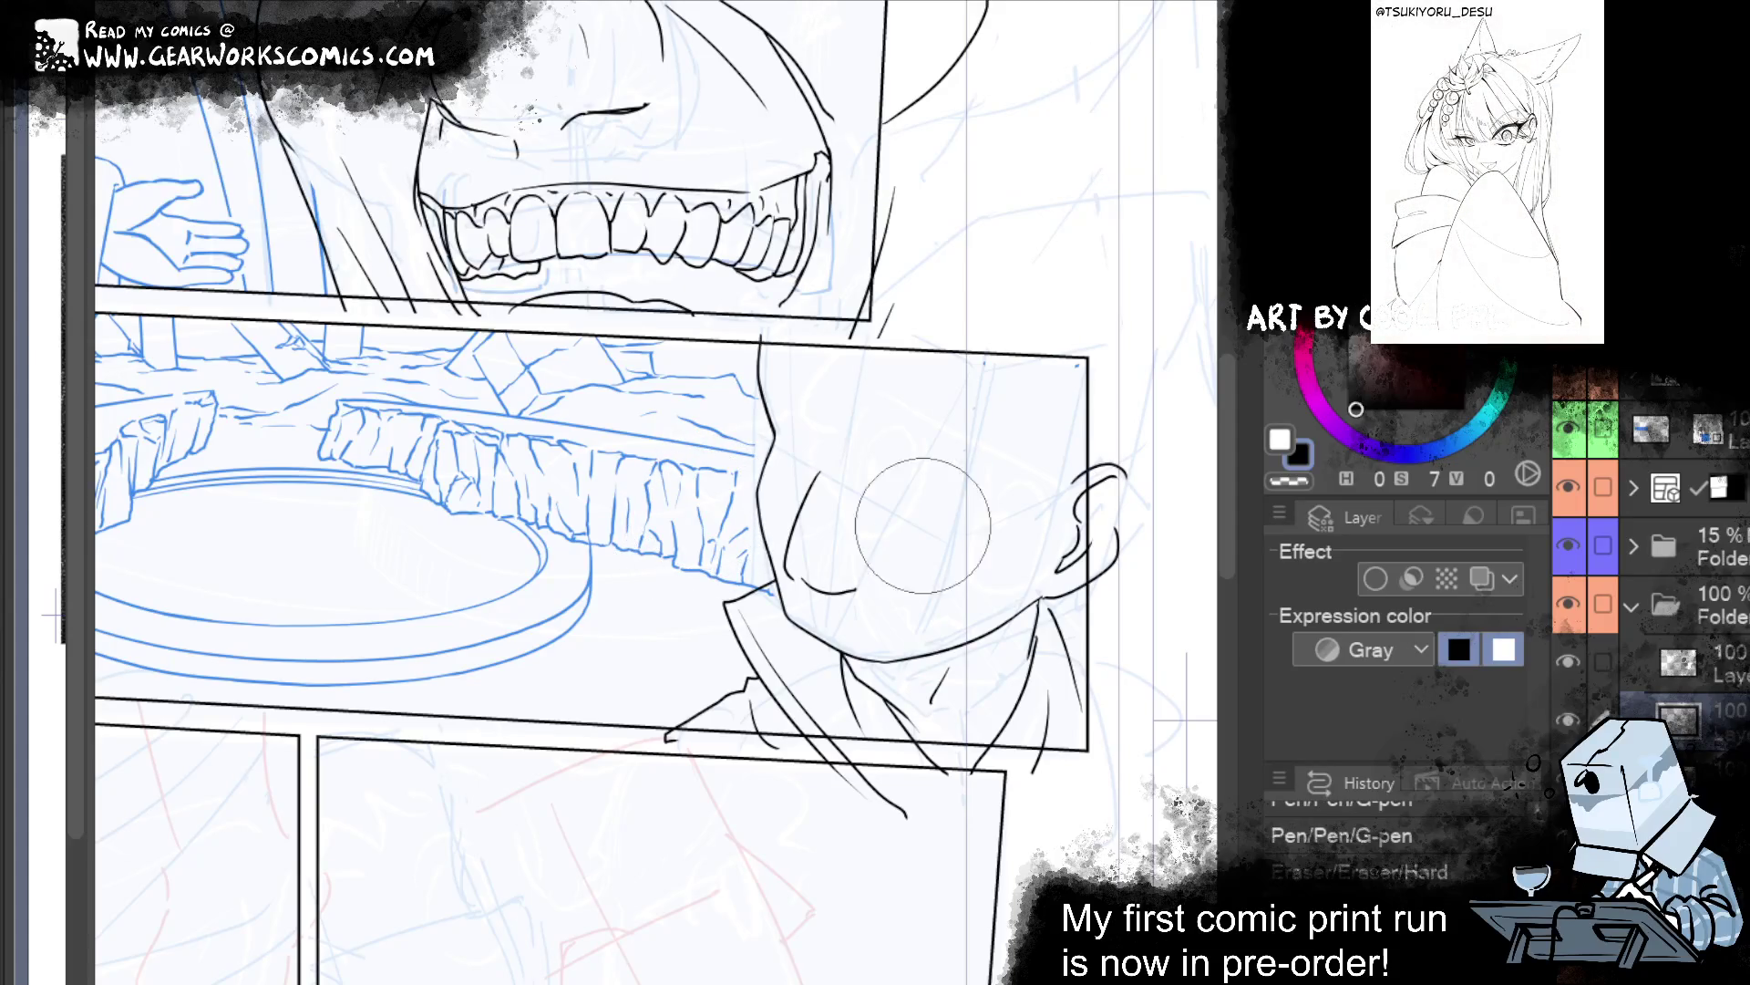
pyautogui.hotkey('ctrl', 'y')
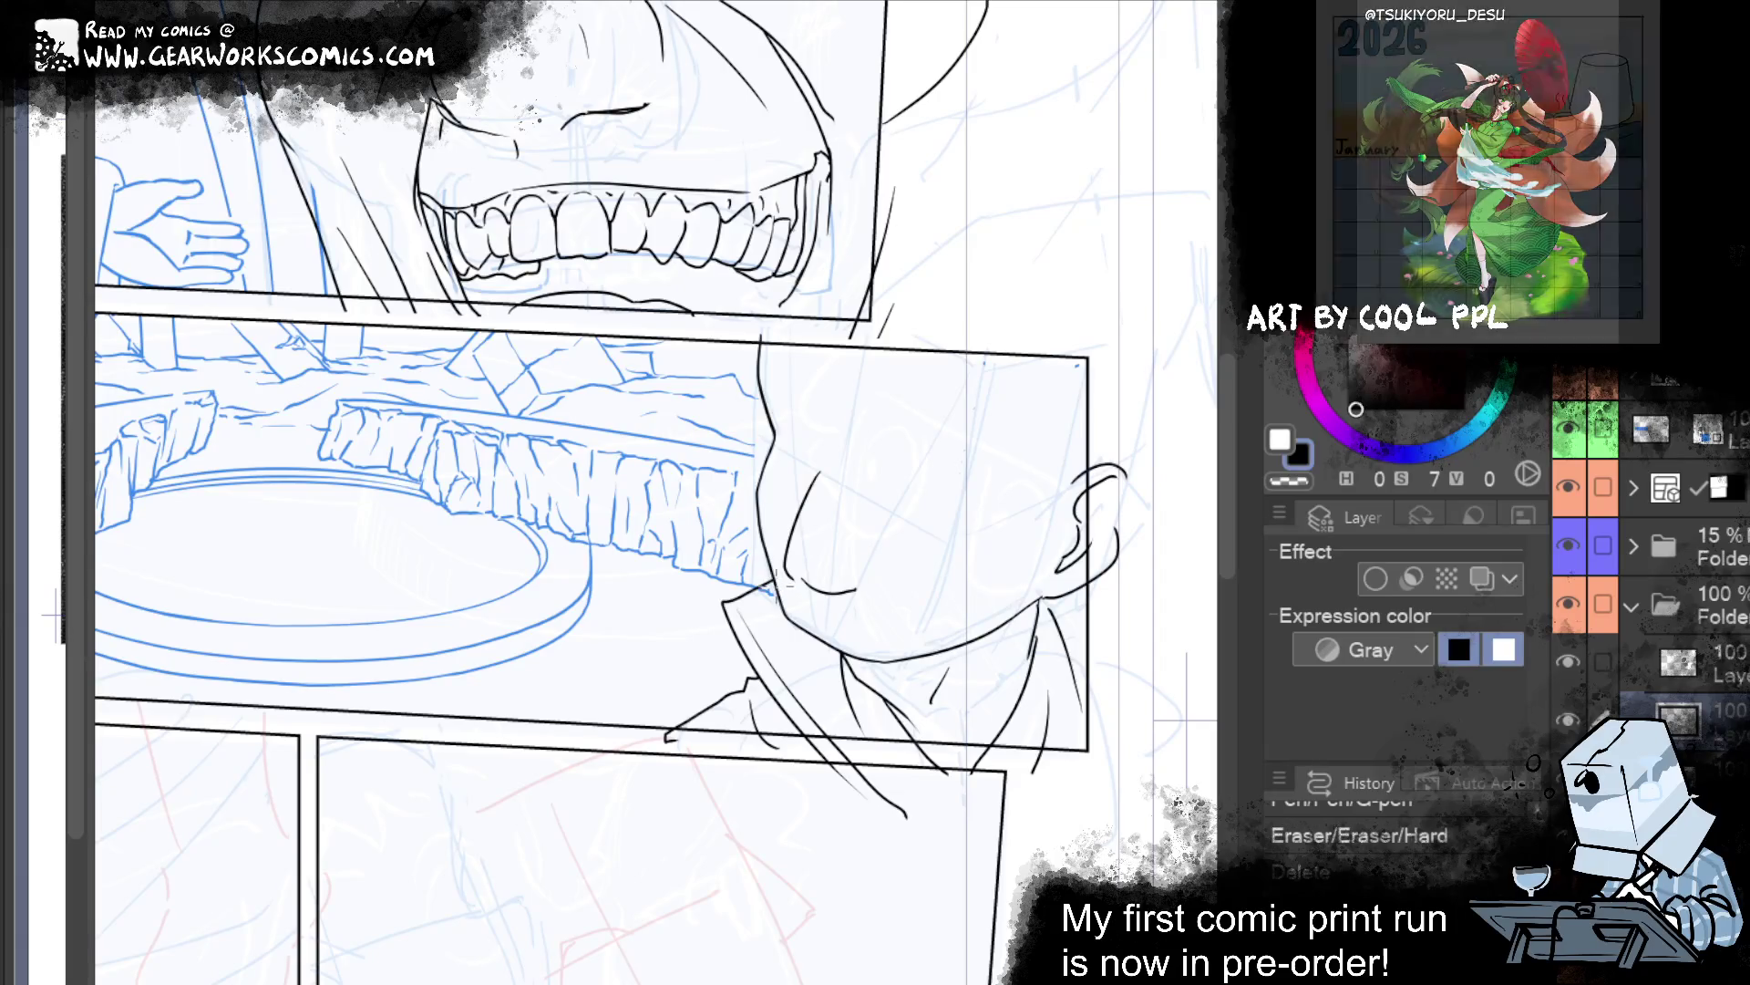
pyautogui.hotkey('ctrl', 'y')
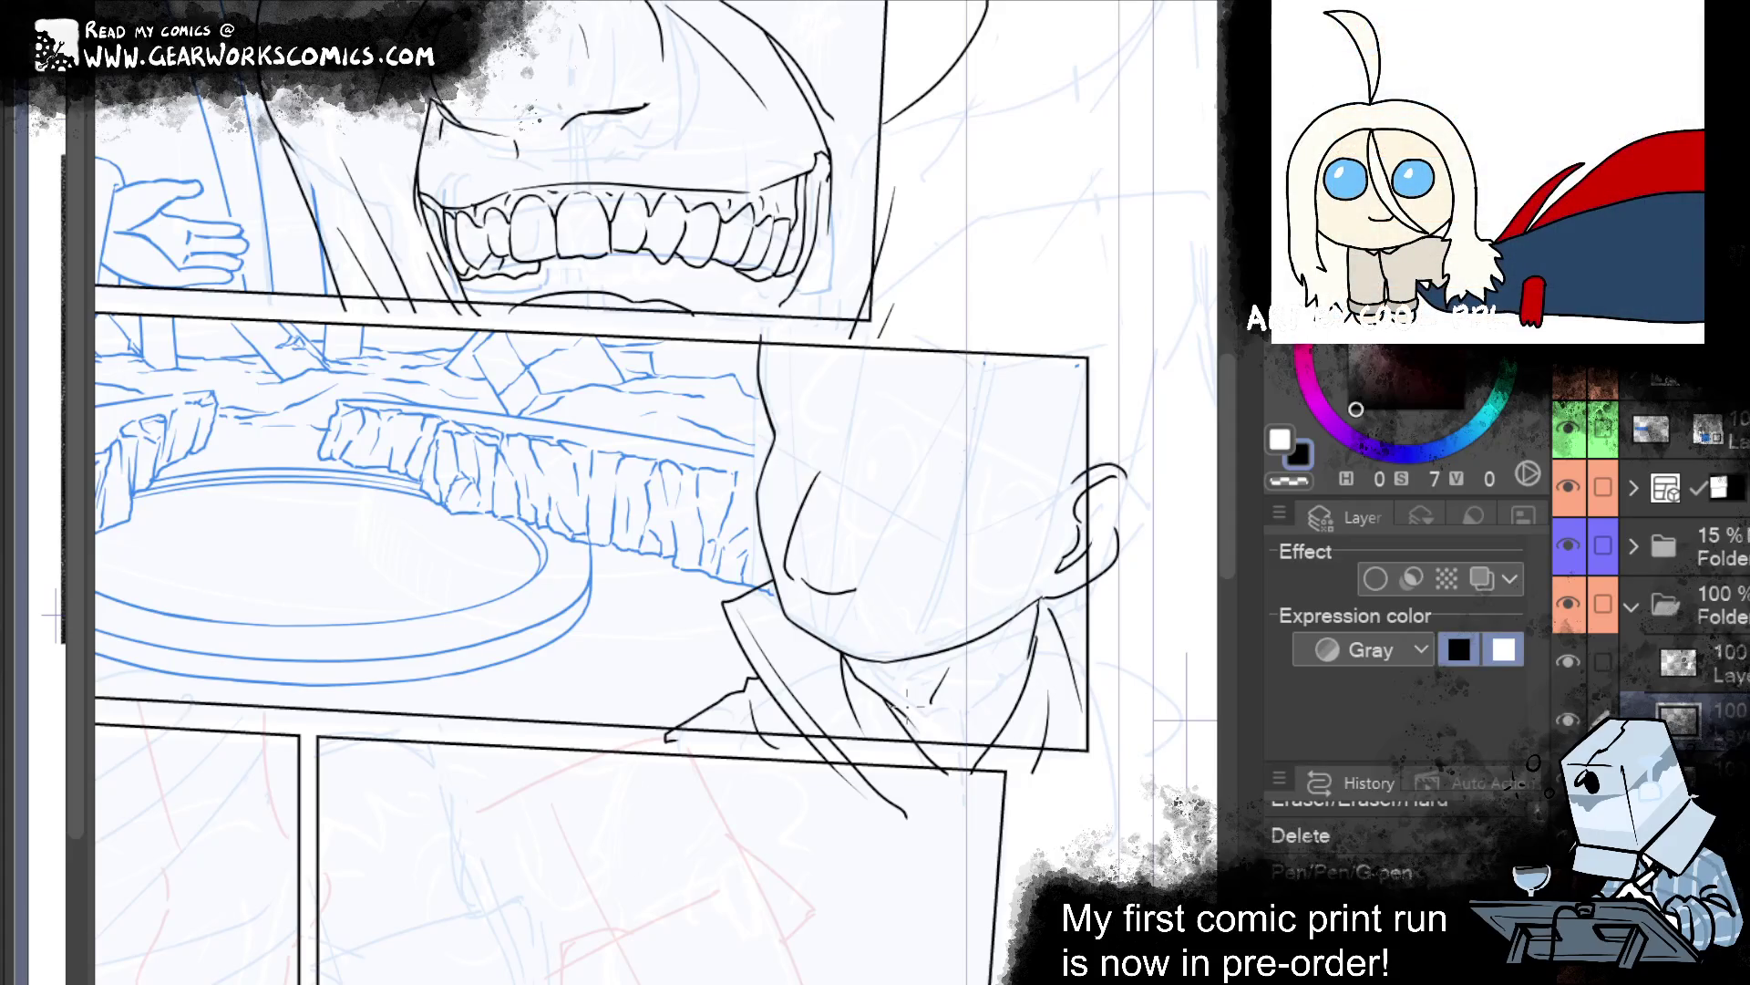
pyautogui.moveTo(785, 499); pyautogui.dragTo(917, 430)
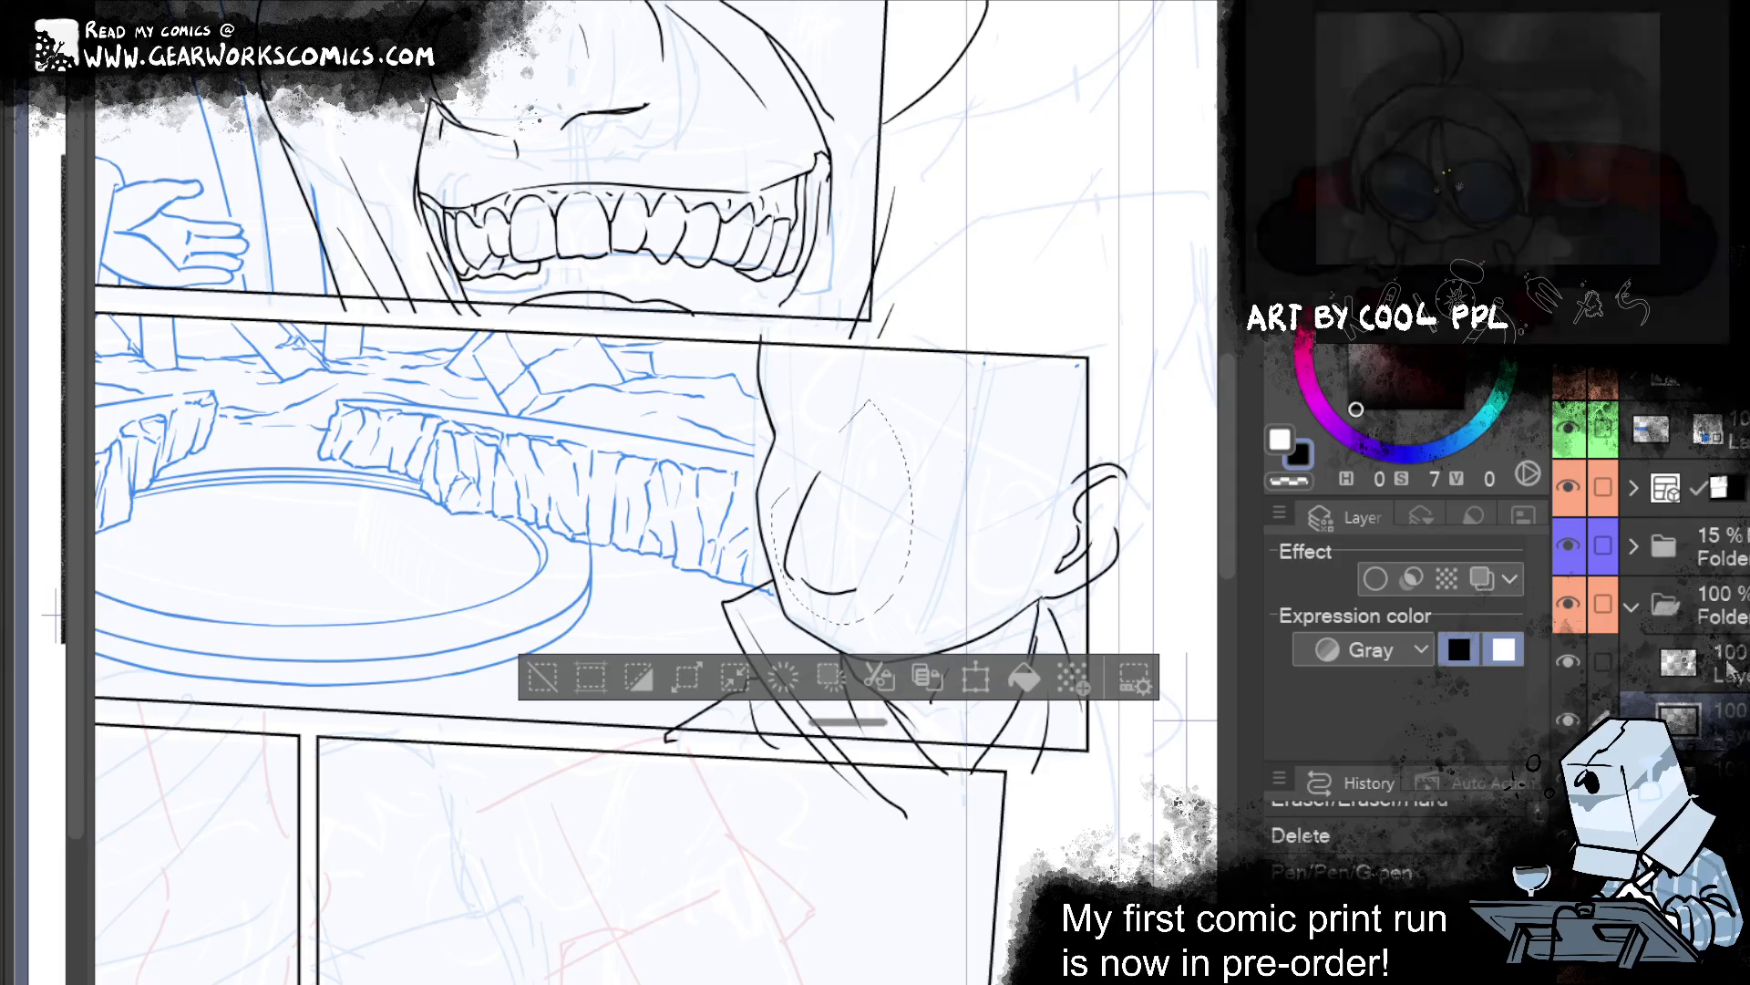
# Transform the lassoed chin lines slightly upward and confirm, clearing the selection.
pyautogui.click(977, 678)
pyautogui.moveTo(879, 592); pyautogui.dragTo(879, 574)
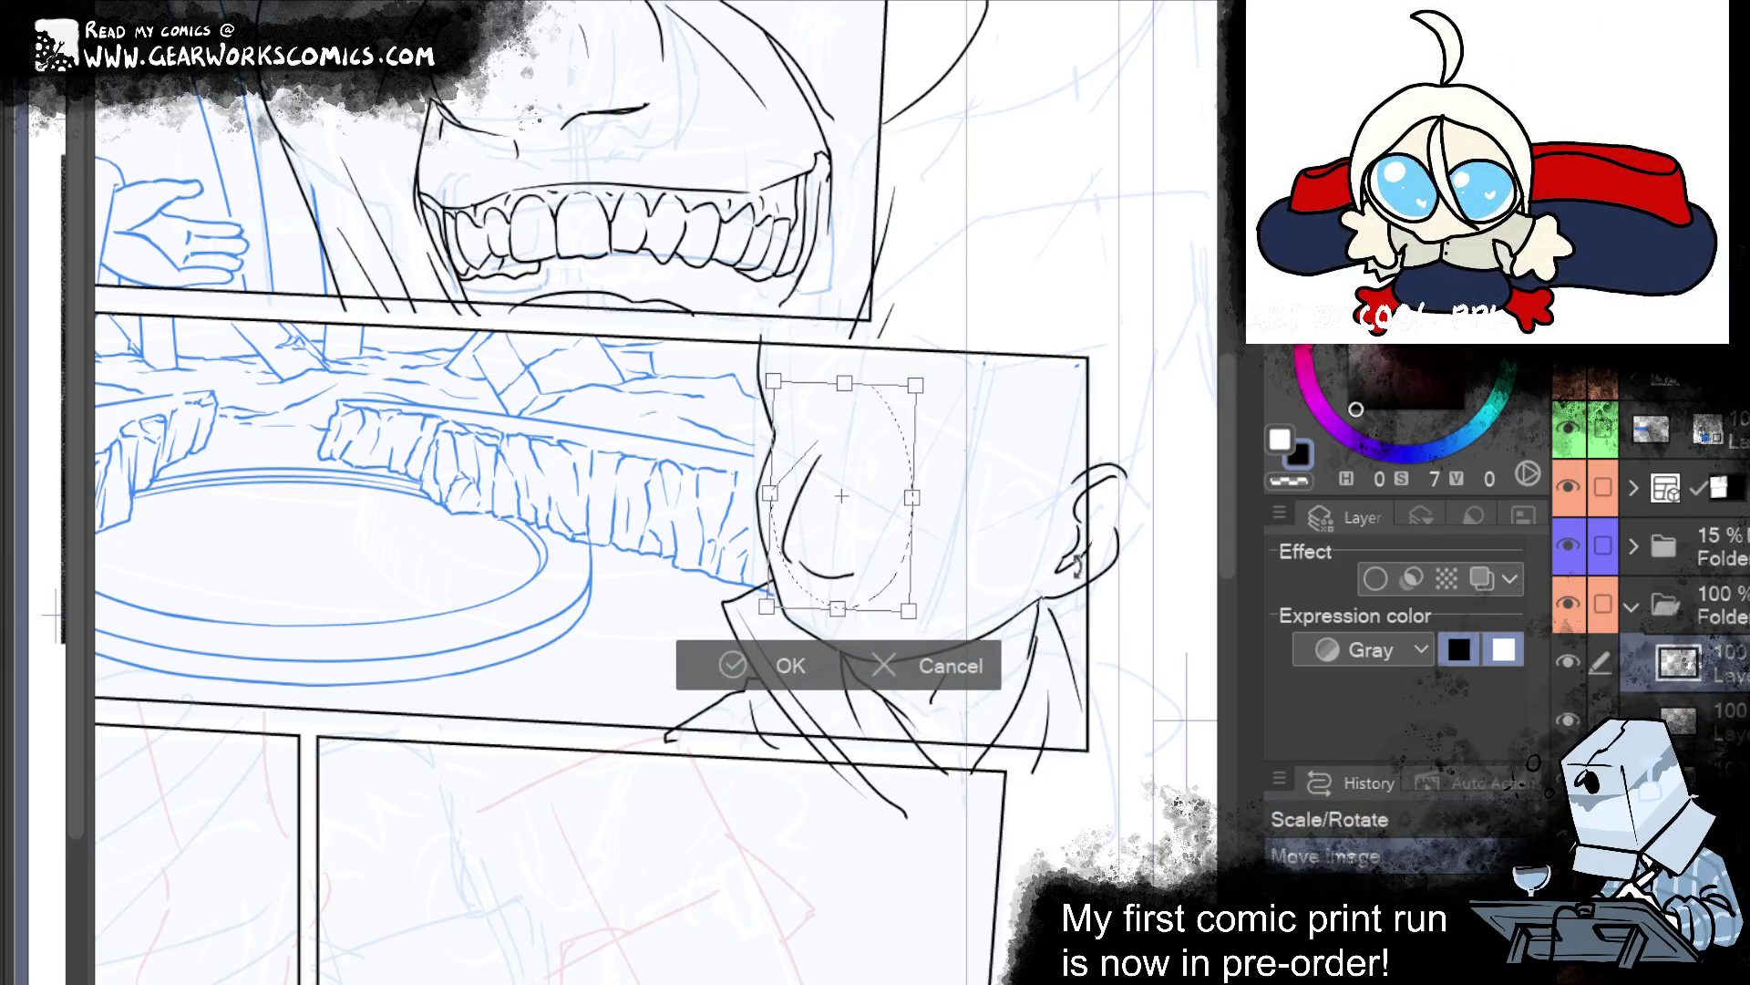
pyautogui.click(773, 682)
pyautogui.click(558, 688)
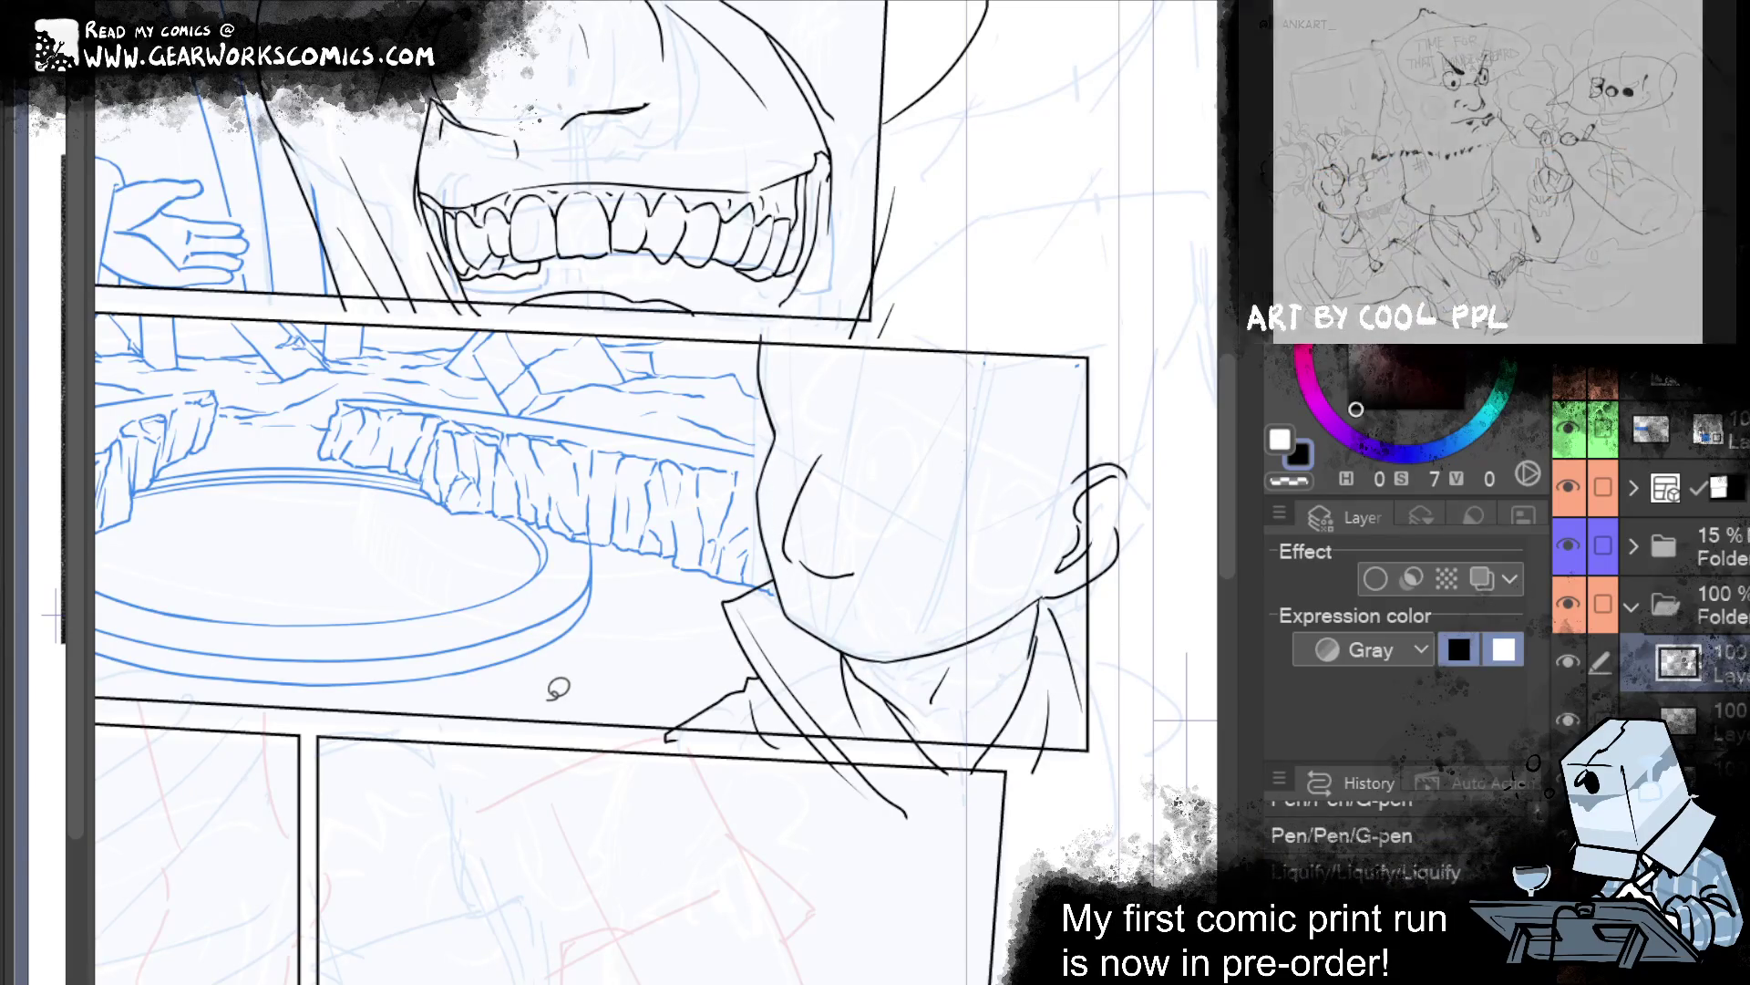
# On the layer below, liquify the ear lines left and the face outline right.
pyautogui.click(1732, 706)
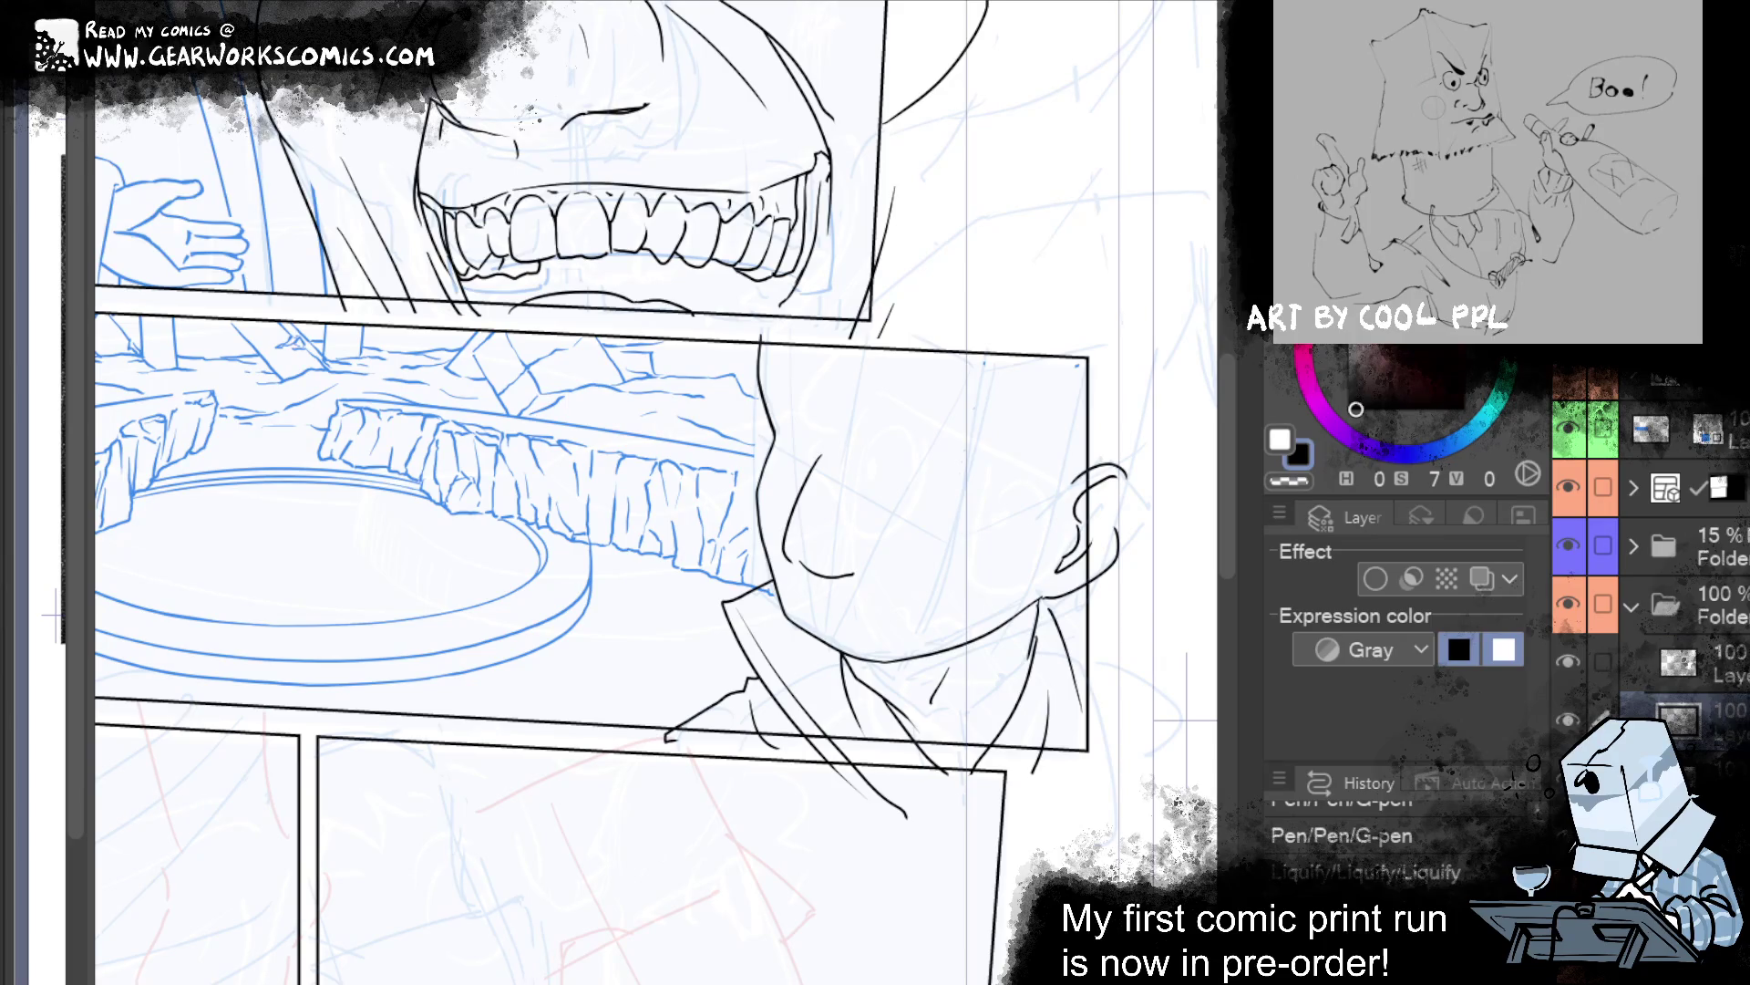
pyautogui.moveTo(1116, 547); pyautogui.dragTo(1094, 552)
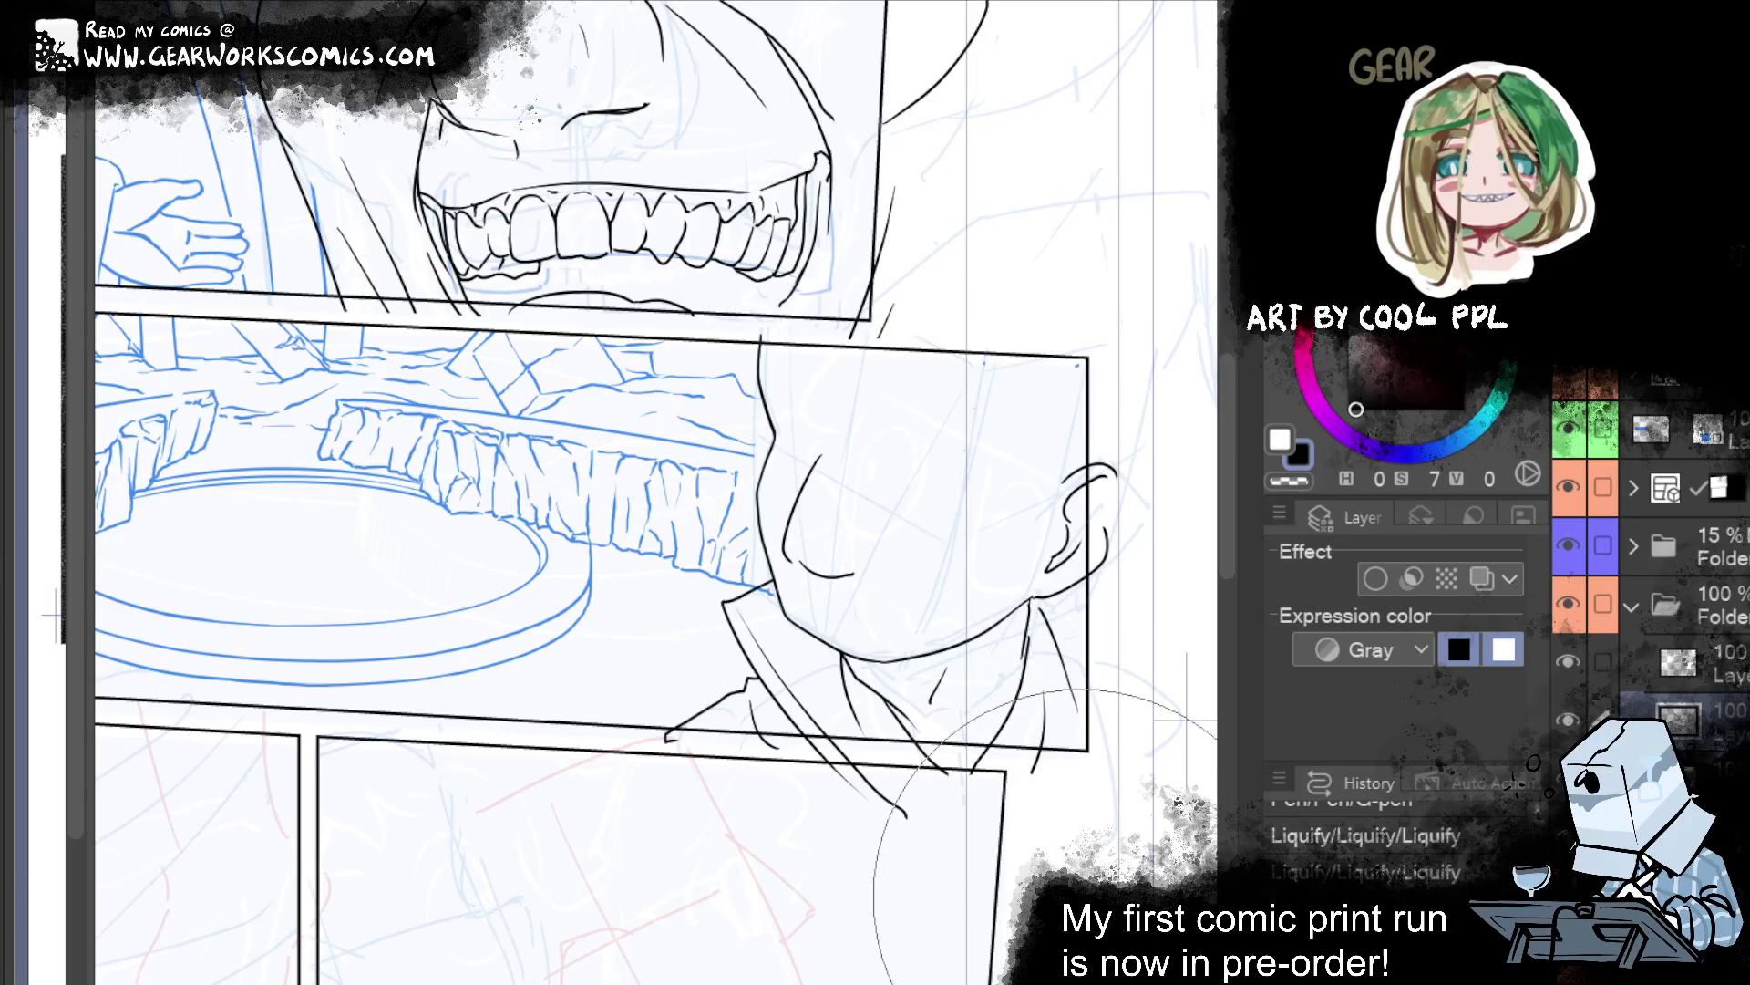
pyautogui.moveTo(766, 346); pyautogui.dragTo(816, 333)
pyautogui.moveTo(1126, 241); pyautogui.dragTo(1176, 327)
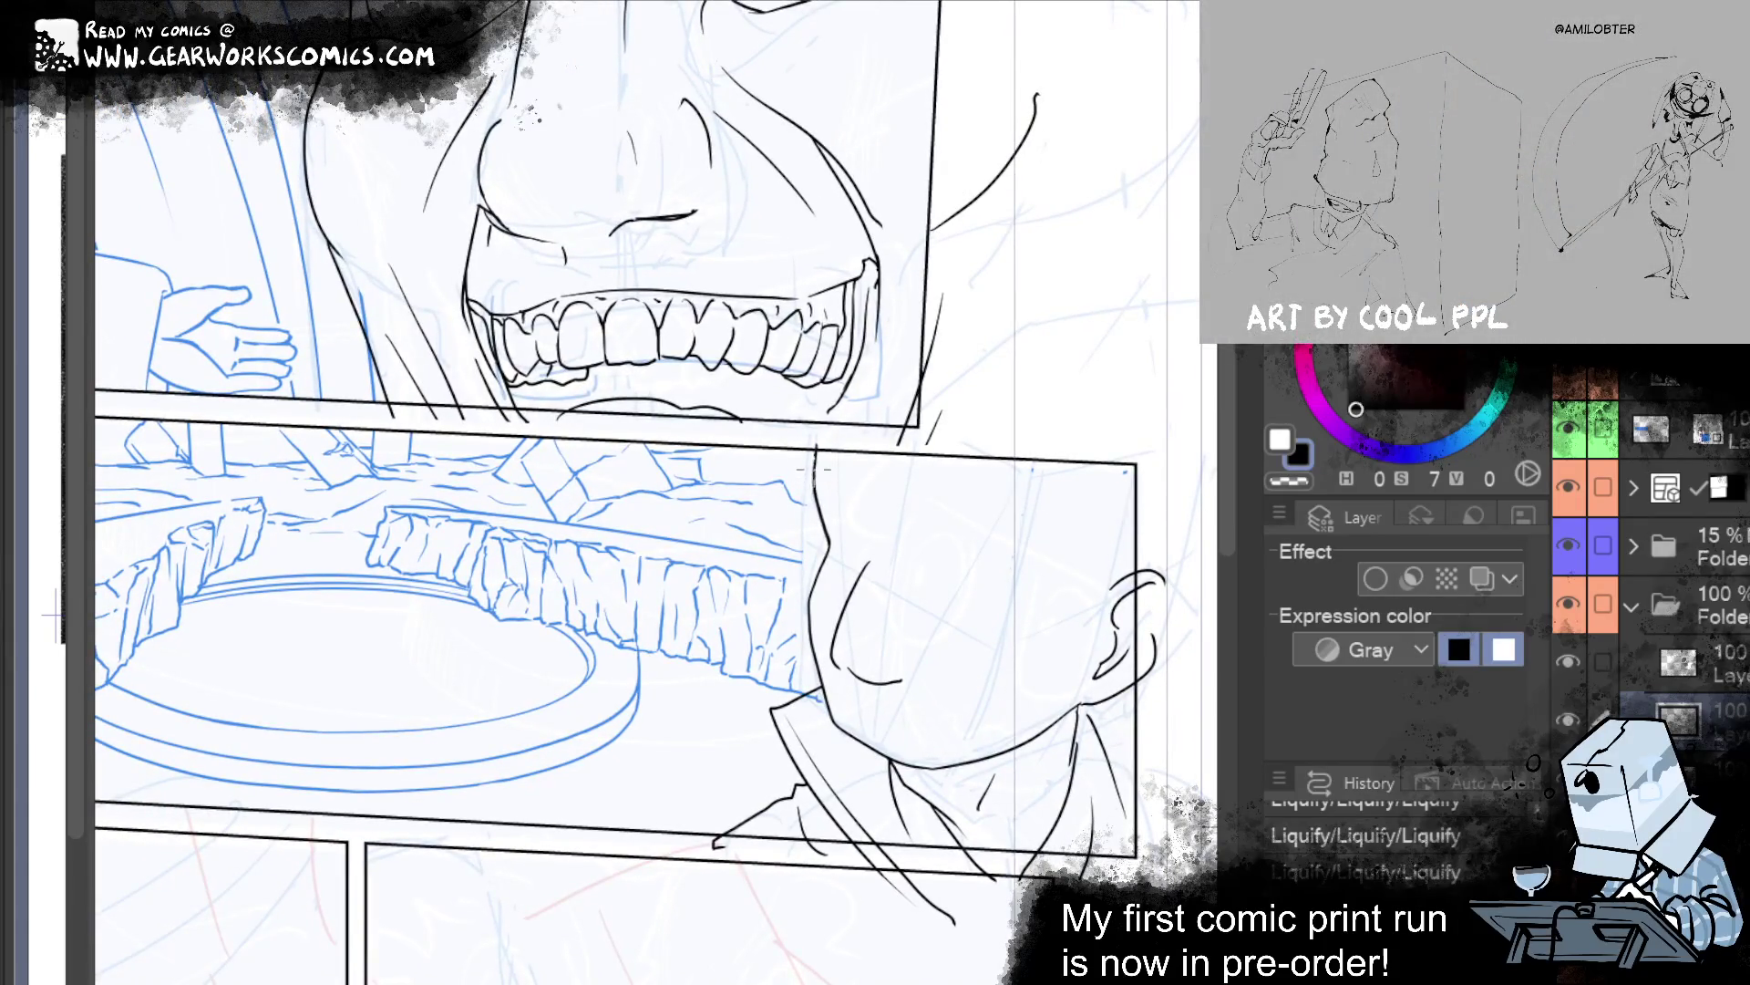
# Select part of the face outline, scale it with Ctrl+T, and deselect.
pyautogui.moveTo(814, 528); pyautogui.dragTo(825, 602)
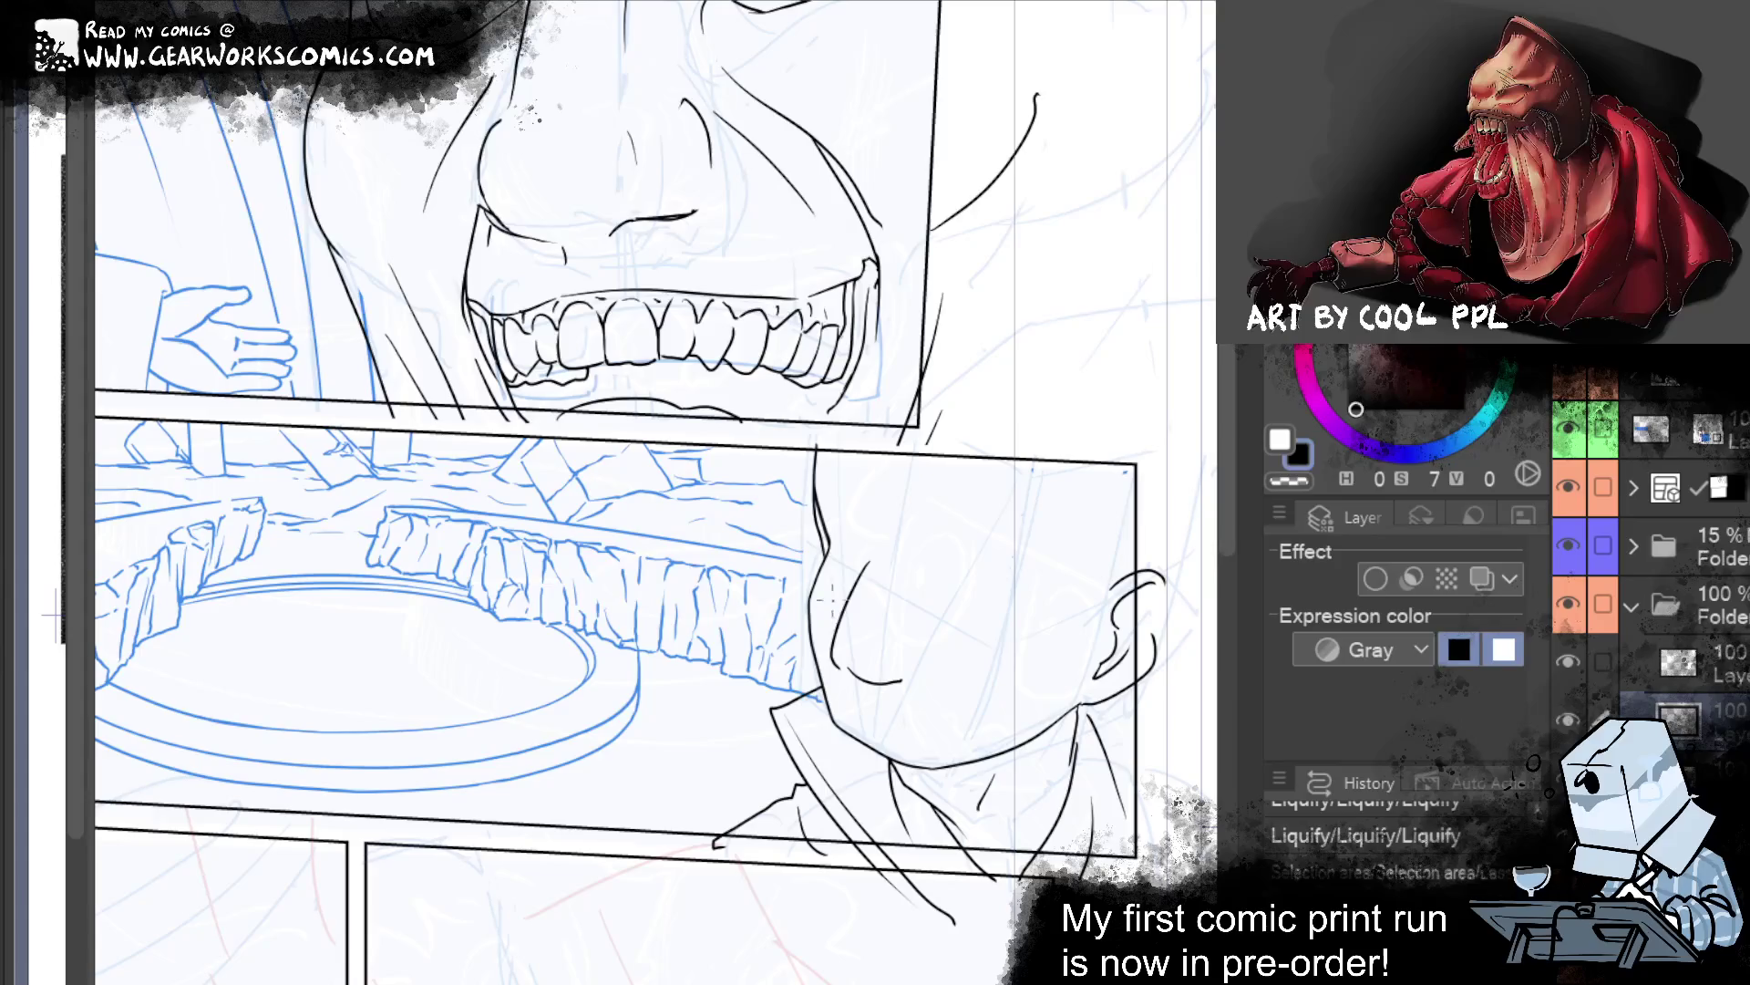
pyautogui.hotkey('ctrl', 't')
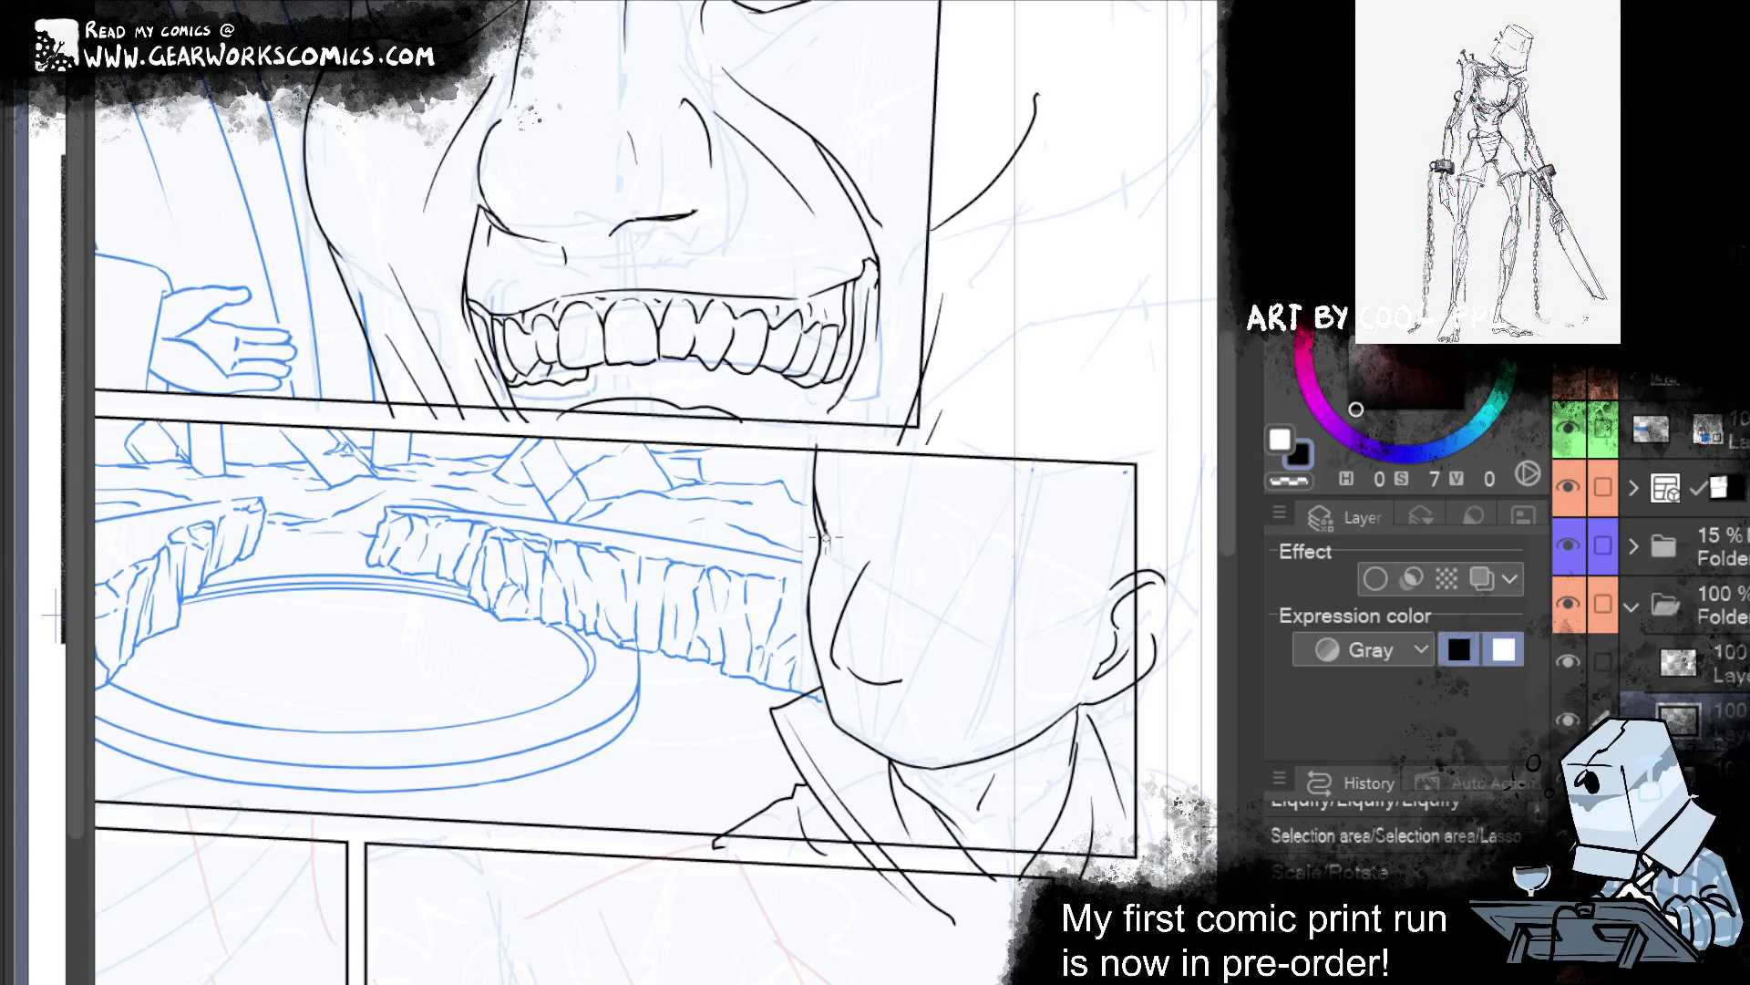
pyautogui.hotkey('ctrl', 'd')
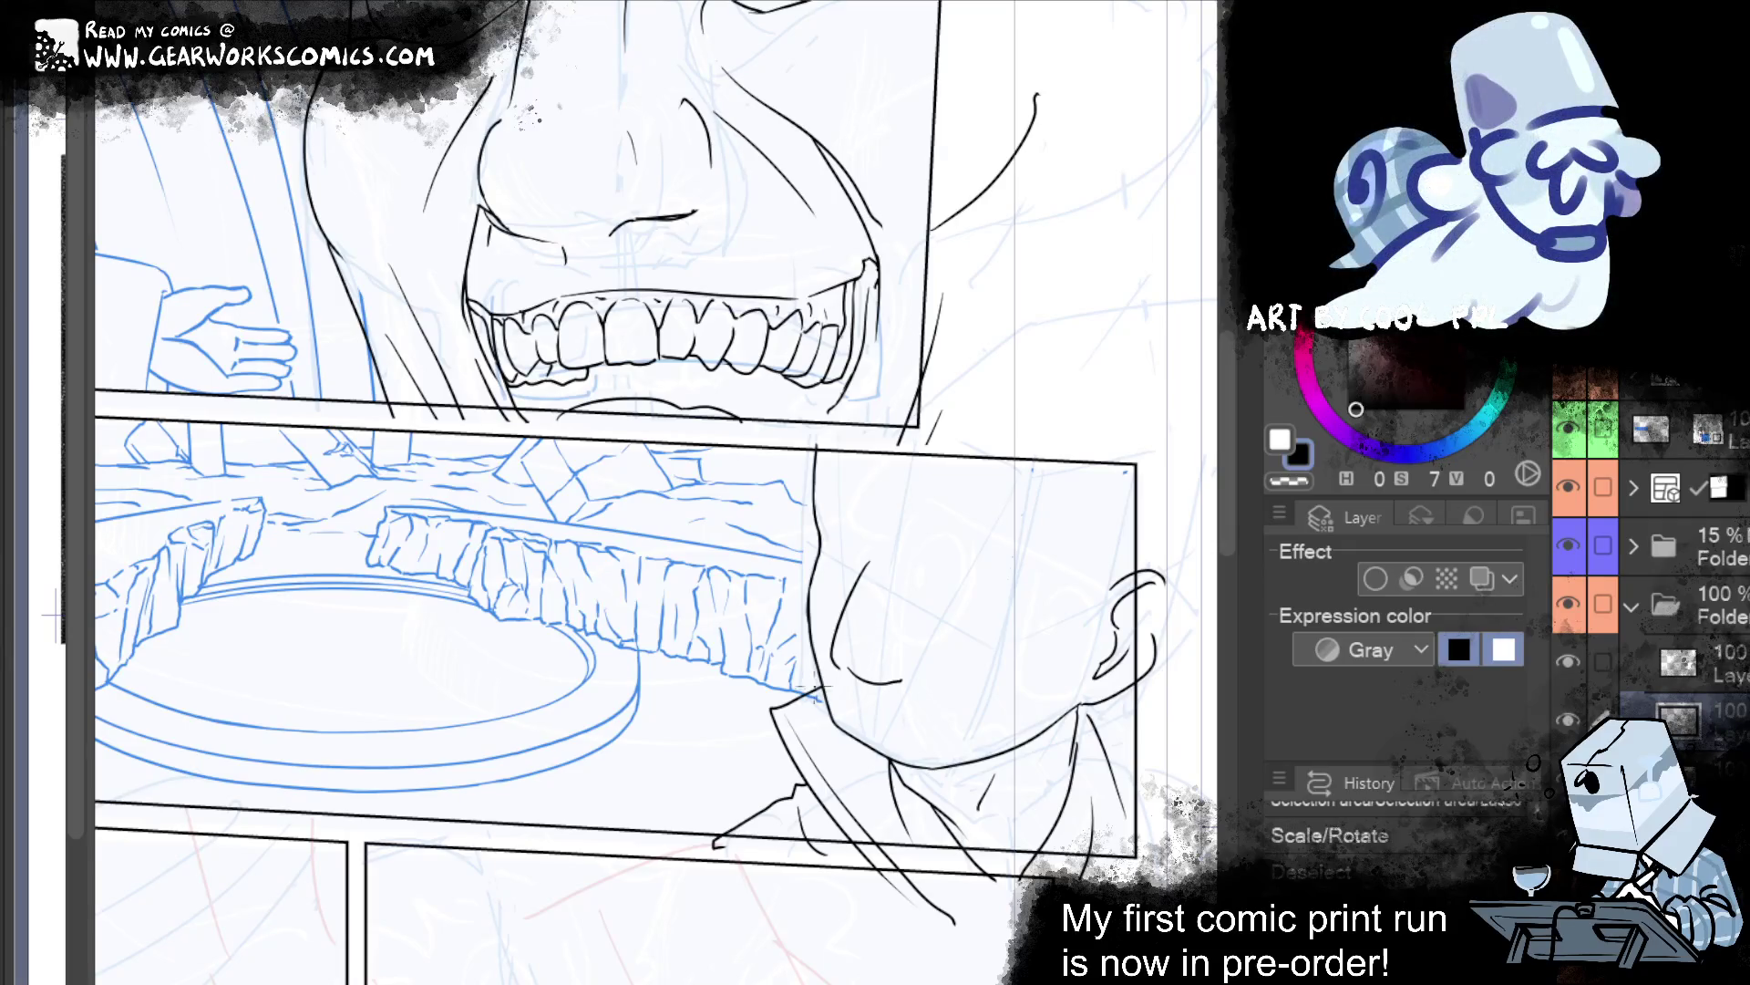
# Liquify the face outline and push the chin line into shape.
pyautogui.moveTo(836, 670); pyautogui.dragTo(848, 675)
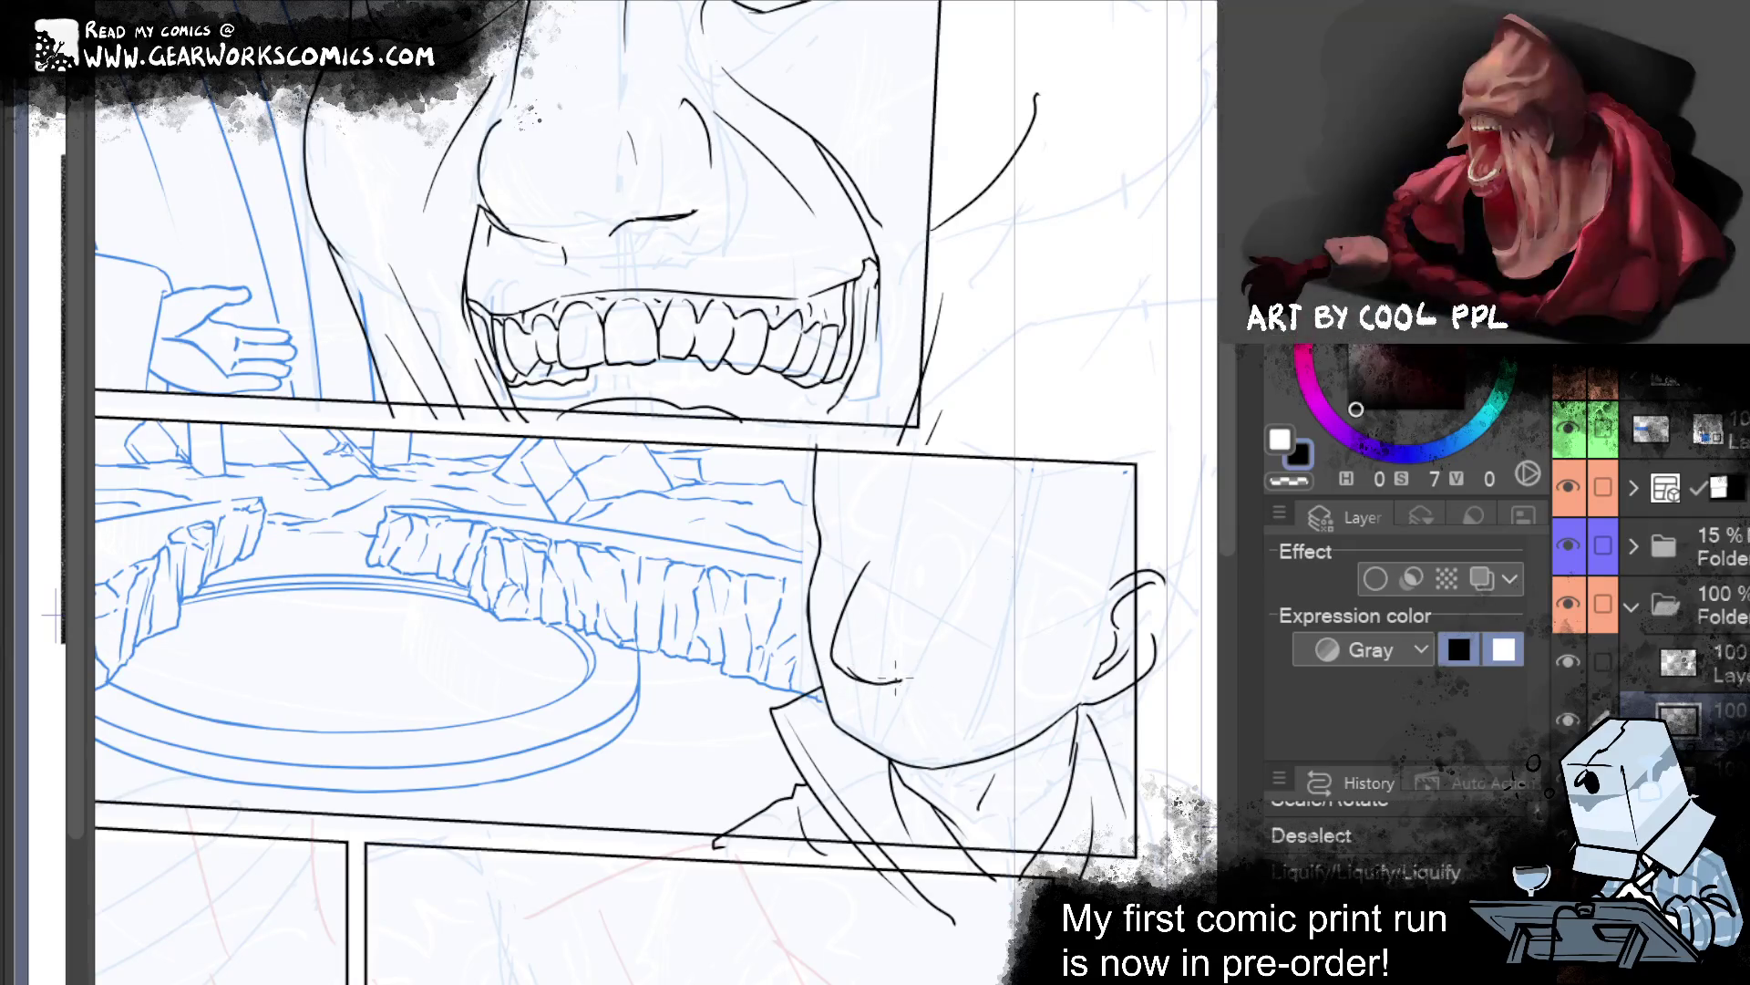
pyautogui.moveTo(848, 664); pyautogui.dragTo(929, 685)
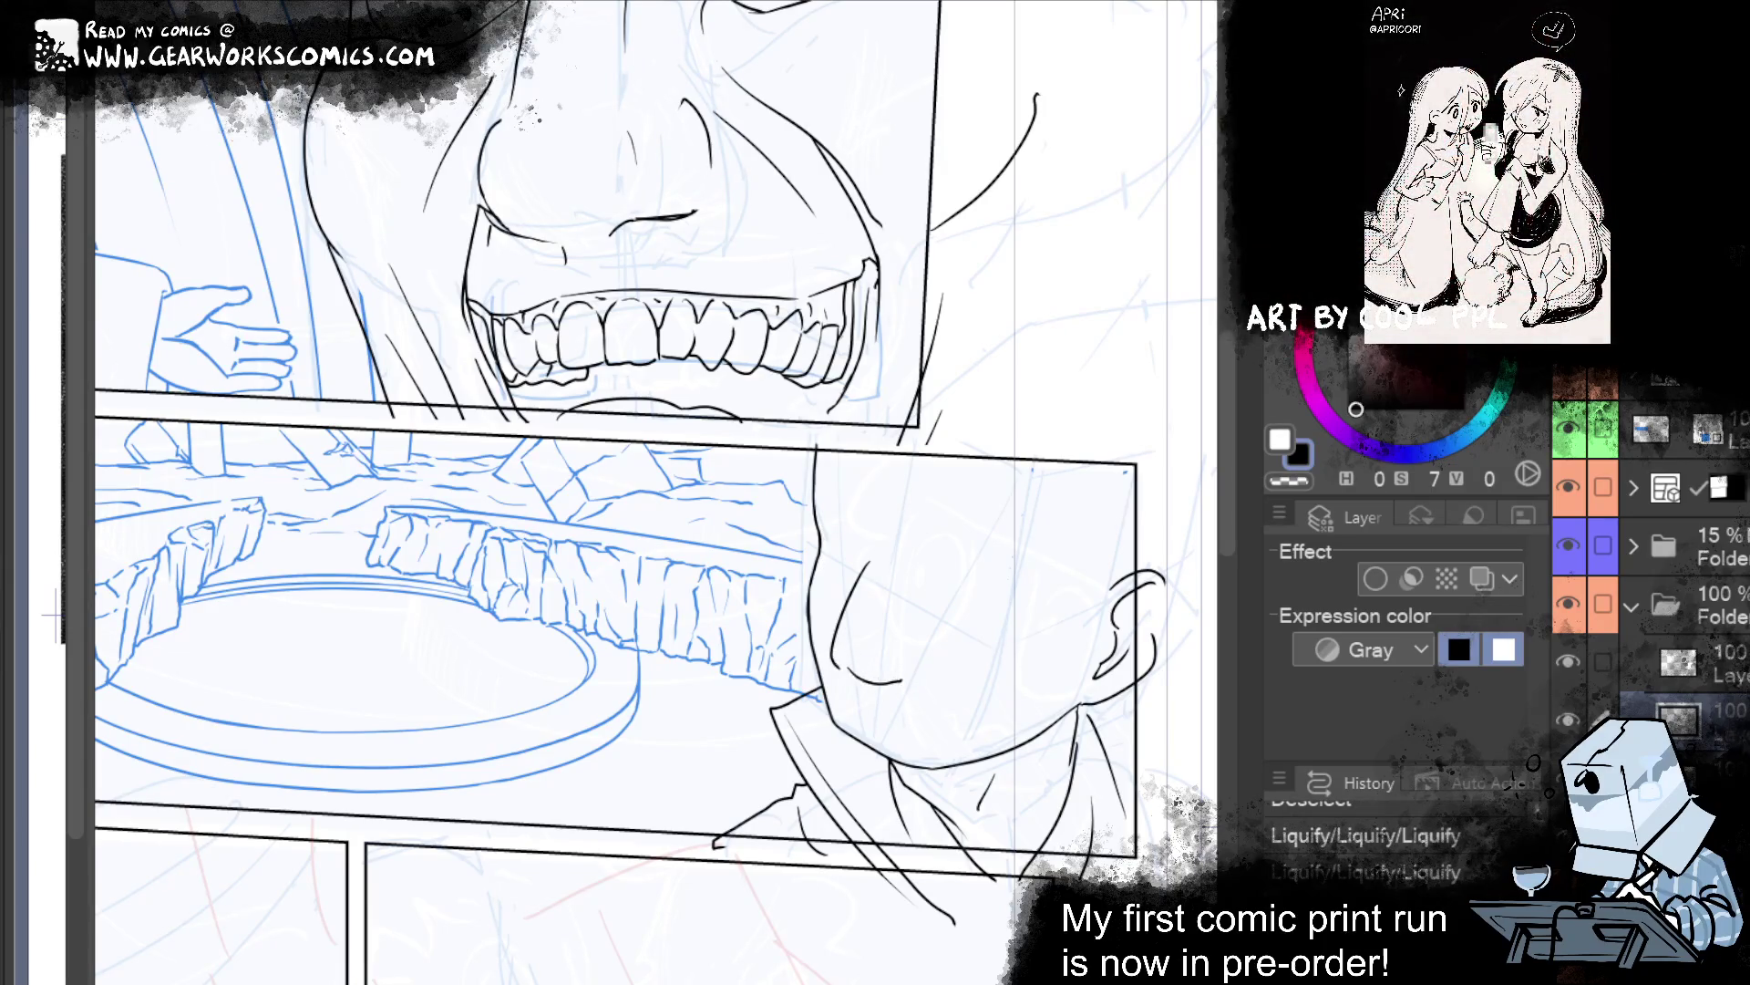
pyautogui.hotkey('alt', ']')
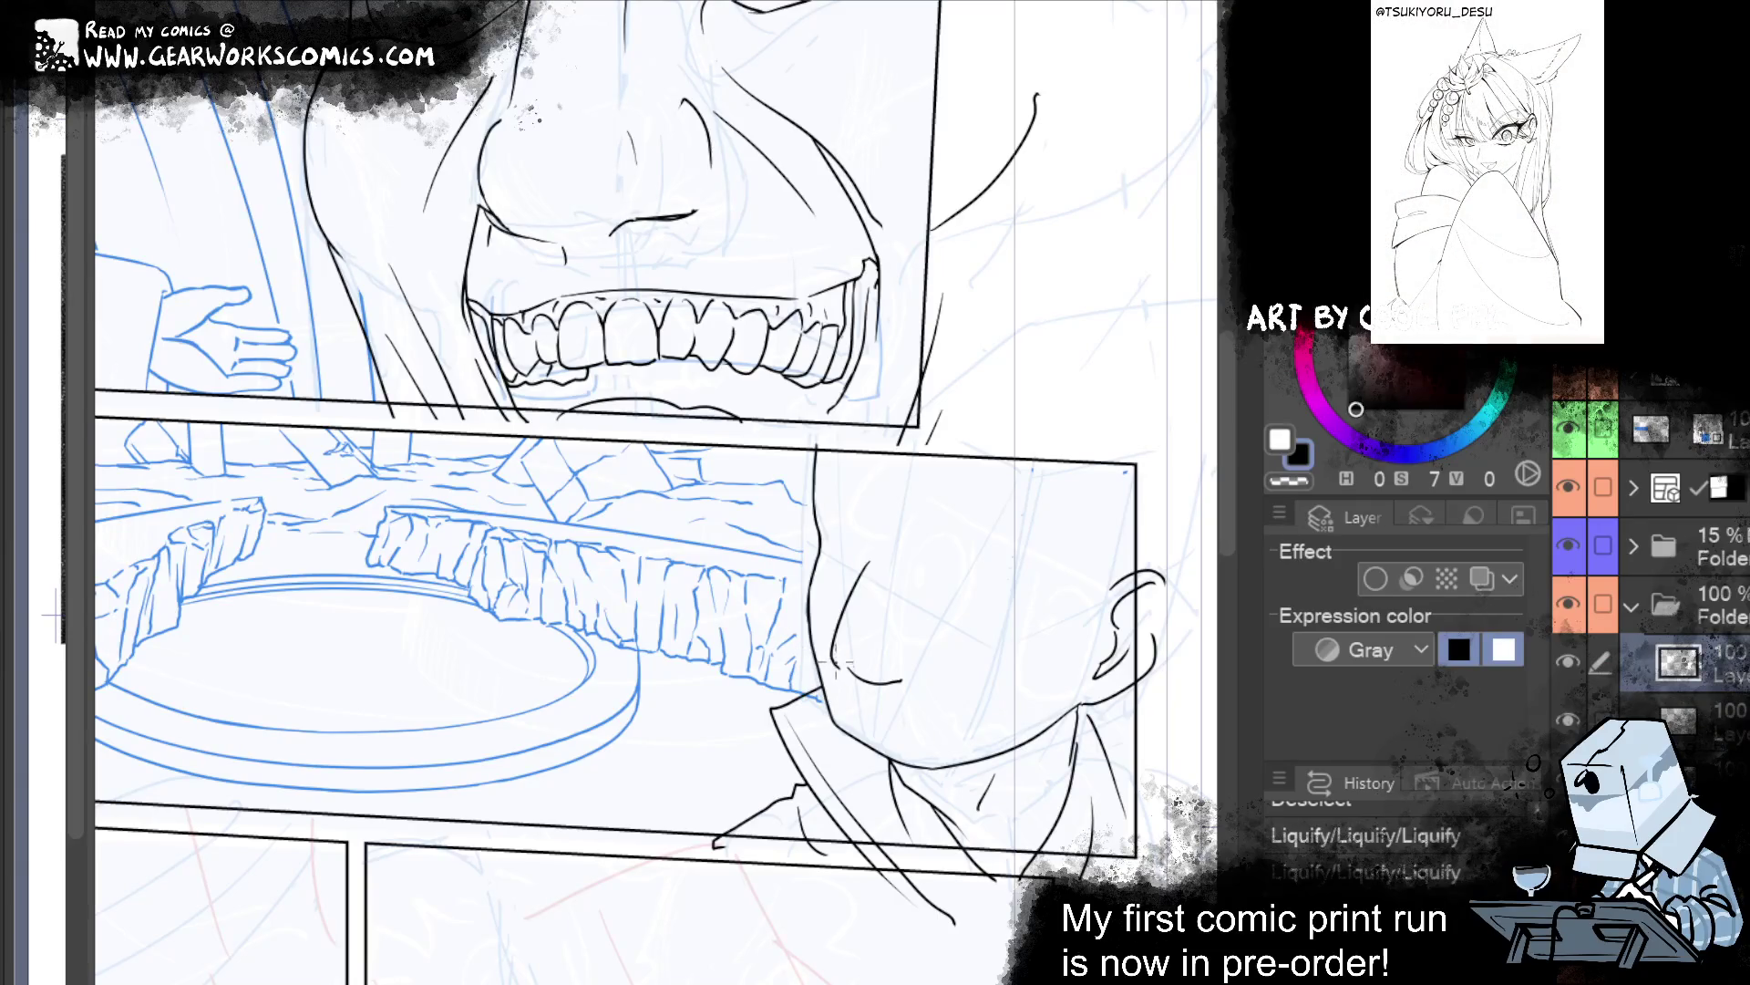
pyautogui.hotkey('ctrl', 'z')
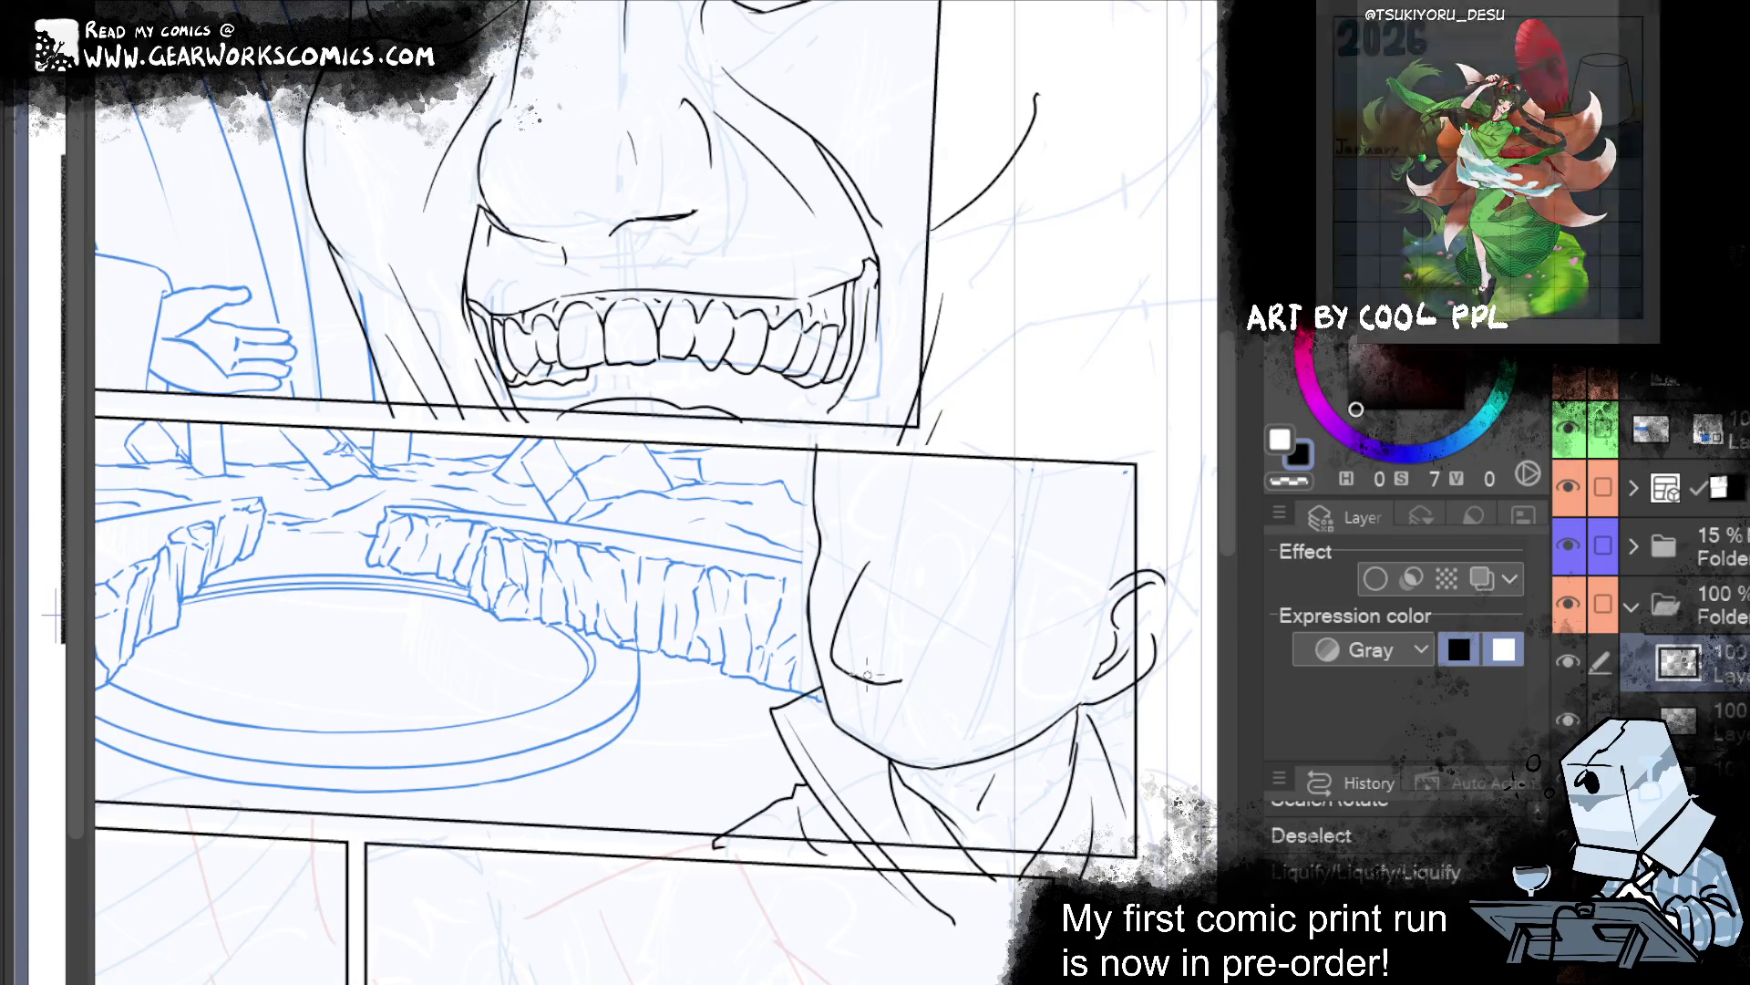
pyautogui.hotkey('ctrl', 'y')
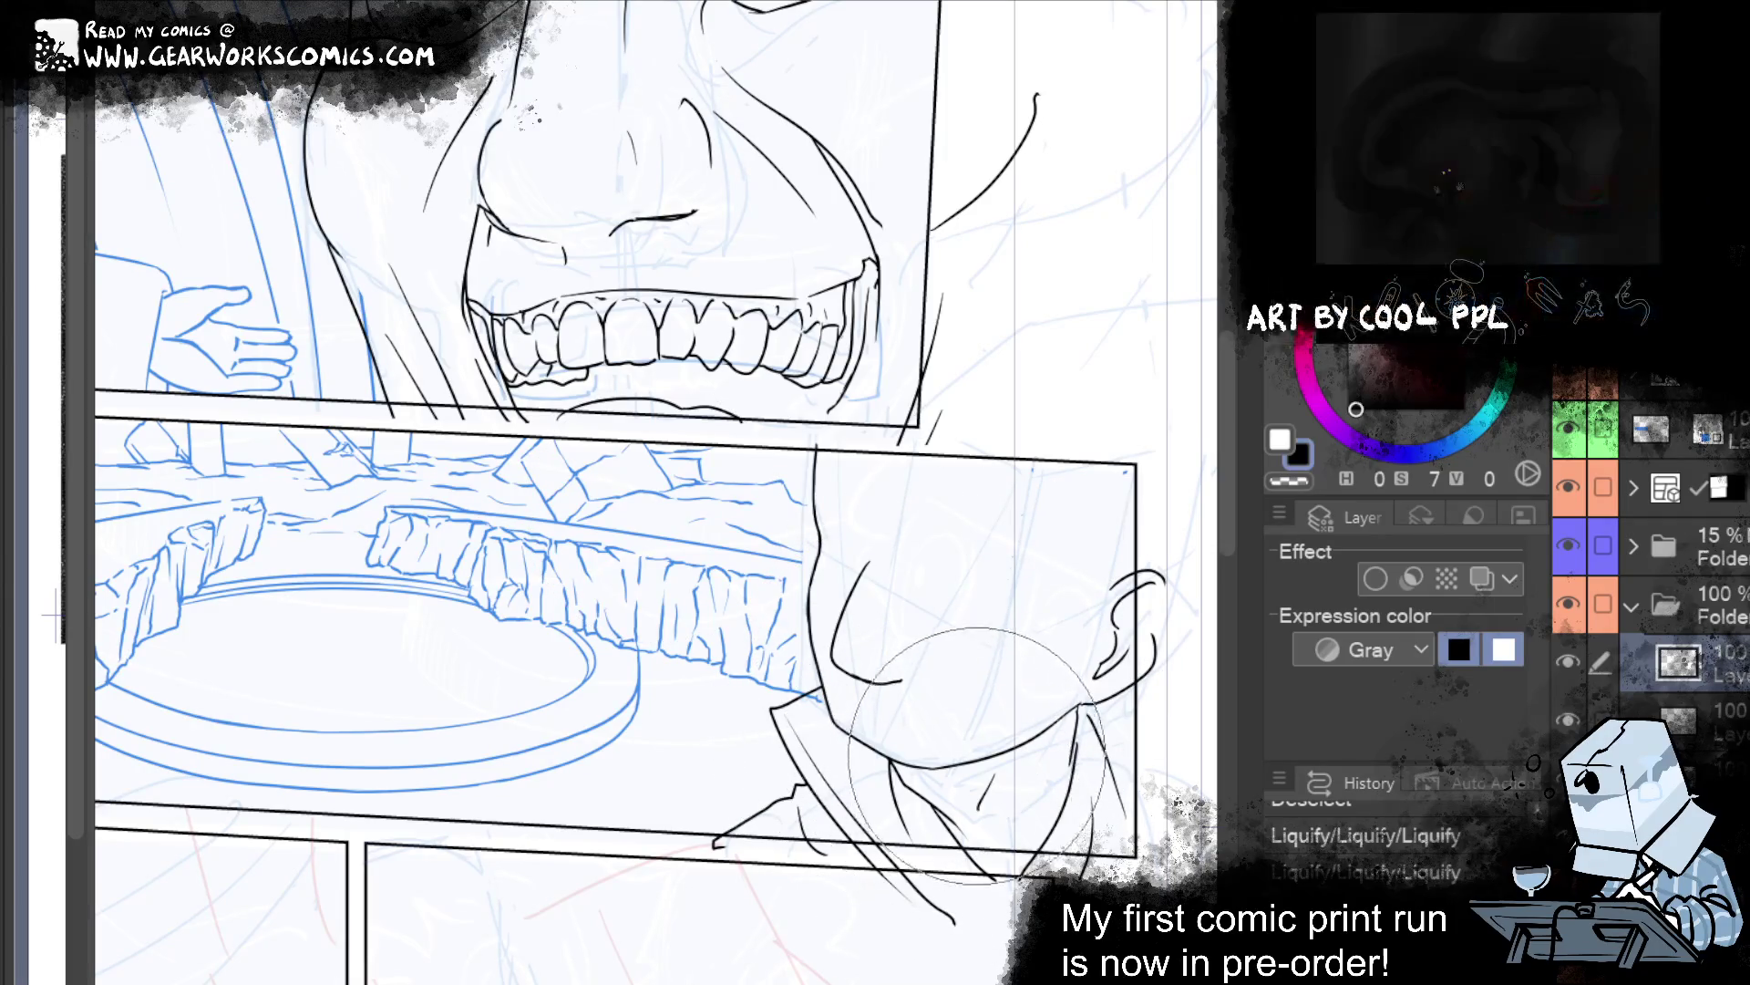
# Ink a new chin line and redo the remaining pen, eraser and reshaping steps.
pyautogui.moveTo(976, 747); pyautogui.dragTo(964, 815)
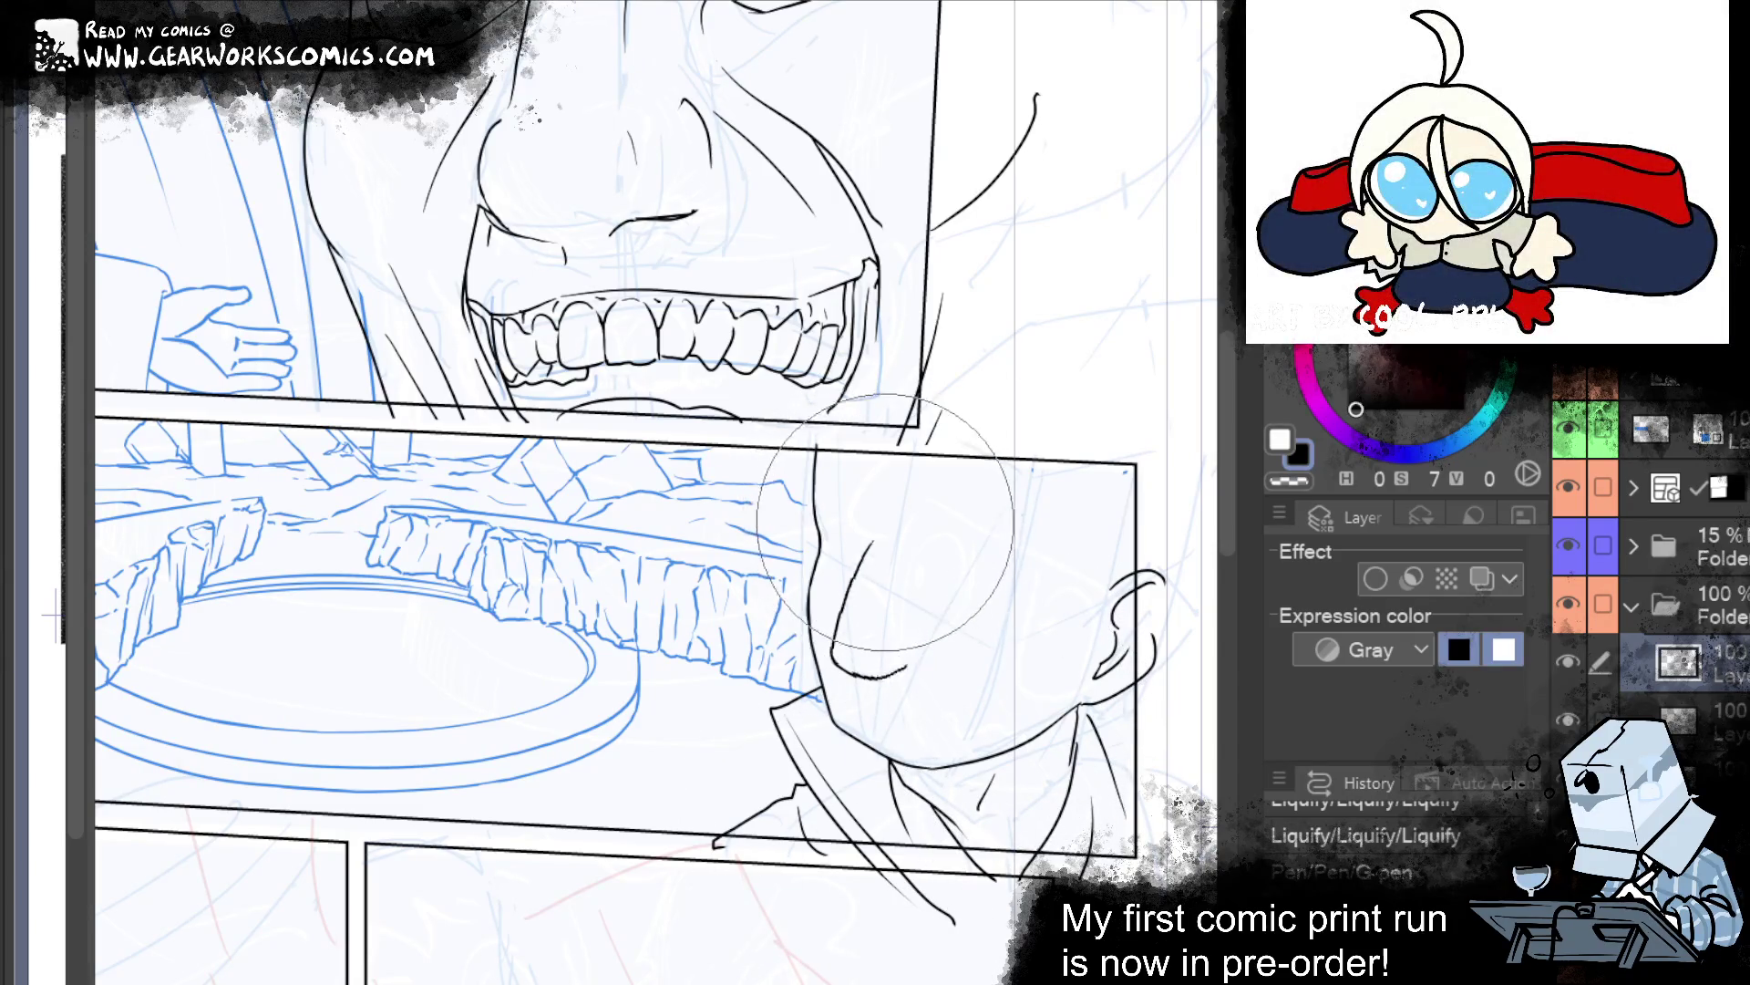
pyautogui.hotkey('ctrl', 'y')
pyautogui.hotkey('ctrl', 'y')
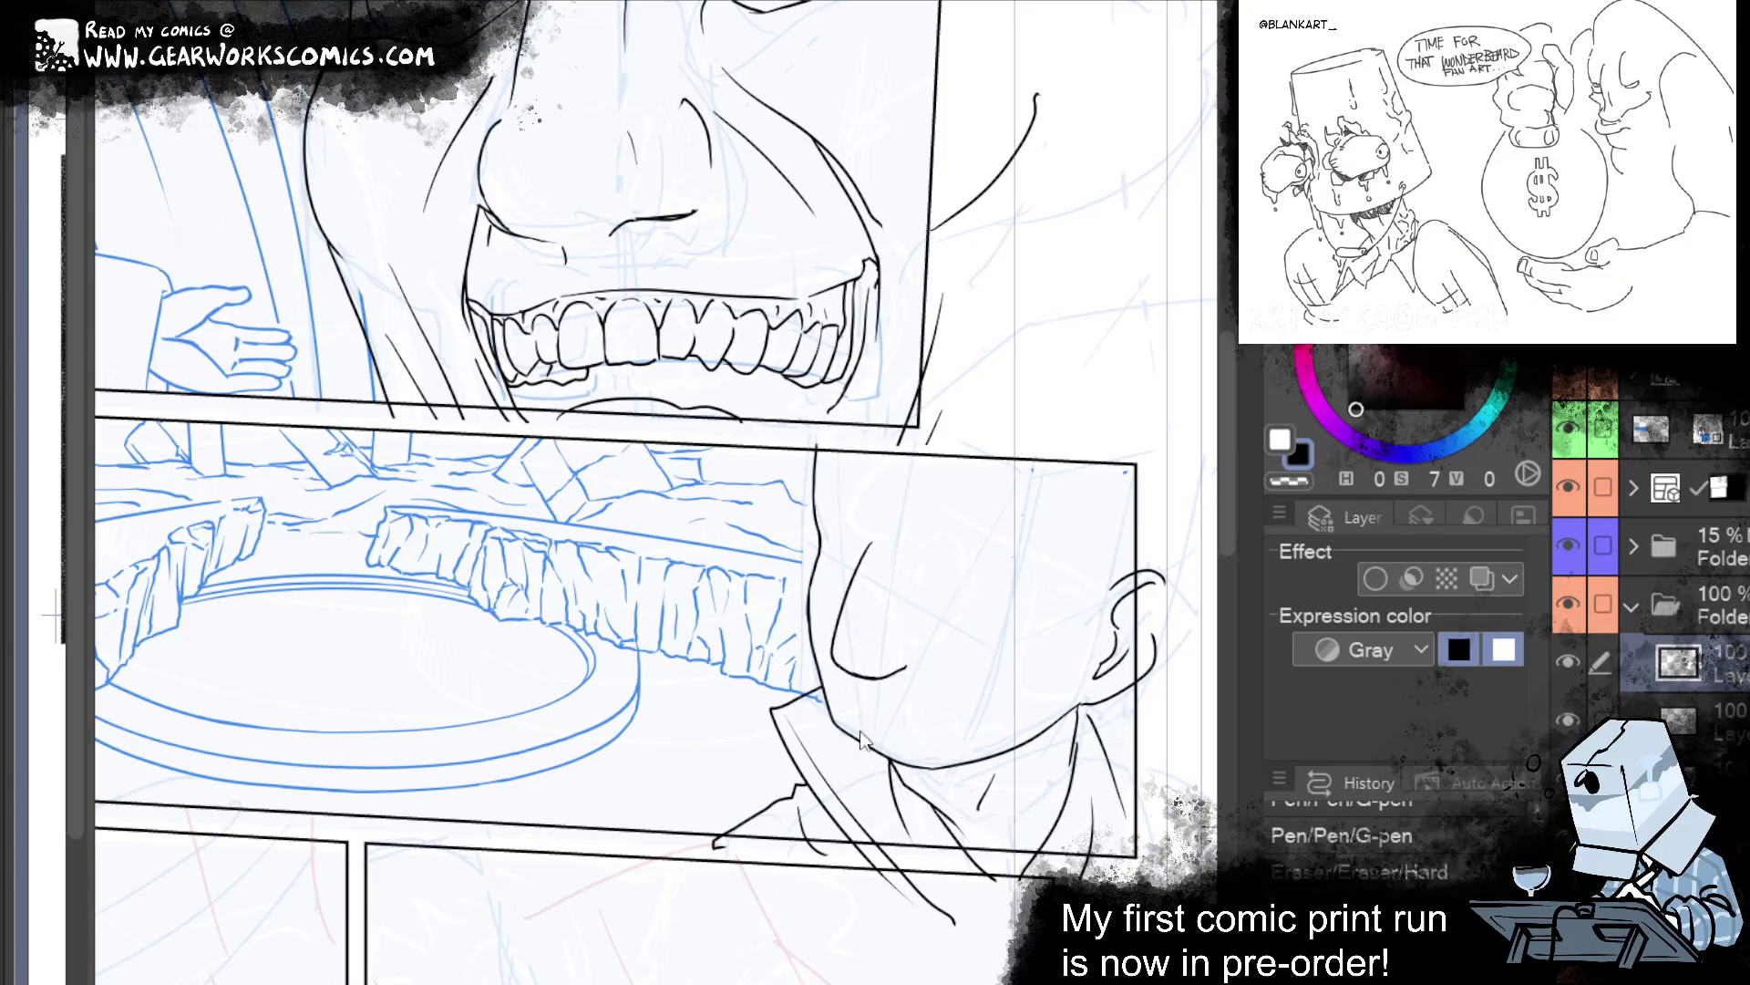
pyautogui.hotkey('ctrl', 'y')
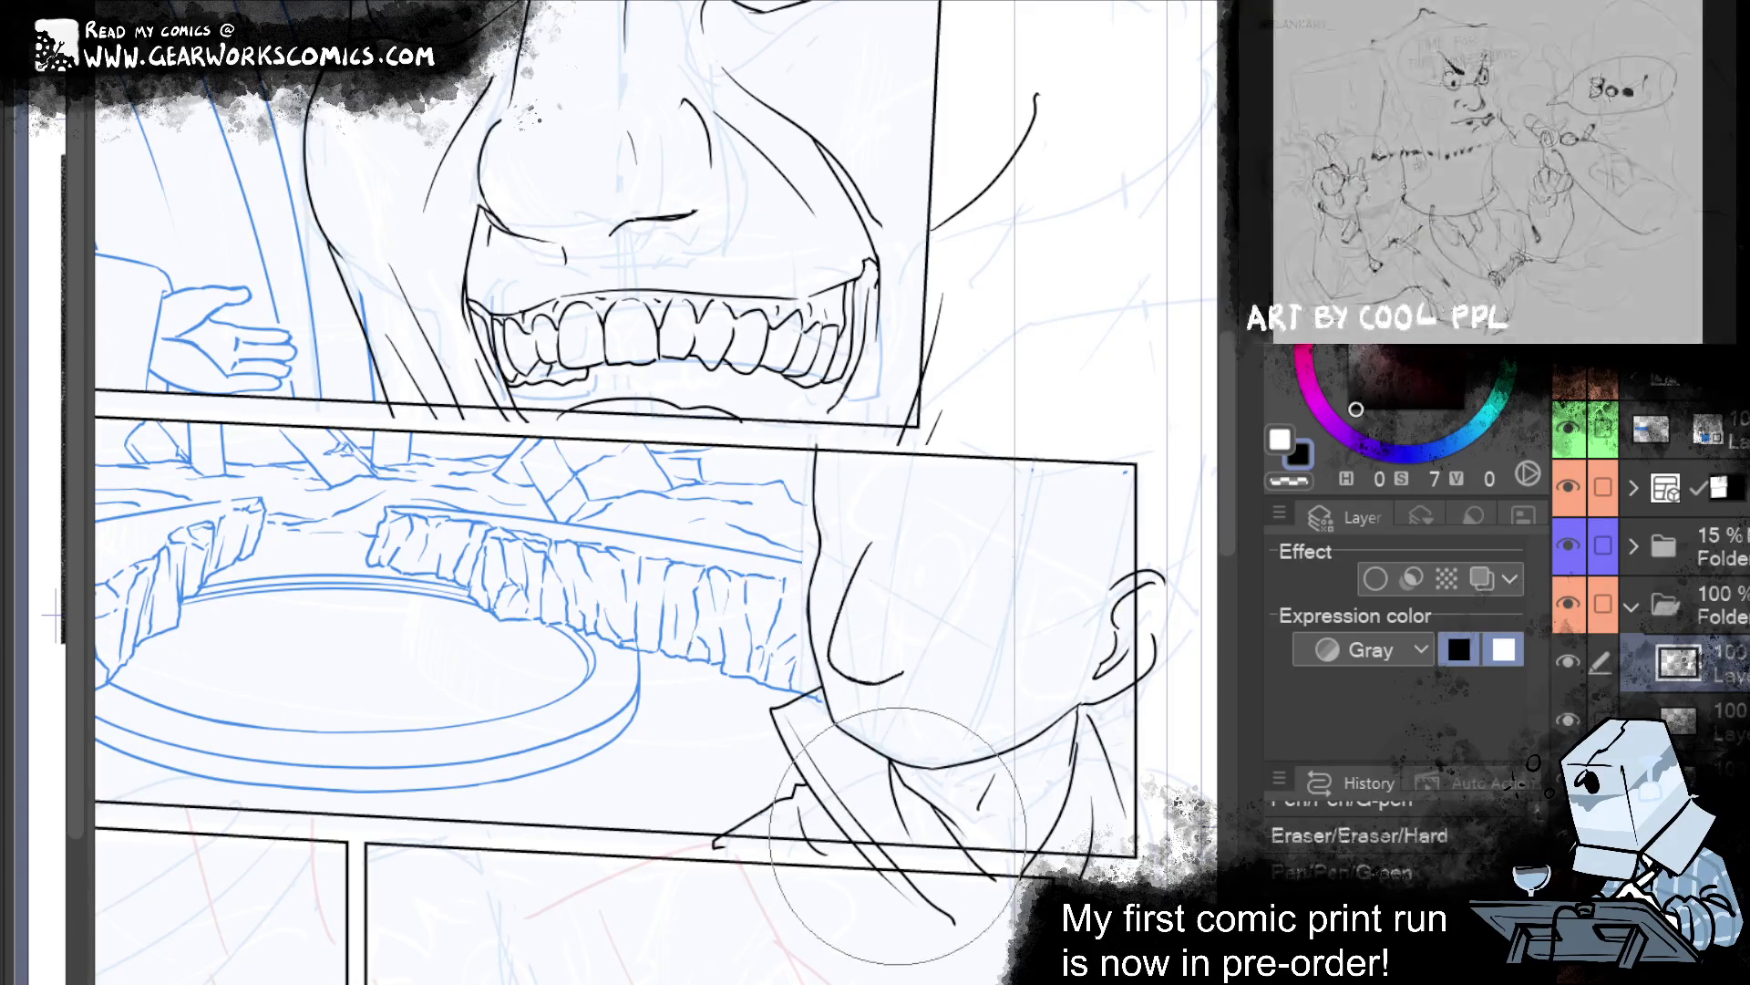
pyautogui.hotkey('ctrl', 'y')
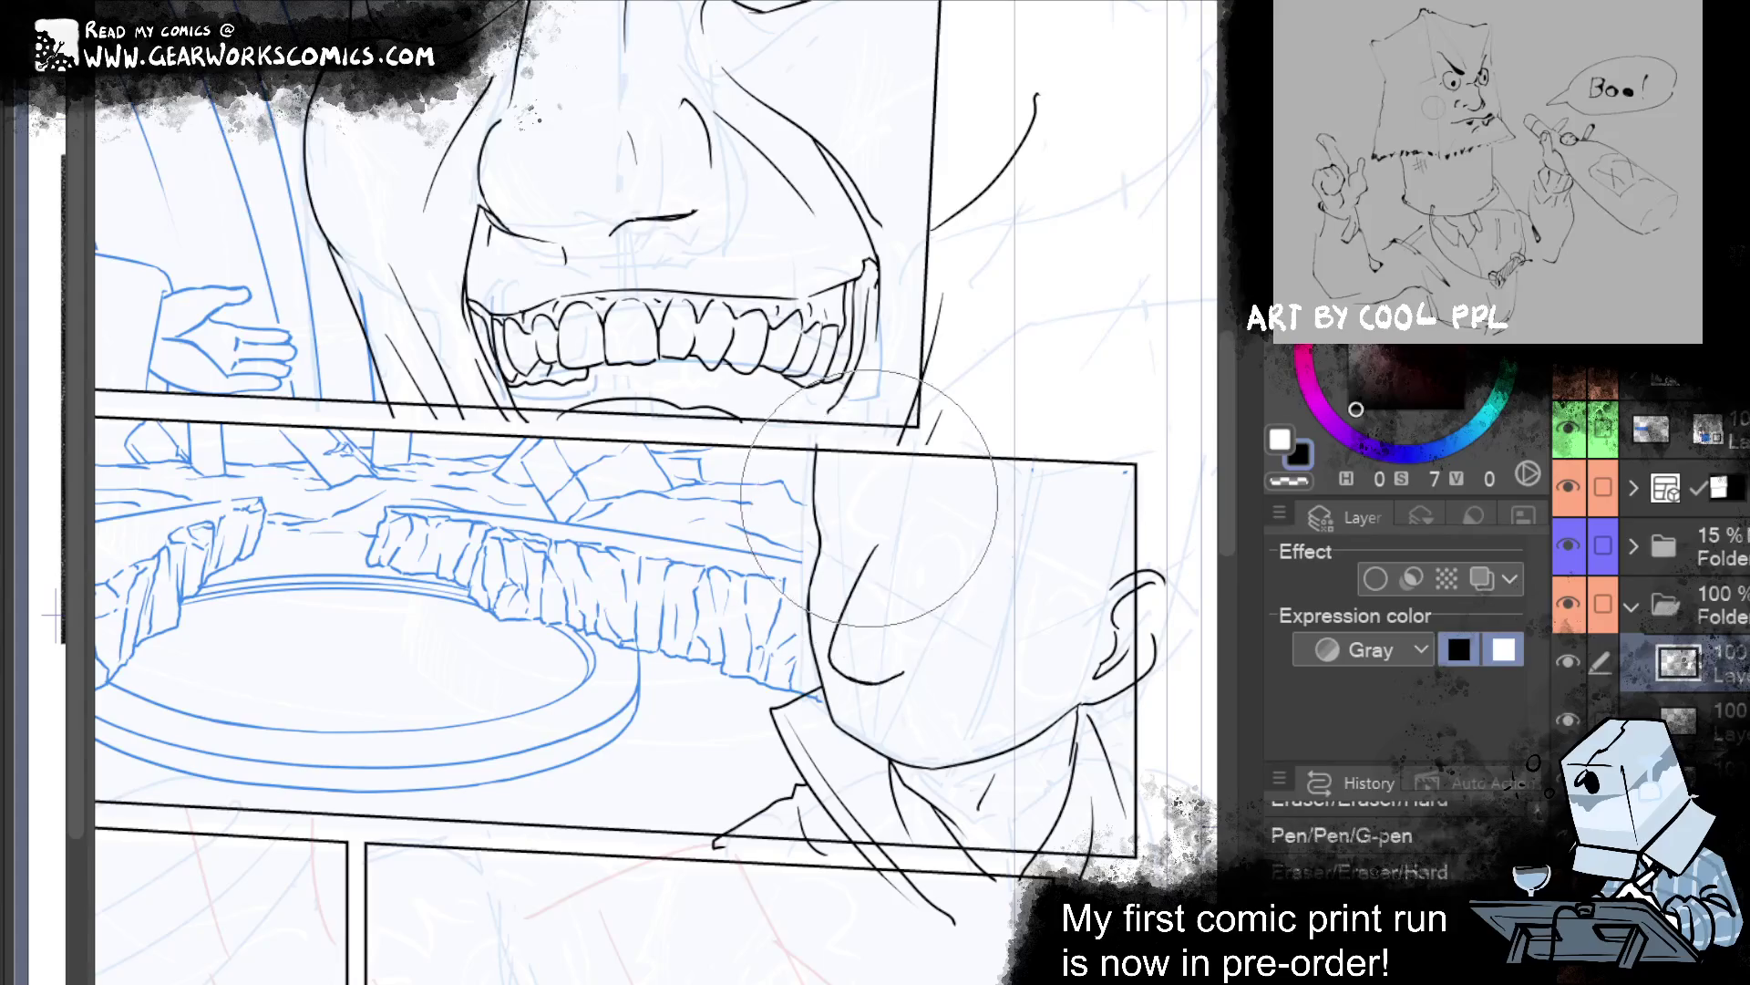
pyautogui.hotkey('ctrl', 'y')
pyautogui.hotkey('ctrl', 'y')
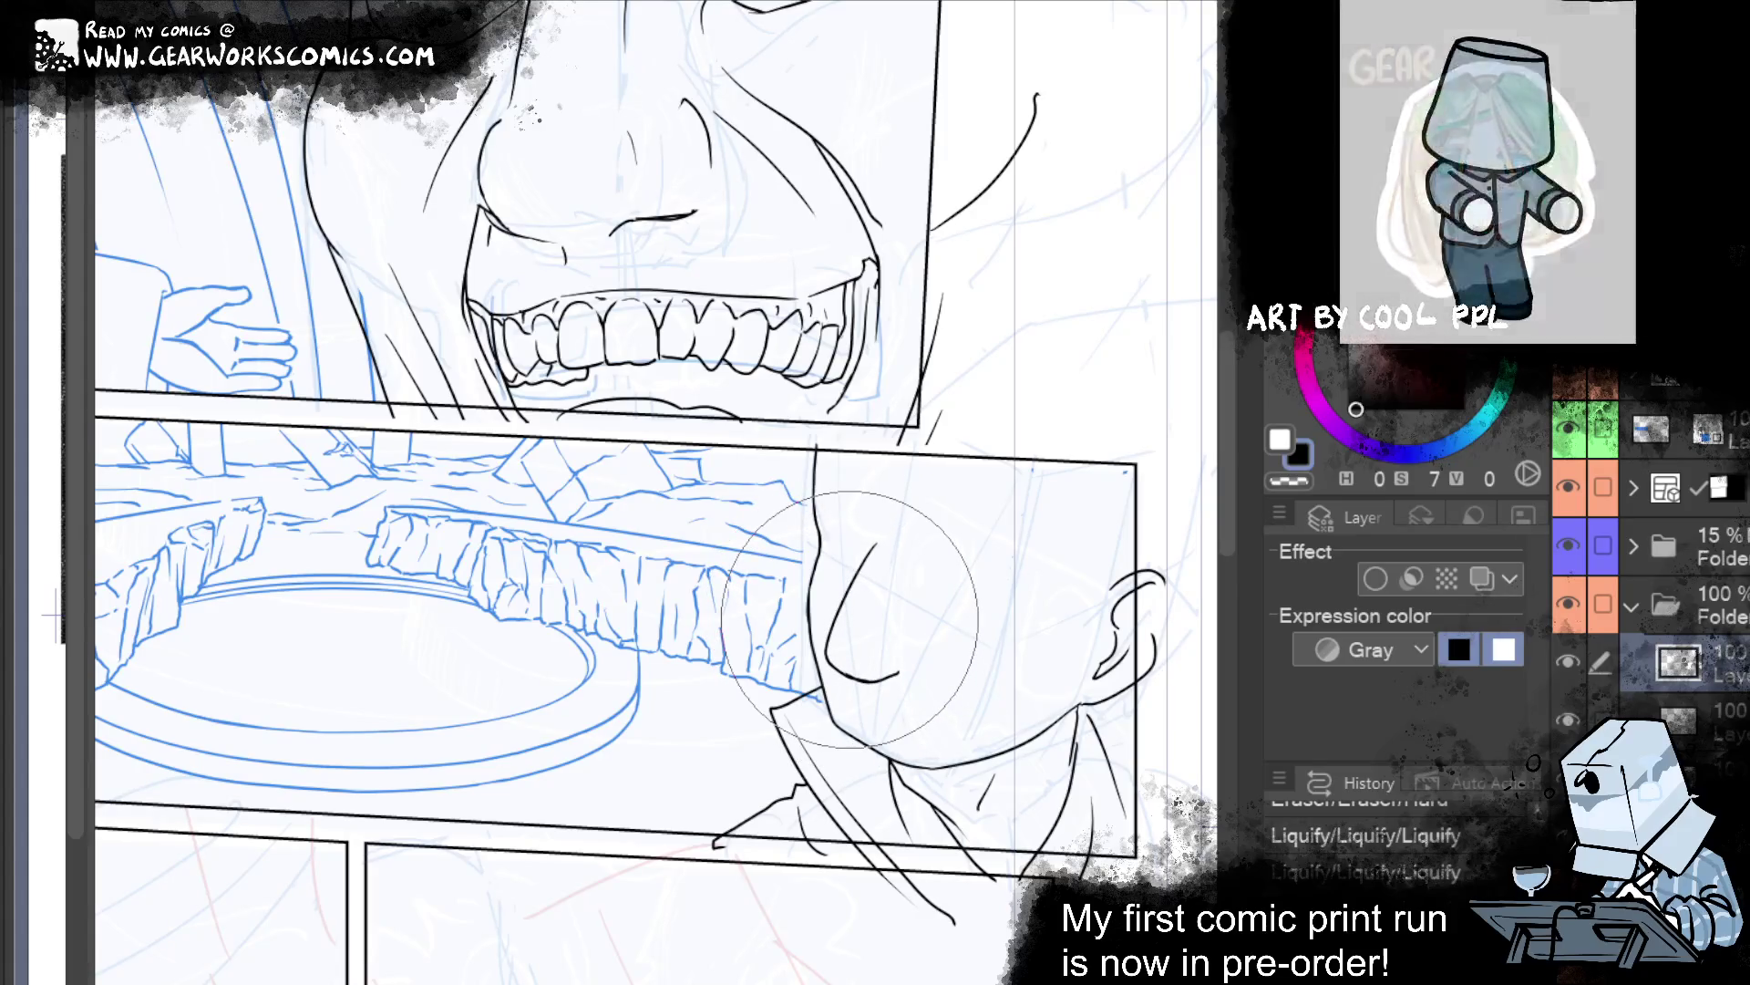
pyautogui.hotkey('ctrl', 'y')
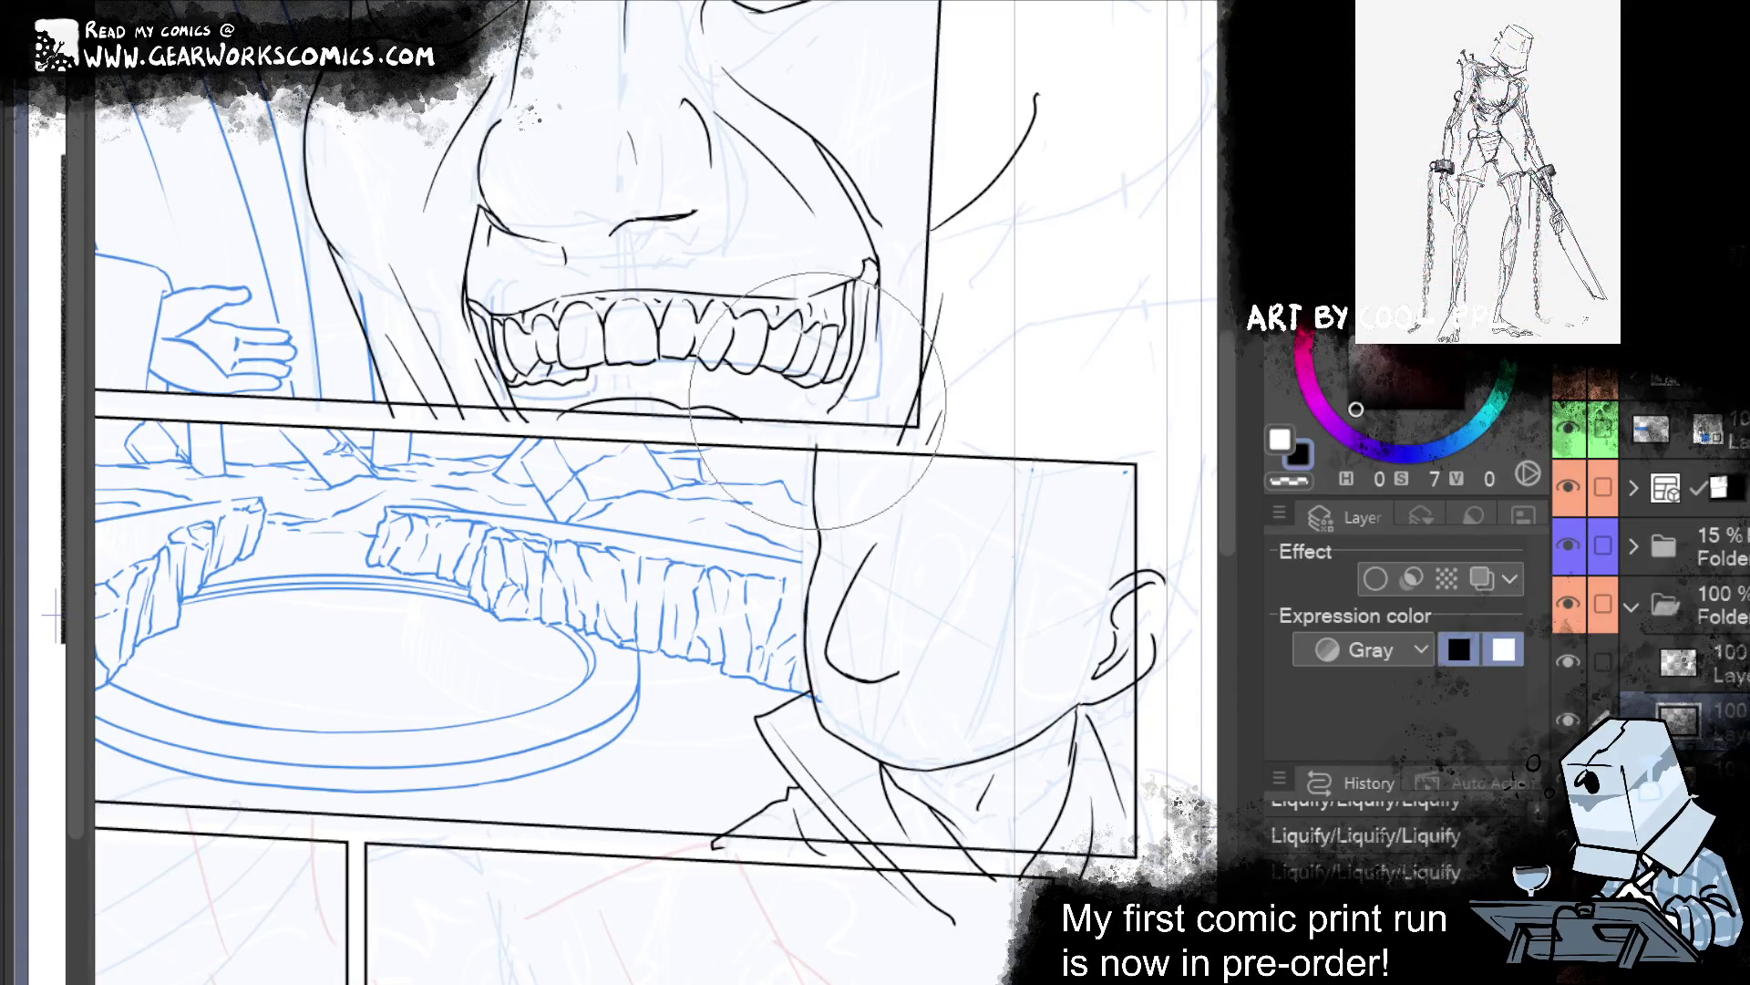
pyautogui.moveTo(912, 392)
pyautogui.mouseDown()
pyautogui.moveTo(1167, 415)
pyautogui.moveTo(848, 419)
pyautogui.mouseUp()
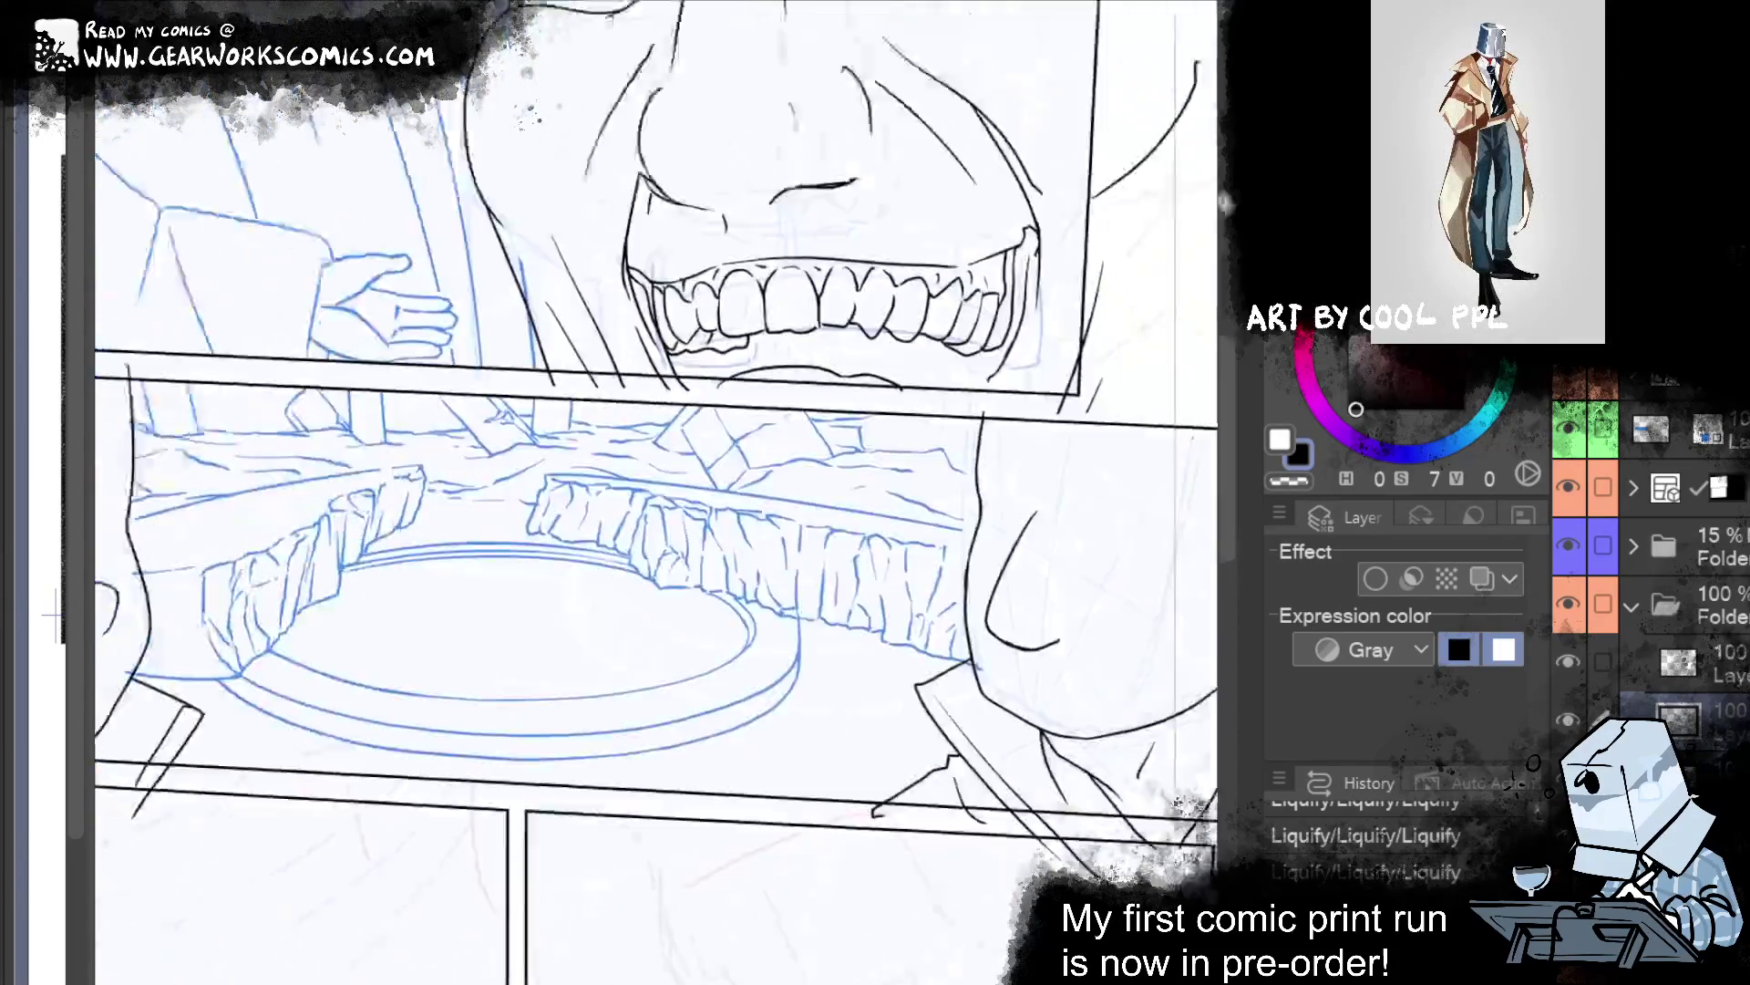
# Step down one layer, pan to the lower panels, and zoom in on the lower-left one.
pyautogui.click(1737, 672)
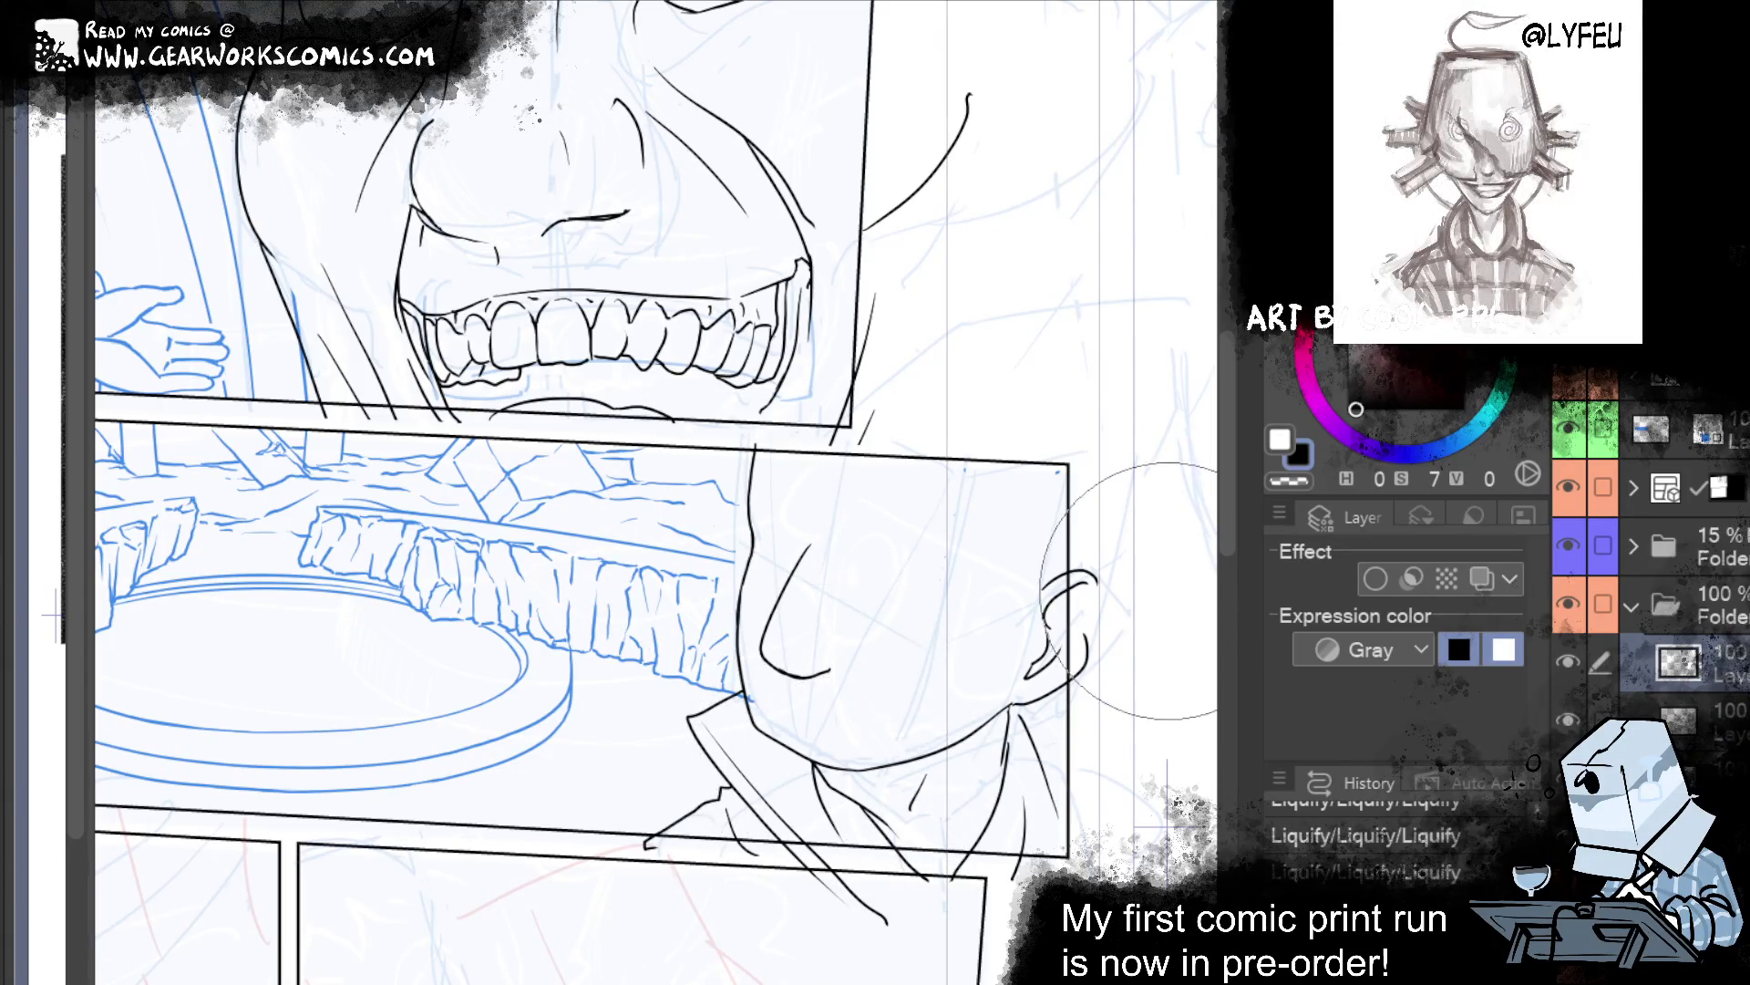
pyautogui.moveTo(1059, 527); pyautogui.dragTo(750, 518)
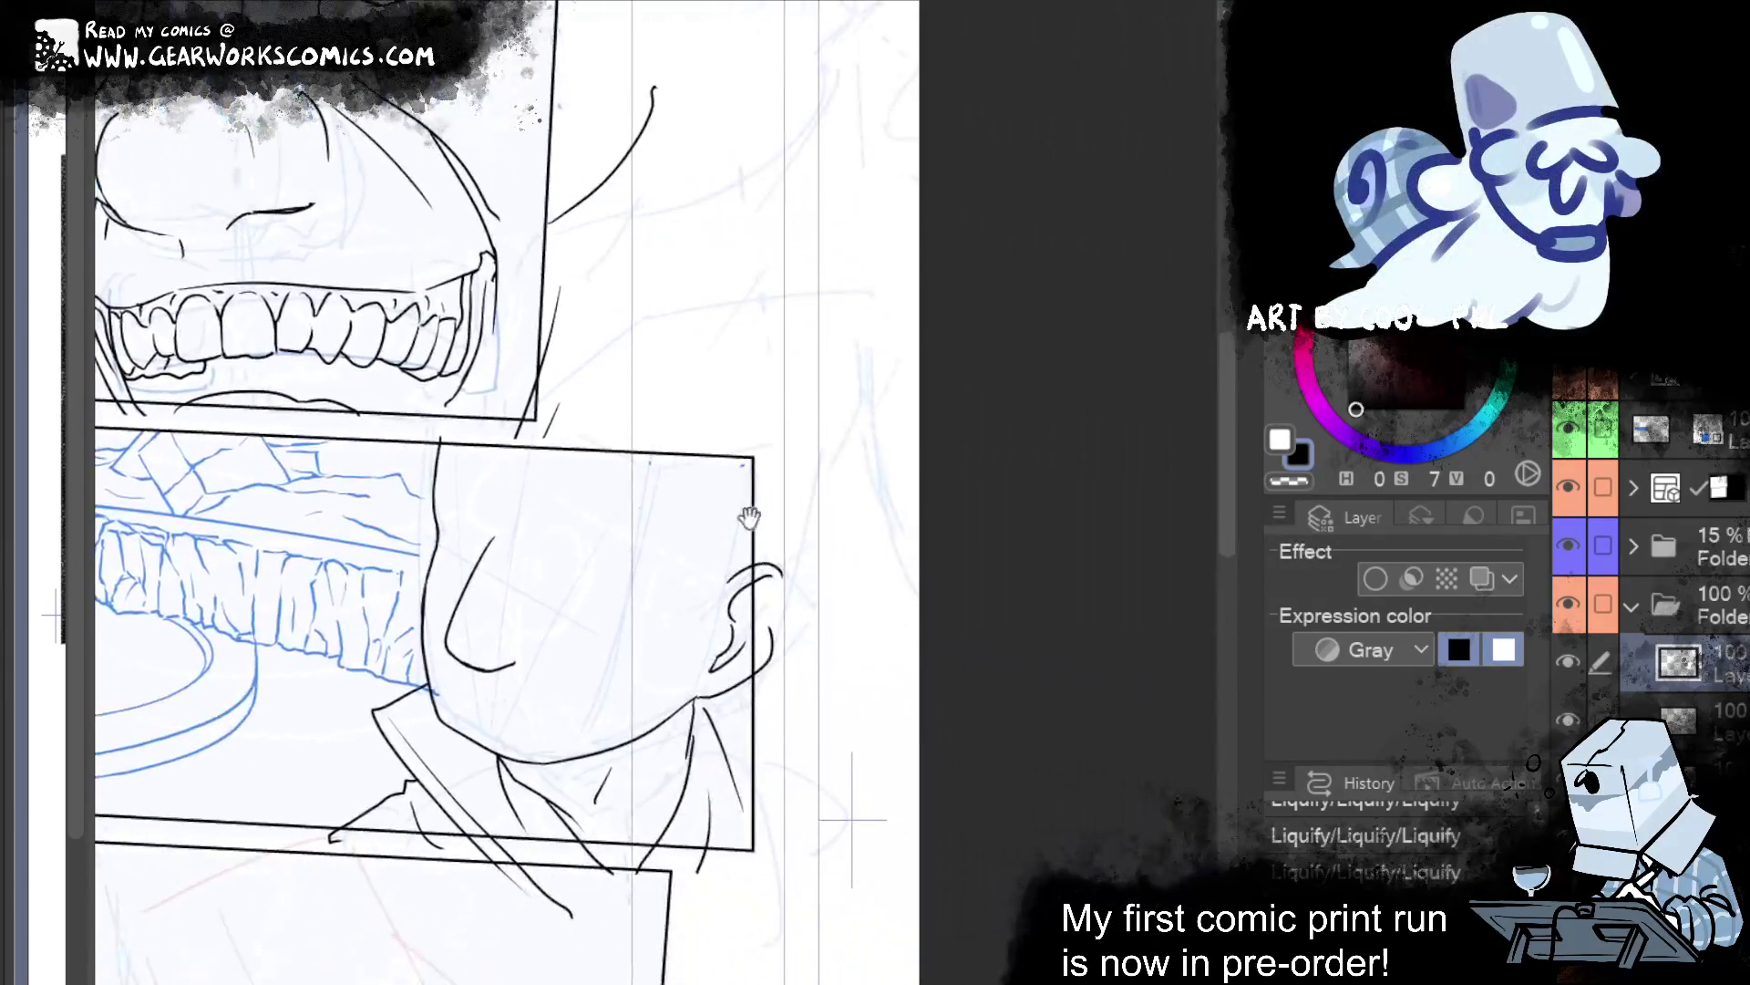
pyautogui.hotkey('alt', '[')
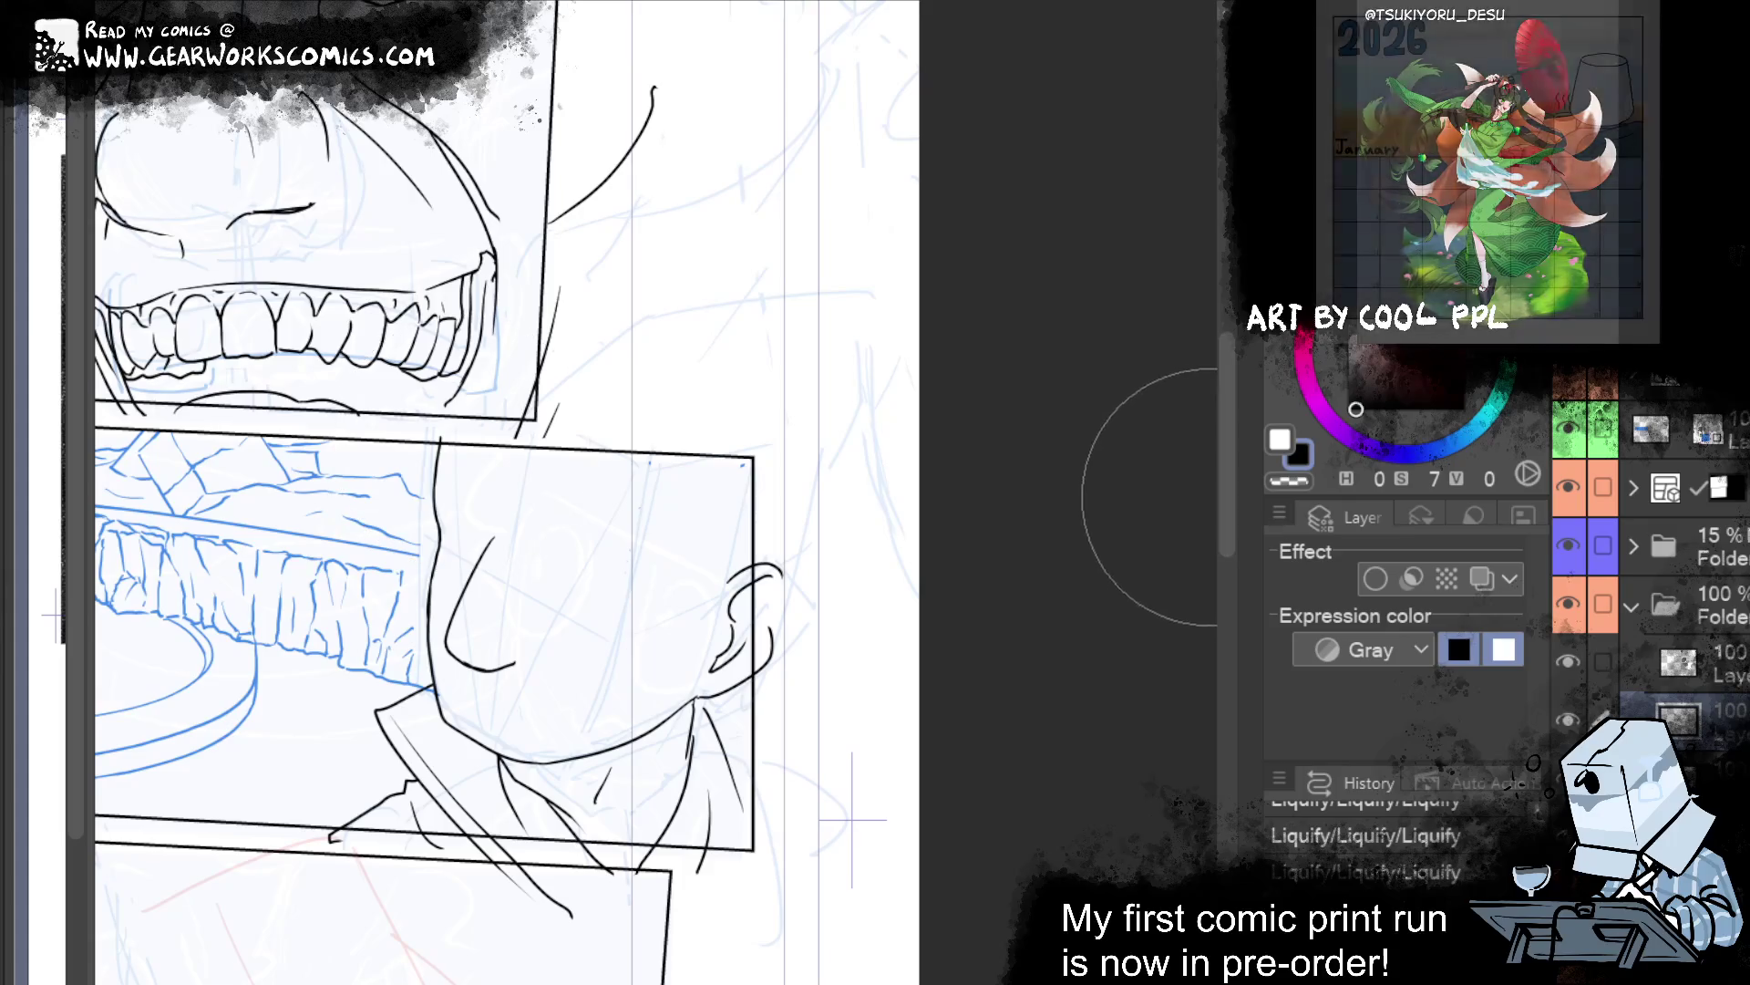
pyautogui.scroll(-4, 1144, 762)
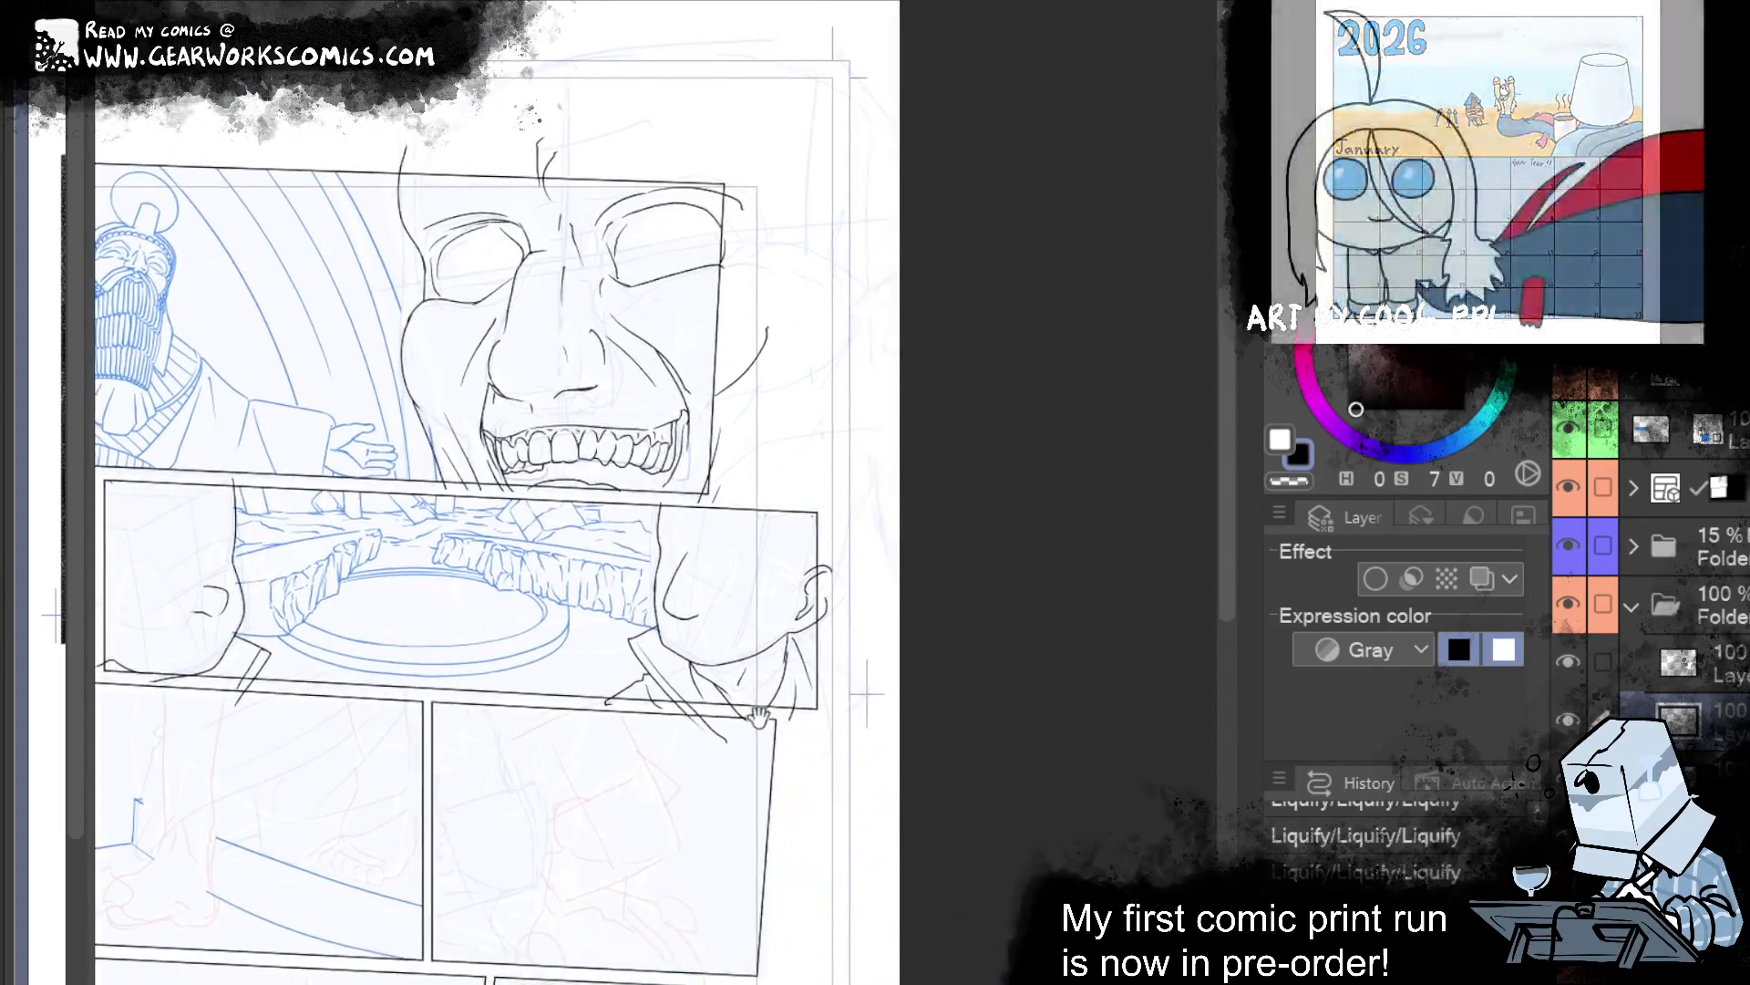
pyautogui.moveTo(1145, 761); pyautogui.dragTo(695, 816)
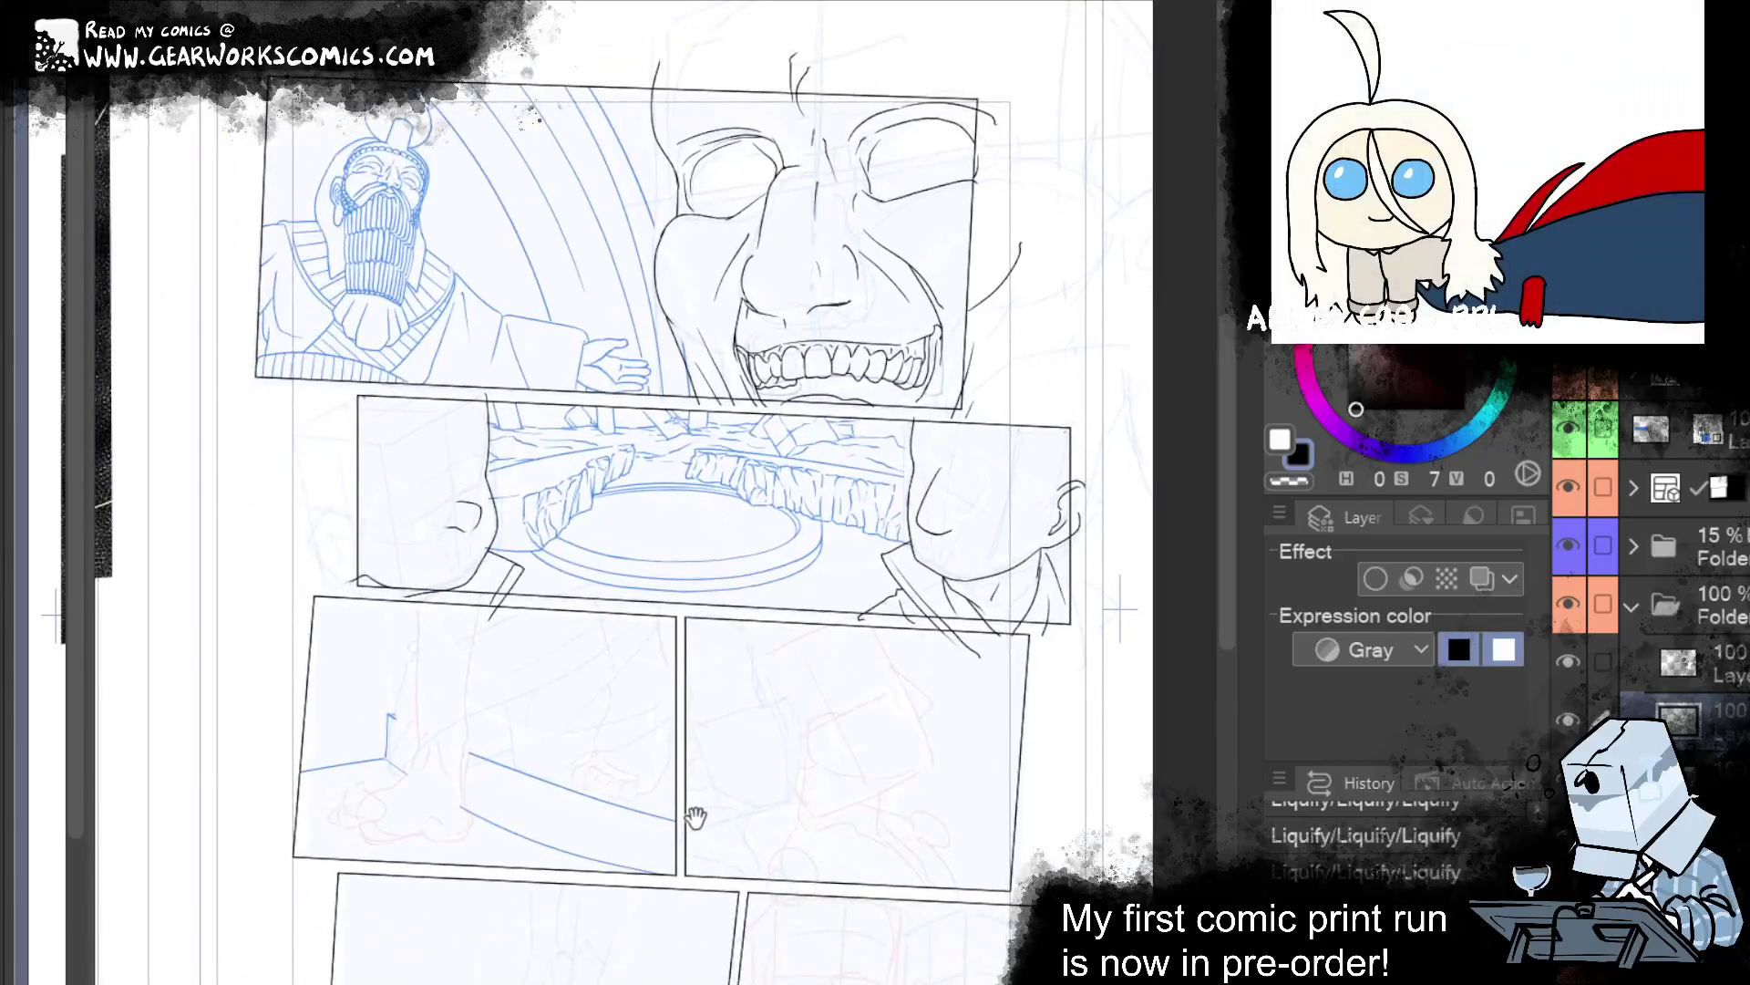
pyautogui.moveTo(681, 805); pyautogui.dragTo(715, 554)
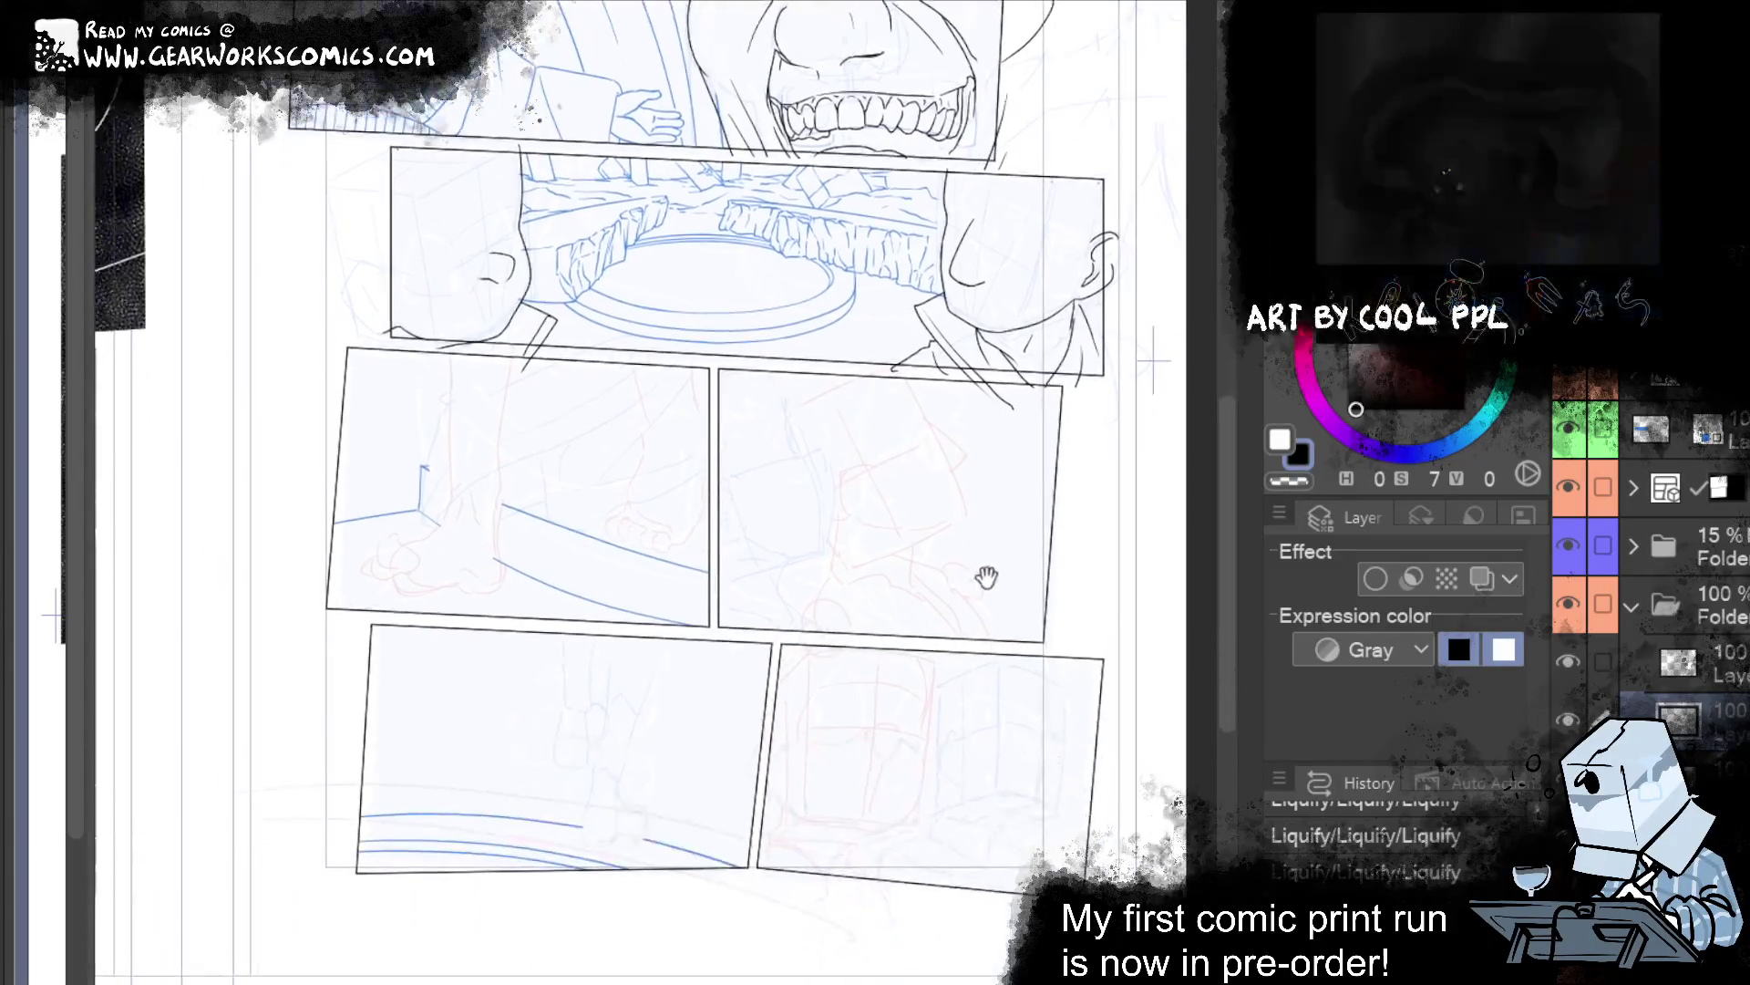
pyautogui.moveTo(987, 576); pyautogui.dragTo(1001, 638)
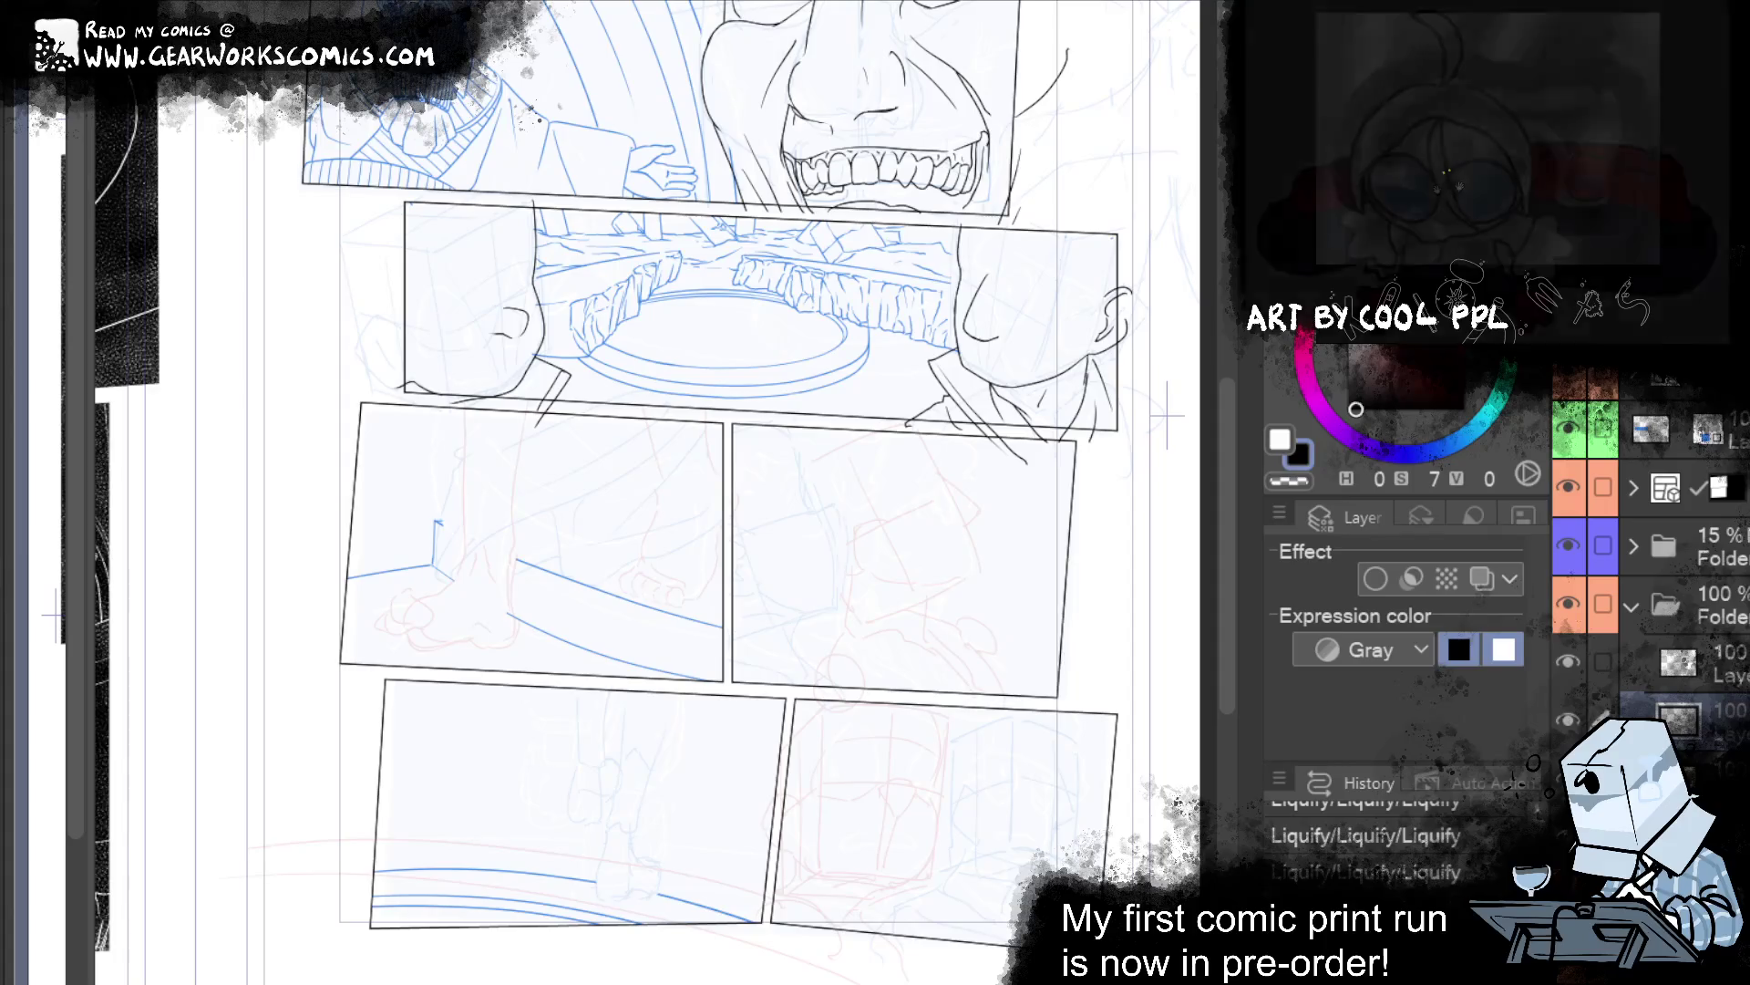
pyautogui.hotkey('ctrl', '+')
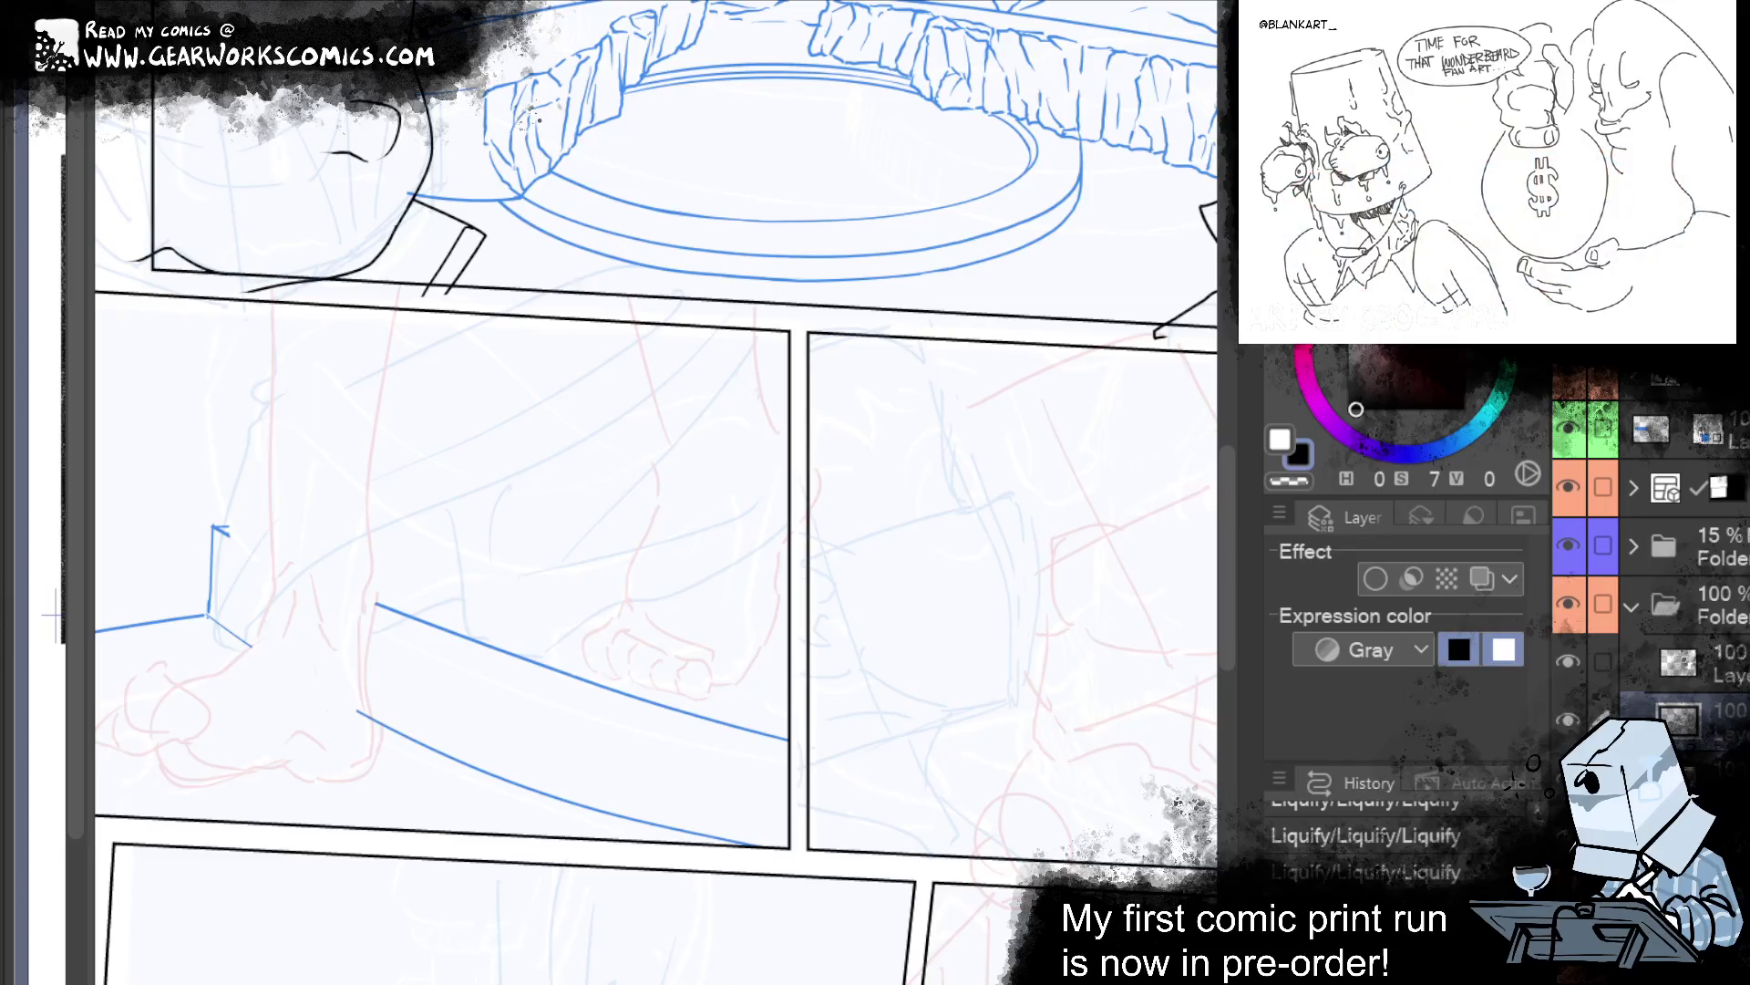
# Ink two long parallel sweeping strokes diagonally across the leg, redrawing them after an undo.
pyautogui.moveTo(949, 688); pyautogui.dragTo(1074, 715)
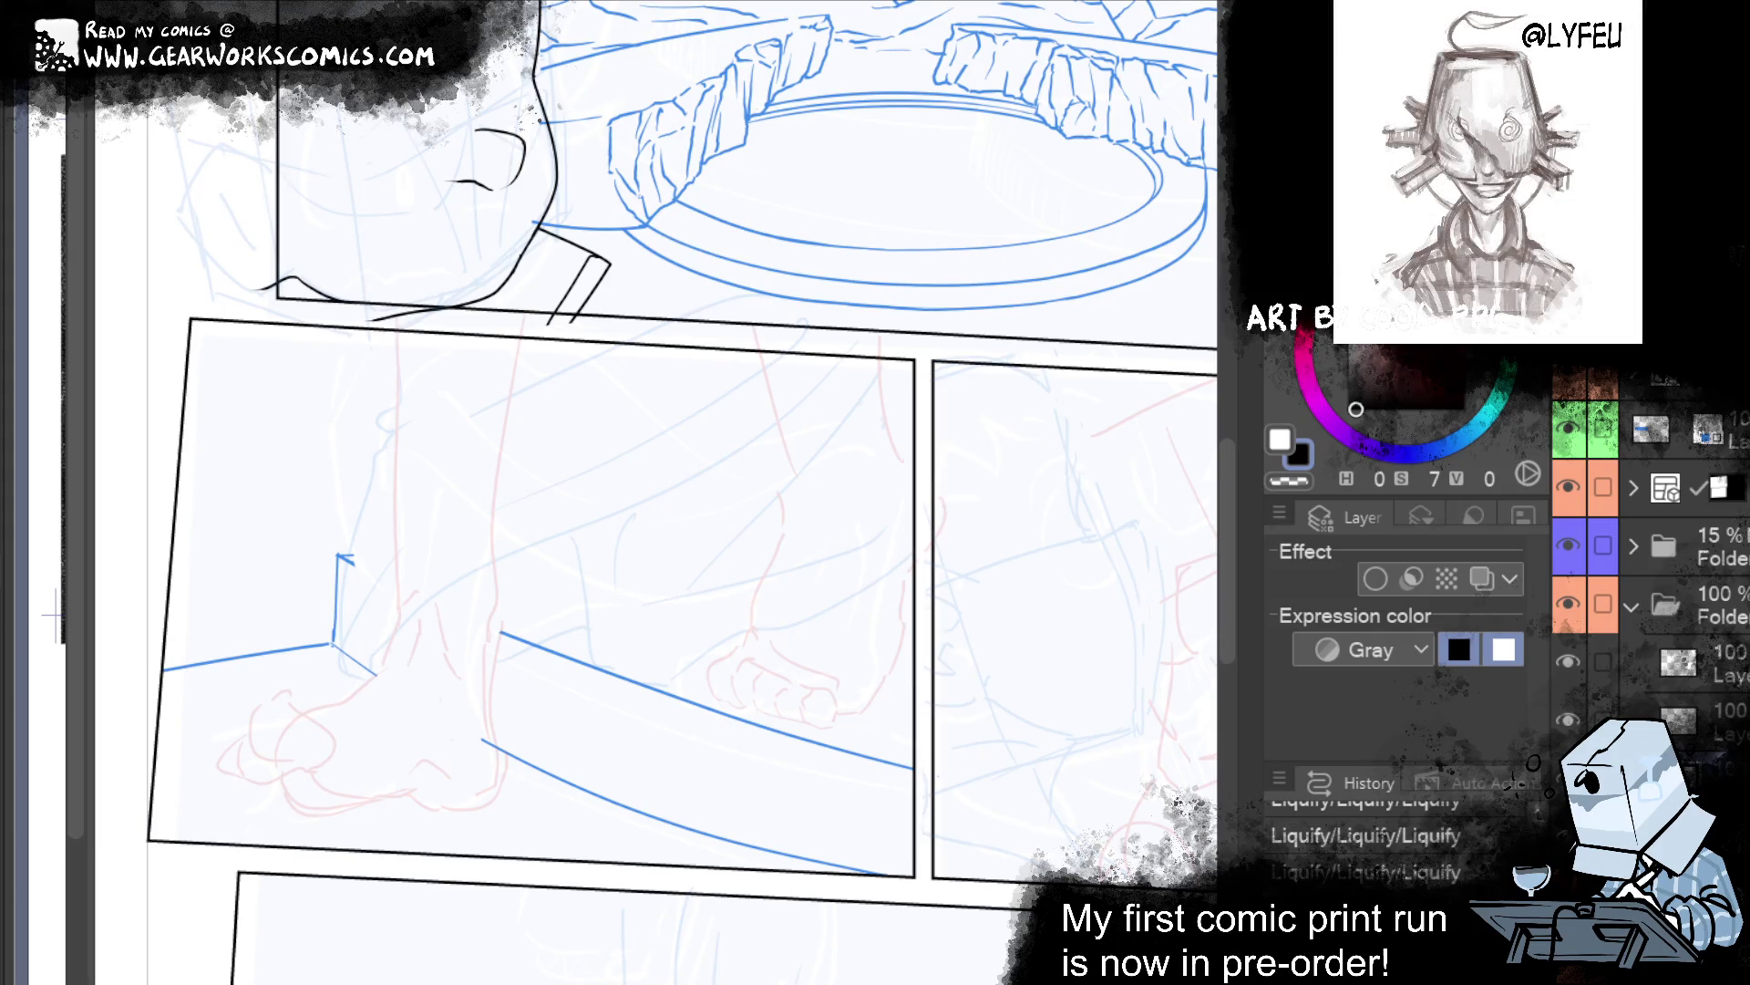
pyautogui.scroll(1, 1236, 604)
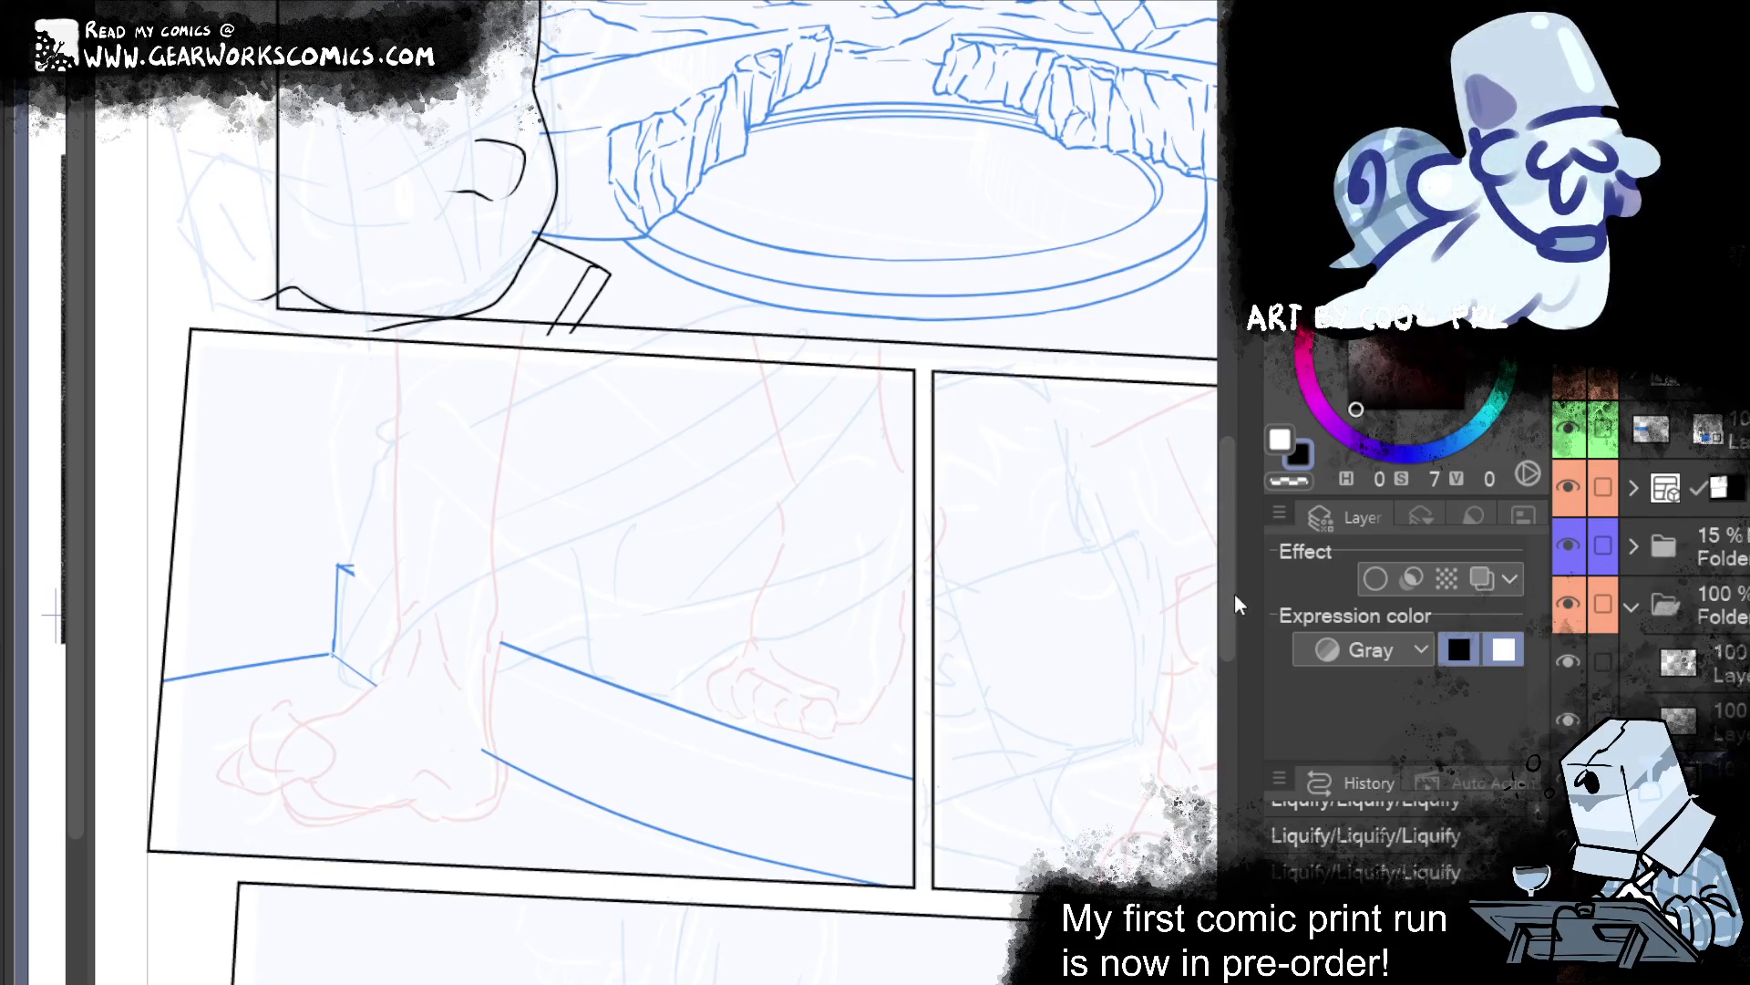
pyautogui.moveTo(700, 785); pyautogui.dragTo(793, 785)
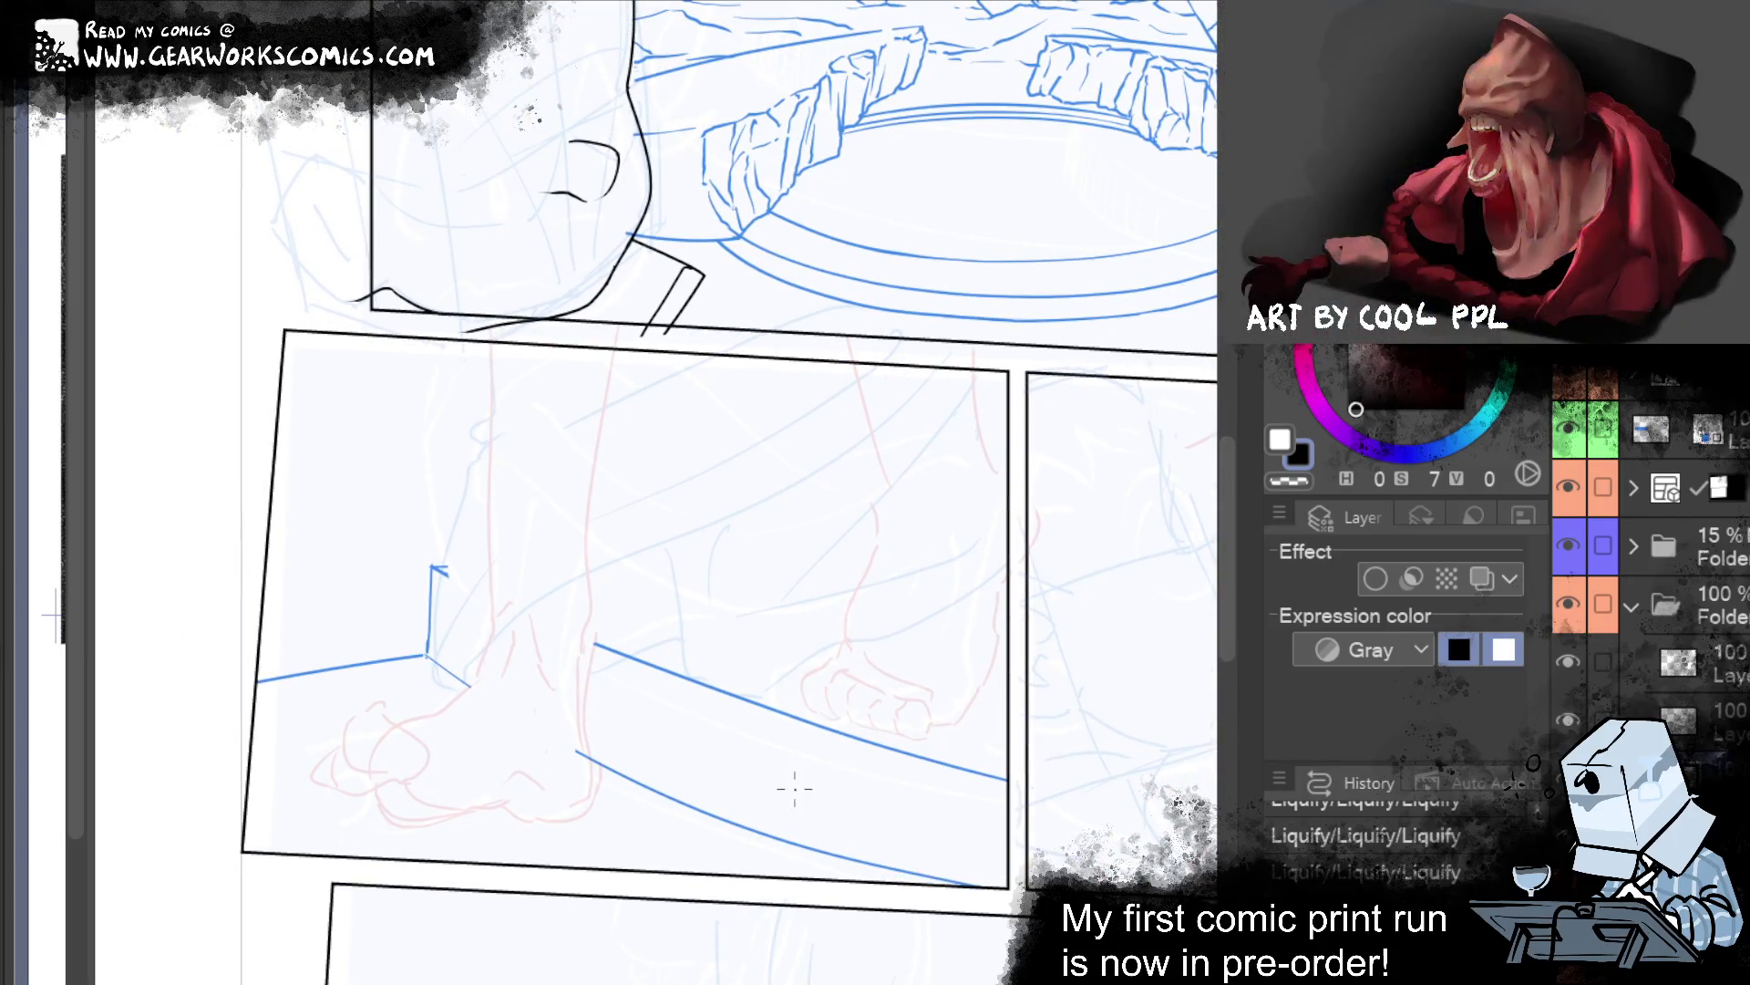
pyautogui.moveTo(429, 623)
pyautogui.mouseDown()
pyautogui.moveTo(462, 687)
pyautogui.moveTo(1050, 333)
pyautogui.mouseUp()
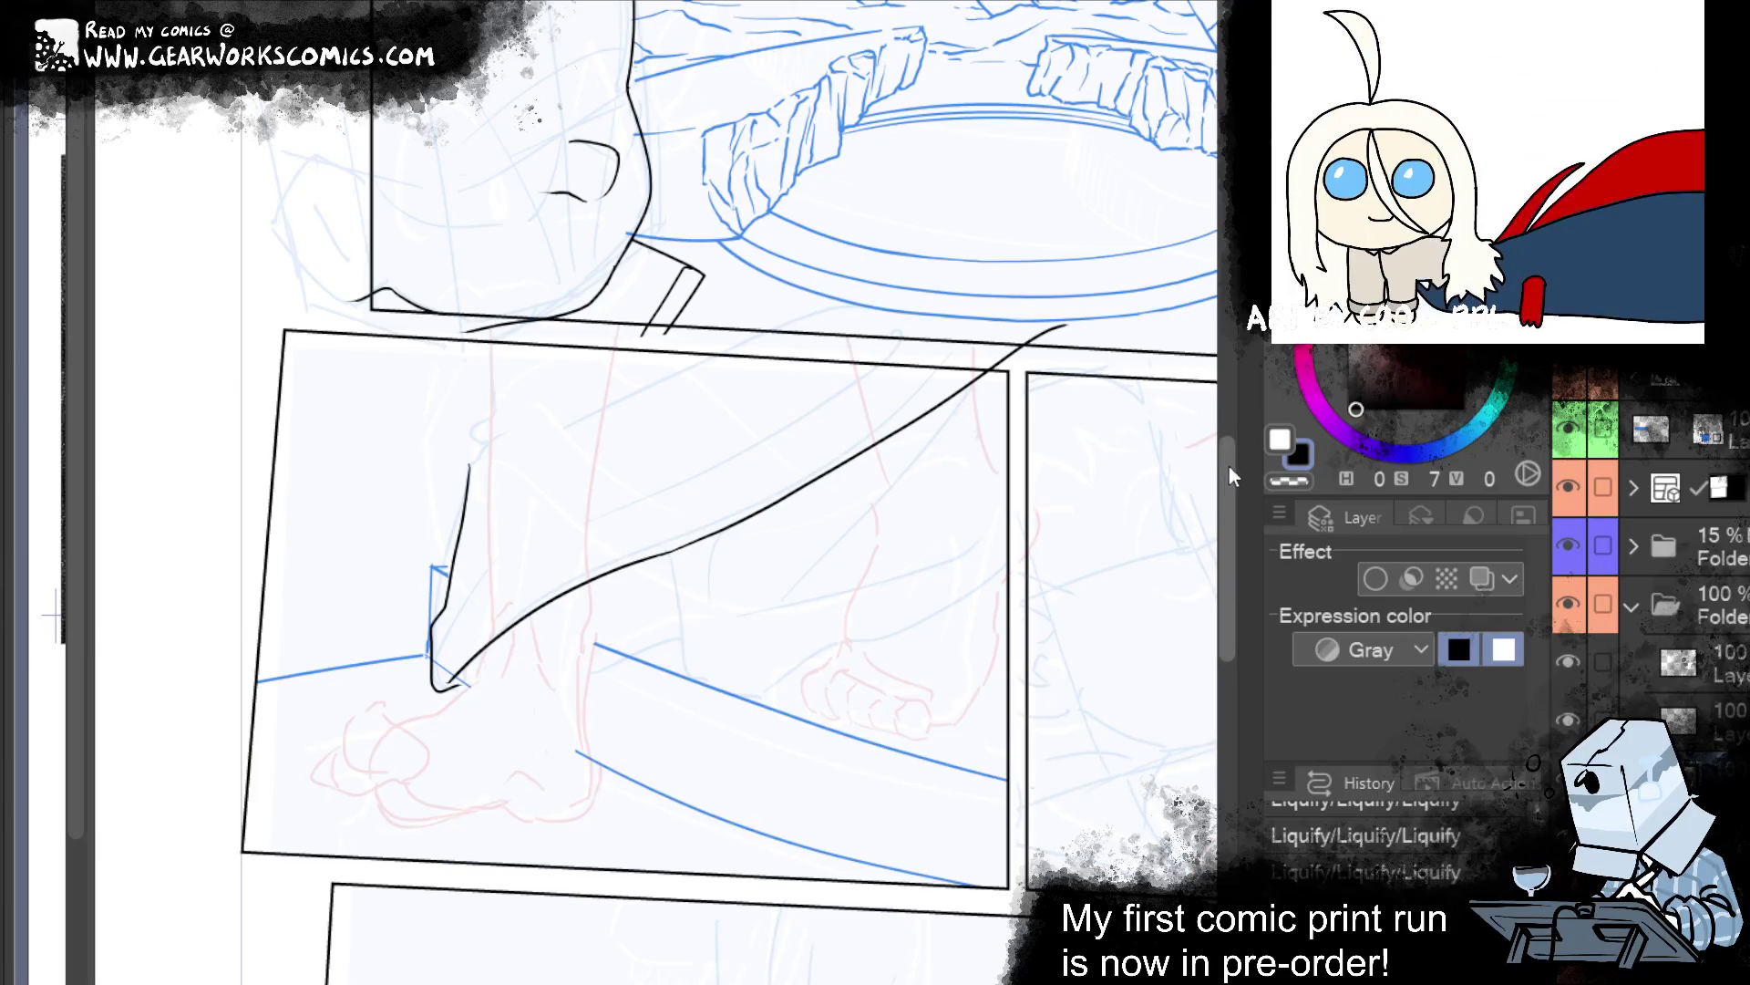
pyautogui.moveTo(1029, 805); pyautogui.dragTo(825, 901)
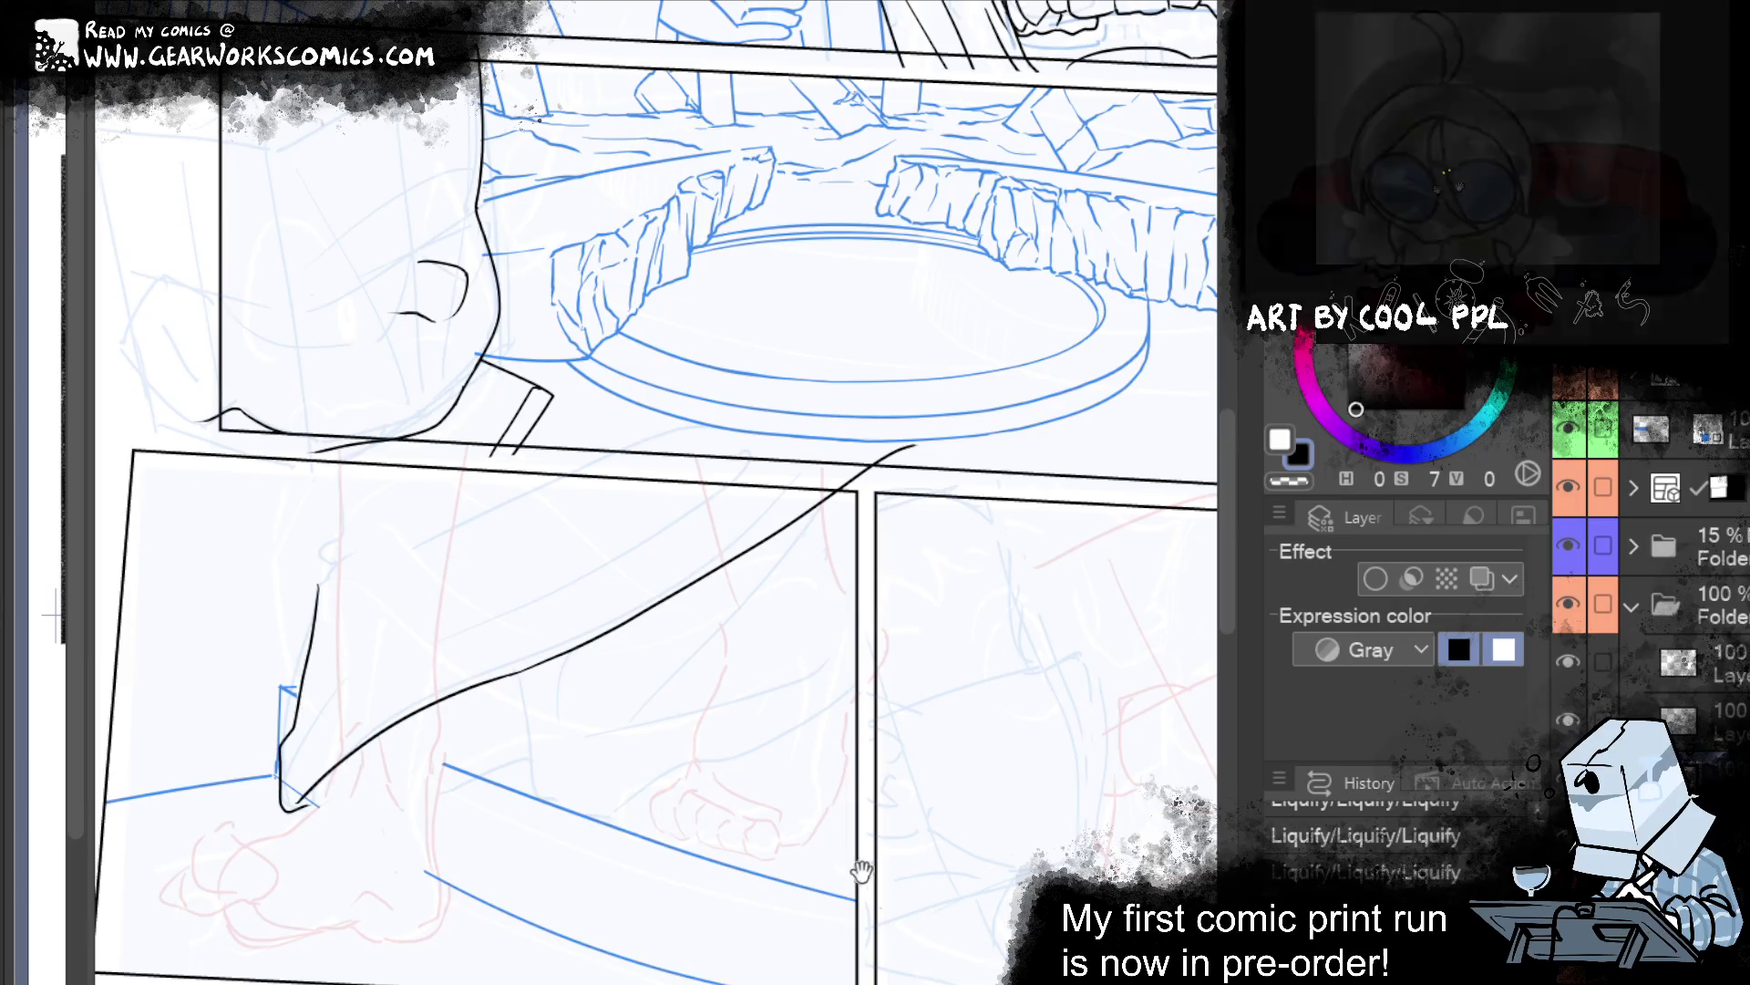
pyautogui.moveTo(310, 705); pyautogui.dragTo(795, 458)
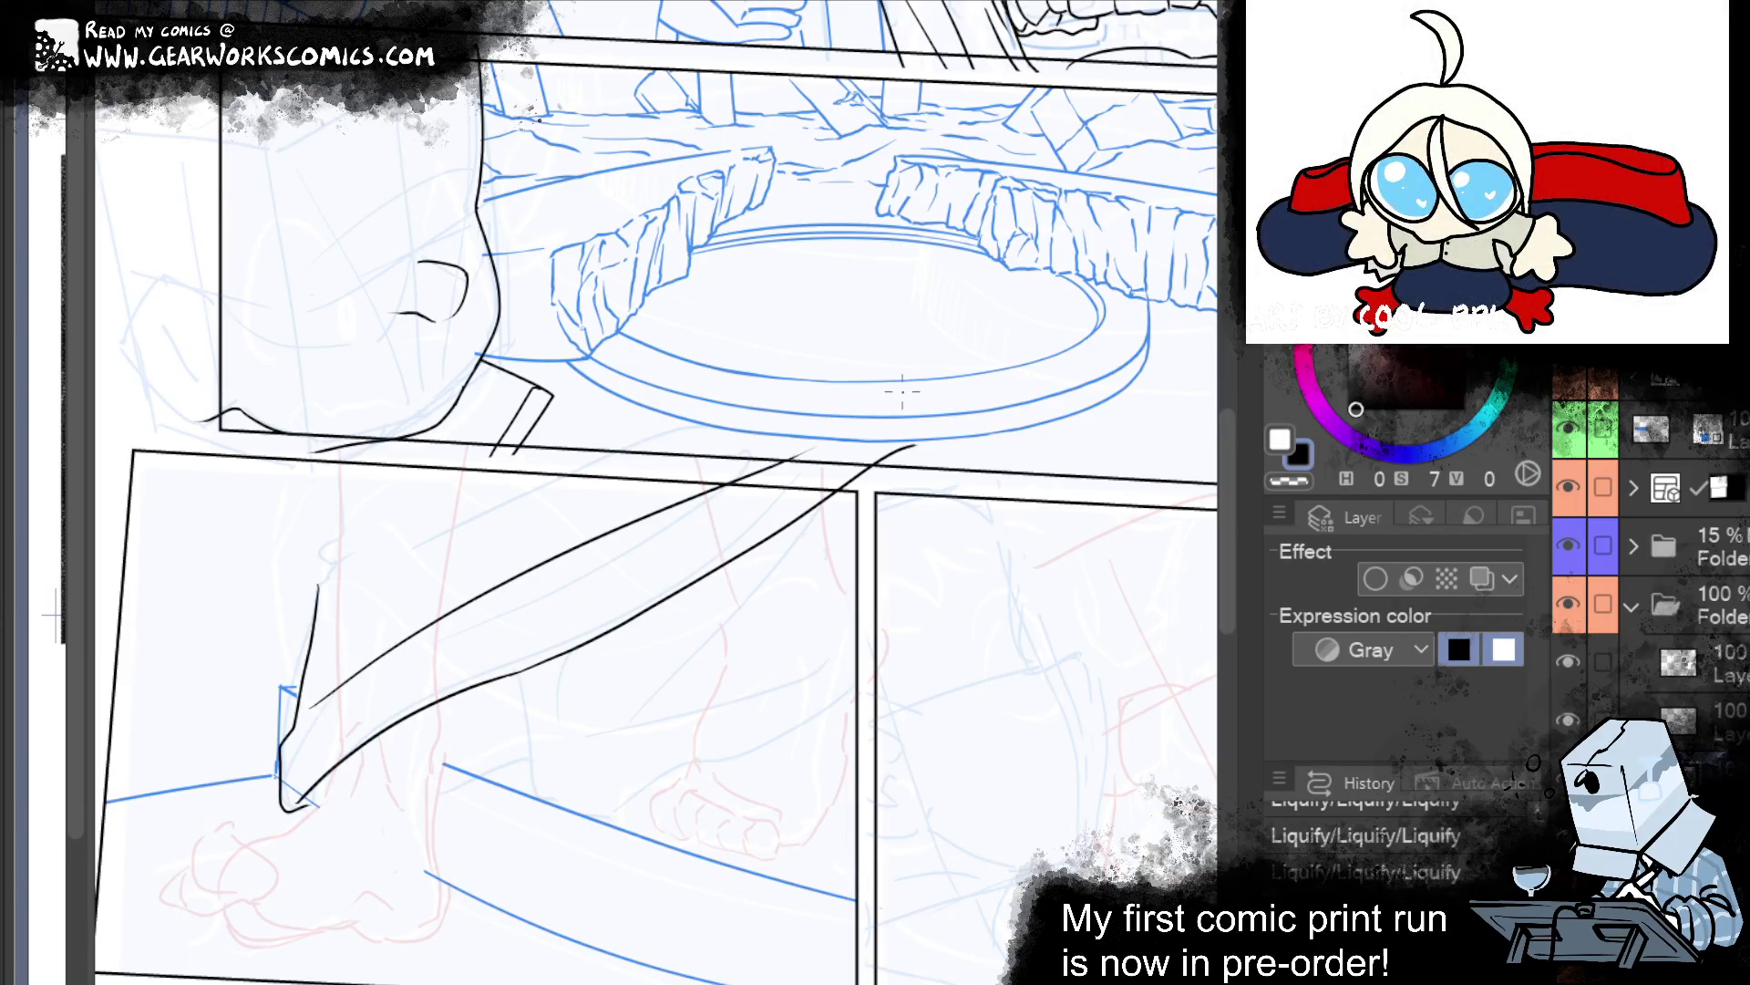
pyautogui.hotkey('ctrl', 'z')
pyautogui.hotkey('ctrl', 'z')
pyautogui.moveTo(307, 791); pyautogui.dragTo(845, 472)
pyautogui.moveTo(328, 686); pyautogui.dragTo(771, 440)
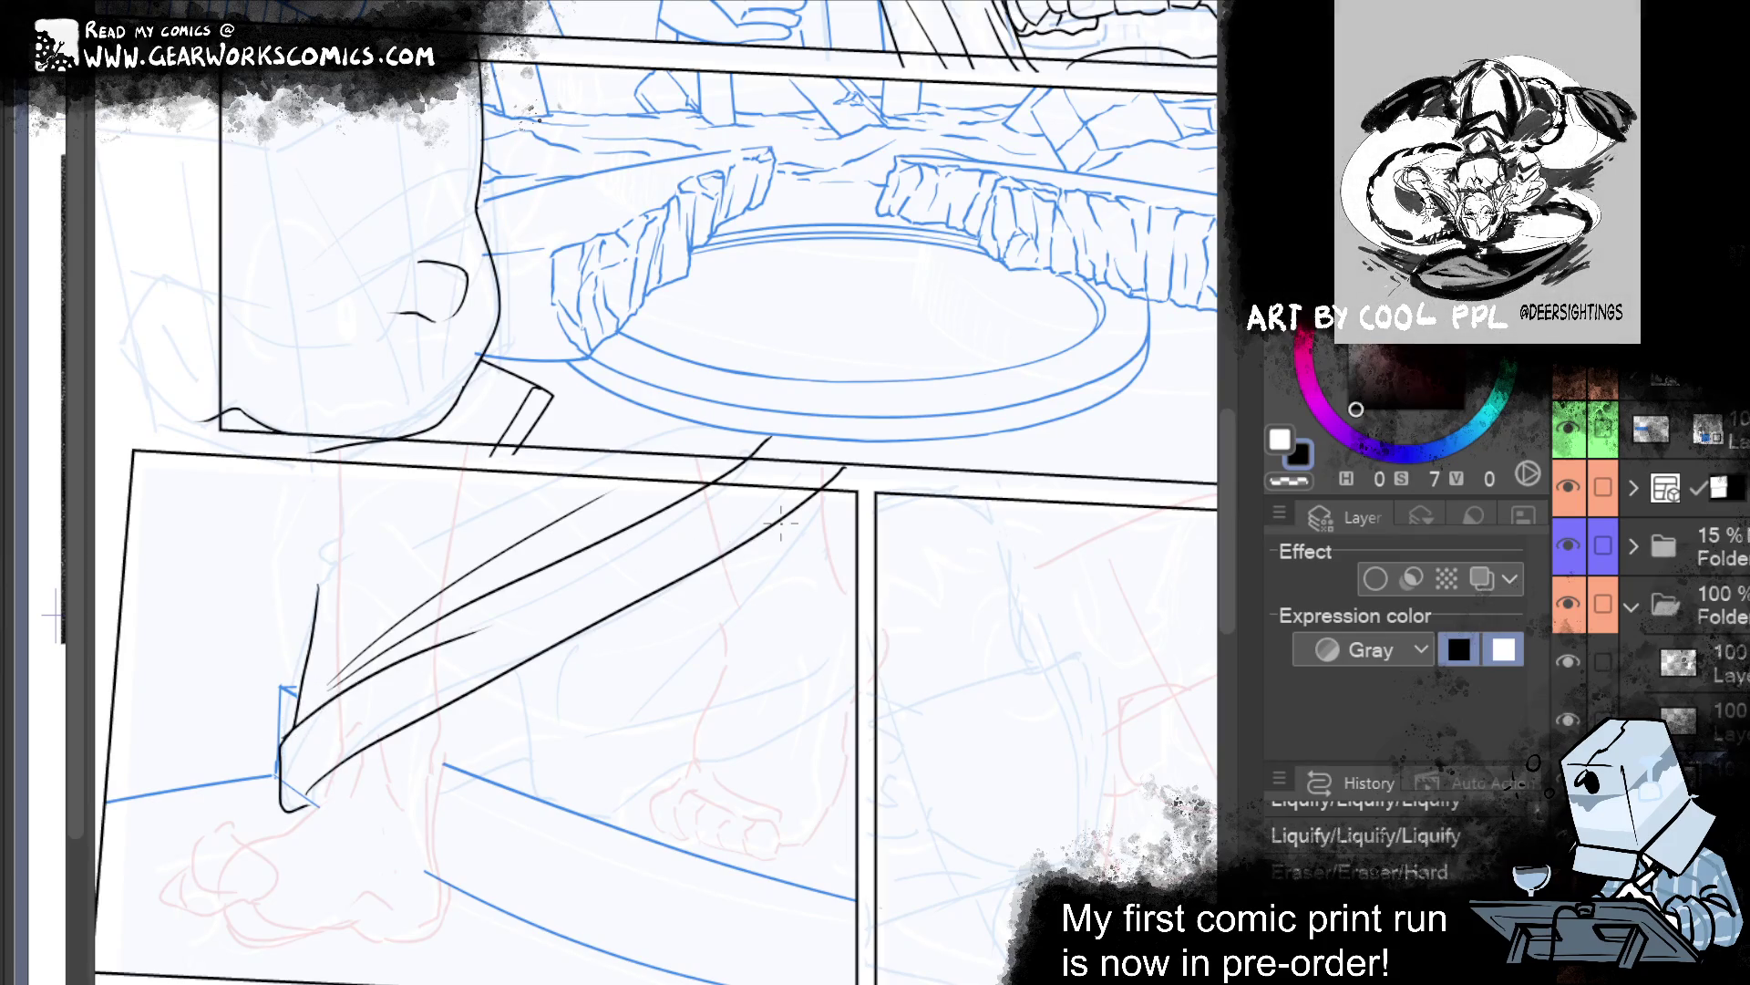
# Add short rising and touch-up strokes along the foot's outline.
pyautogui.moveTo(285, 732); pyautogui.dragTo(432, 639)
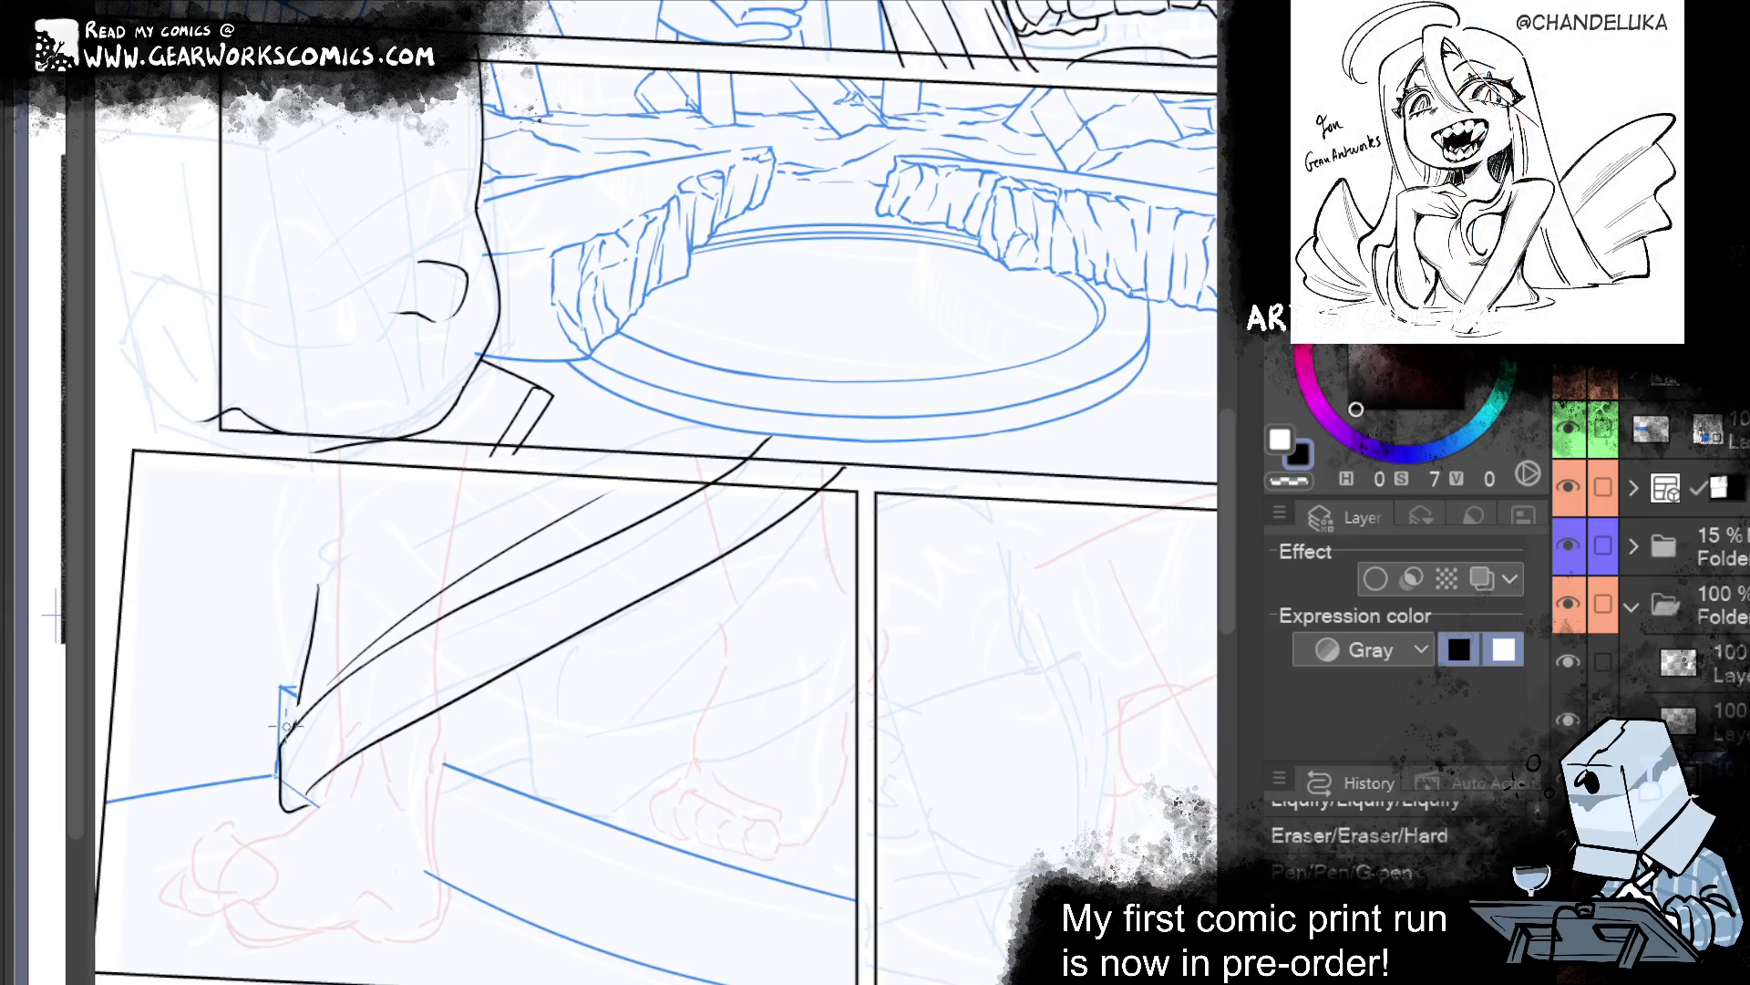
pyautogui.moveTo(298, 706); pyautogui.dragTo(298, 691)
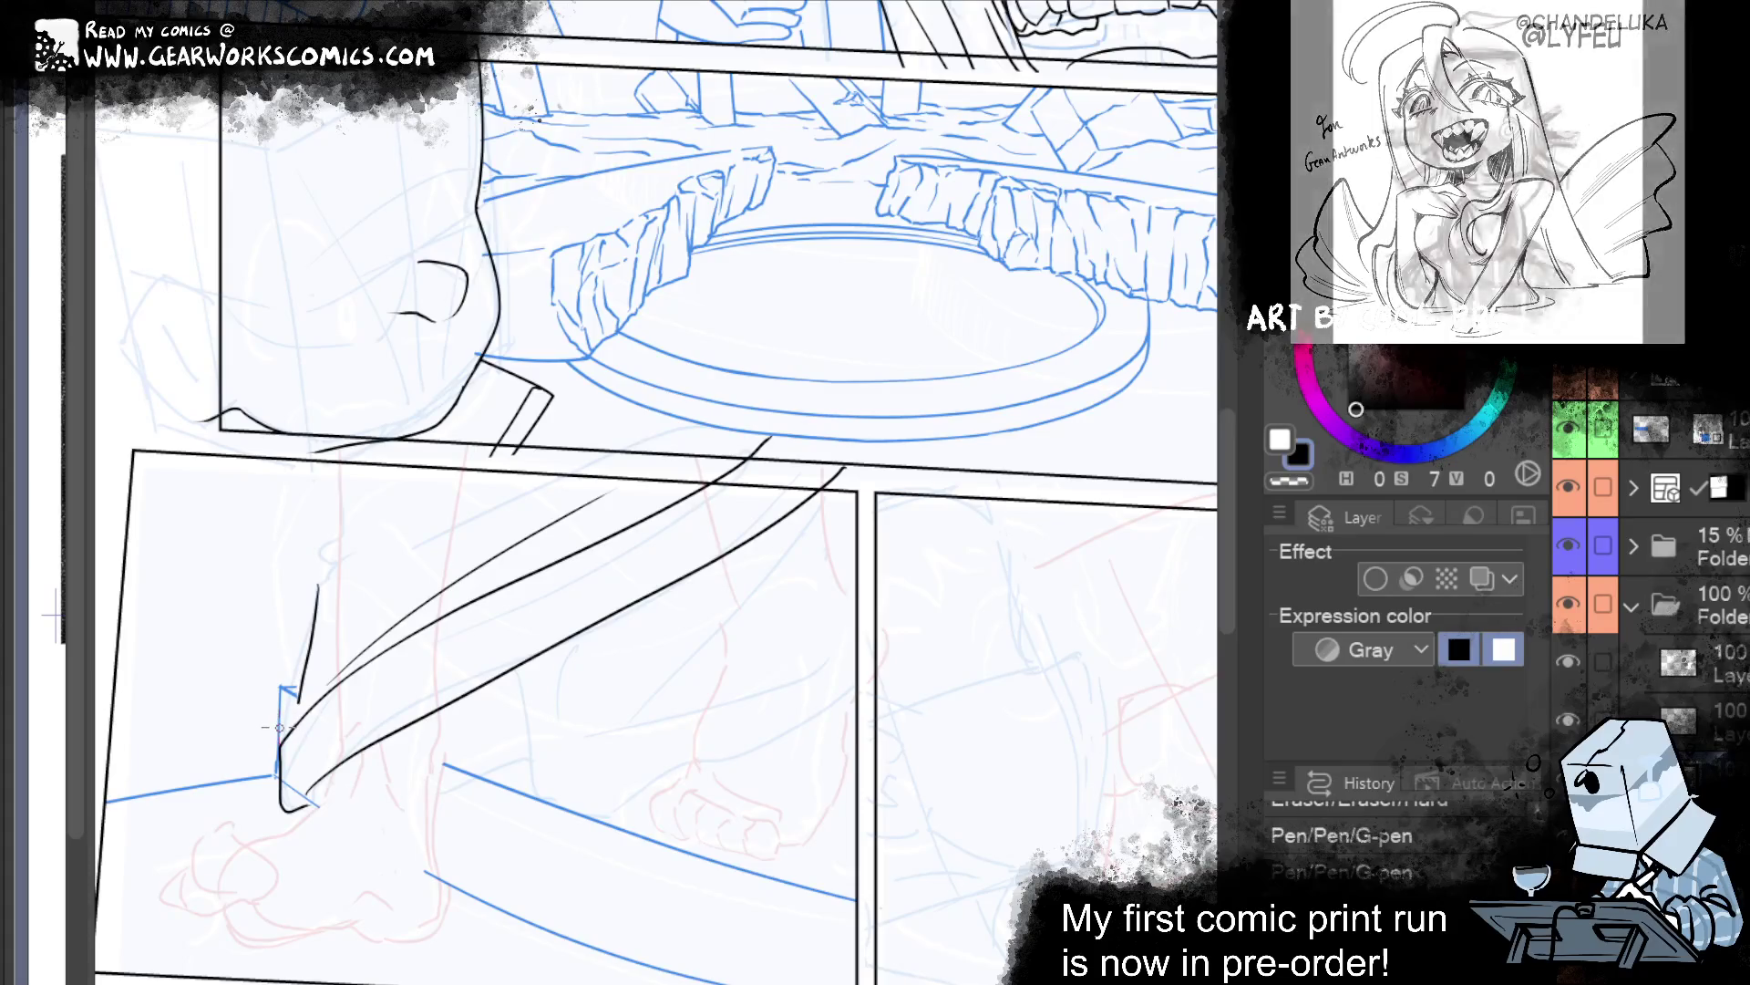
pyautogui.moveTo(297, 693); pyautogui.dragTo(298, 720)
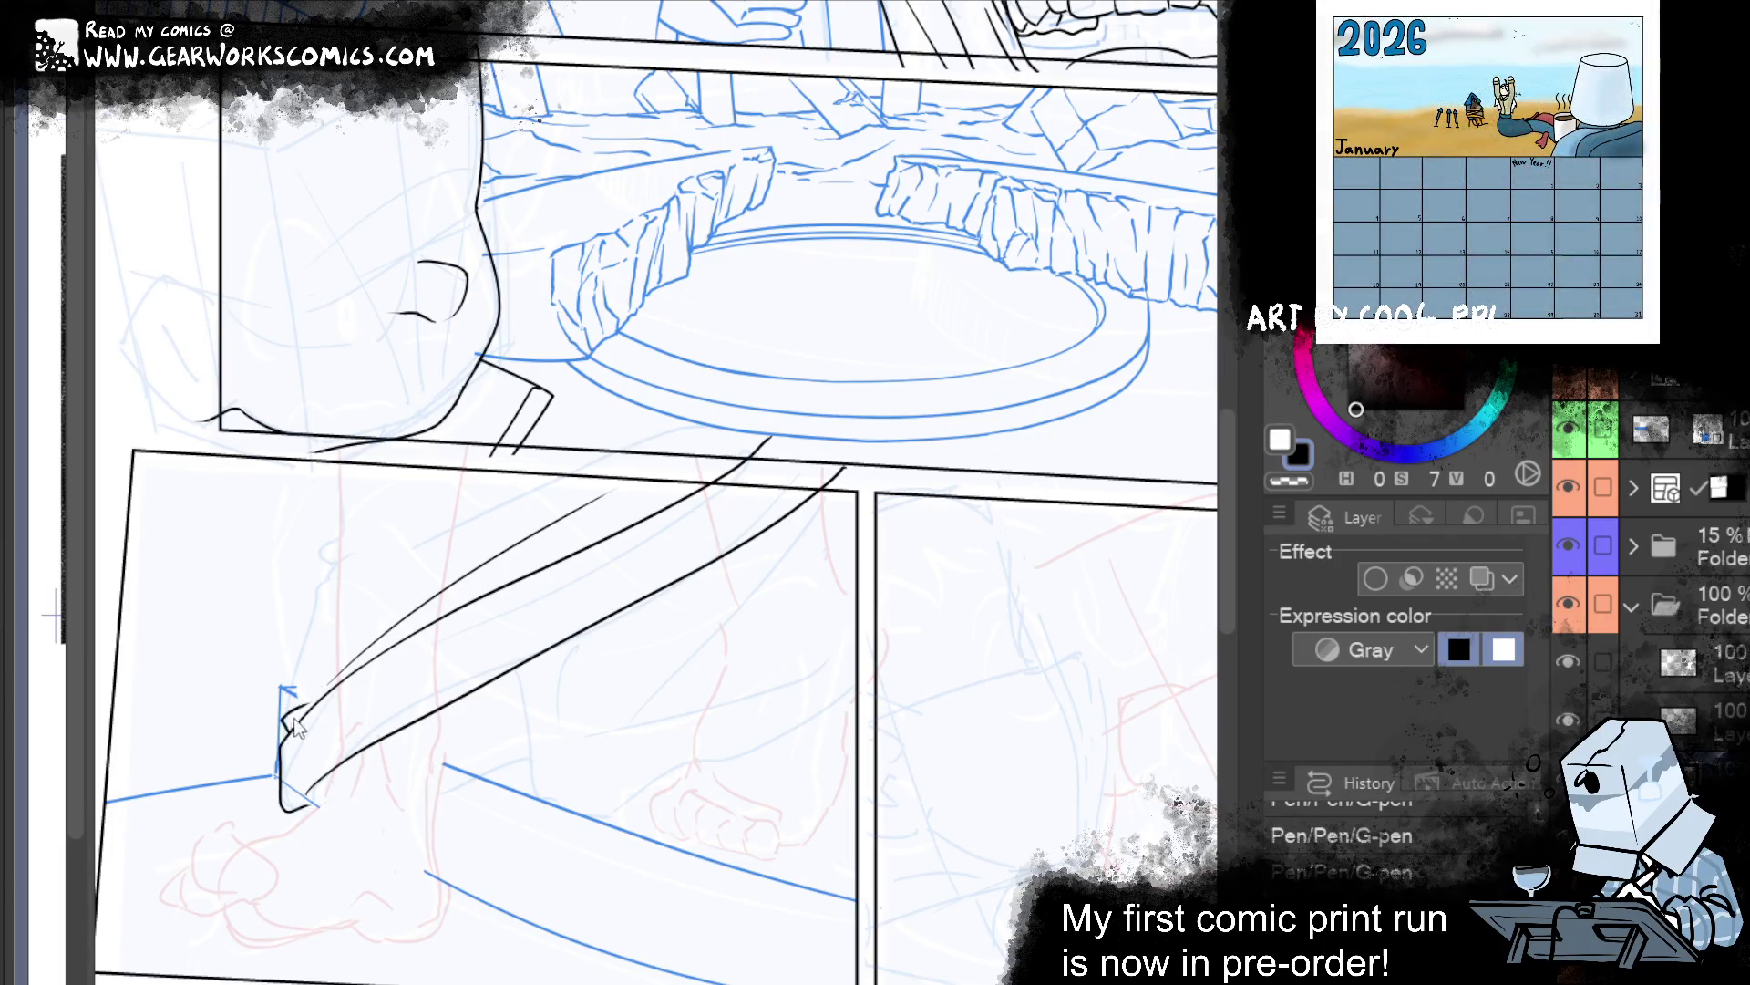
pyautogui.moveTo(290, 727); pyautogui.dragTo(308, 702)
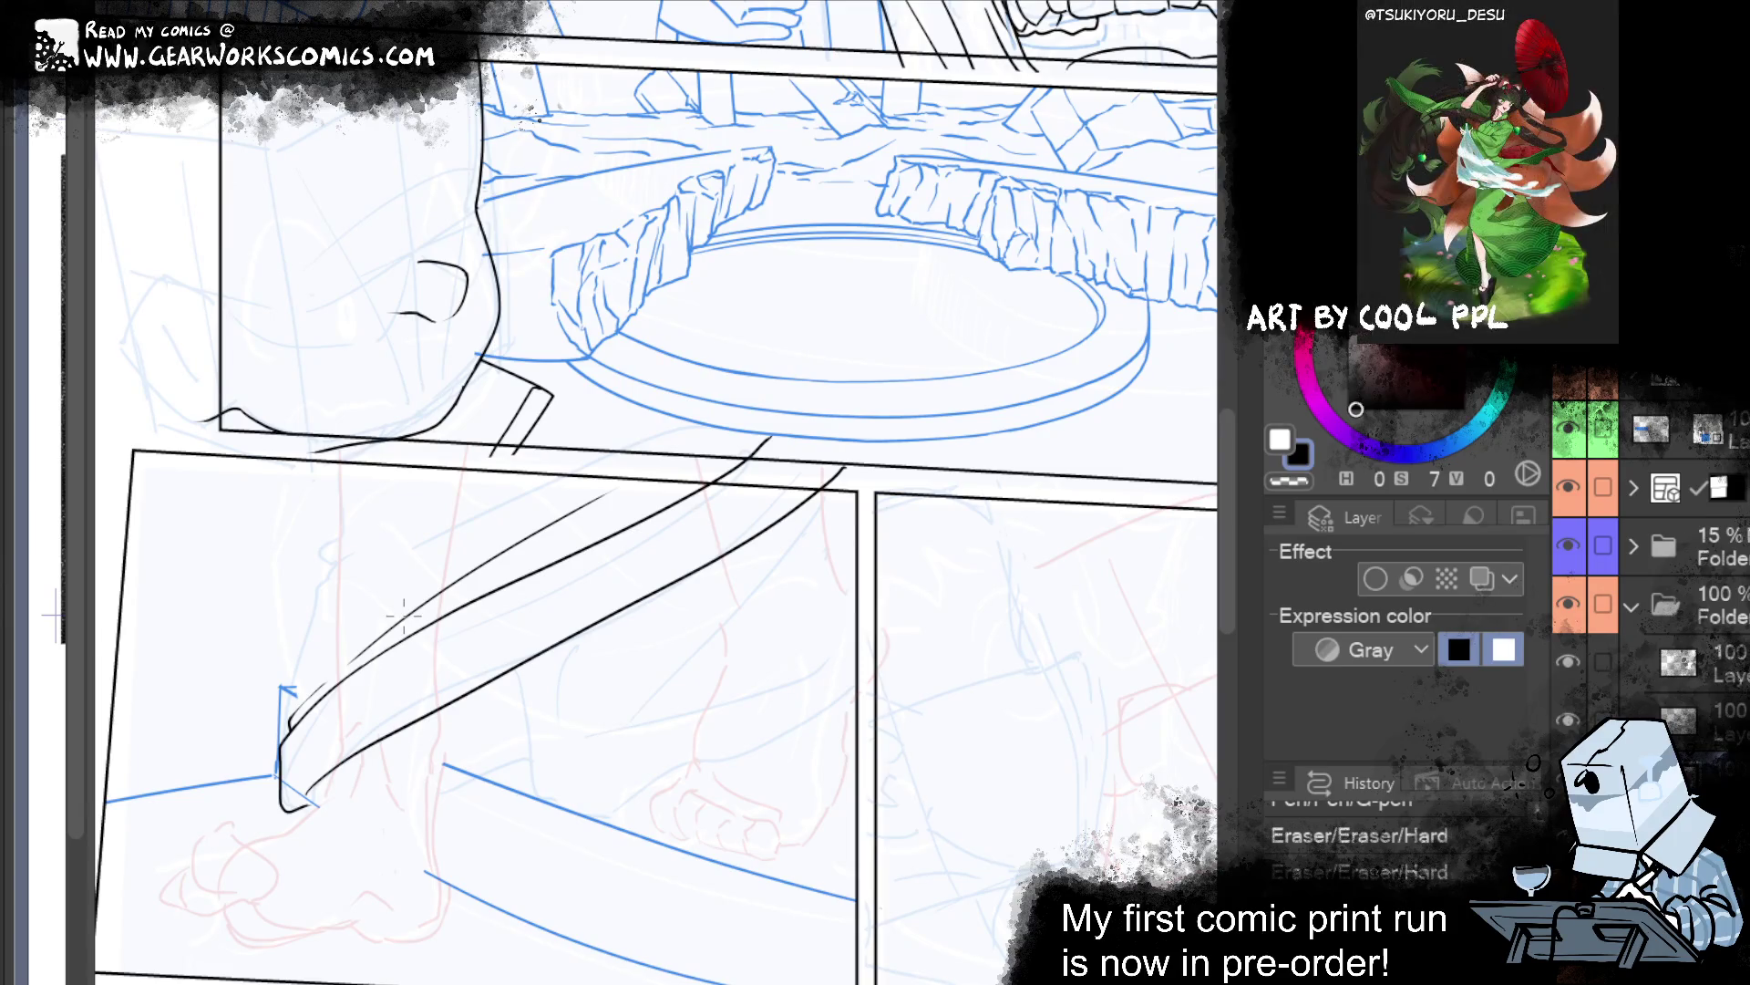
pyautogui.scroll(1, 1227, 436)
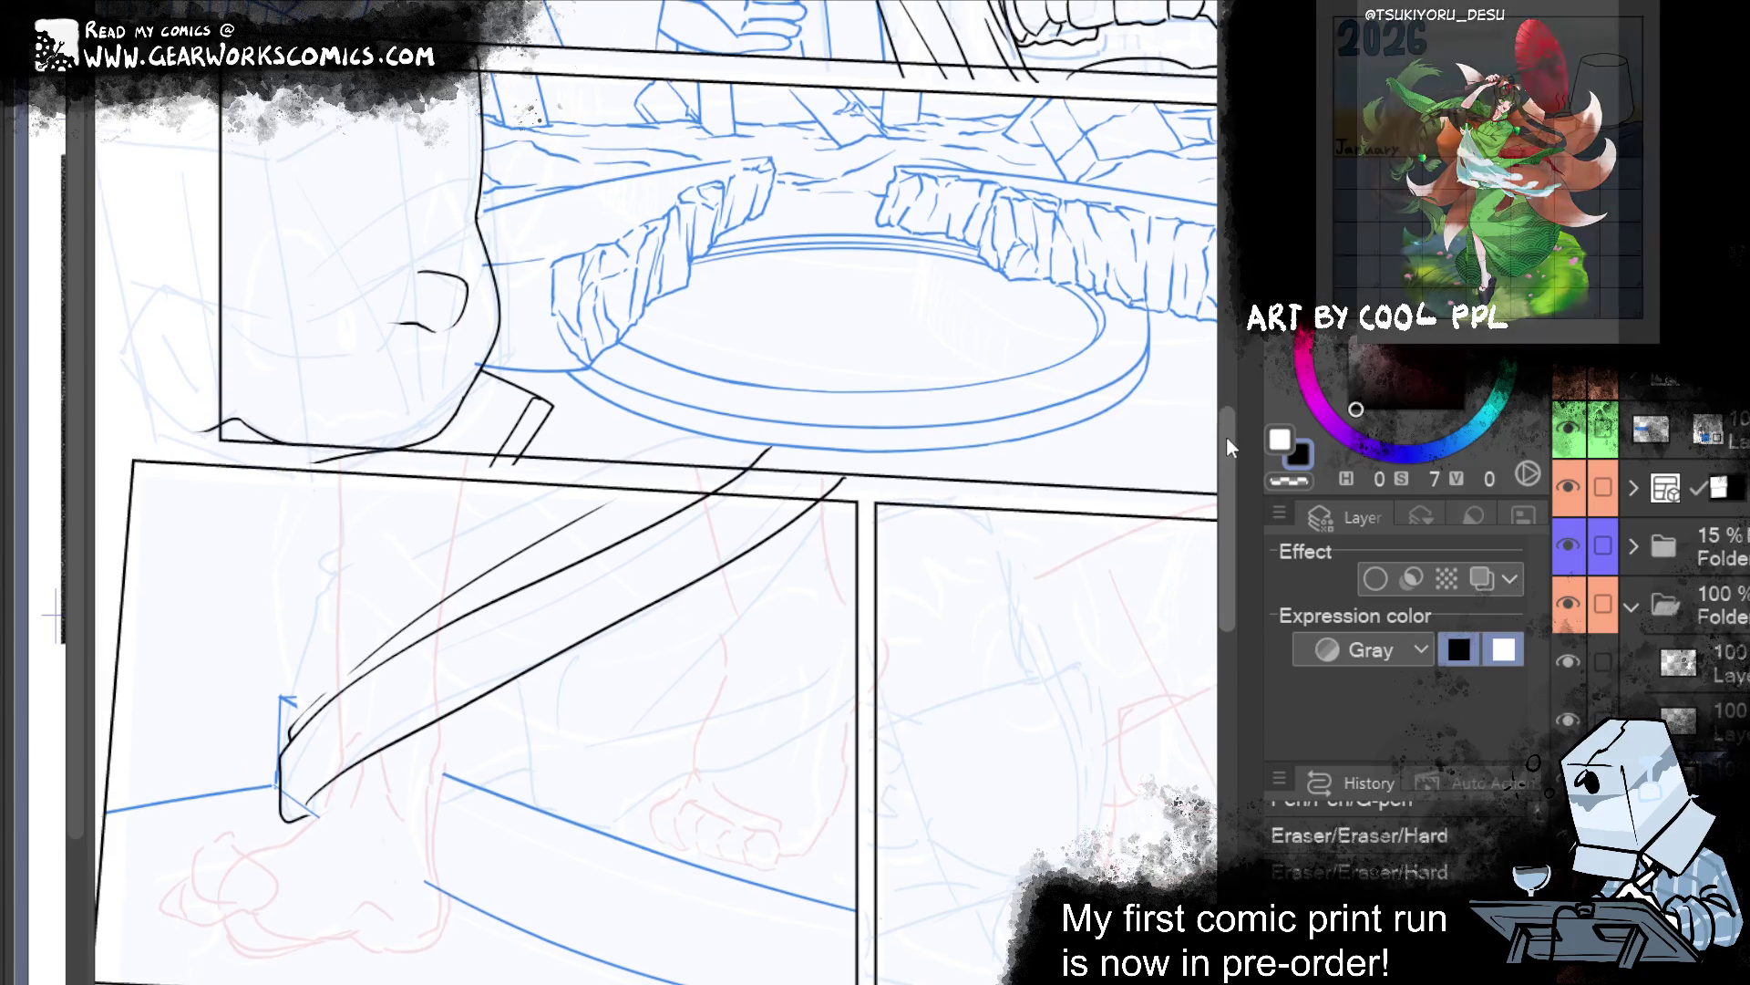
# Ink the leg's side outline and a diagonal fold stroke, retrying each after undoing.
pyautogui.moveTo(410, 531); pyautogui.dragTo(303, 673)
pyautogui.moveTo(328, 447)
pyautogui.mouseDown()
pyautogui.moveTo(303, 674)
pyautogui.moveTo(338, 433)
pyautogui.mouseUp()
pyautogui.hotkey('ctrl', 'z')
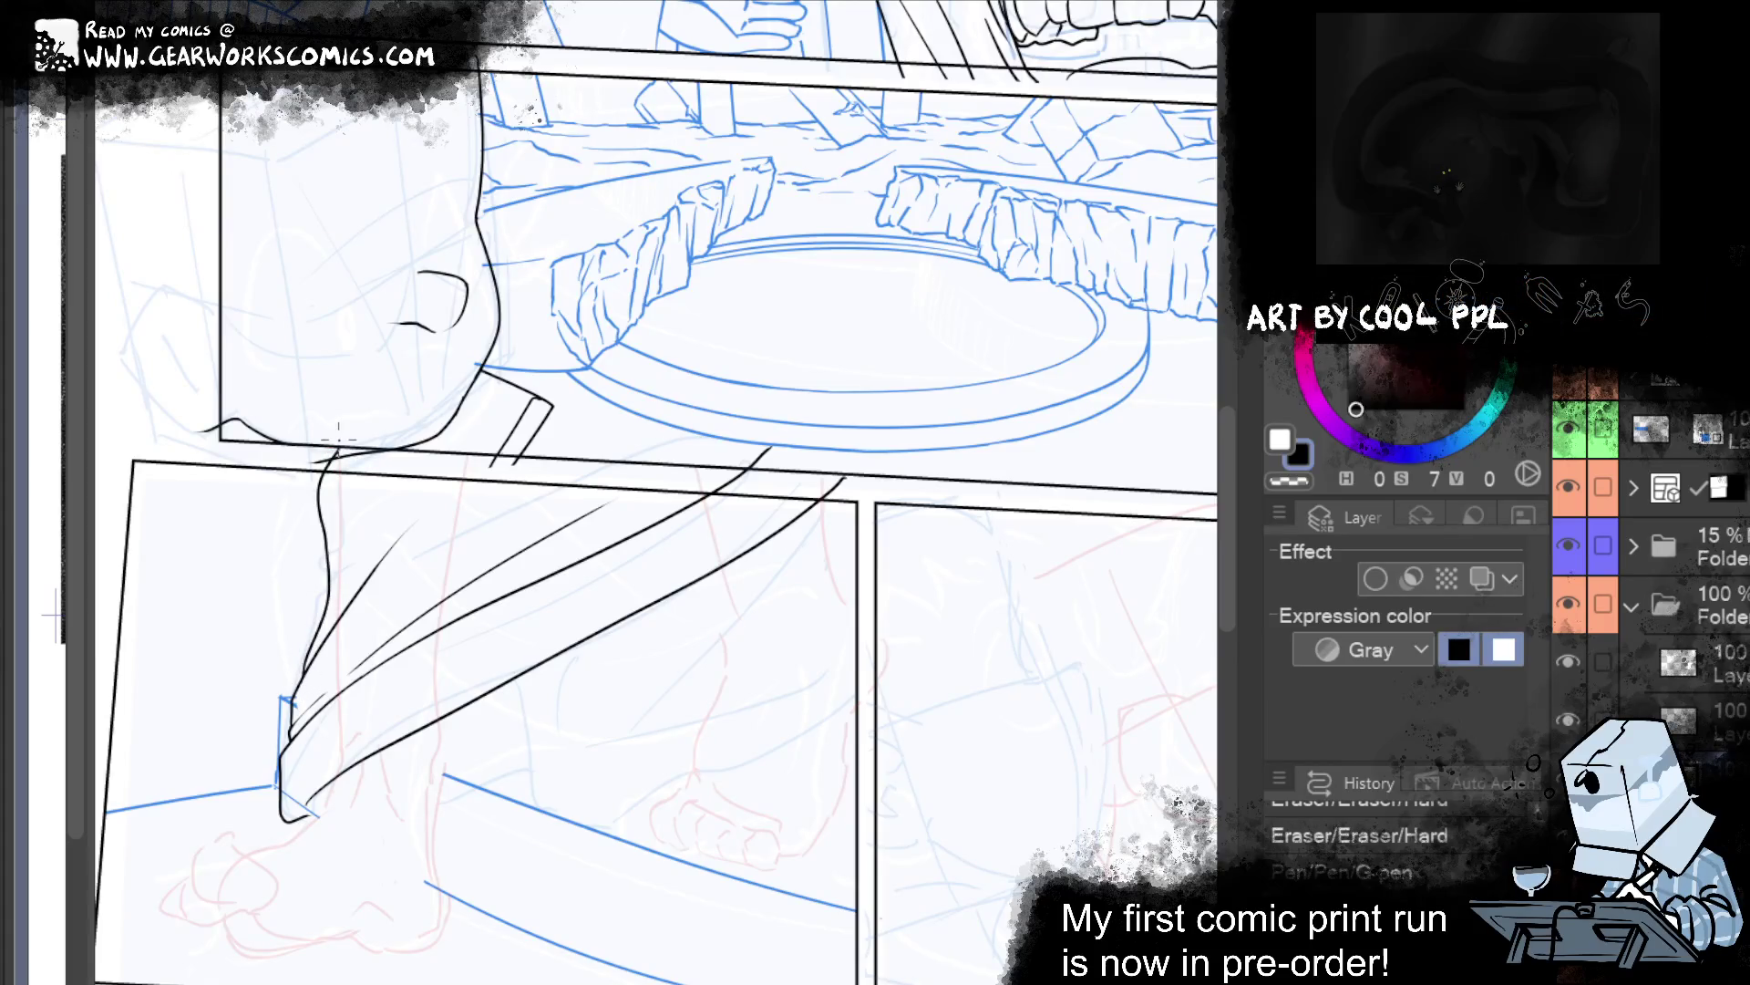
pyautogui.hotkey('ctrl', 'z')
pyautogui.moveTo(305, 679); pyautogui.dragTo(317, 469)
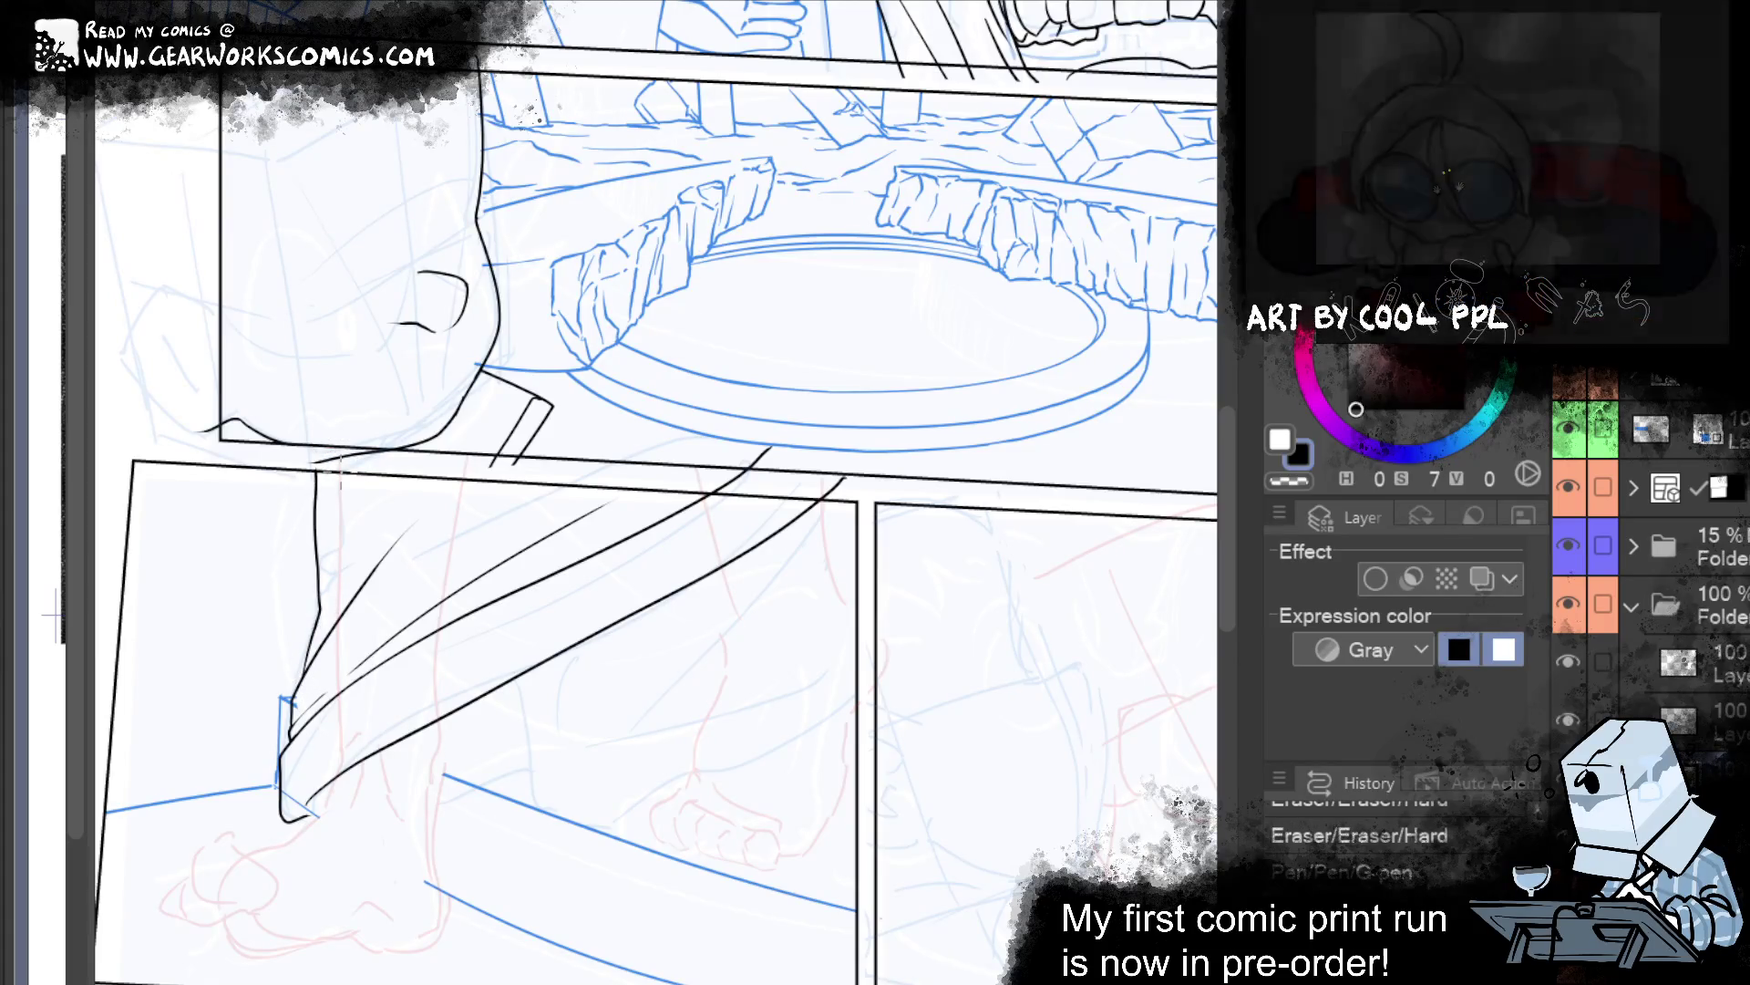
pyautogui.hotkey('ctrl', 'z')
pyautogui.moveTo(333, 597); pyautogui.dragTo(471, 461)
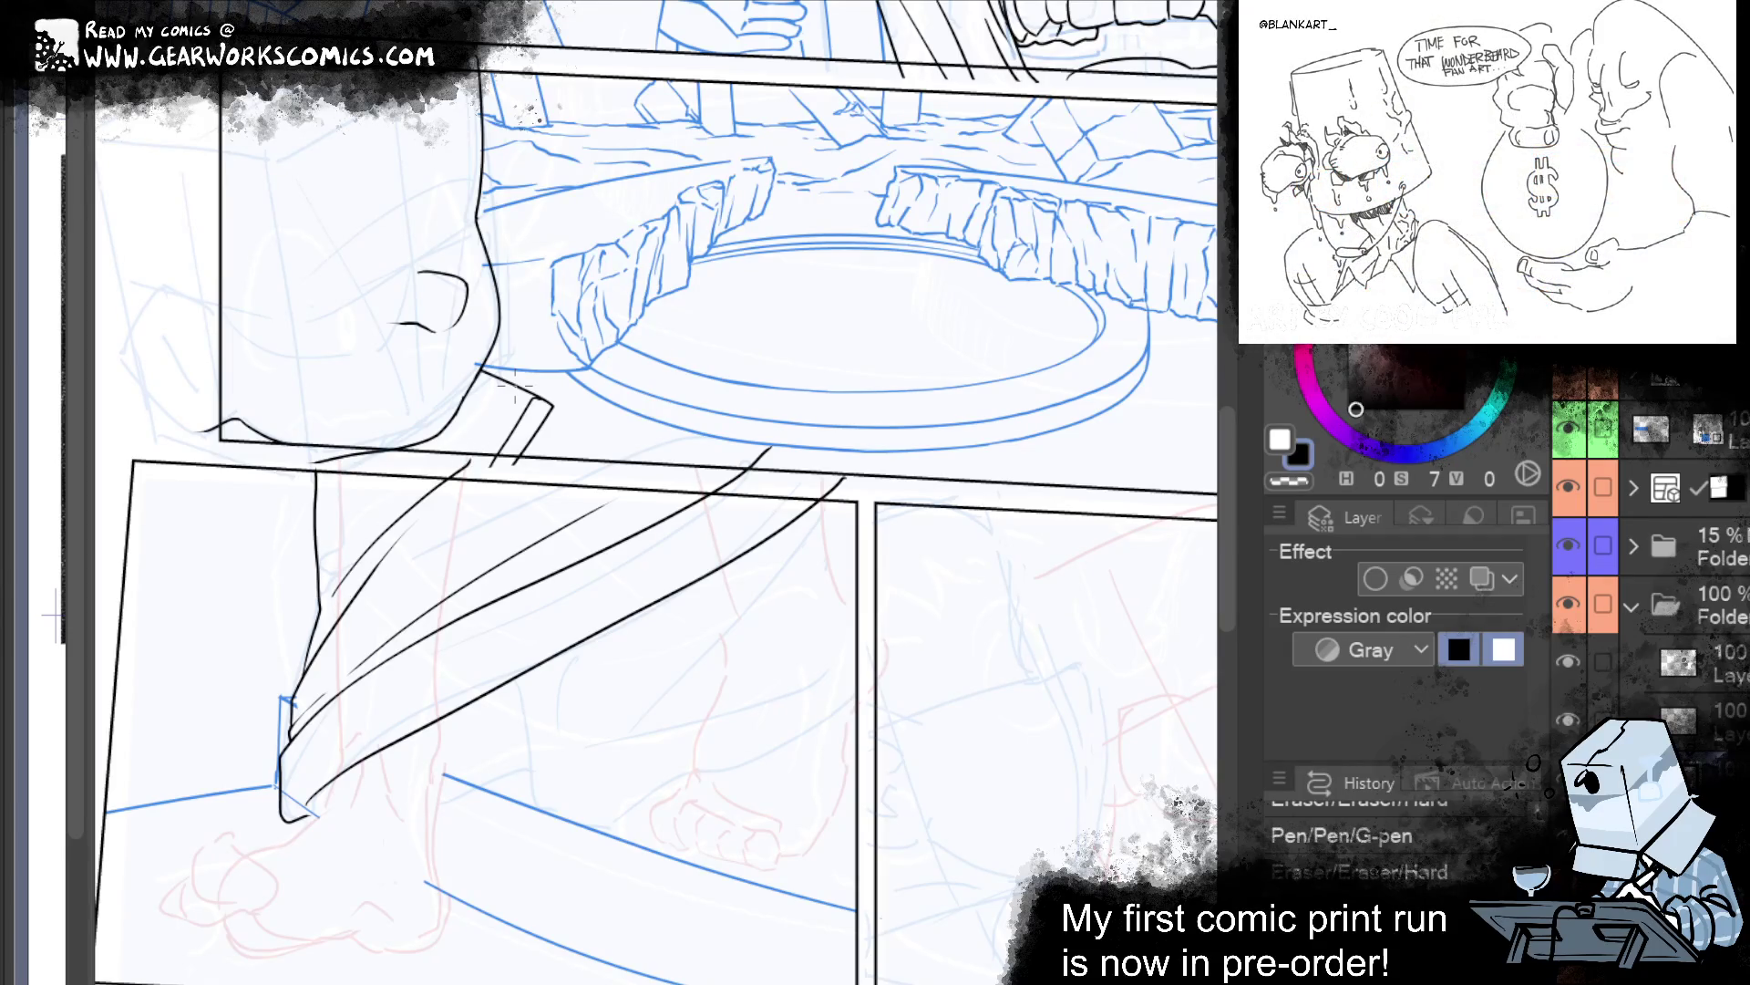
# Erase a bit of stray ink and add two strokes along the ankle.
pyautogui.moveTo(968, 907); pyautogui.dragTo(900, 779)
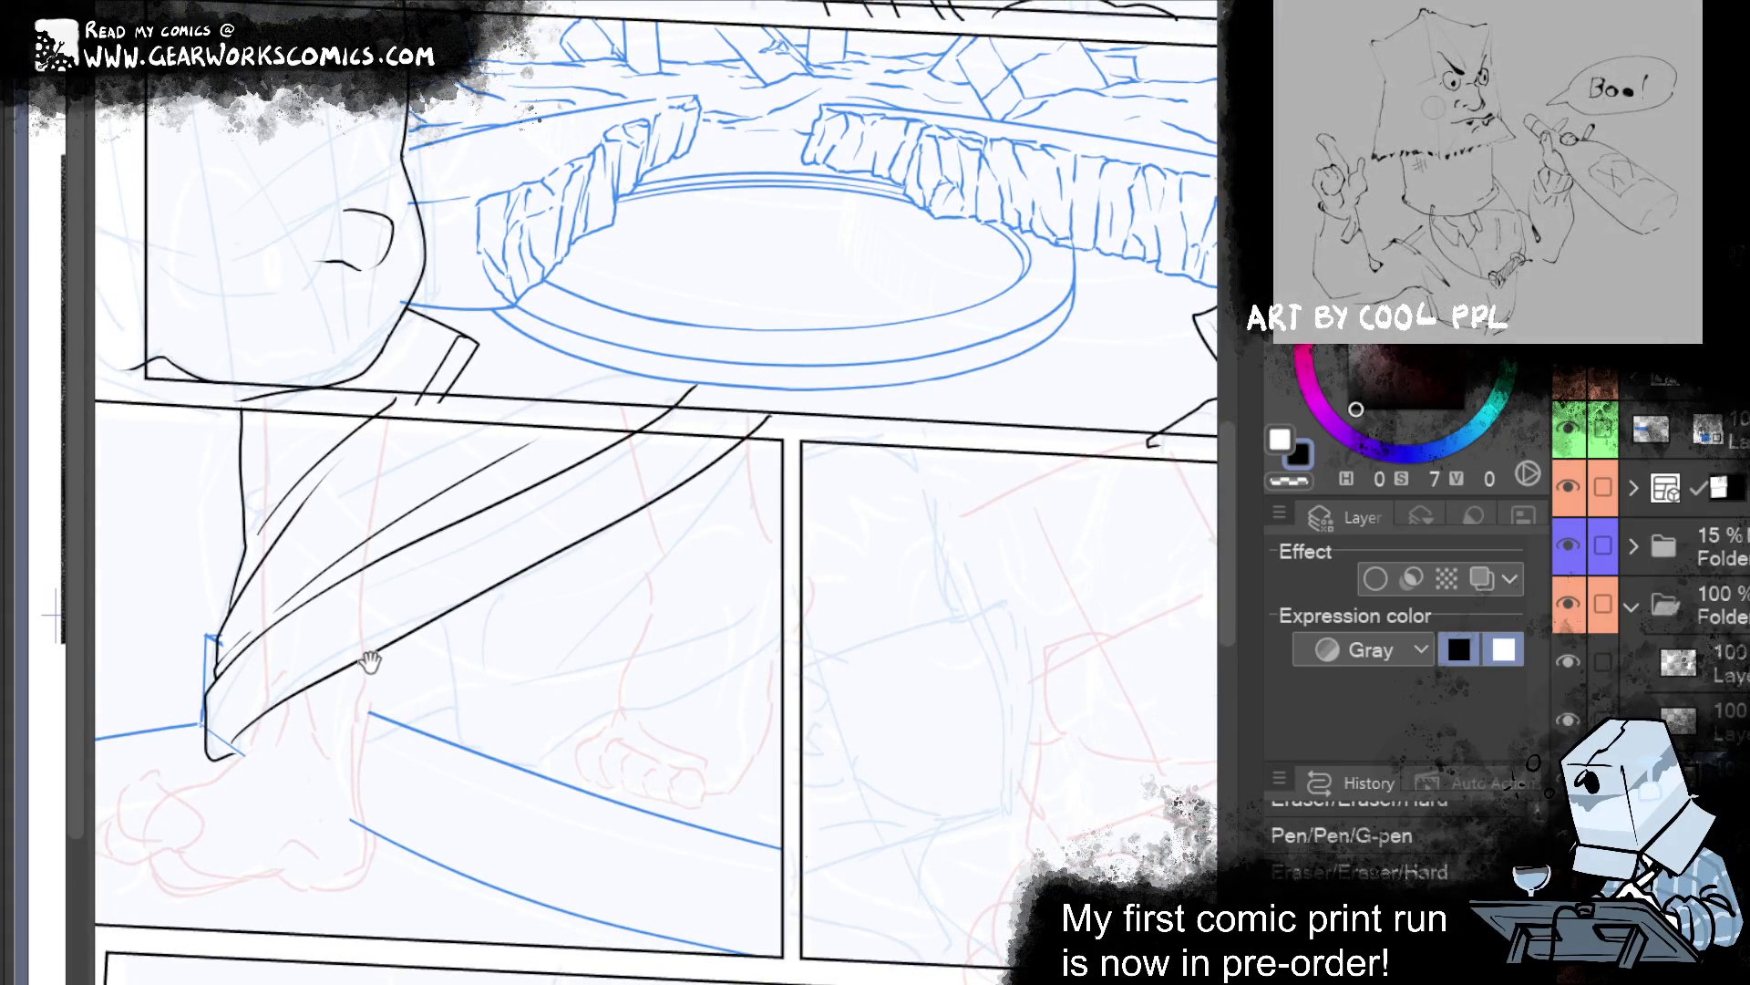
pyautogui.moveTo(382, 653); pyautogui.dragTo(368, 673)
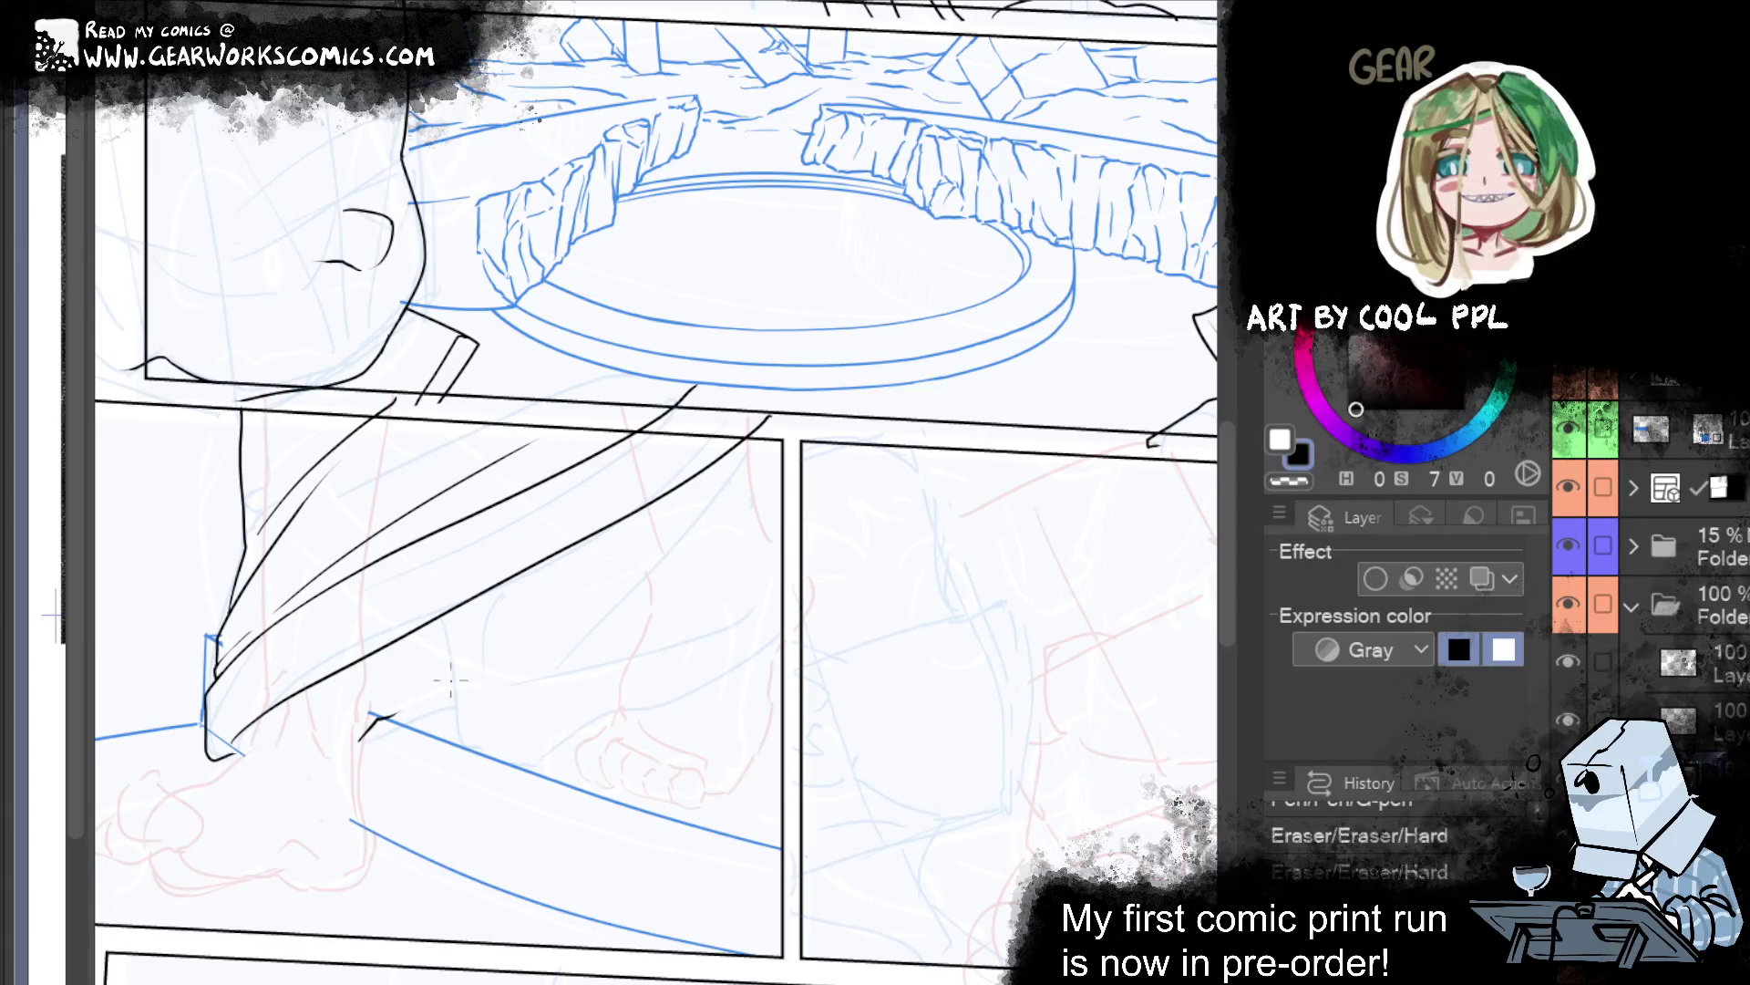
pyautogui.moveTo(373, 693); pyautogui.dragTo(537, 656)
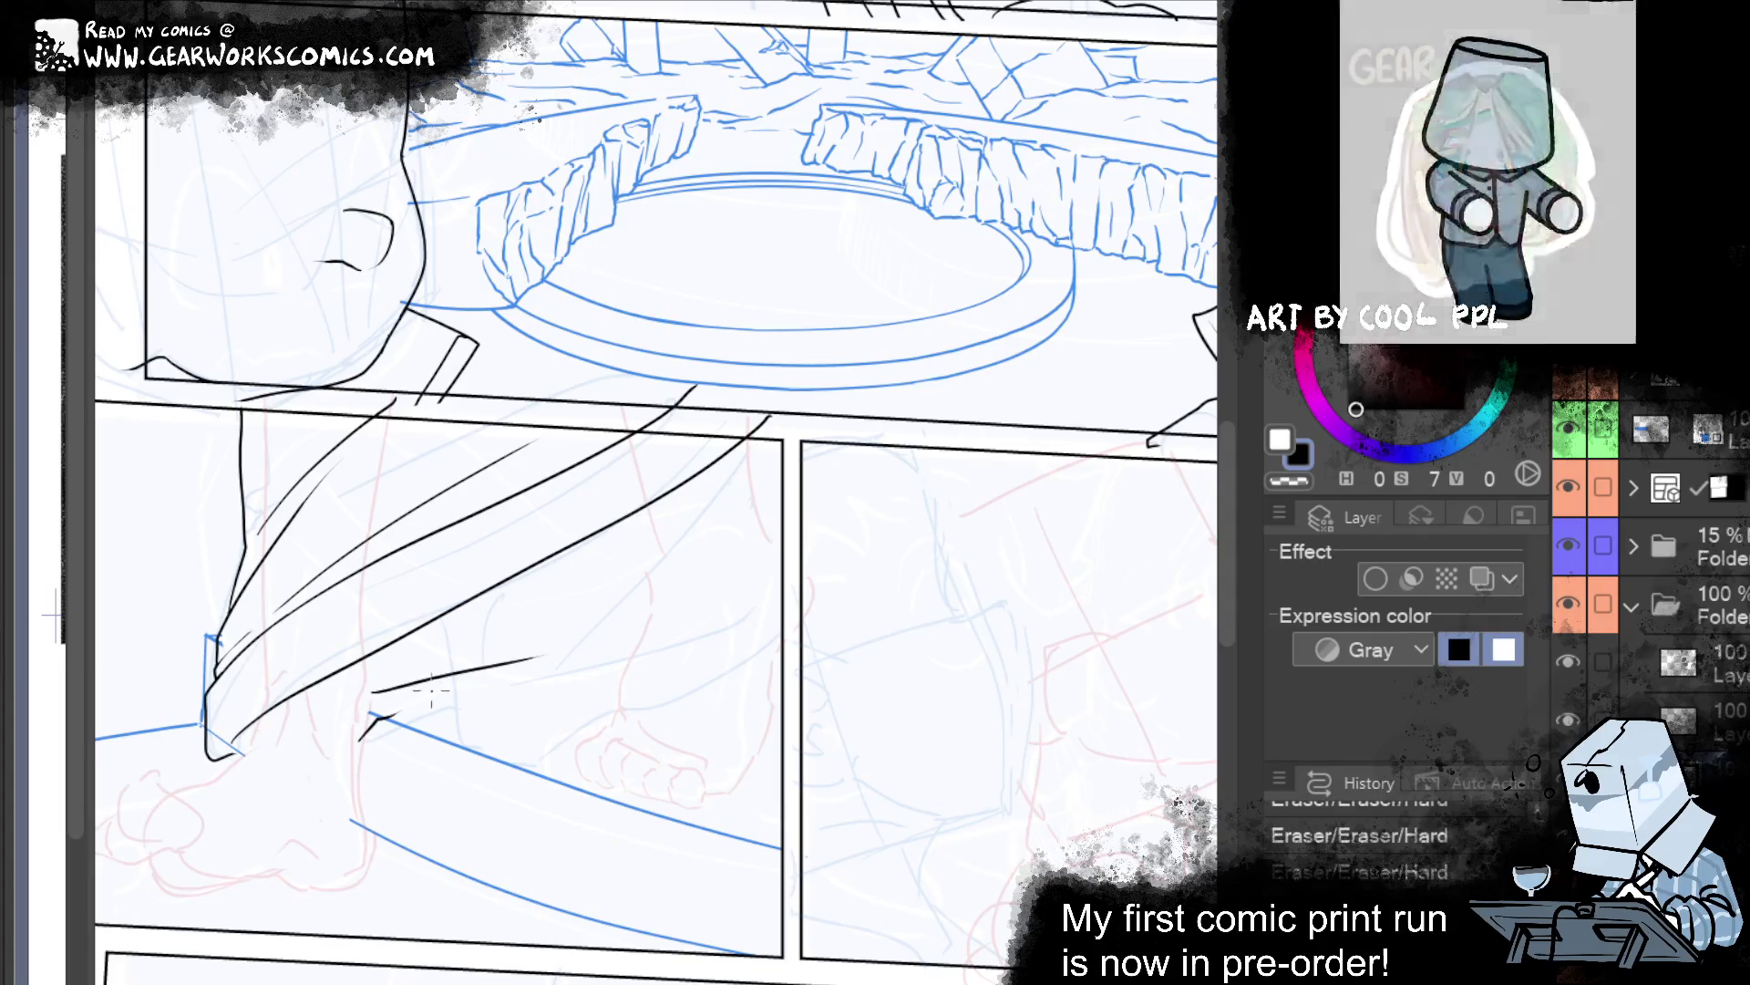
pyautogui.moveTo(390, 718); pyautogui.dragTo(542, 658)
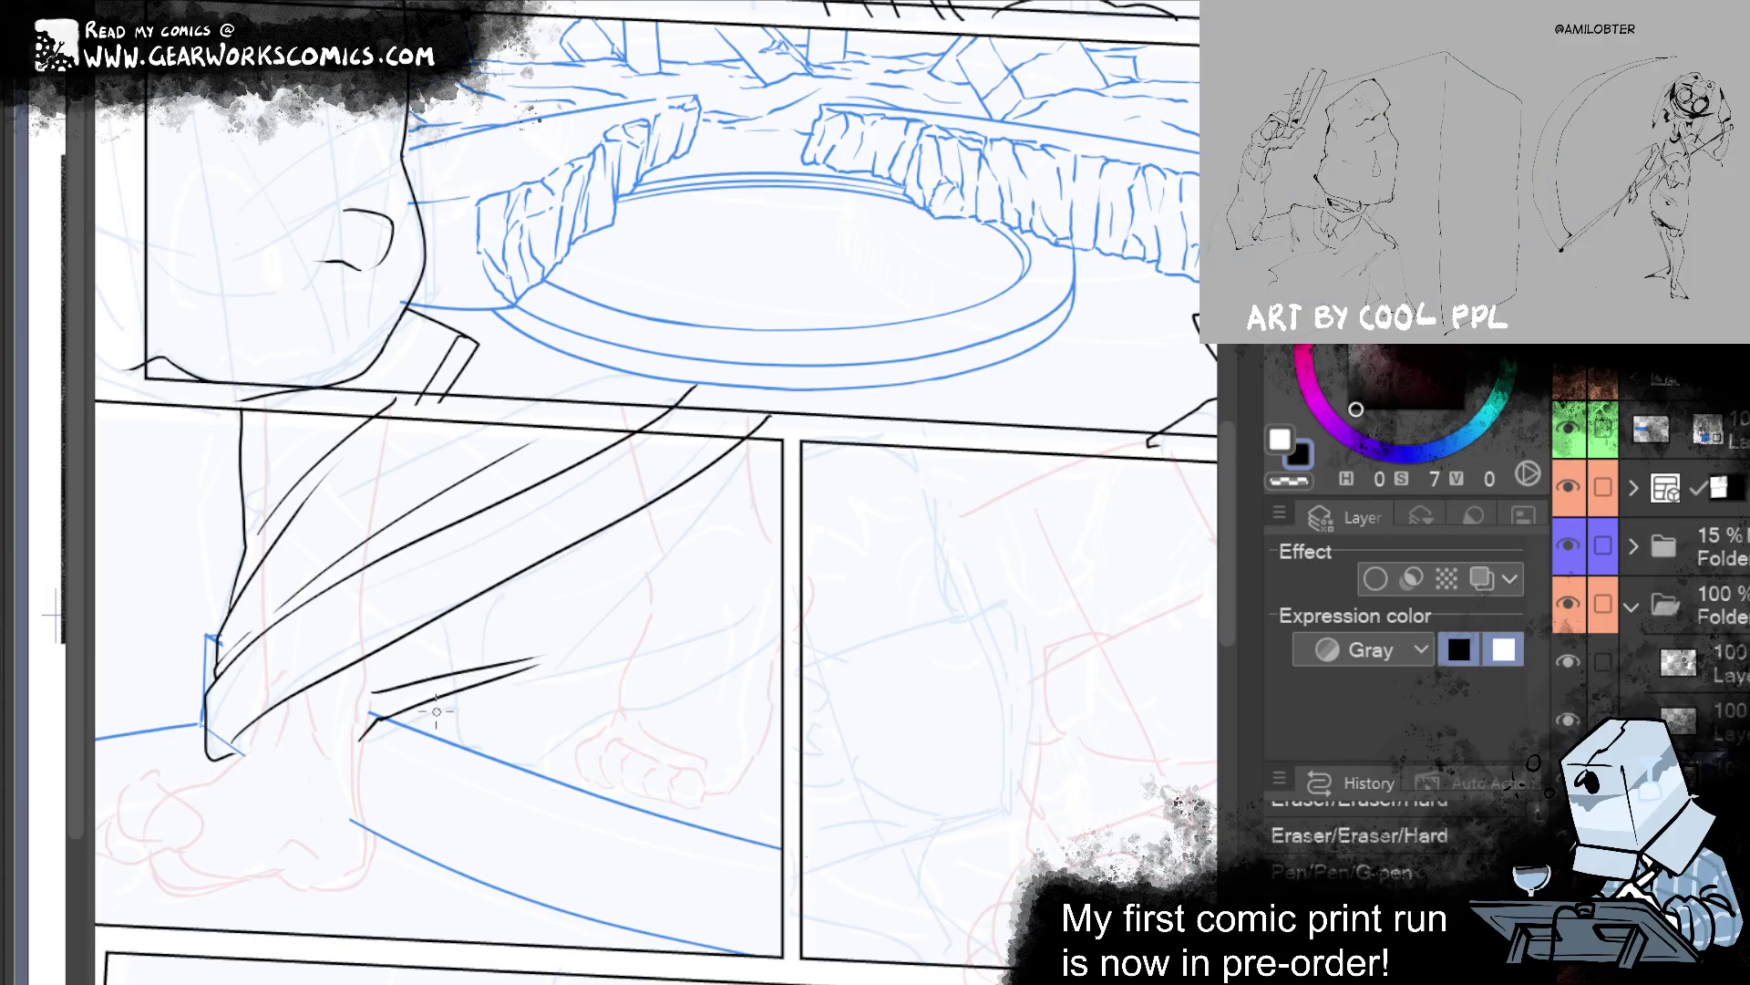
pyautogui.hotkey('ctrl', 'z')
pyautogui.hotkey('ctrl', 'z')
pyautogui.hotkey('ctrl', 'z')
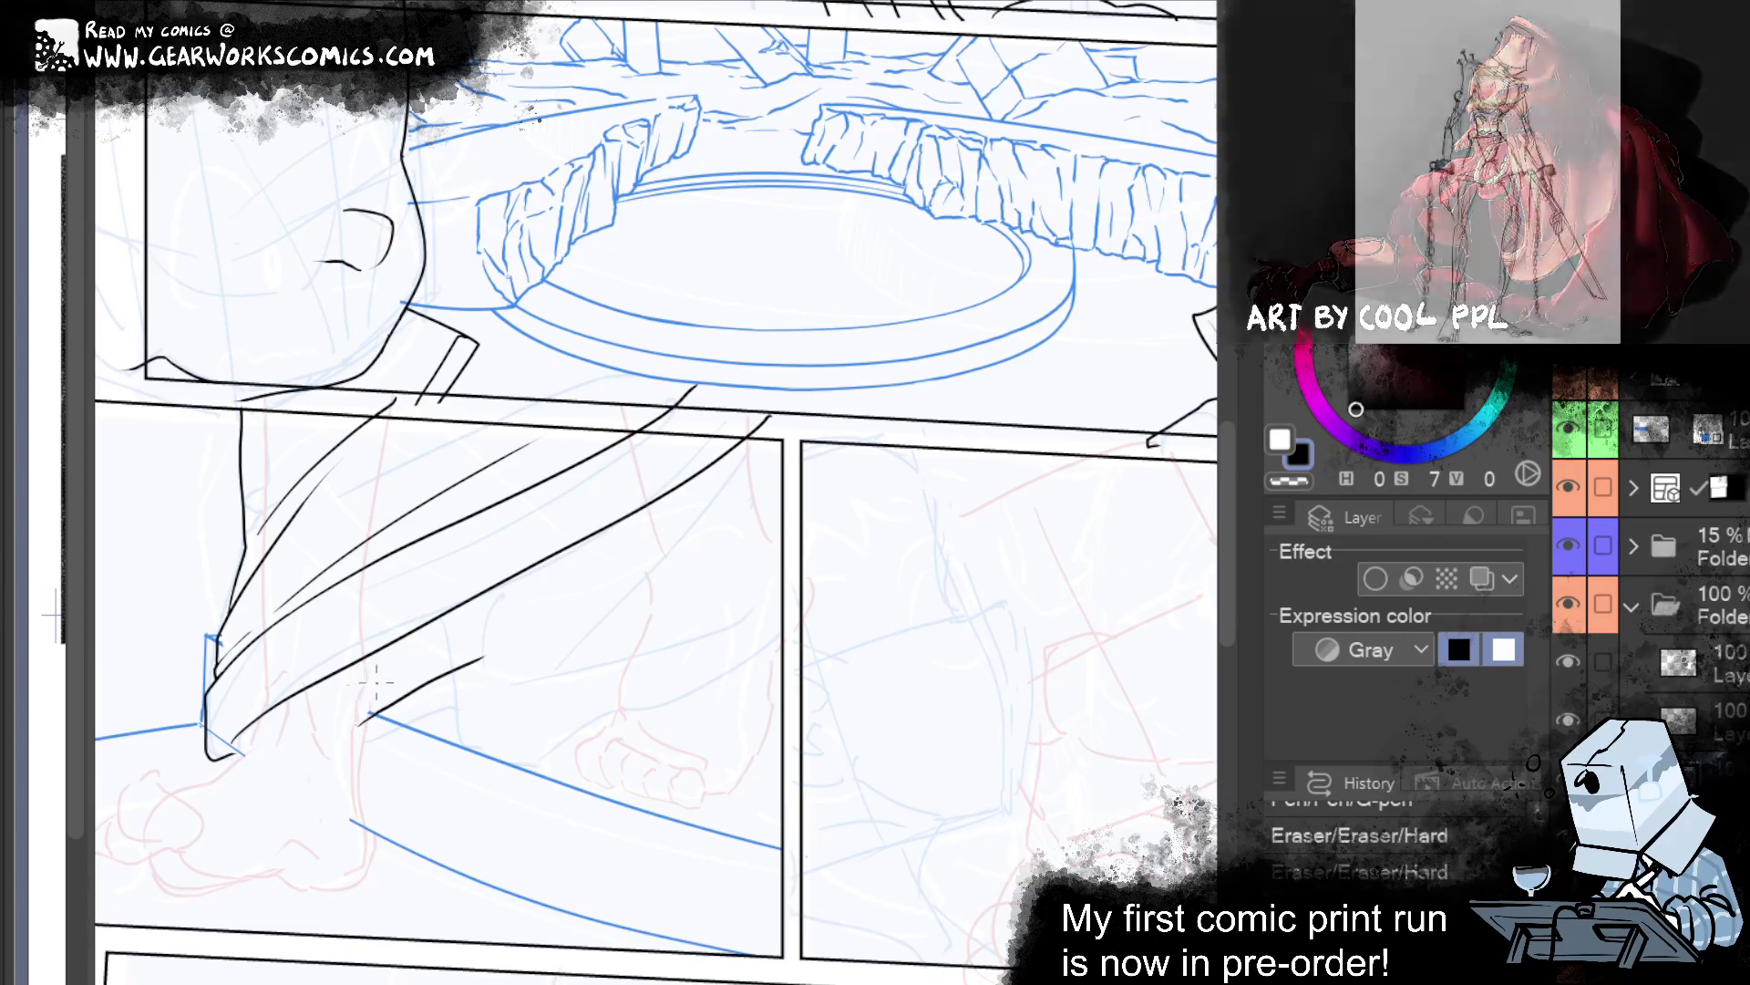
pyautogui.hotkey('ctrl', 'z')
pyautogui.hotkey('ctrl', 'z')
pyautogui.hotkey('ctrl', 'z')
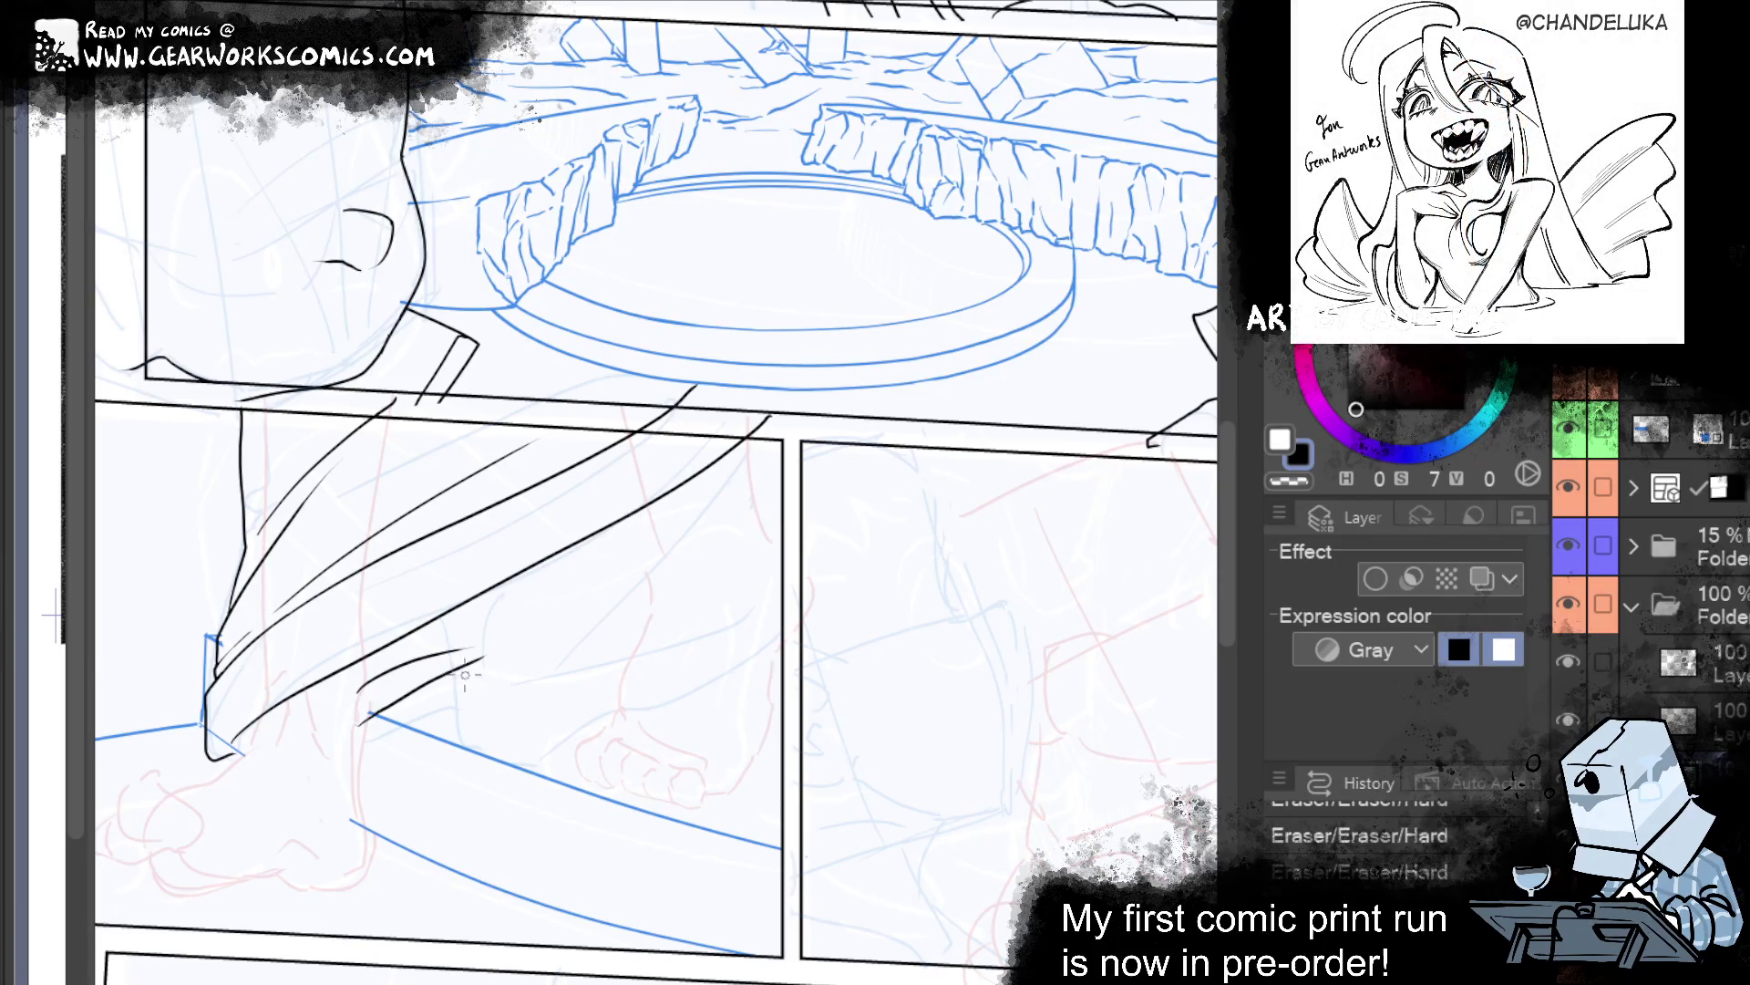
pyautogui.hotkey('ctrl', 'y')
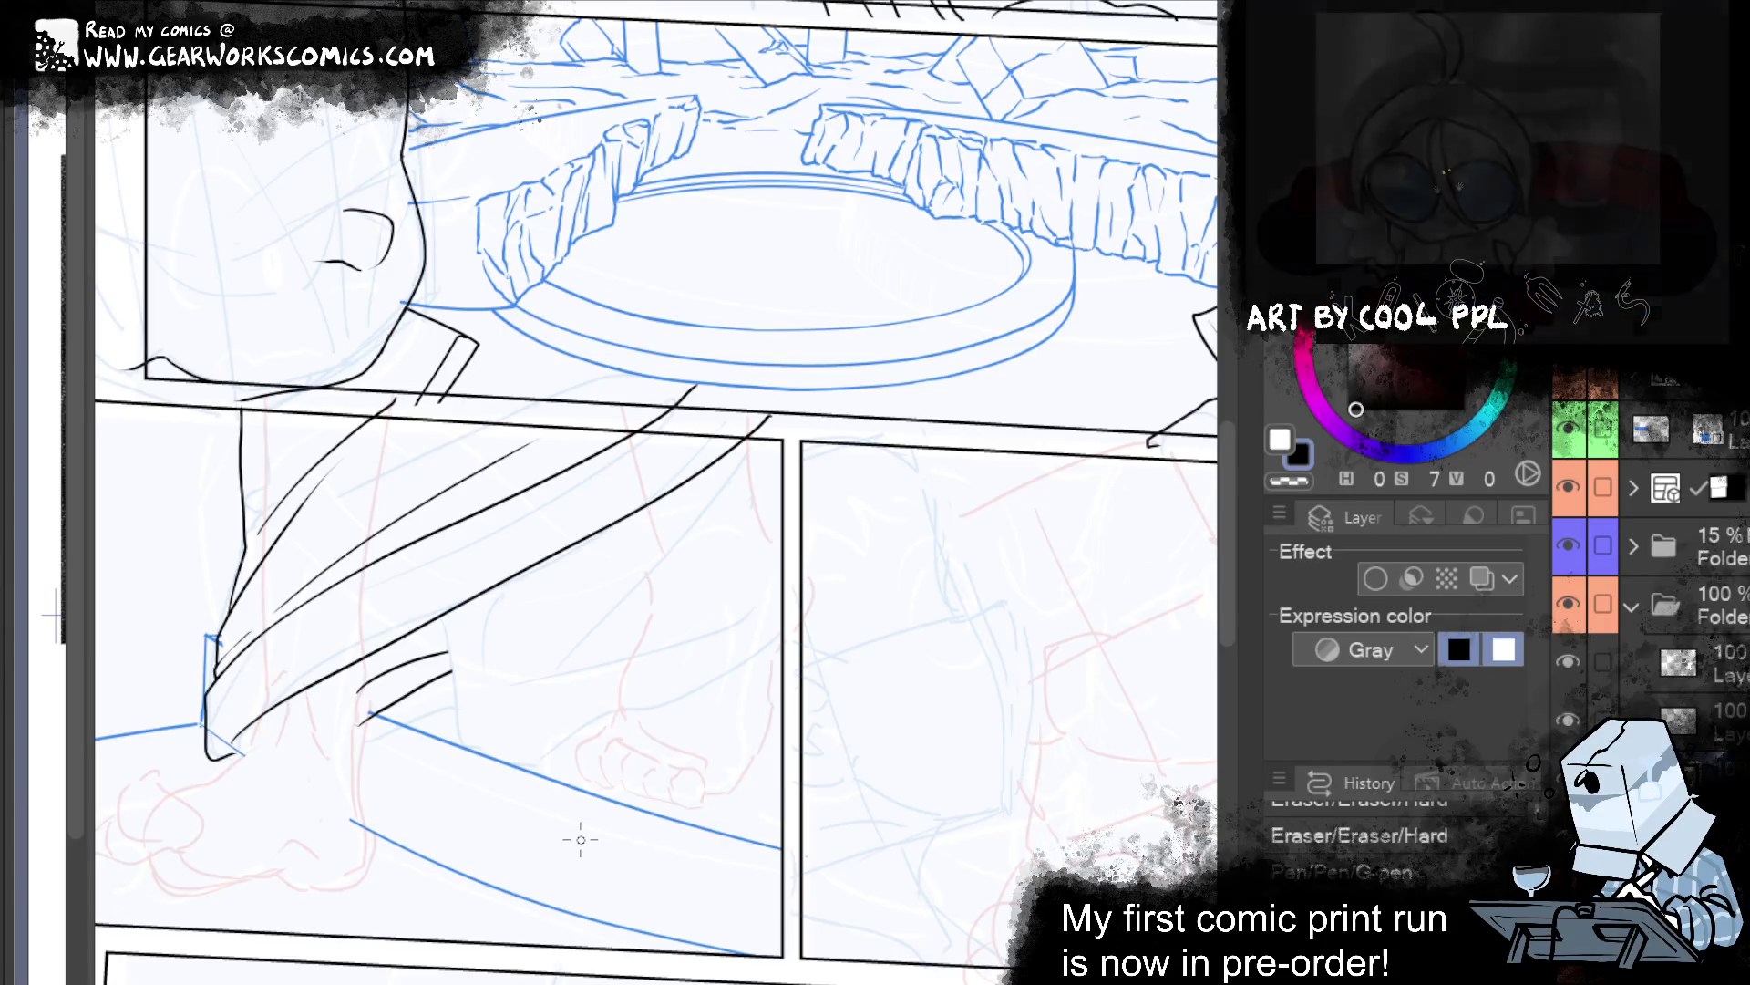
# Ink a vertical leg line hooking into the foot, plus a curve rising up-right.
pyautogui.moveTo(901, 753)
pyautogui.mouseDown()
pyautogui.moveTo(1003, 758)
pyautogui.moveTo(1033, 800)
pyautogui.mouseUp()
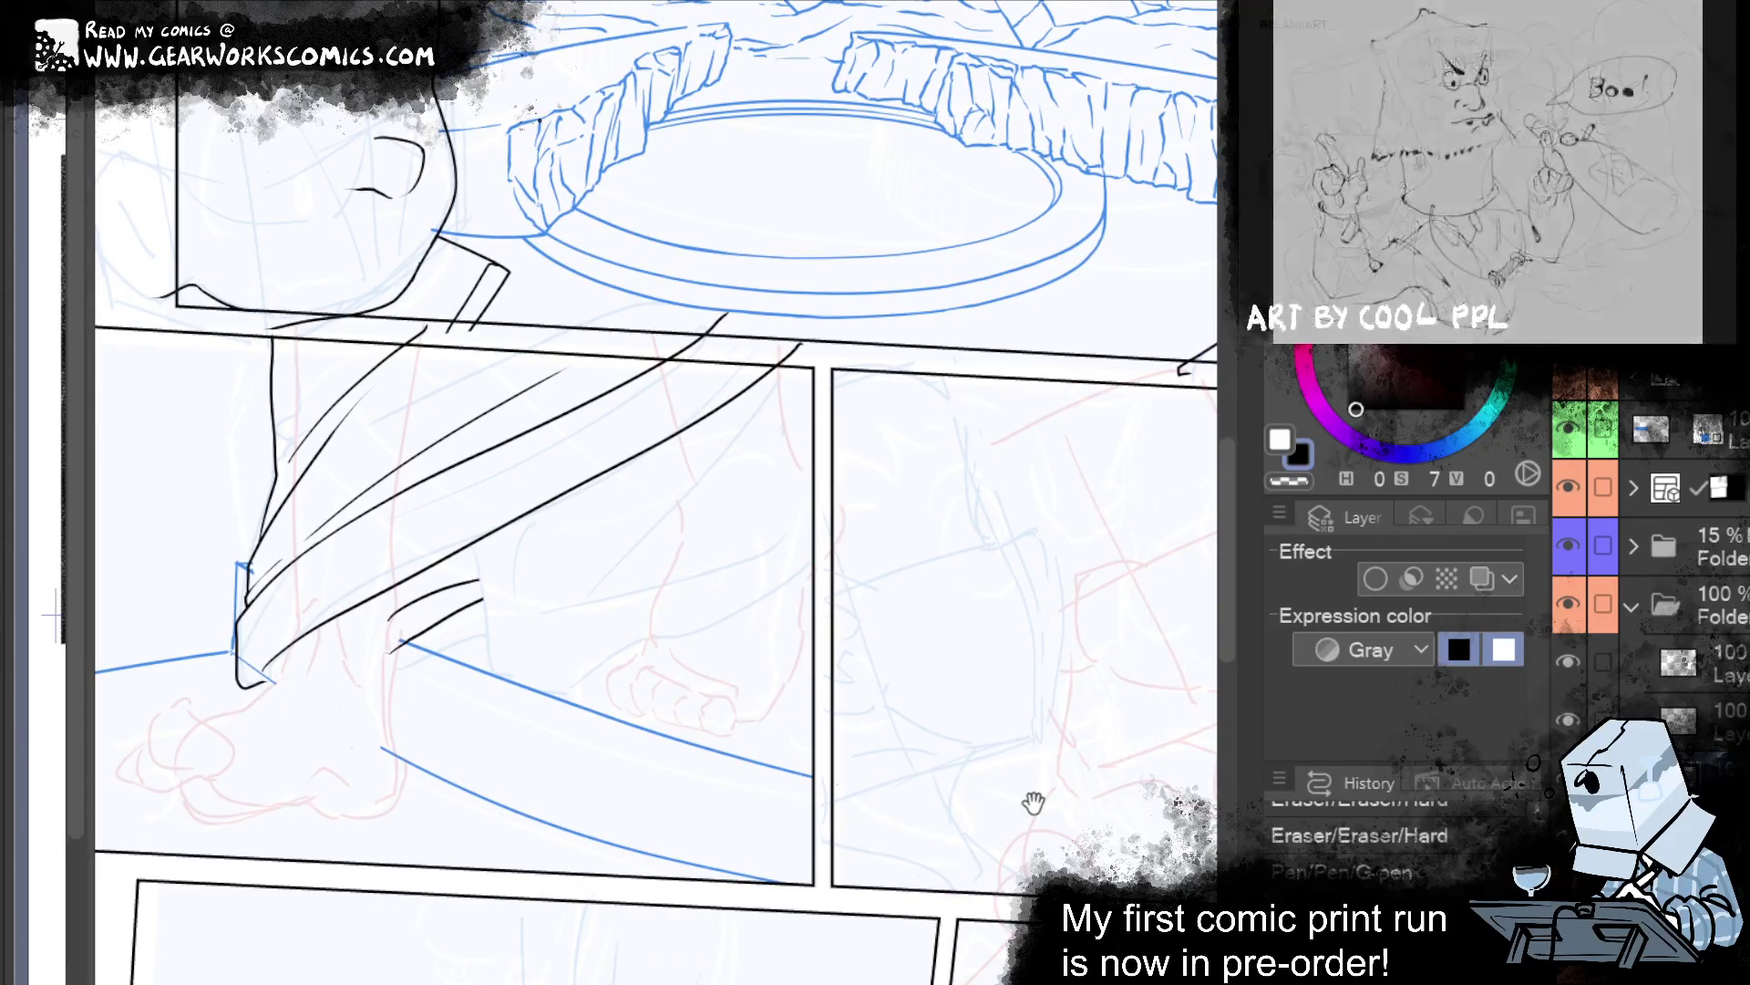
pyautogui.moveTo(1033, 801); pyautogui.dragTo(1051, 785)
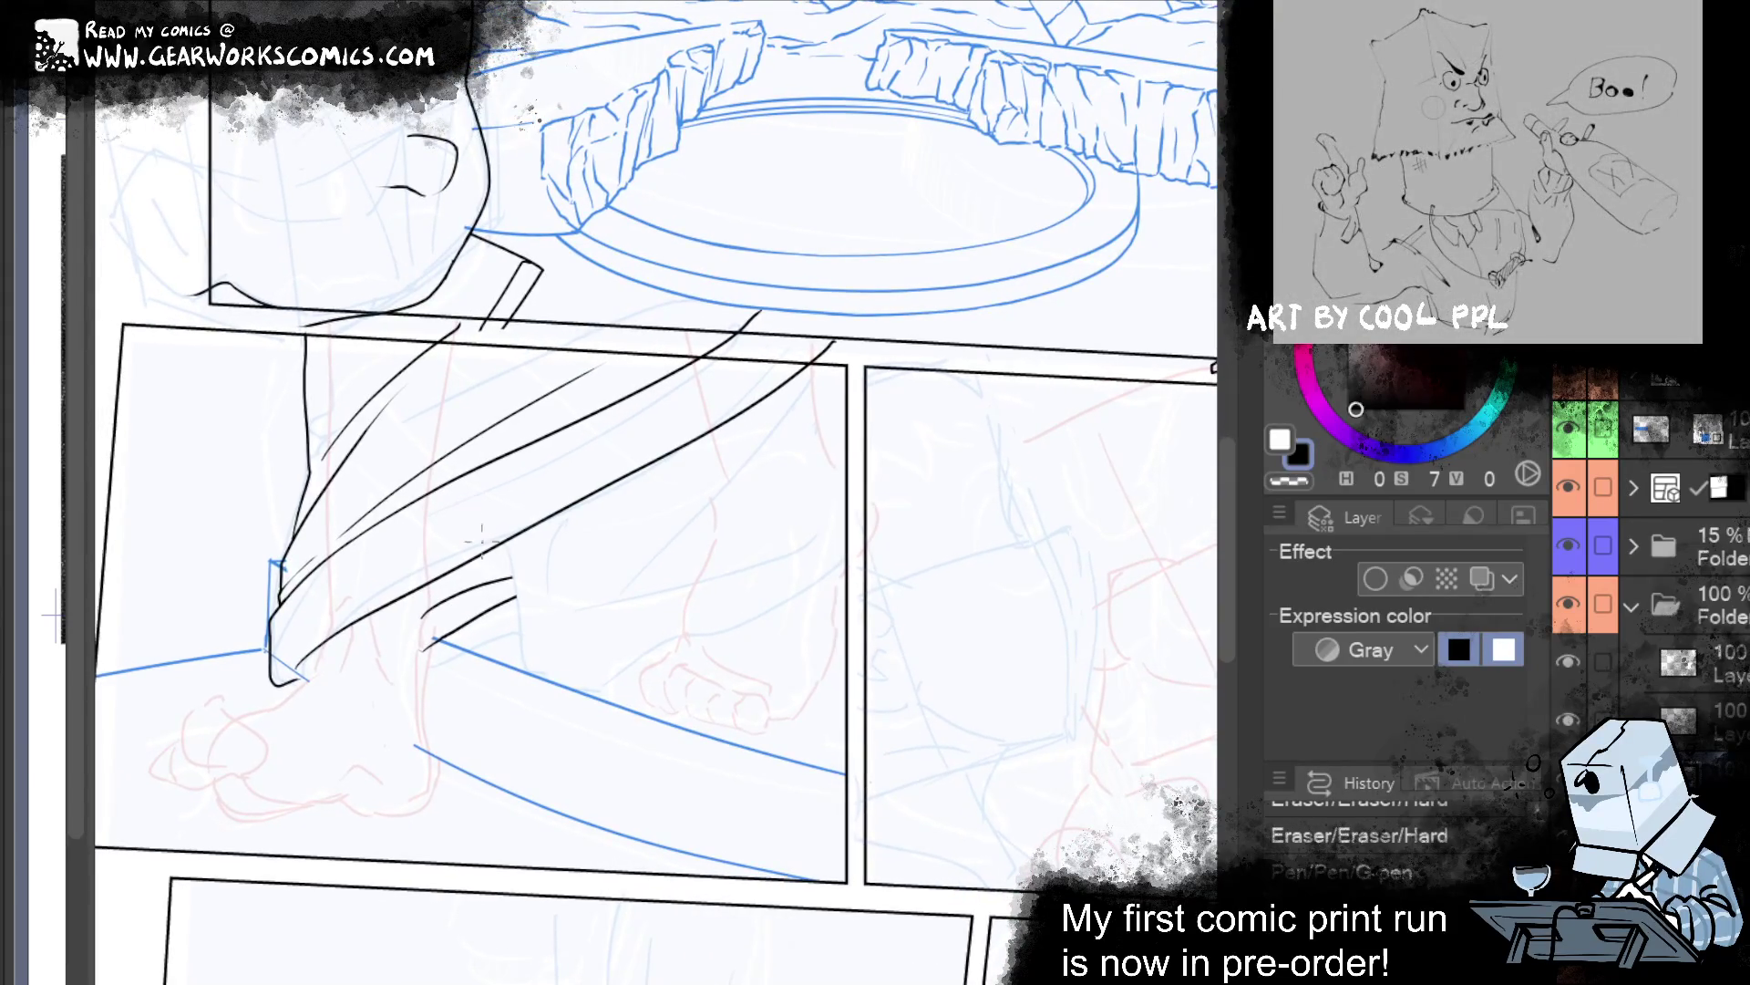
pyautogui.moveTo(507, 541); pyautogui.dragTo(521, 652)
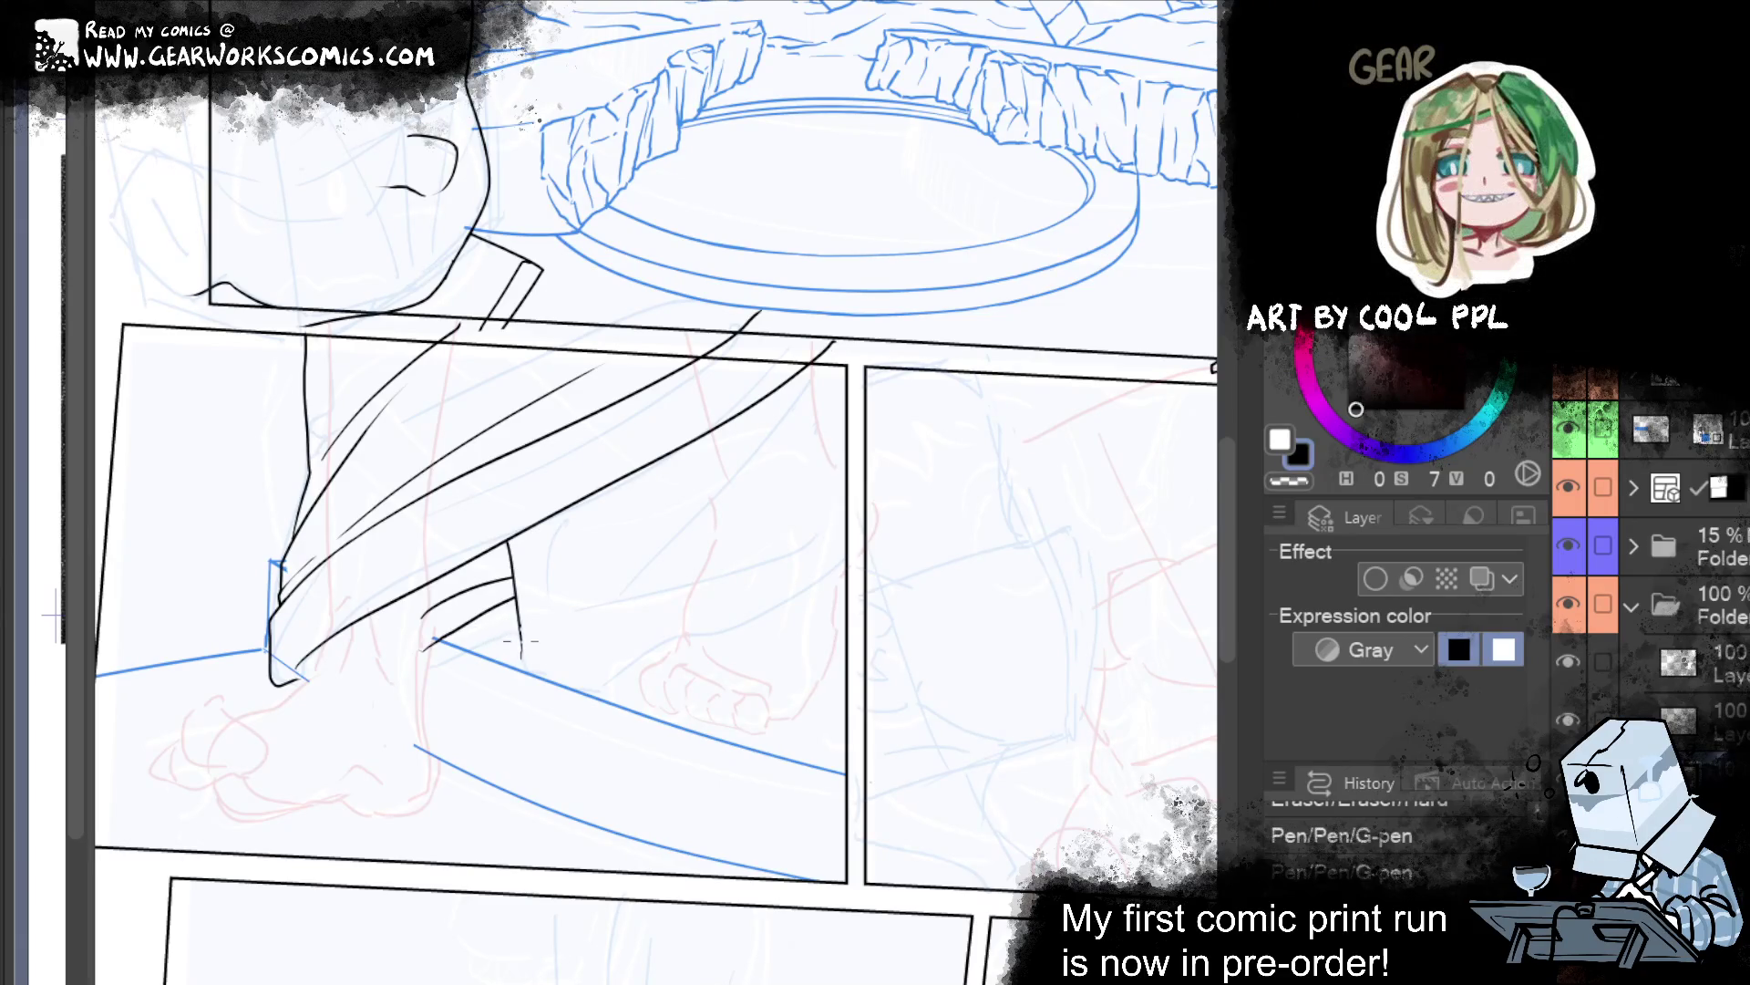
pyautogui.moveTo(523, 673)
pyautogui.mouseDown()
pyautogui.moveTo(546, 707)
pyautogui.moveTo(747, 613)
pyautogui.mouseUp()
pyautogui.moveTo(930, 575)
pyautogui.mouseDown()
pyautogui.moveTo(1001, 717)
pyautogui.moveTo(962, 953)
pyautogui.moveTo(969, 731)
pyautogui.mouseUp()
pyautogui.scroll(-3, 969, 731)
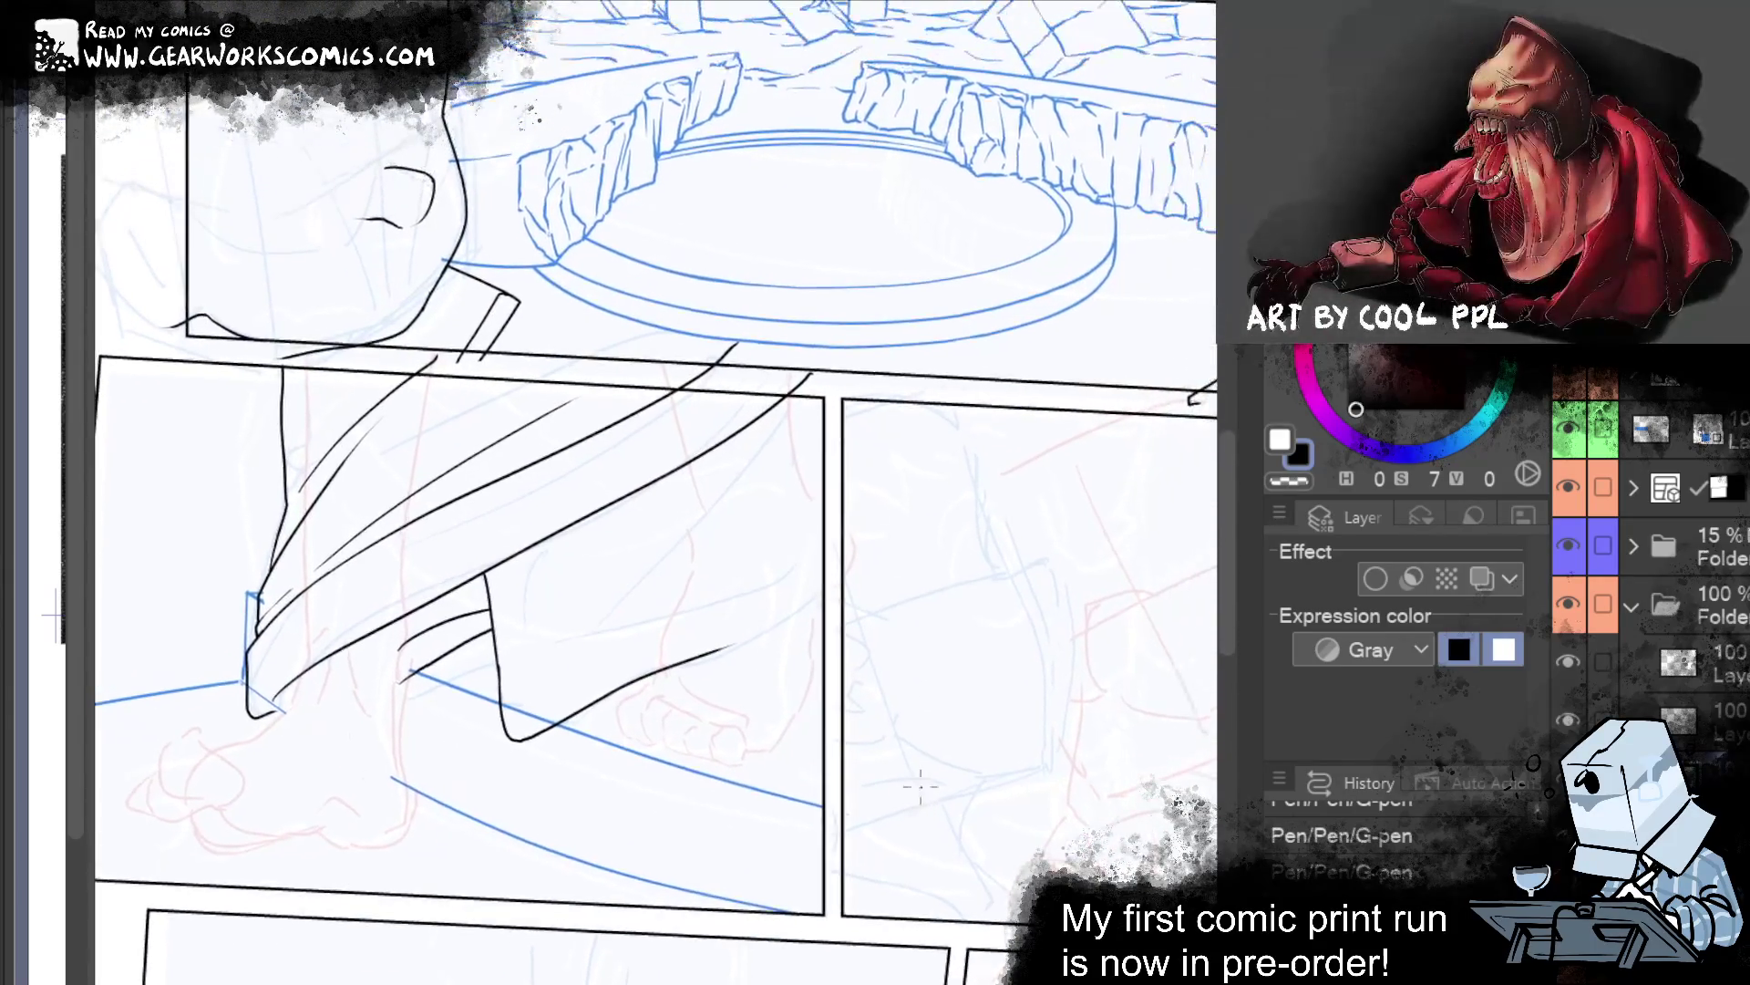
# Erase and undo the trial strokes on the right leg, including the small hook below the curve.
pyautogui.moveTo(1183, 448); pyautogui.dragTo(1213, 235)
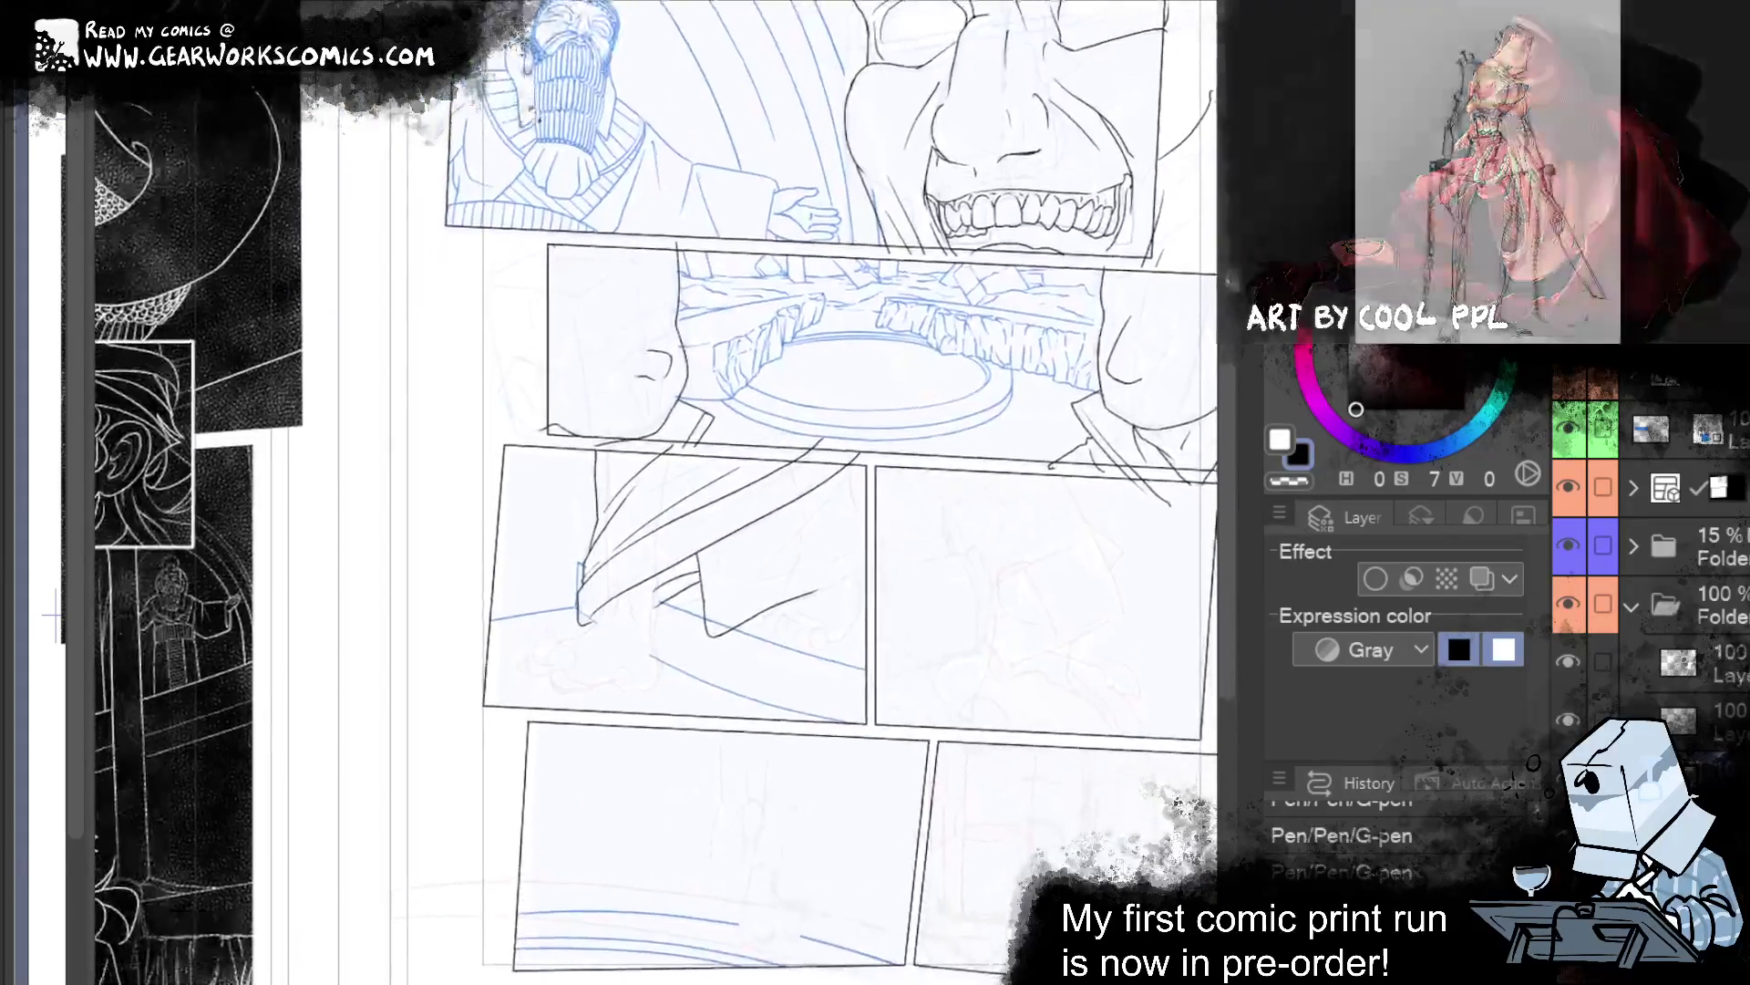
pyautogui.scroll(2, 1009, 438)
pyautogui.scroll(2, 1009, 439)
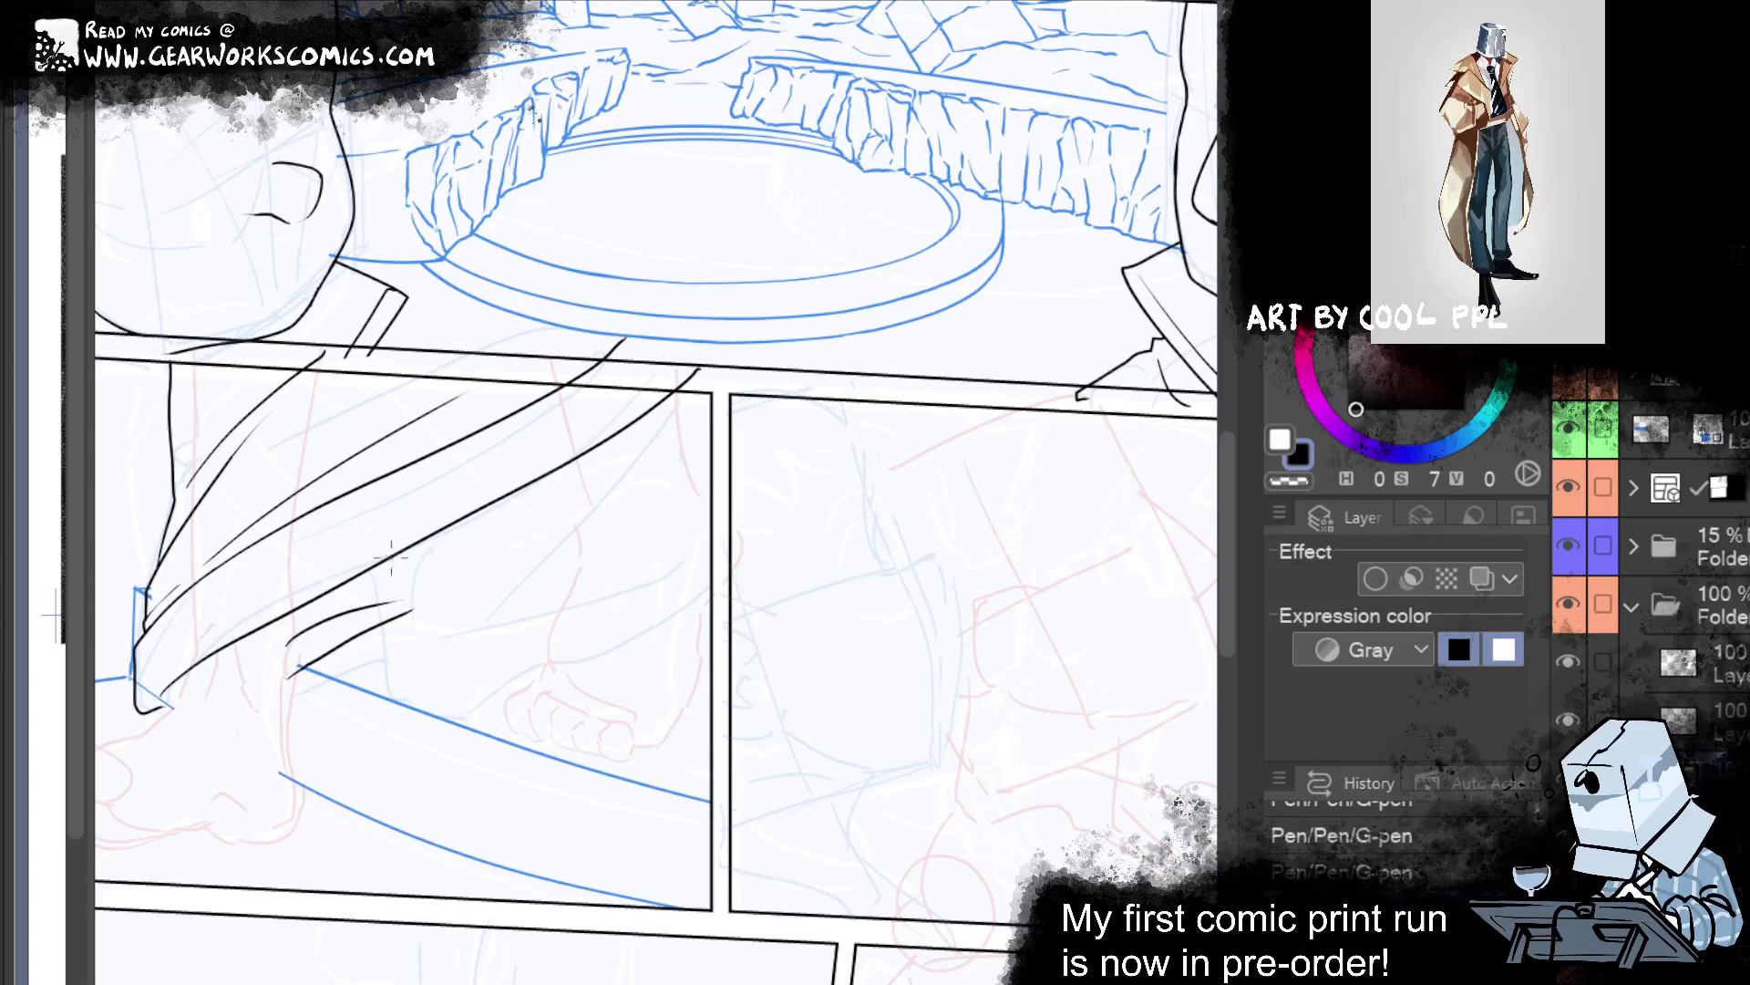
pyautogui.press('e')
pyautogui.moveTo(583, 593); pyautogui.dragTo(627, 613)
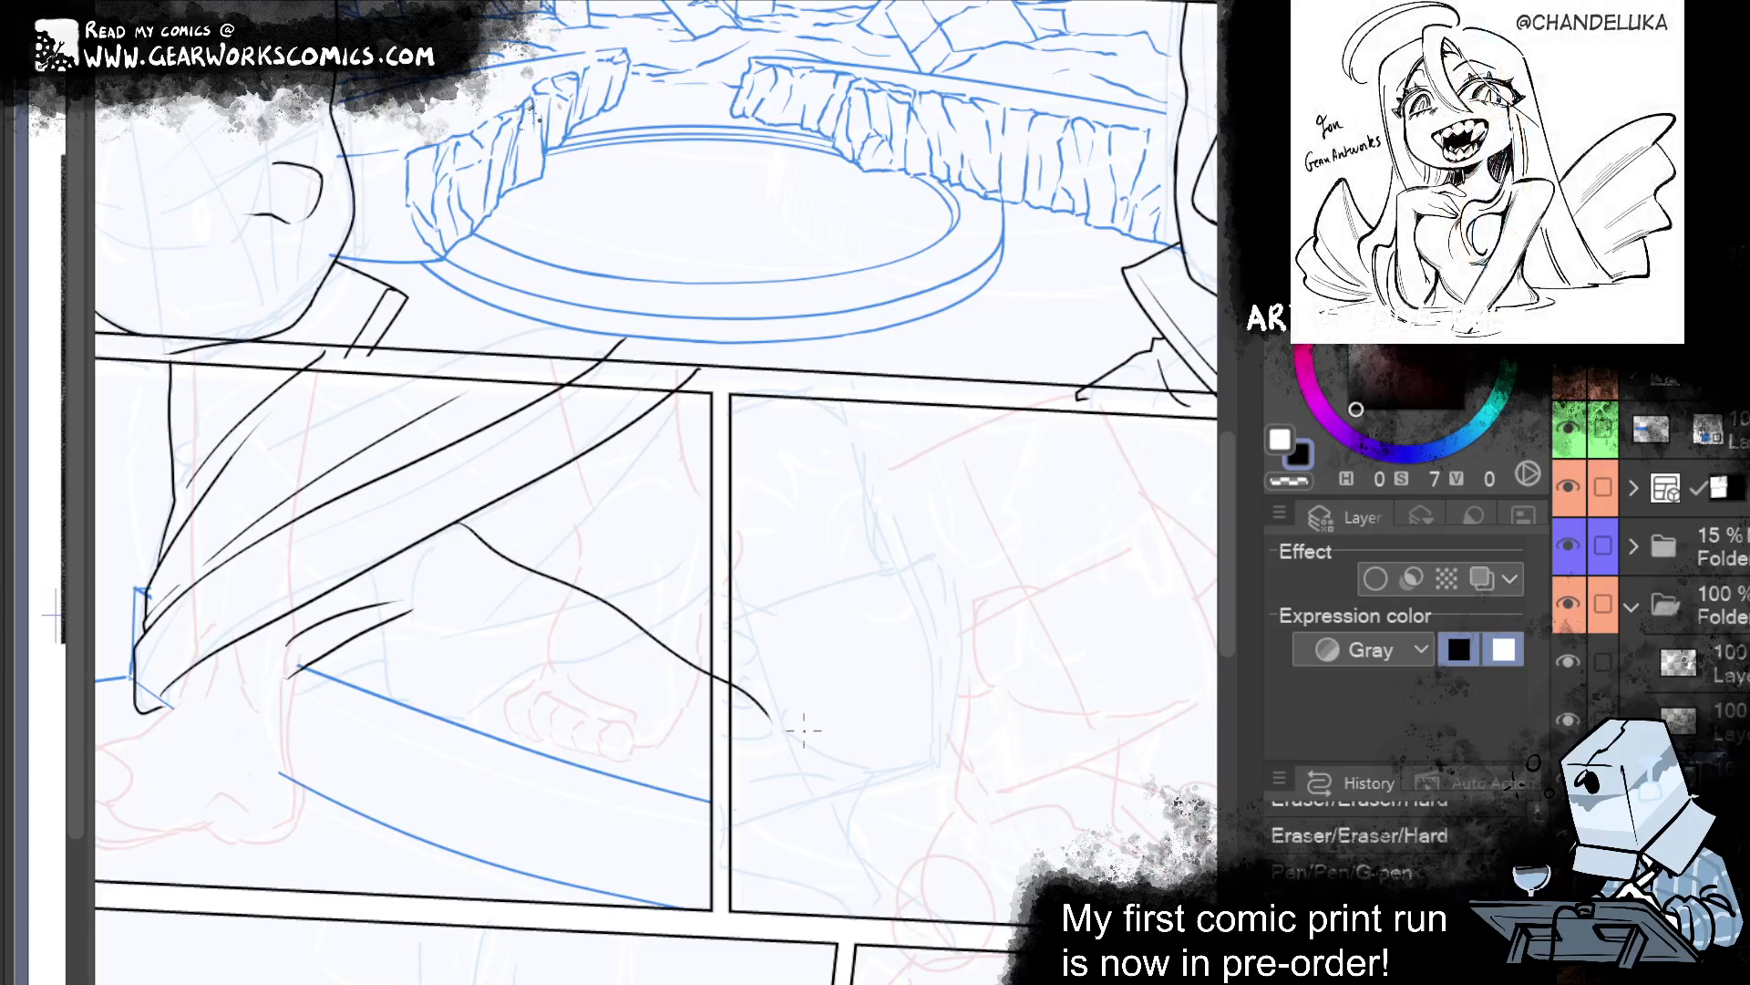
pyautogui.moveTo(462, 522); pyautogui.dragTo(721, 681)
pyautogui.moveTo(826, 625)
pyautogui.mouseDown()
pyautogui.moveTo(1127, 623)
pyautogui.moveTo(1115, 578)
pyautogui.mouseUp()
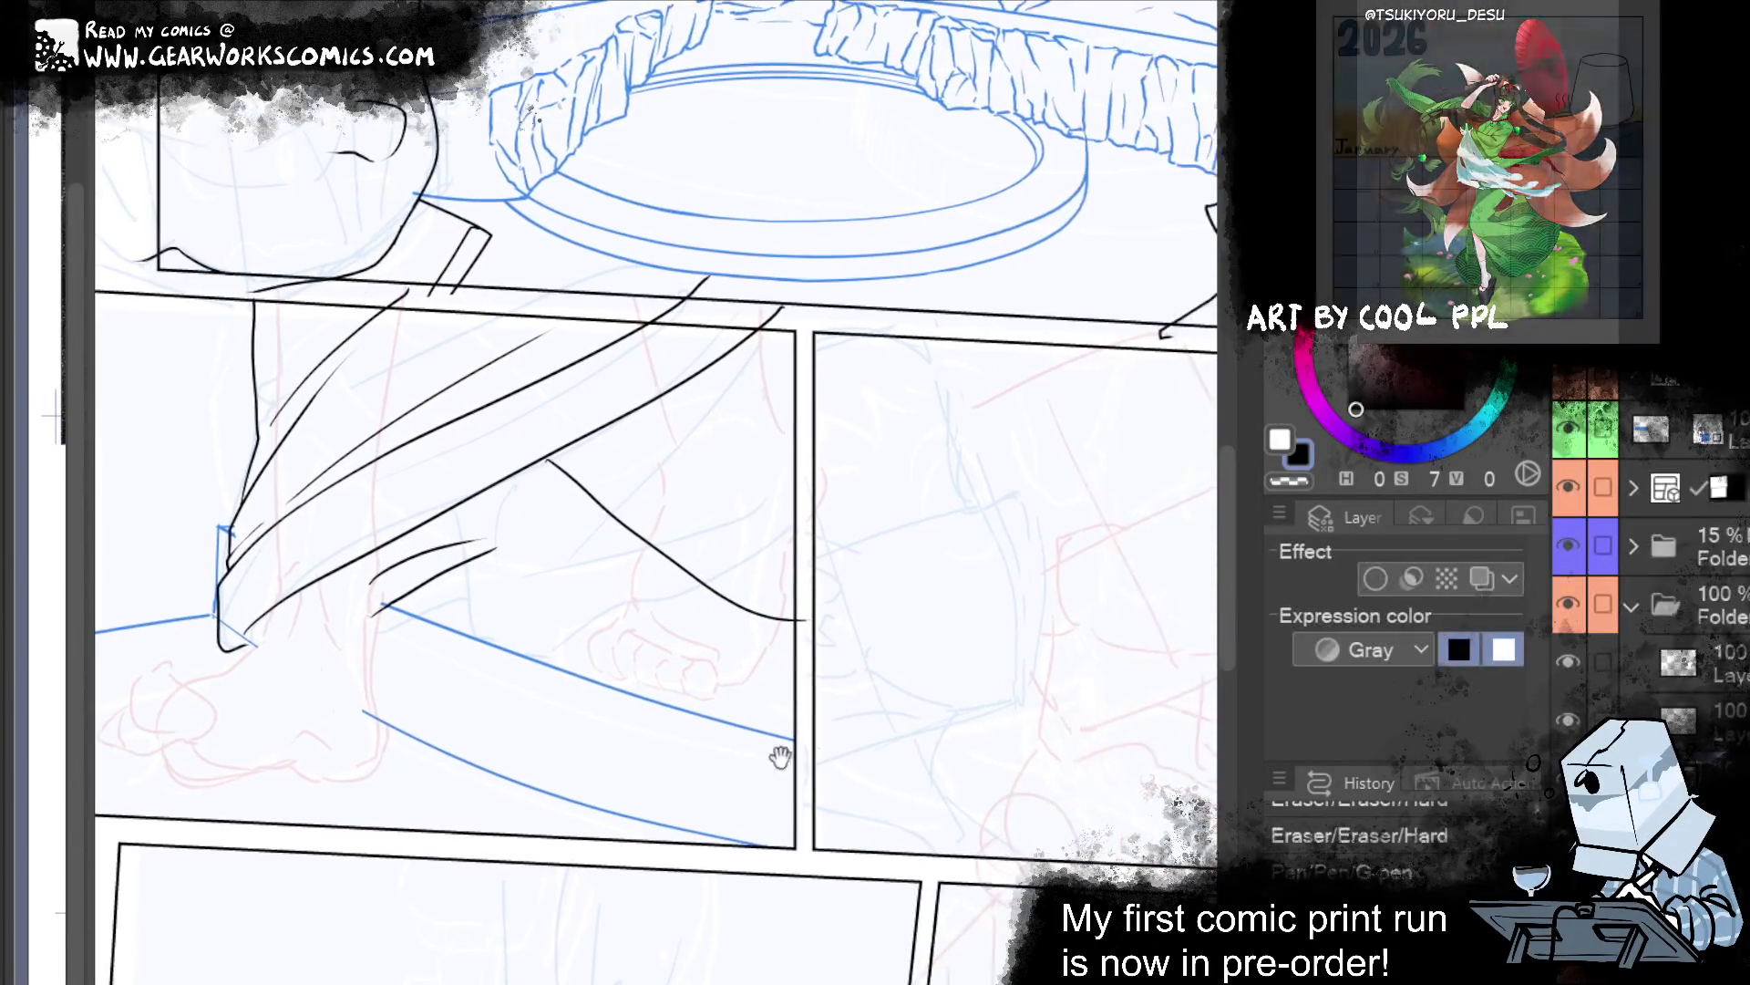
pyautogui.hotkey('ctrl', 'z')
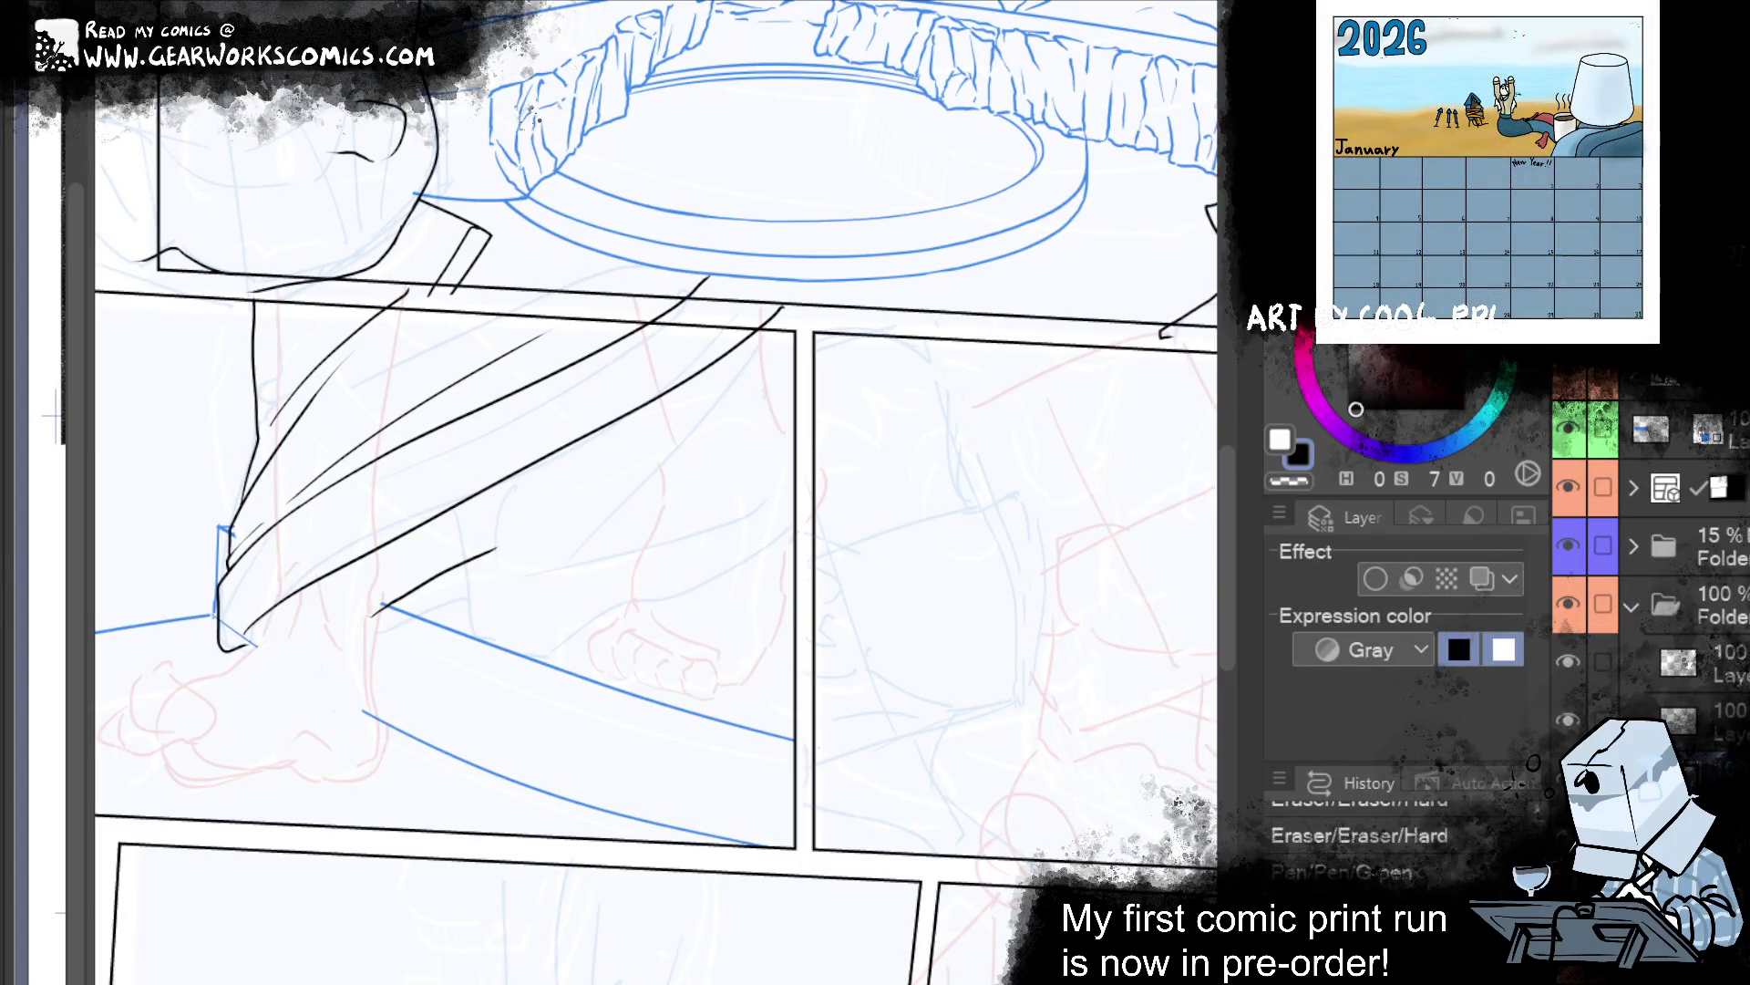
pyautogui.hotkey('ctrl', 'z')
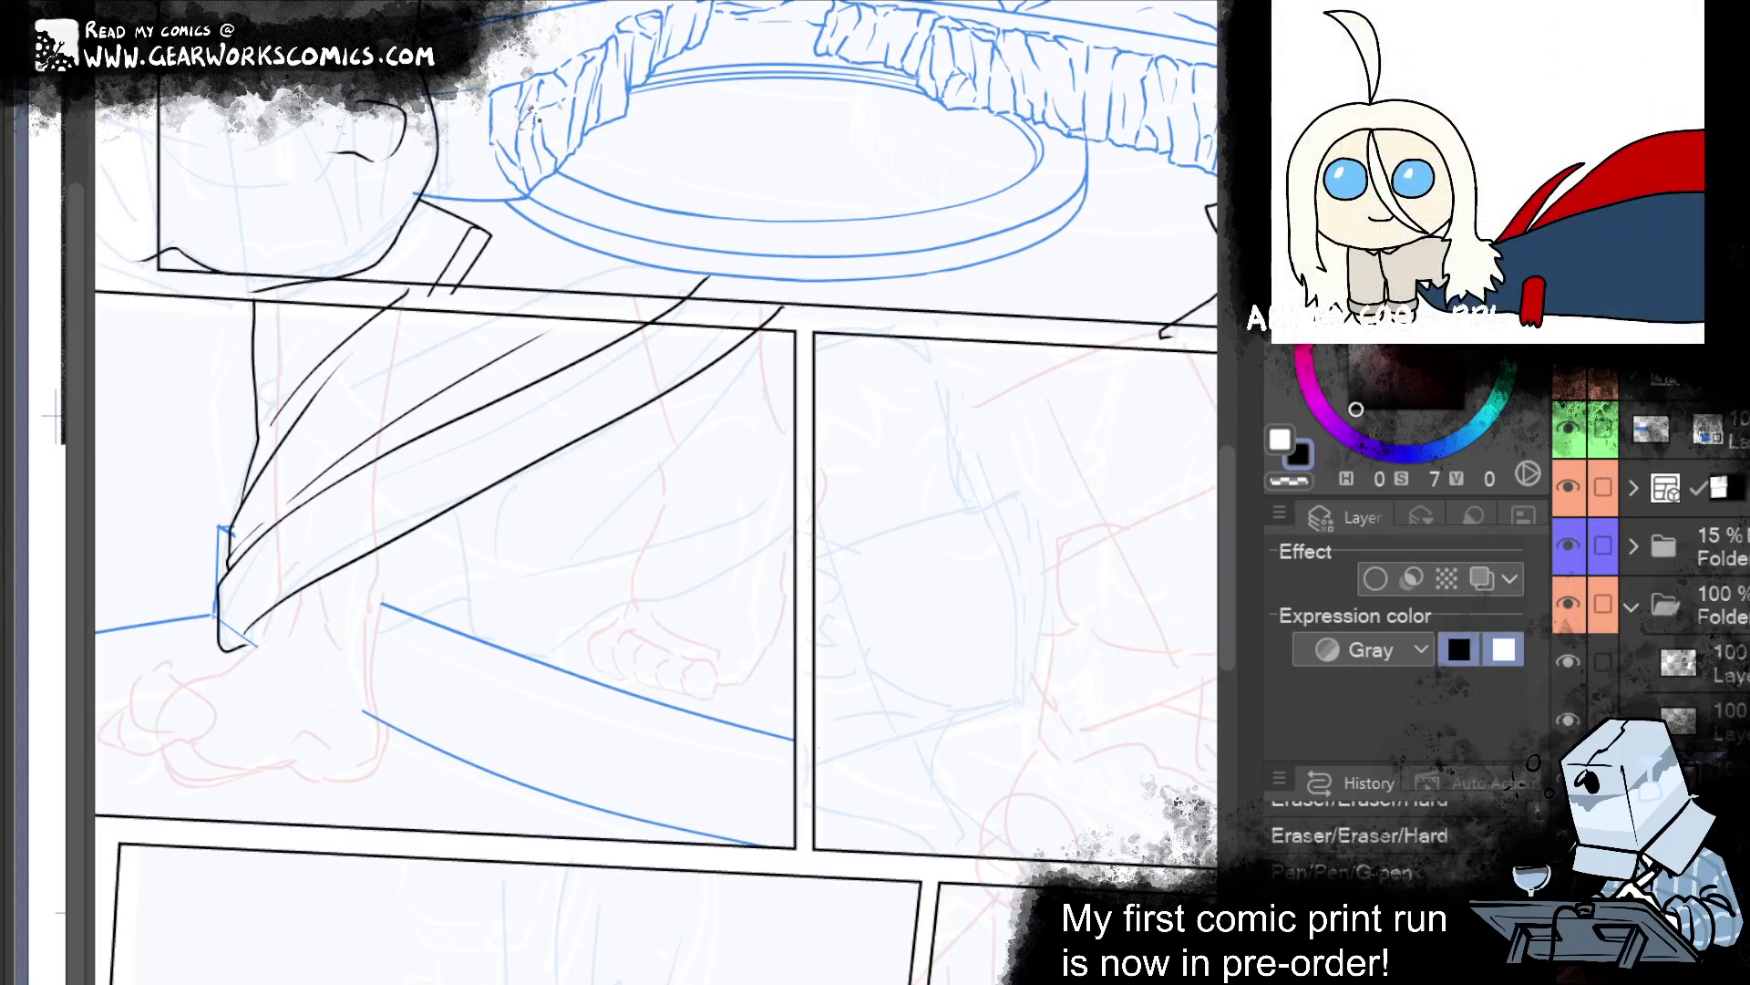
pyautogui.moveTo(252, 646); pyautogui.dragTo(217, 642)
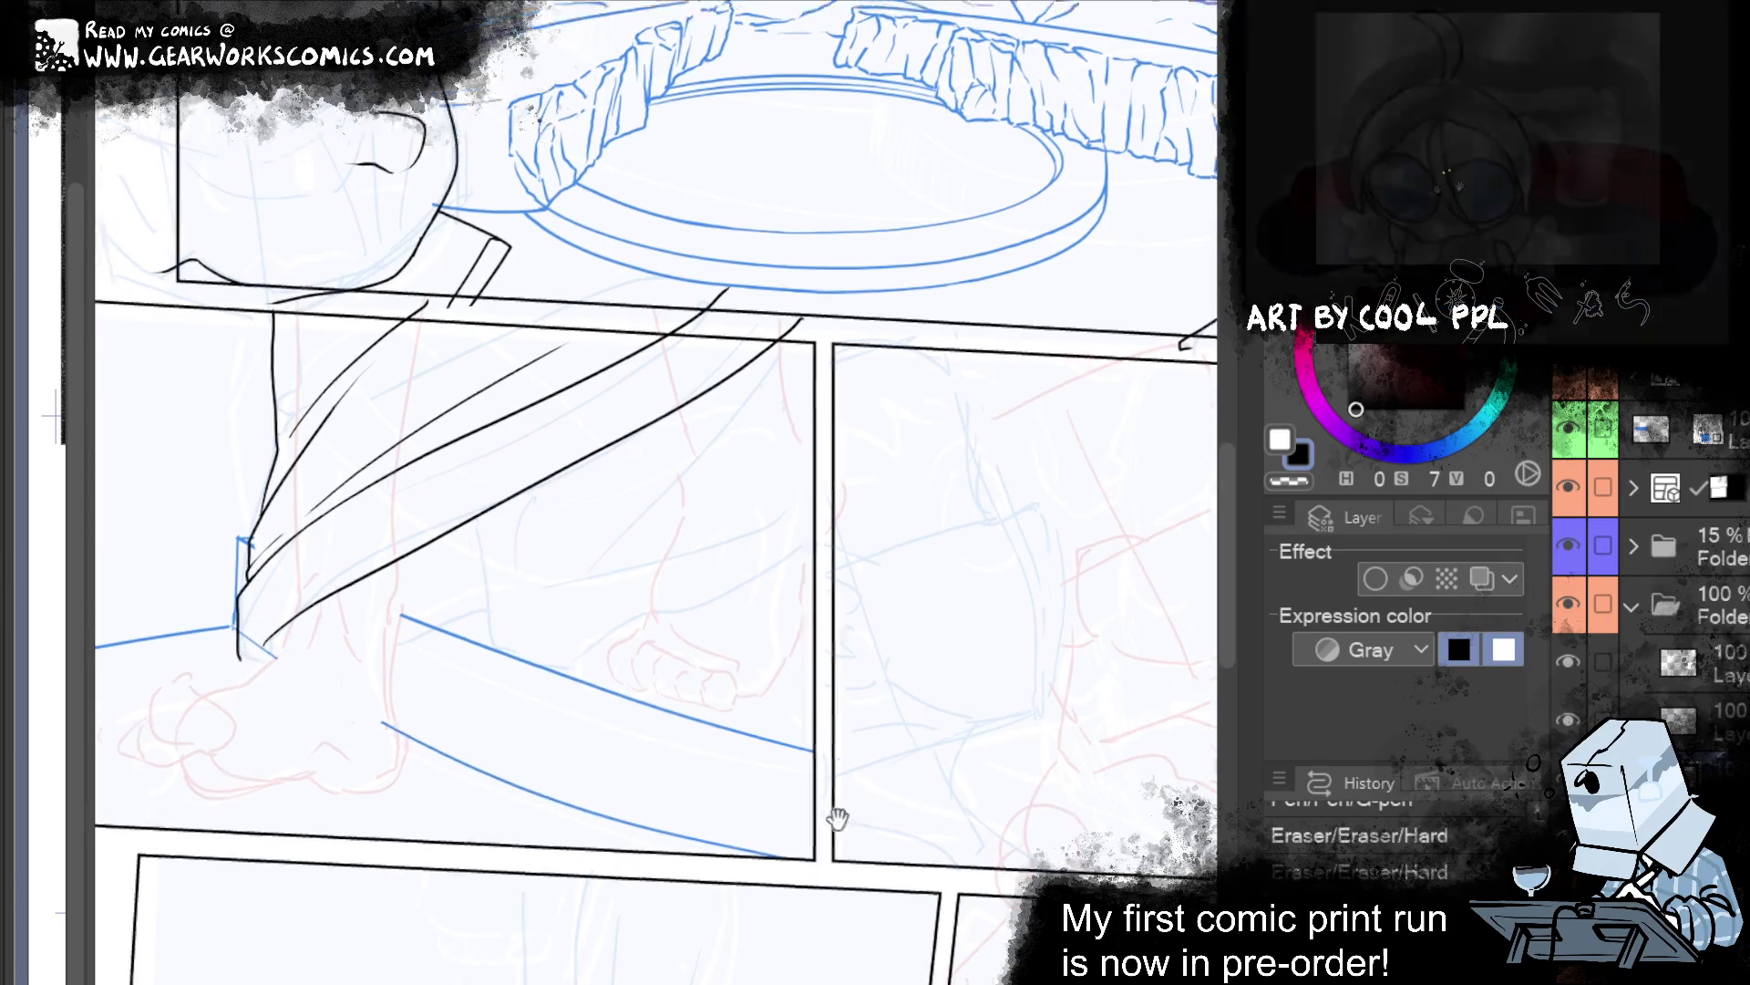
# Ink a curve along the cloth's lower edge, redrawing it until it sits right.
pyautogui.moveTo(491, 553); pyautogui.dragTo(718, 608)
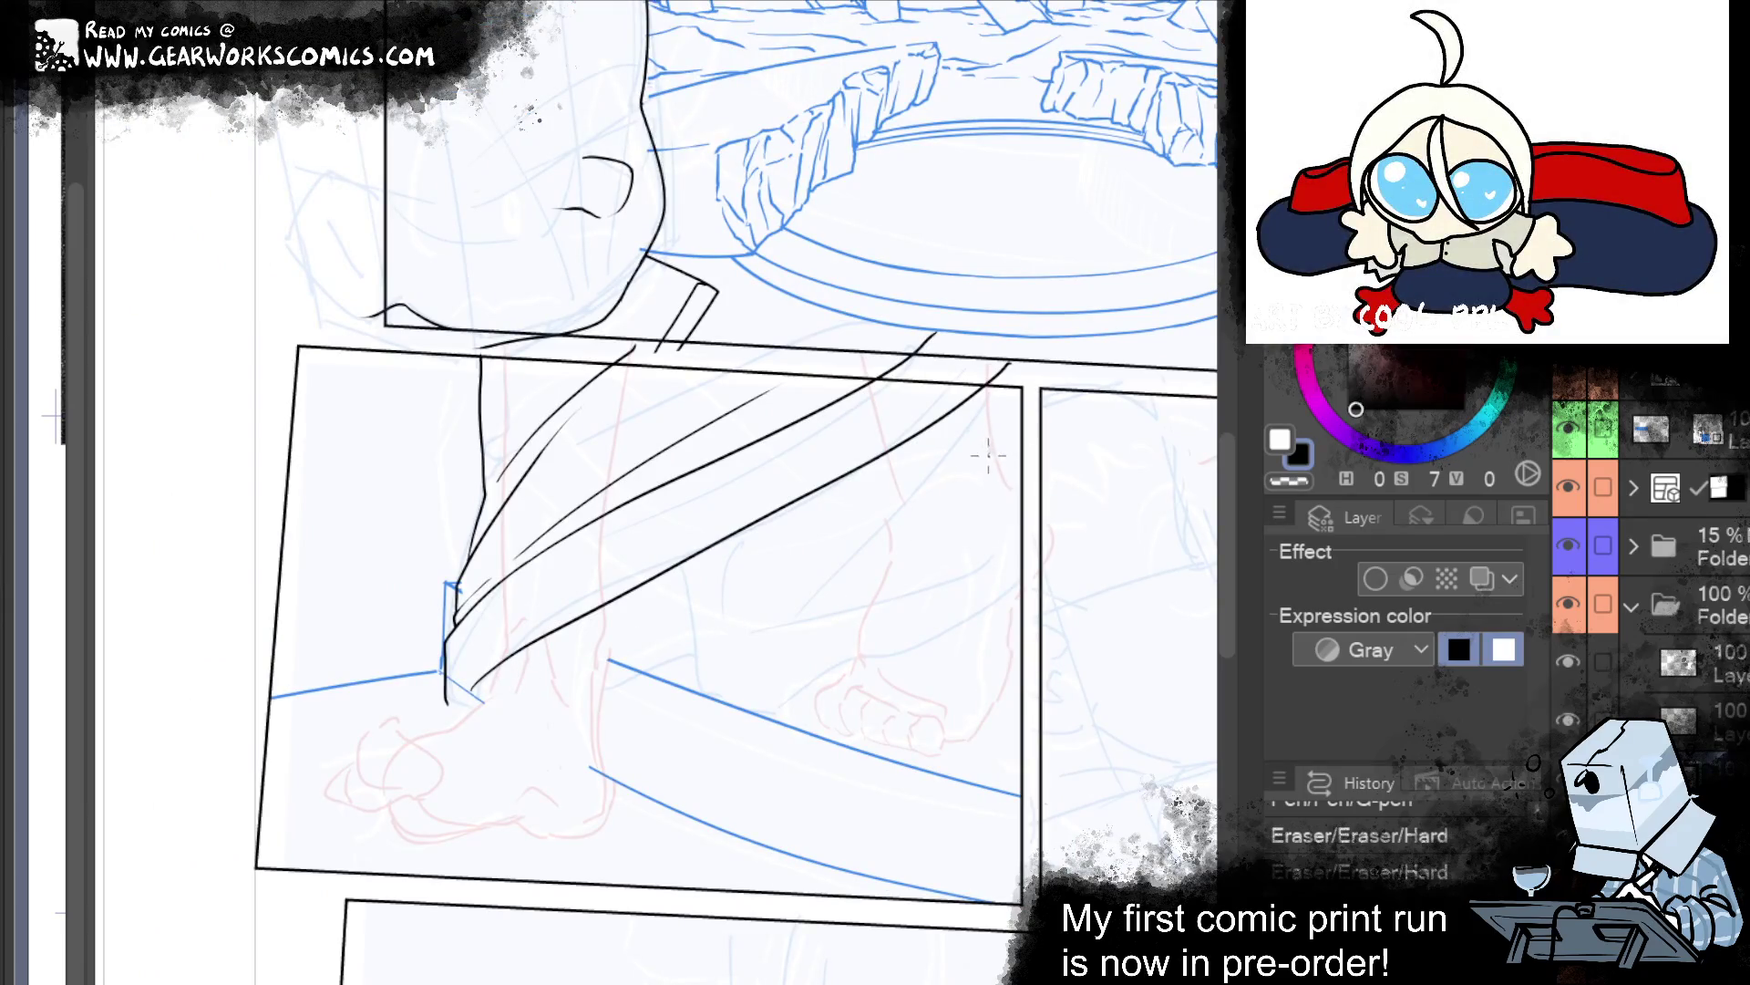
pyautogui.moveTo(402, 763); pyautogui.dragTo(490, 683)
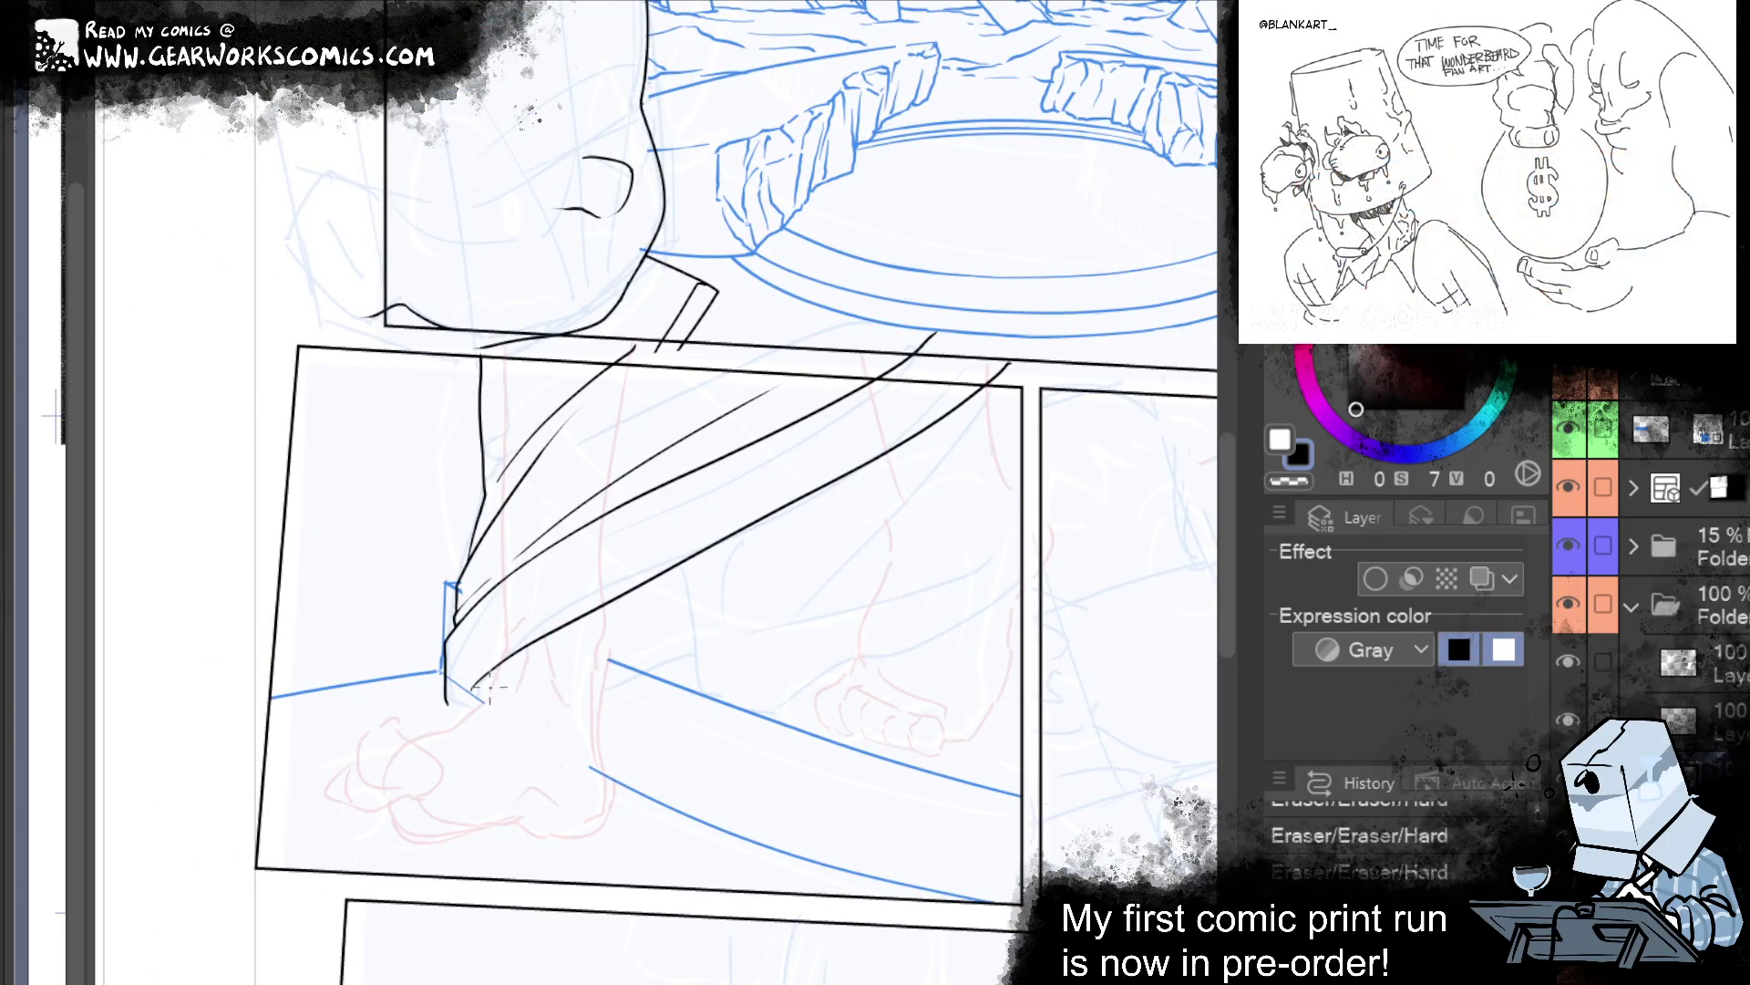
pyautogui.moveTo(674, 599); pyautogui.dragTo(455, 711)
pyautogui.hotkey('ctrl', 'z')
pyautogui.moveTo(602, 651); pyautogui.dragTo(450, 704)
pyautogui.hotkey('ctrl', 'z')
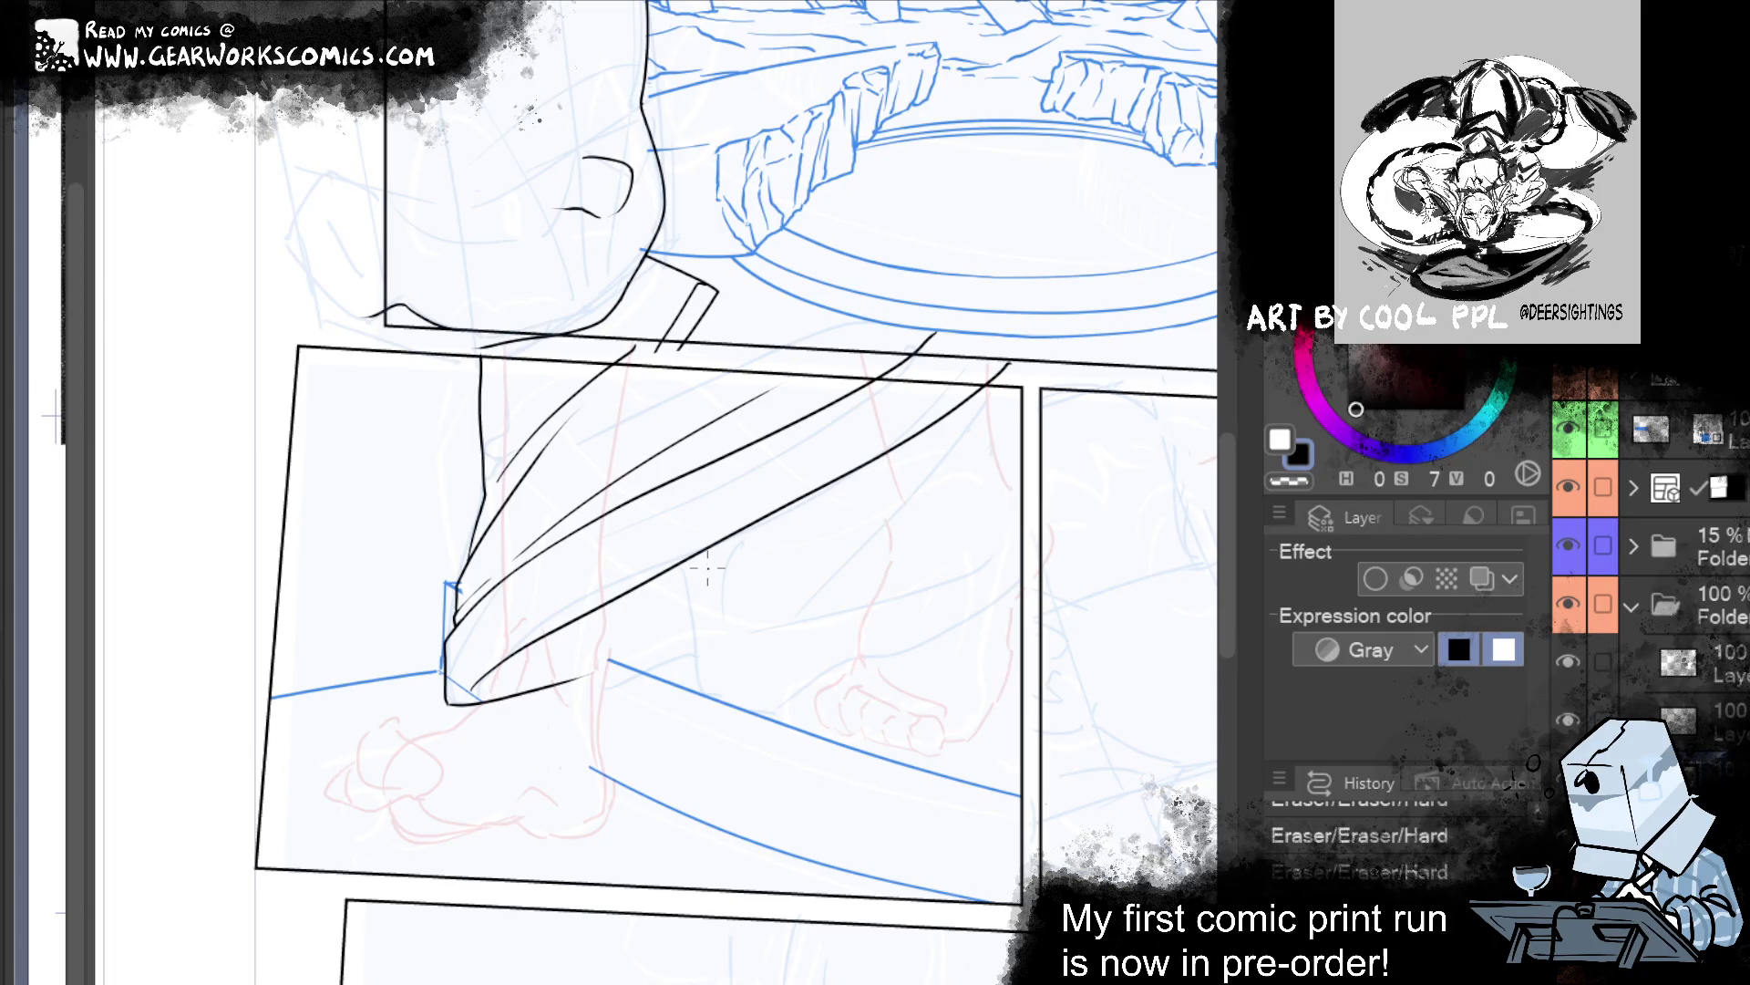
pyautogui.hotkey('ctrl', 'z')
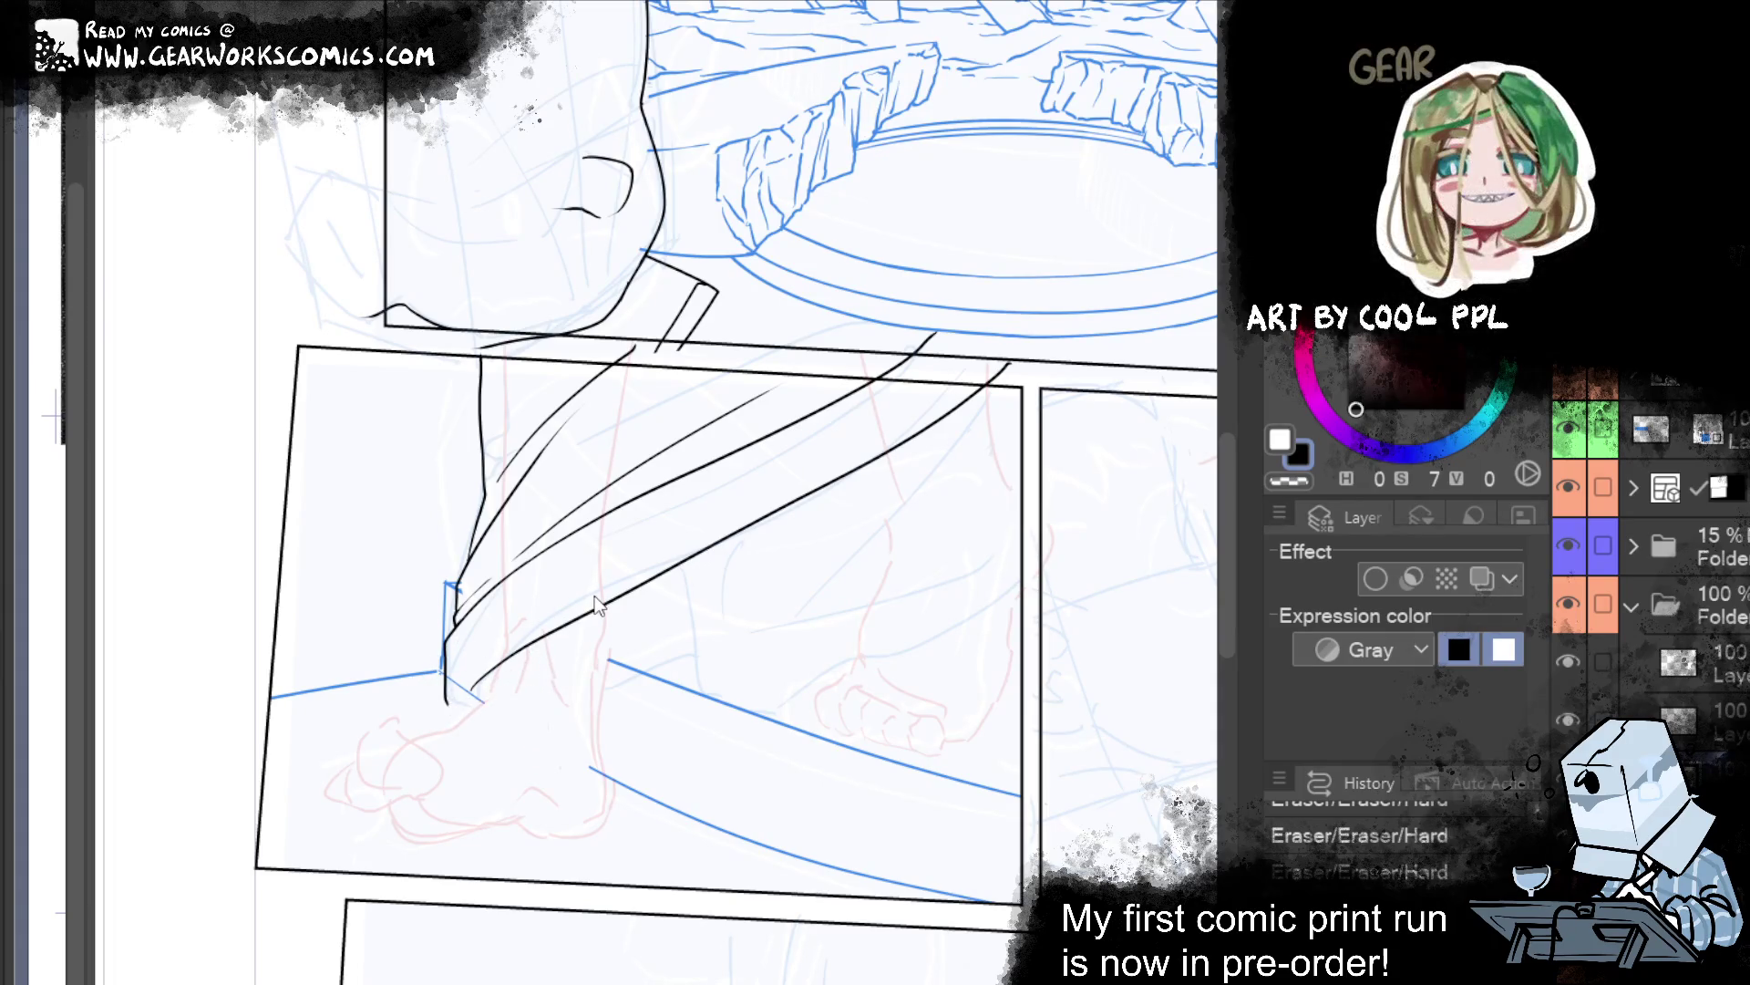
pyautogui.moveTo(447, 707); pyautogui.dragTo(698, 558)
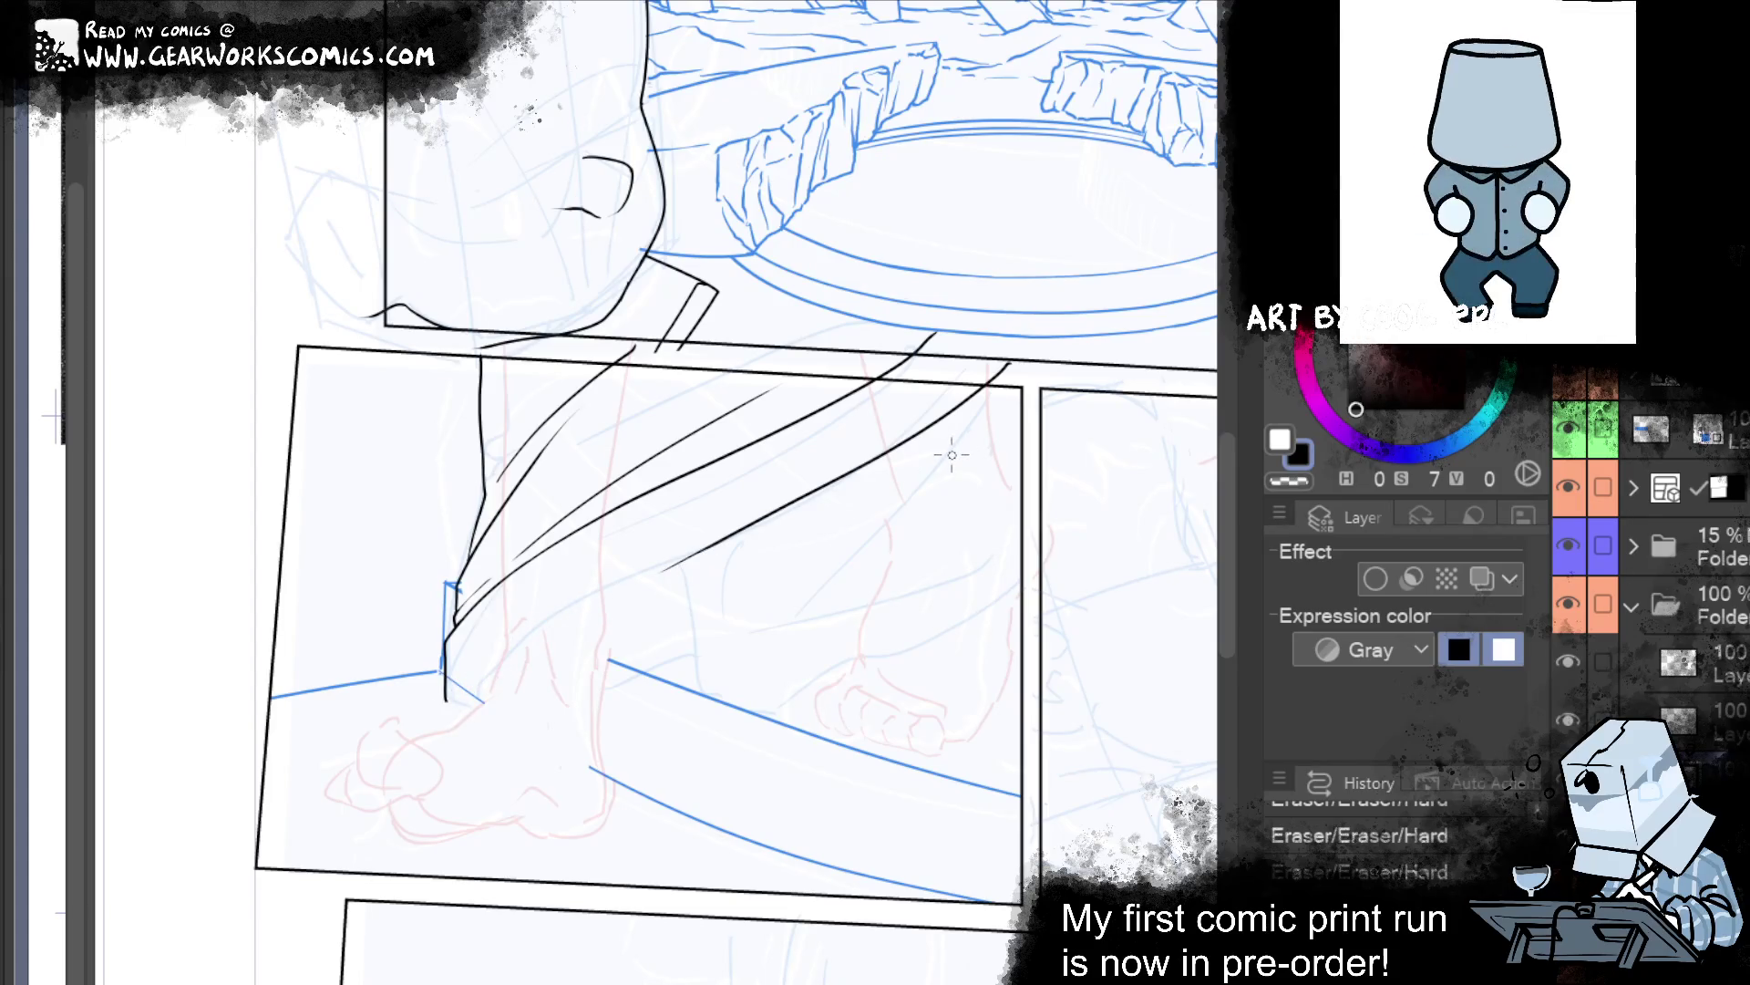
pyautogui.moveTo(679, 560); pyautogui.dragTo(438, 677)
pyautogui.hotkey('ctrl', 'z')
pyautogui.moveTo(670, 565)
pyautogui.mouseDown()
pyautogui.moveTo(415, 676)
pyautogui.moveTo(437, 732)
pyautogui.mouseUp()
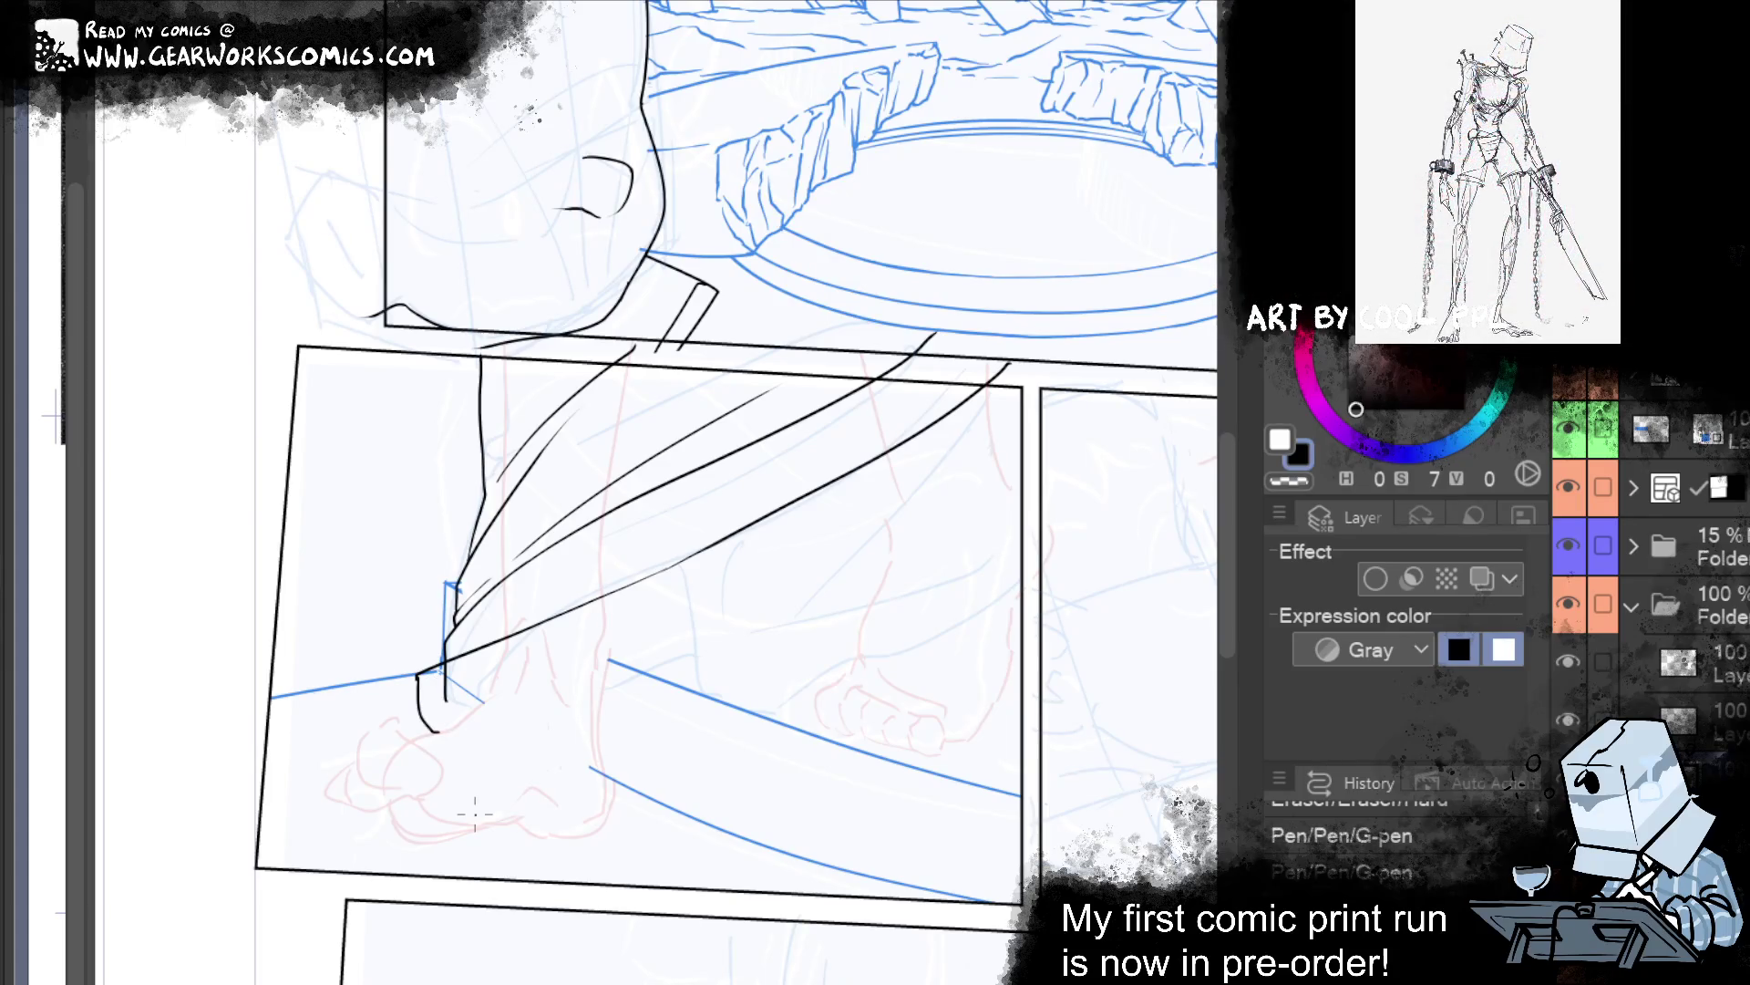
# Outline beneath the front foot and sweep a long curve toward the right leg.
pyautogui.moveTo(412, 686); pyautogui.dragTo(419, 702)
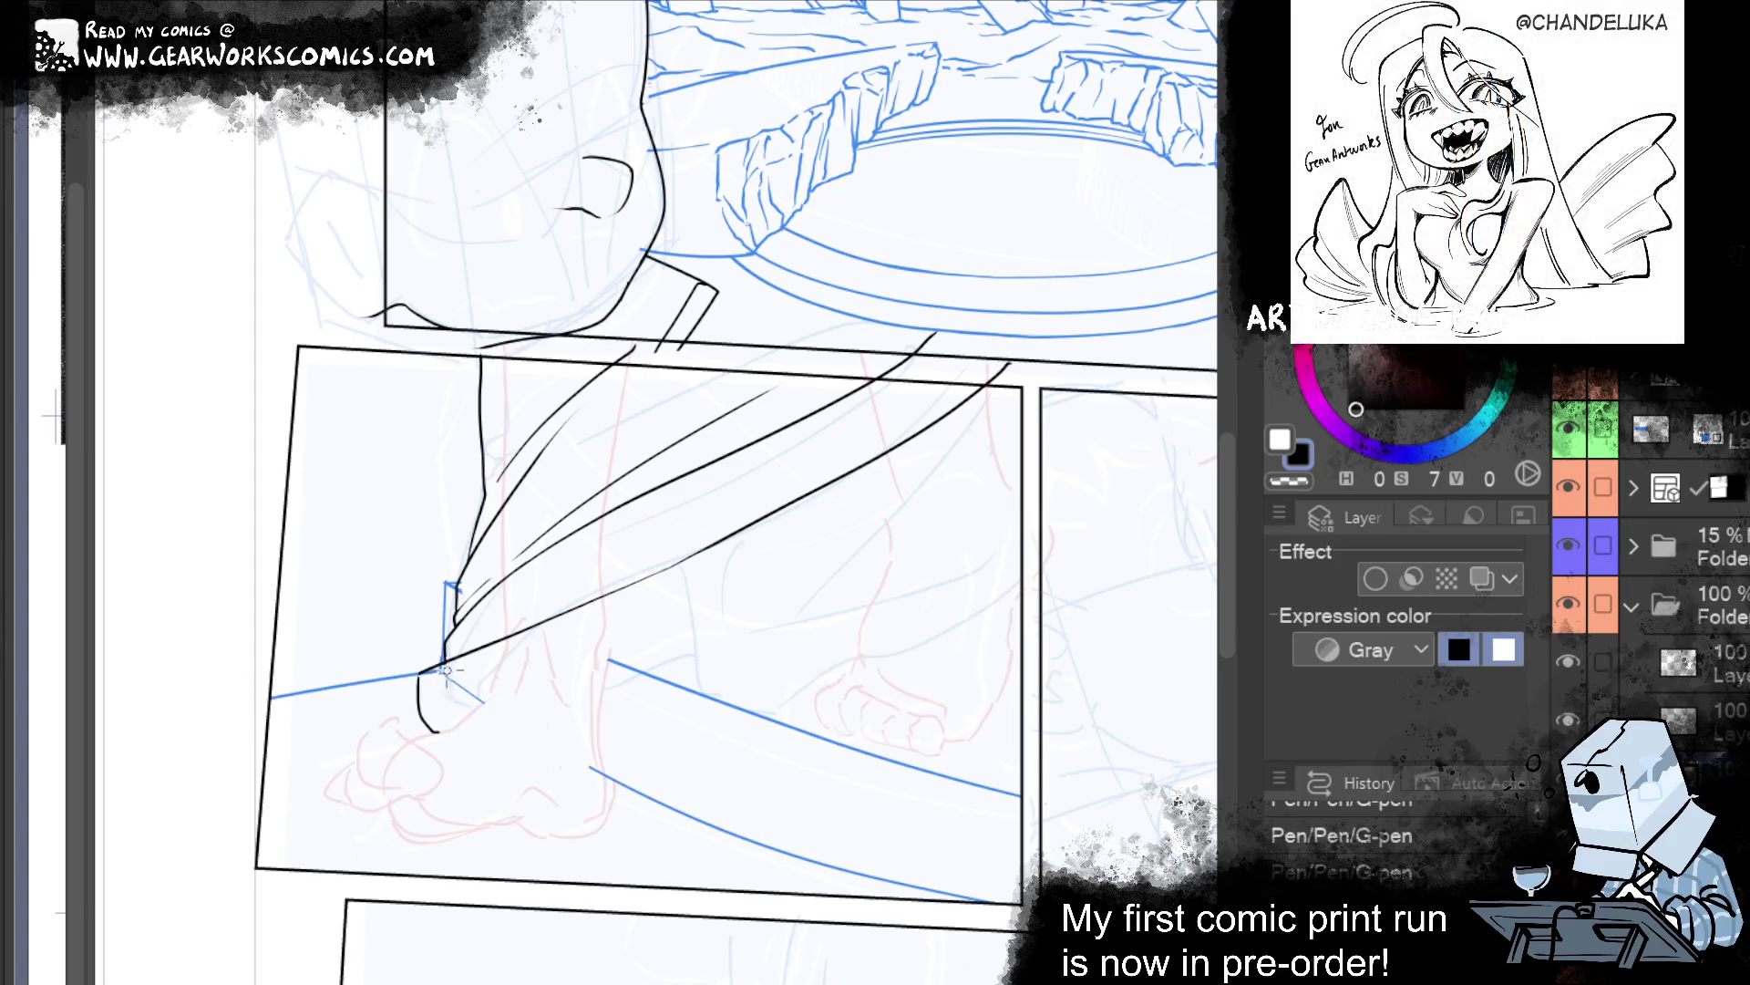
pyautogui.moveTo(446, 670); pyautogui.dragTo(461, 693)
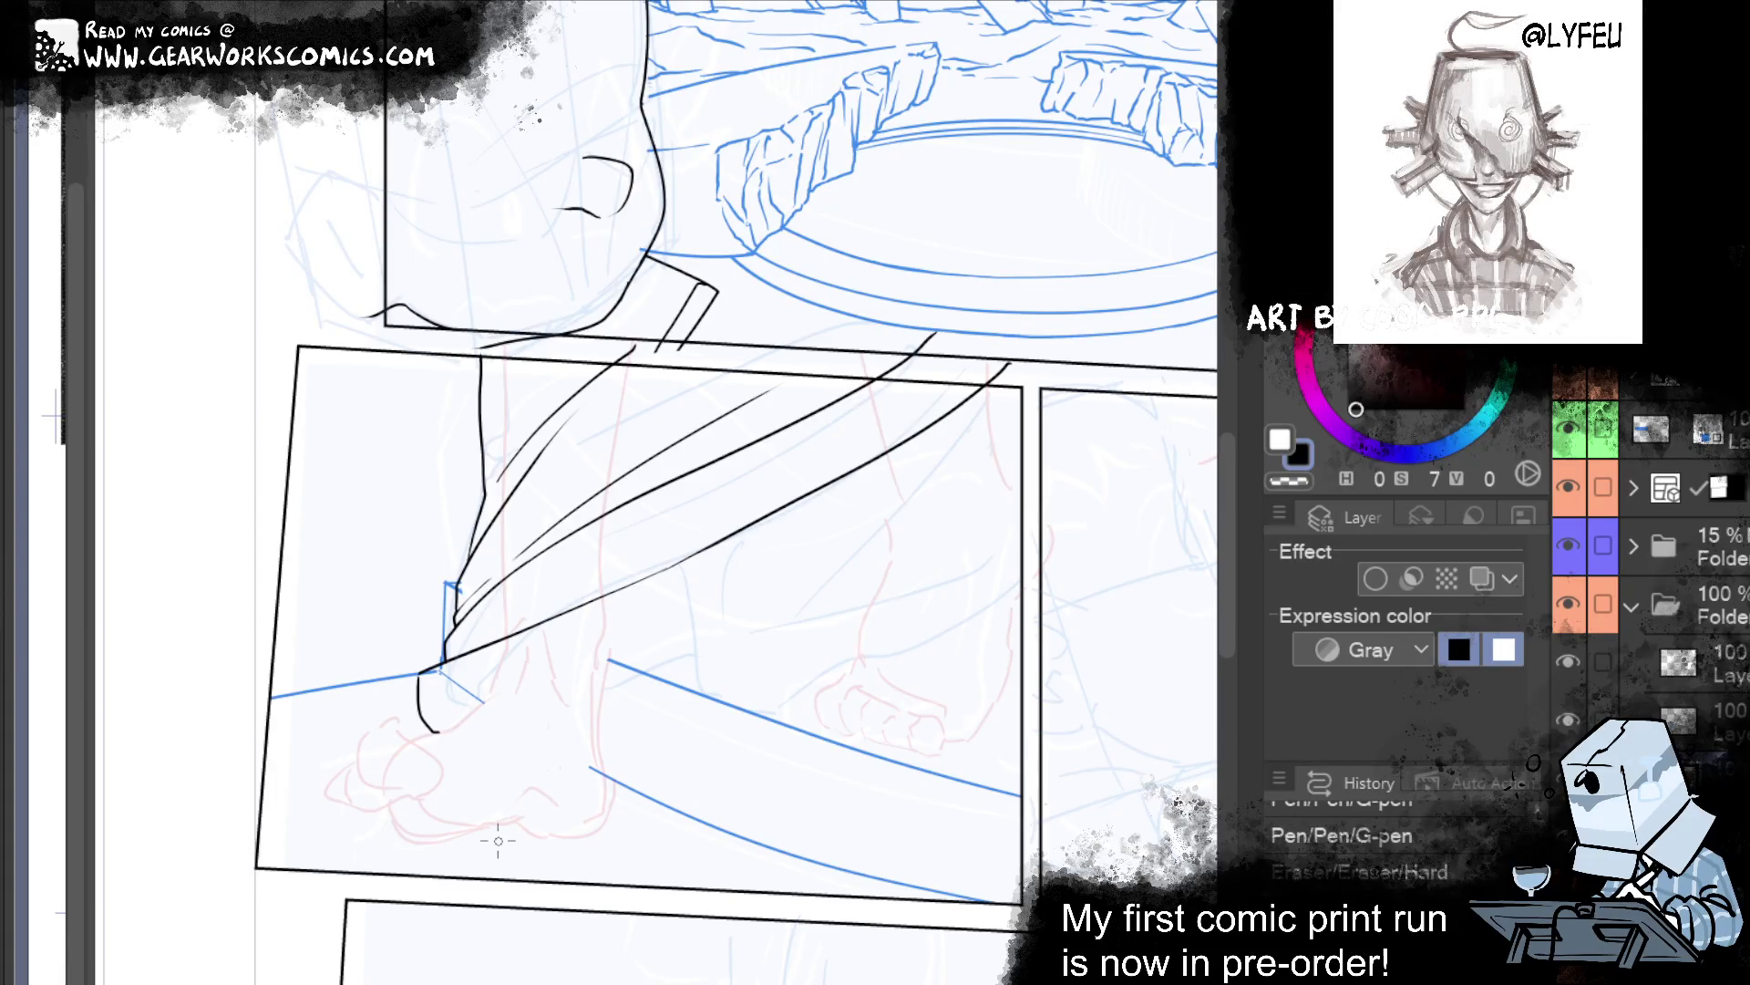
pyautogui.moveTo(444, 711); pyautogui.dragTo(639, 732)
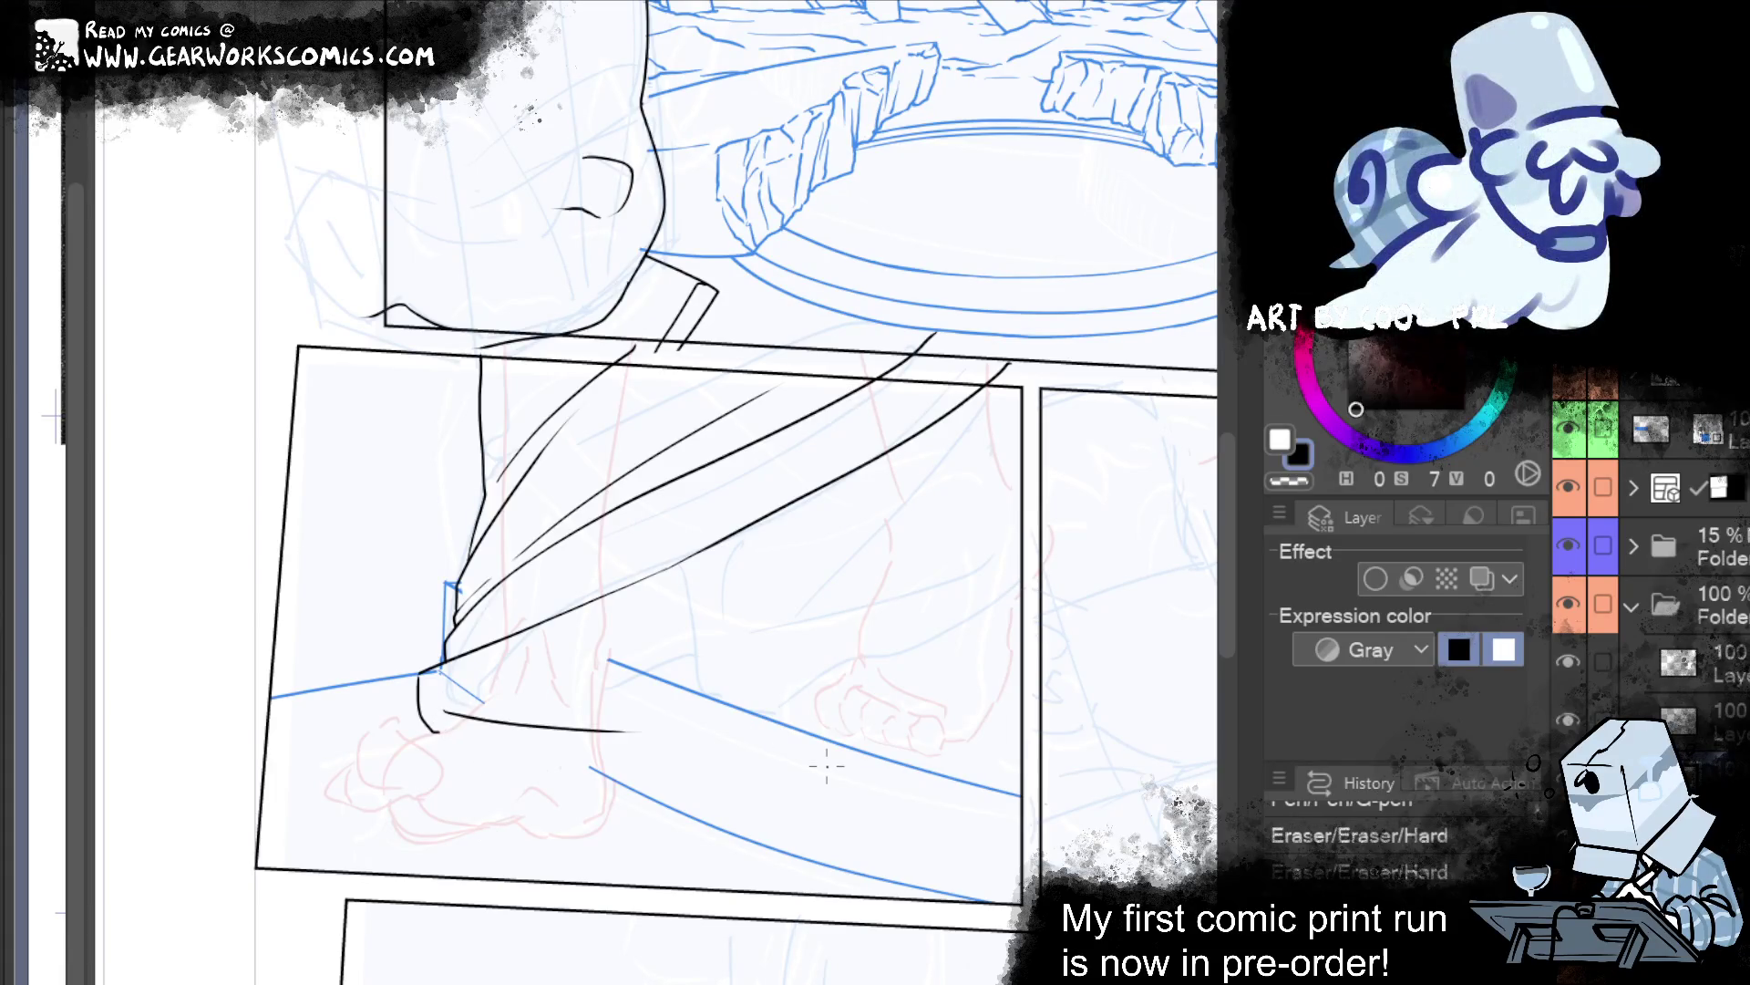
pyautogui.hotkey('ctrl', 'z')
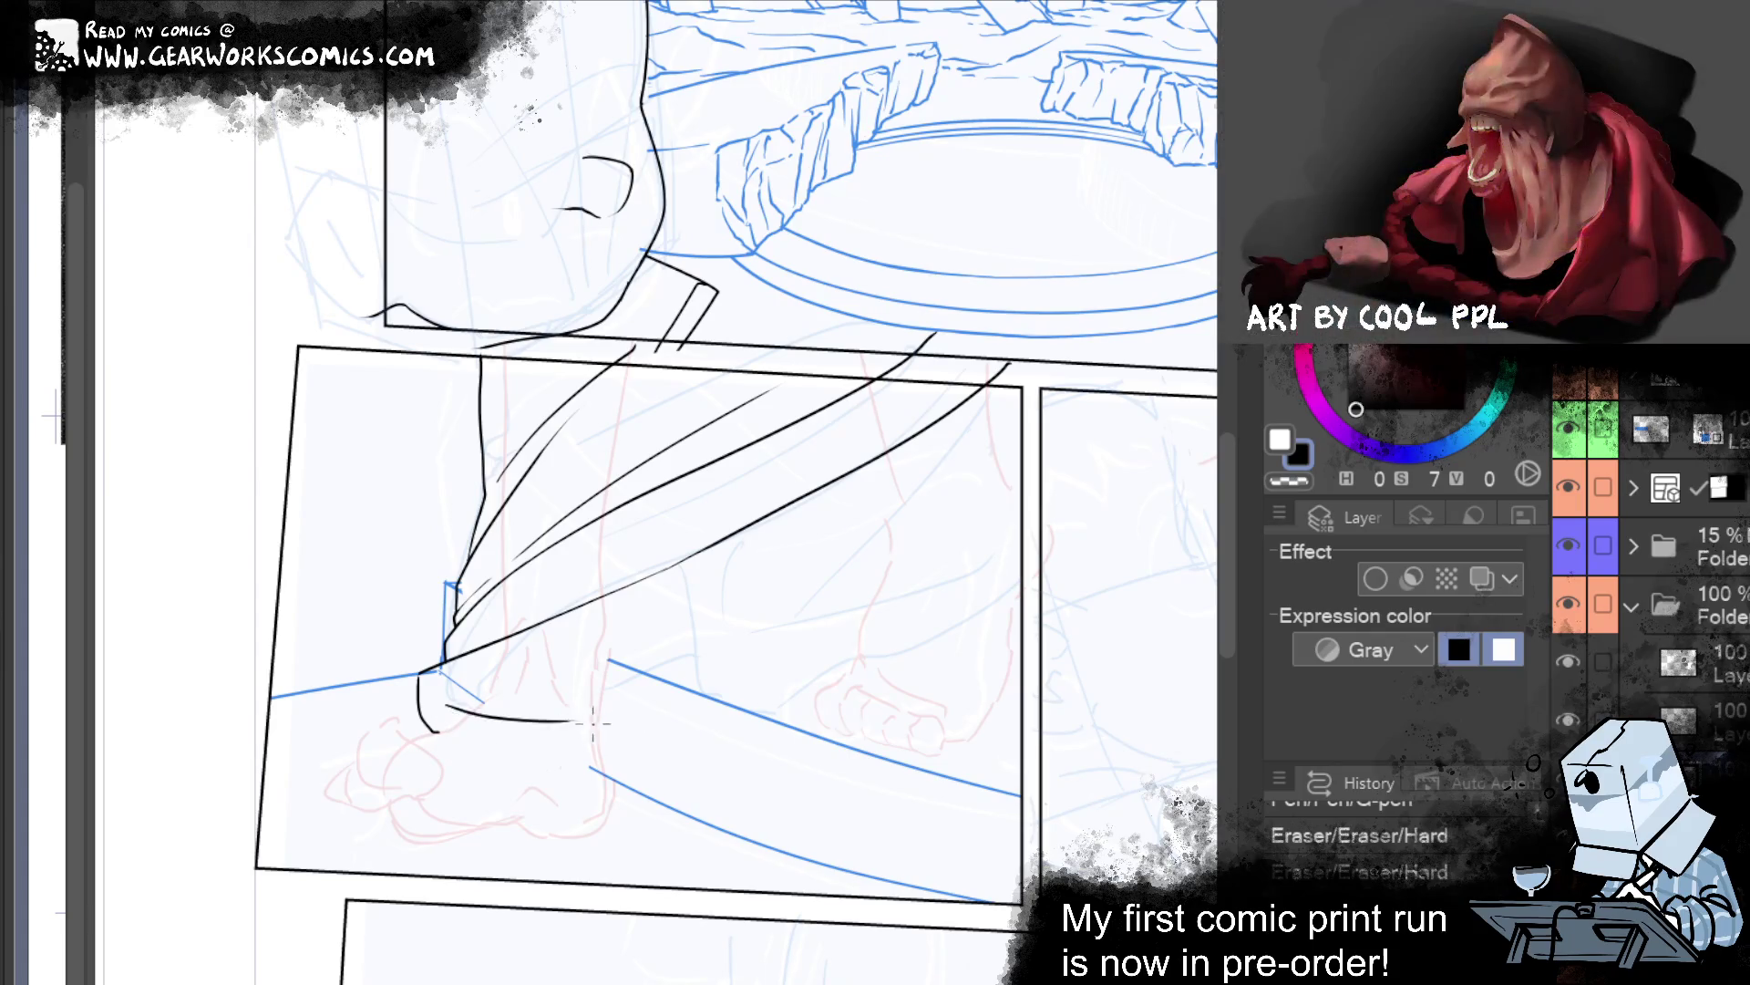
pyautogui.moveTo(444, 711); pyautogui.dragTo(1017, 488)
pyautogui.hotkey('ctrl', 'z')
pyautogui.moveTo(575, 721); pyautogui.dragTo(1040, 392)
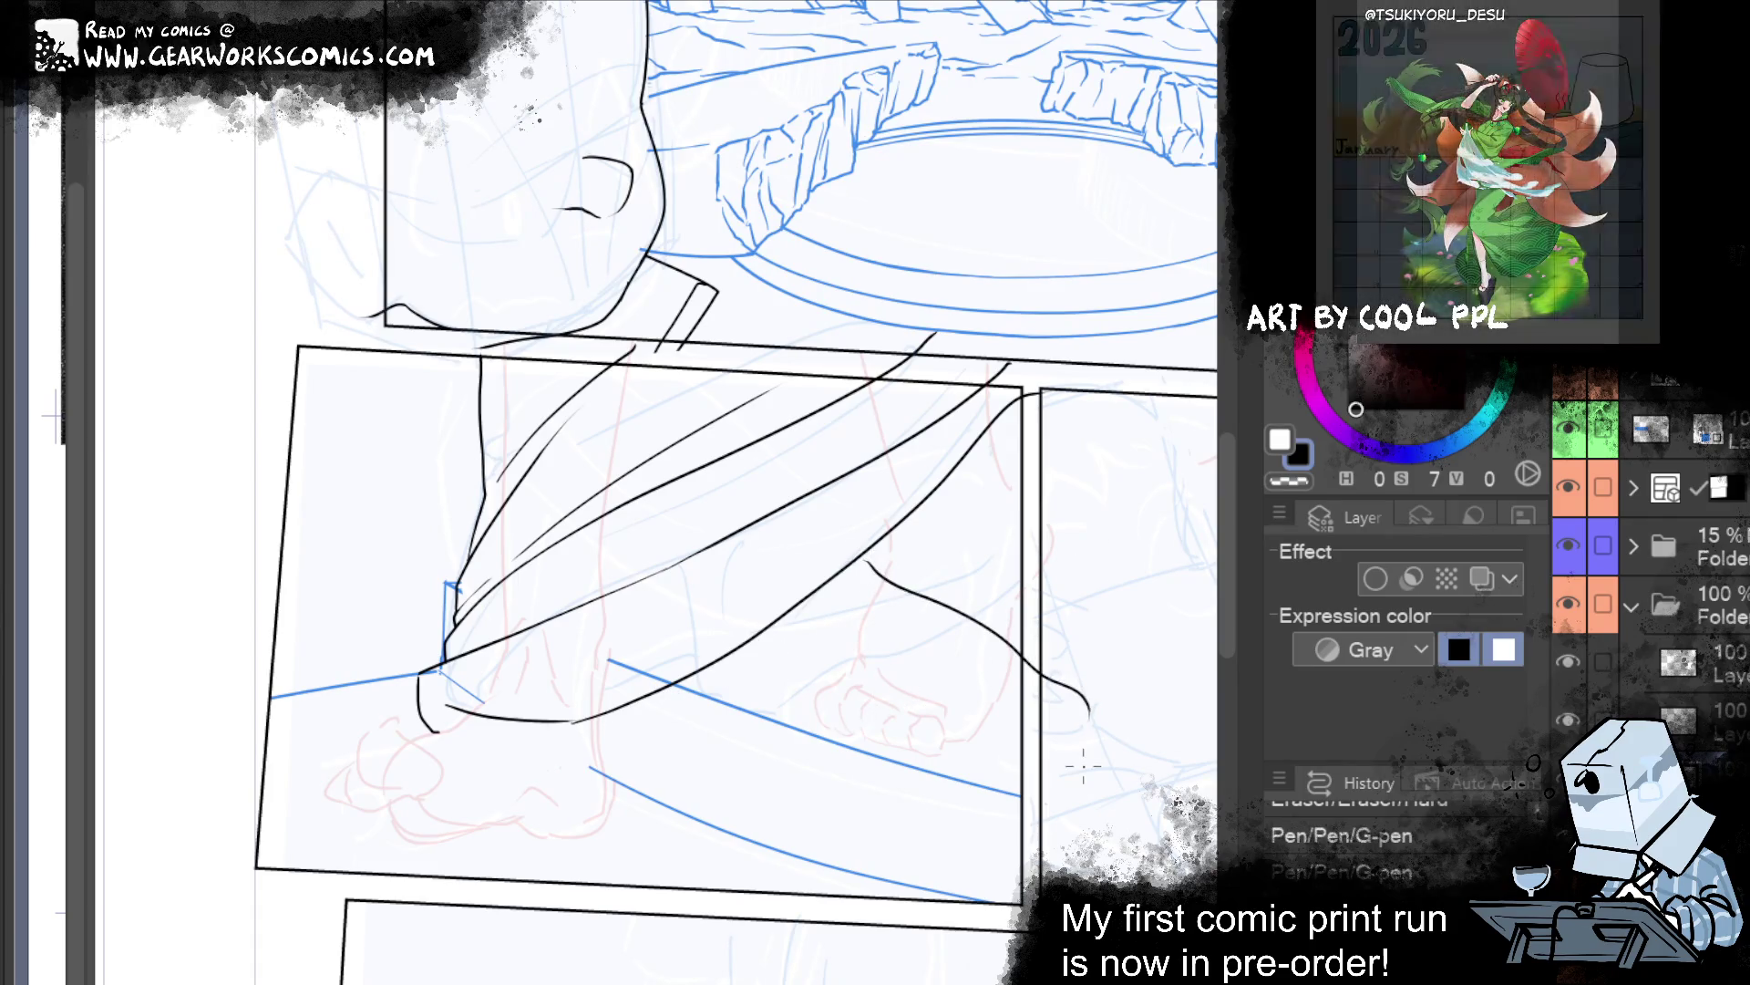
# Ink the right leg's outer contour with short parallel shading strokes beside it.
pyautogui.hotkey('ctrl', 'z')
pyautogui.moveTo(872, 557); pyautogui.dragTo(1027, 715)
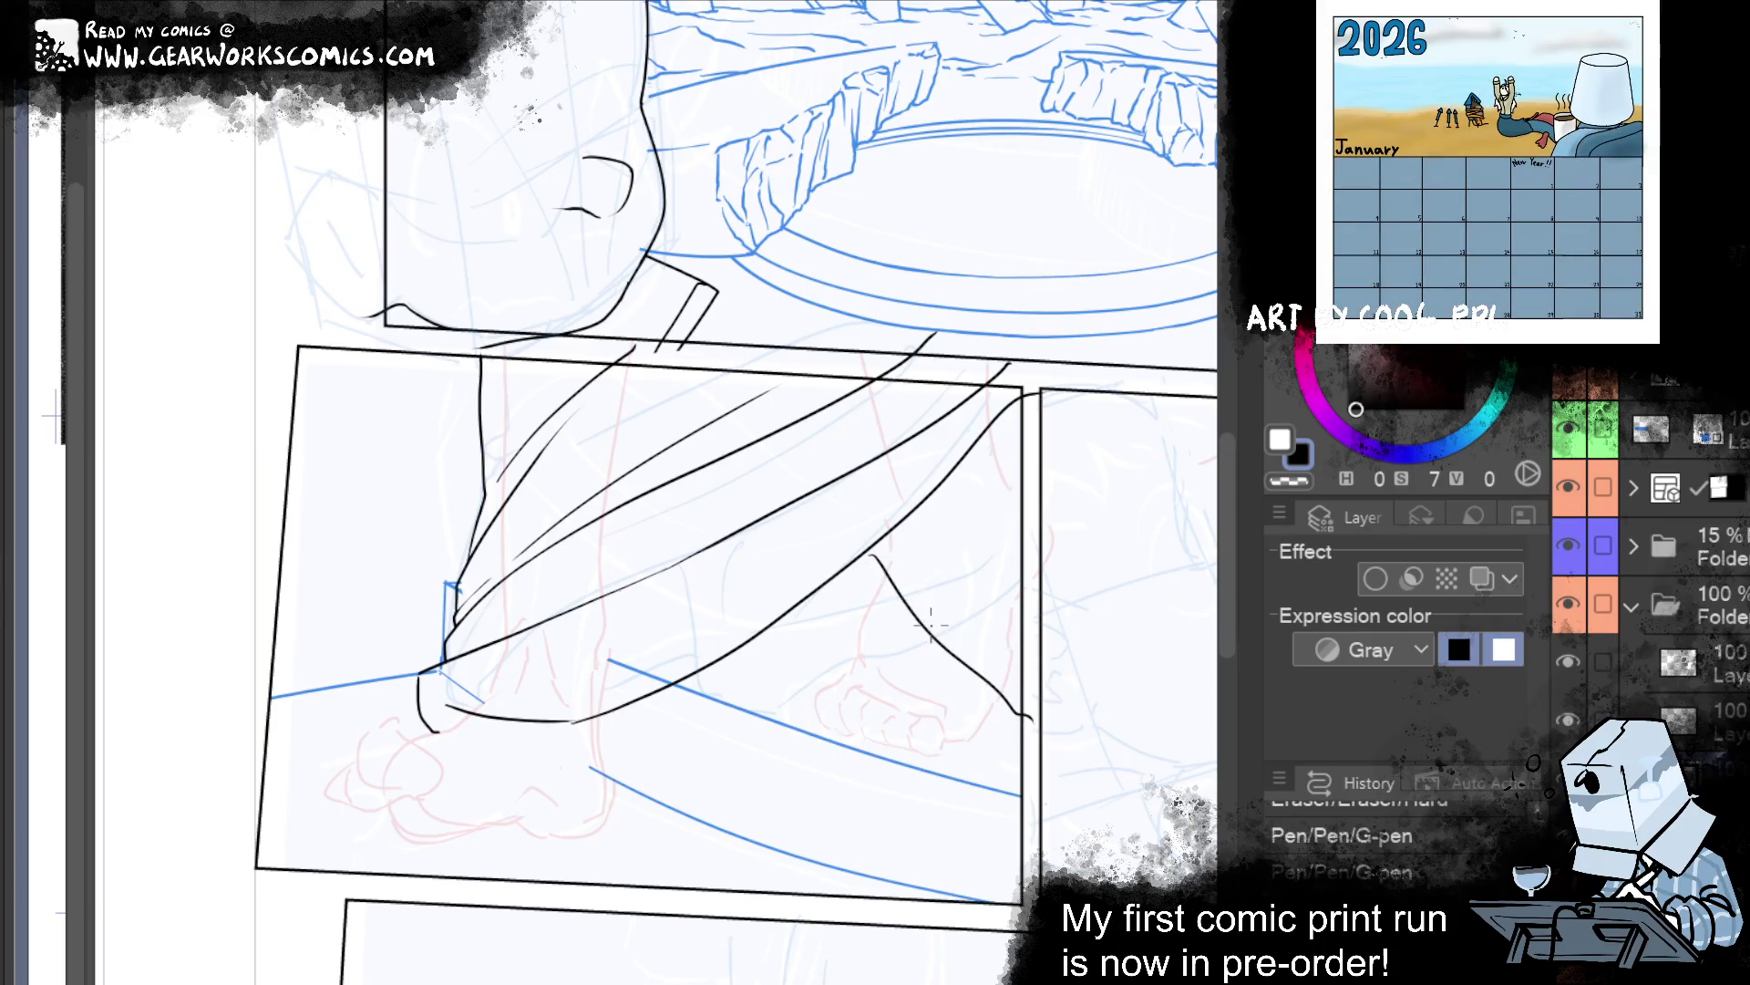
pyautogui.moveTo(928, 529); pyautogui.dragTo(1049, 686)
pyautogui.moveTo(966, 572); pyautogui.dragTo(1046, 642)
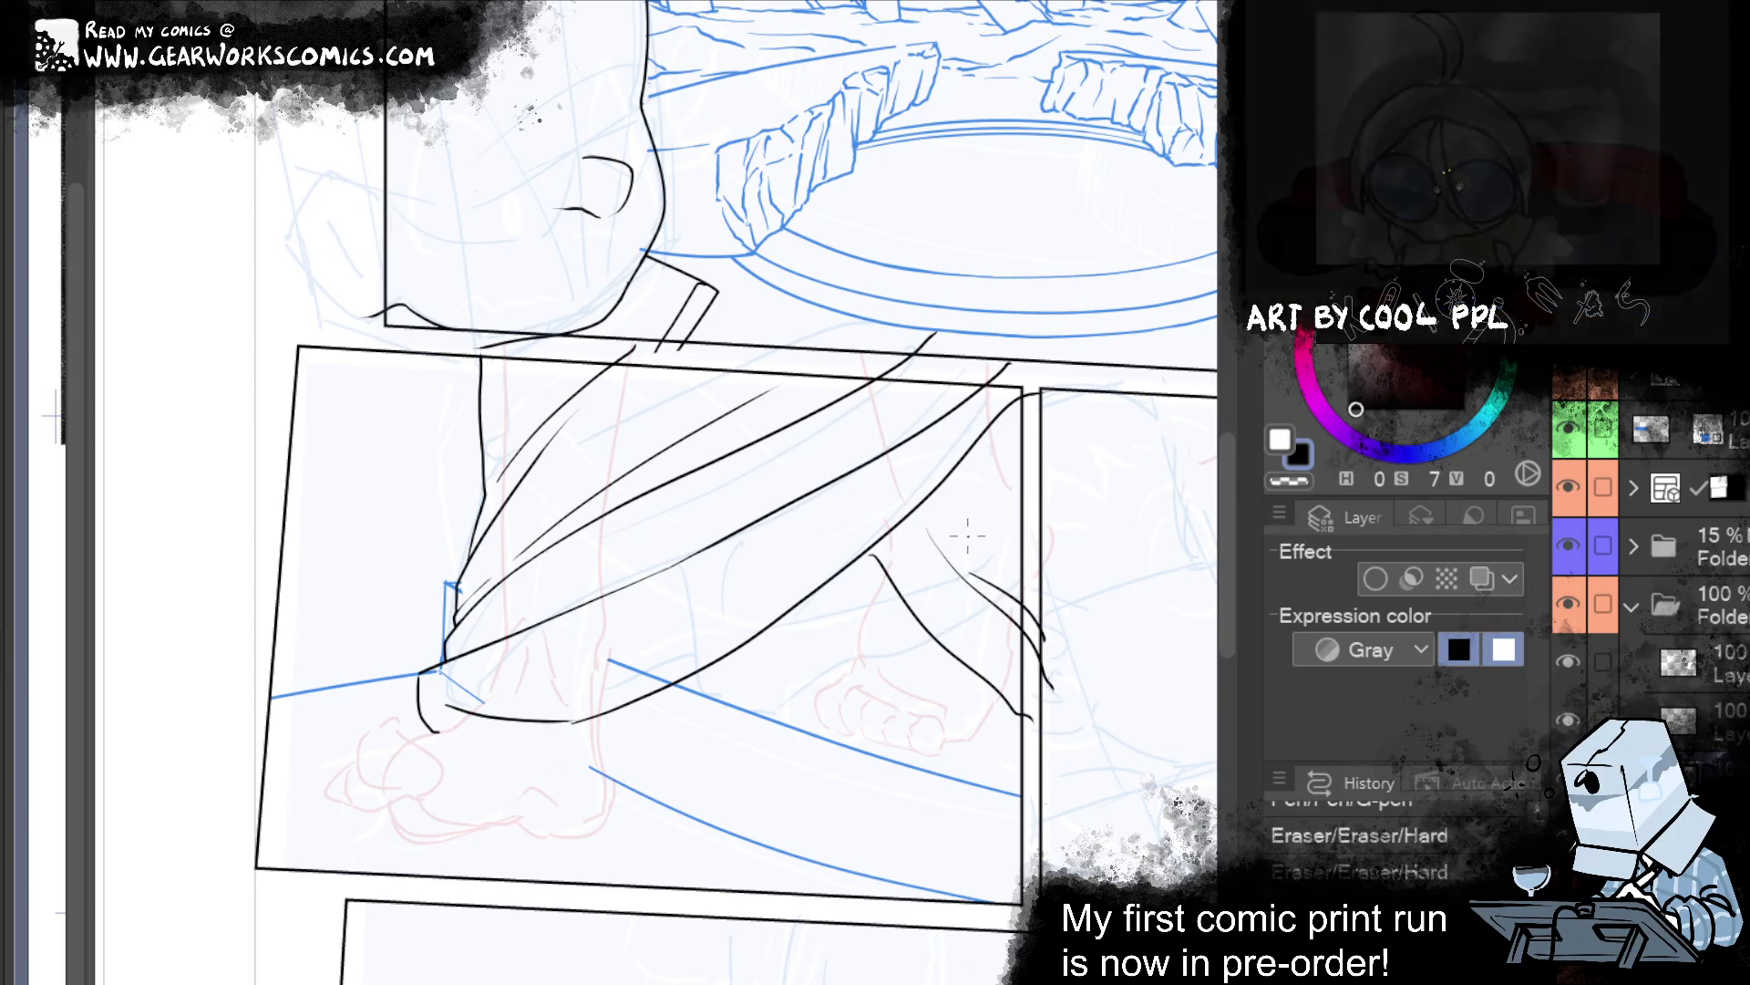
pyautogui.moveTo(875, 592); pyautogui.dragTo(735, 662)
pyautogui.hotkey('ctrl', 'z')
pyautogui.moveTo(880, 583); pyautogui.dragTo(795, 606)
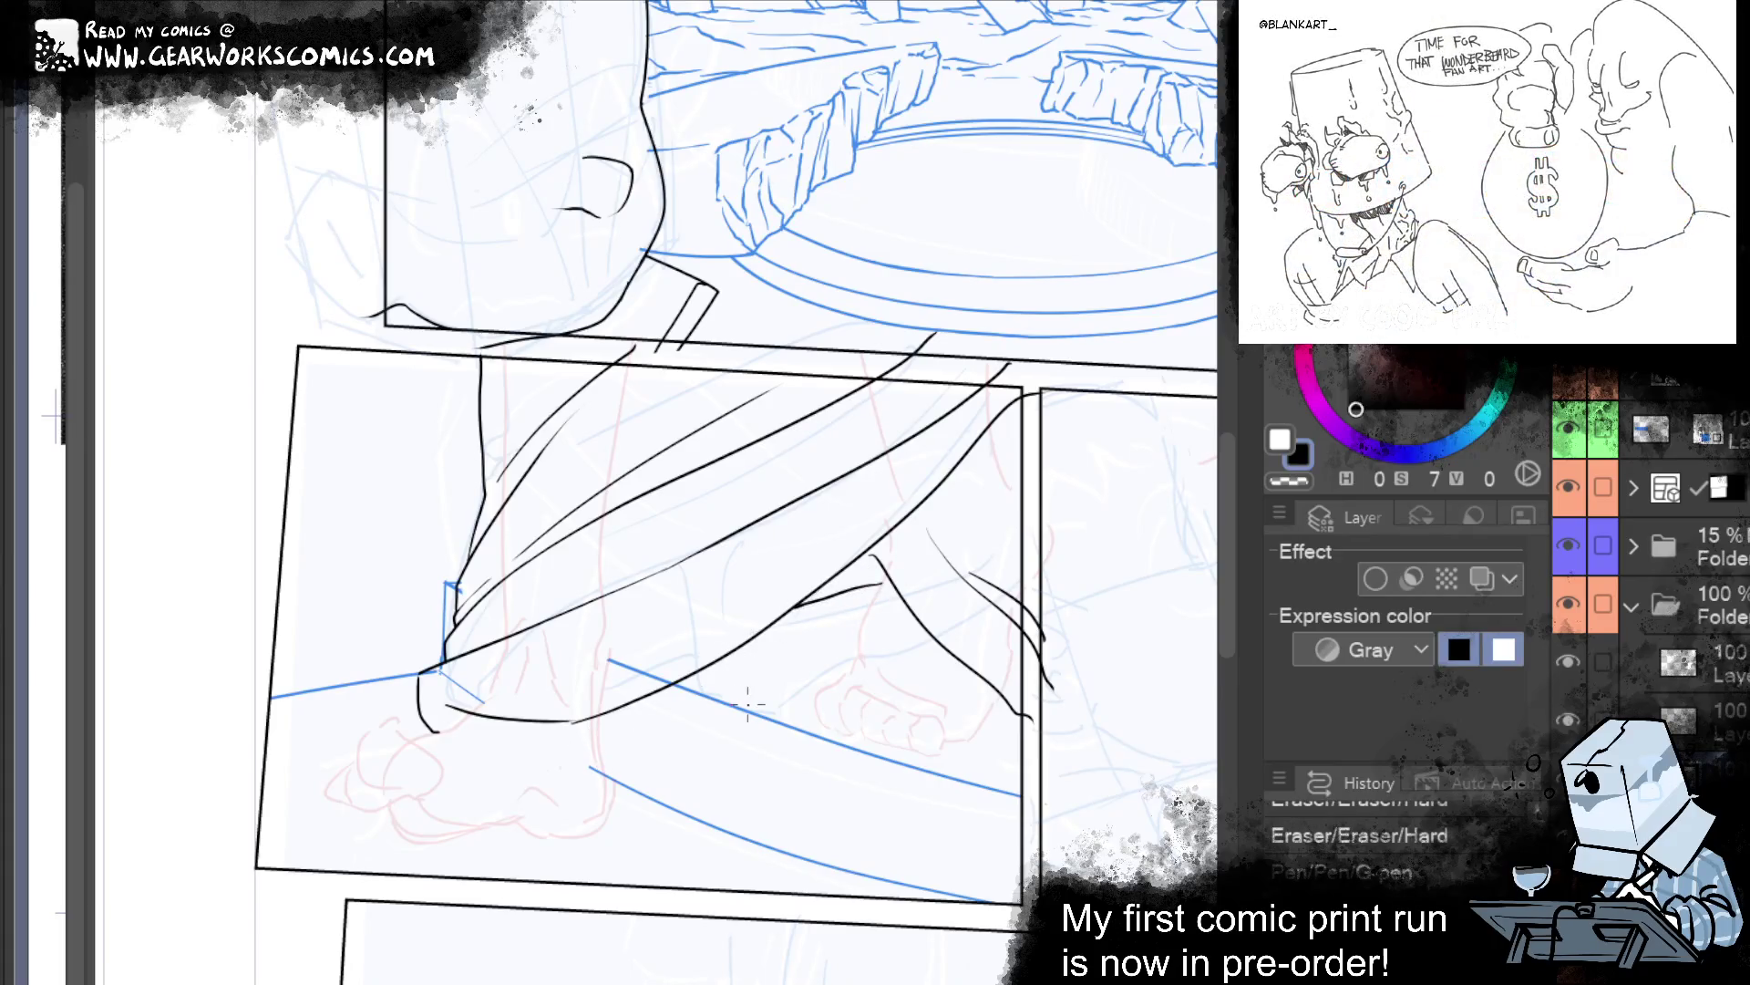